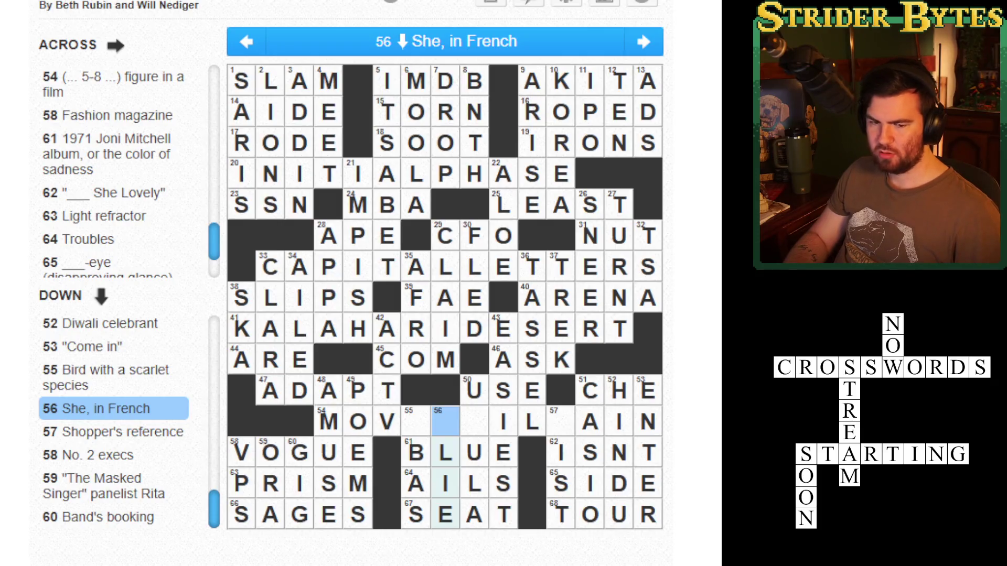
# Step: Fill the blank squares of 54 Across with L, I, E, V so it reads MOVIEVILLAIN
pyautogui.click(560, 422)
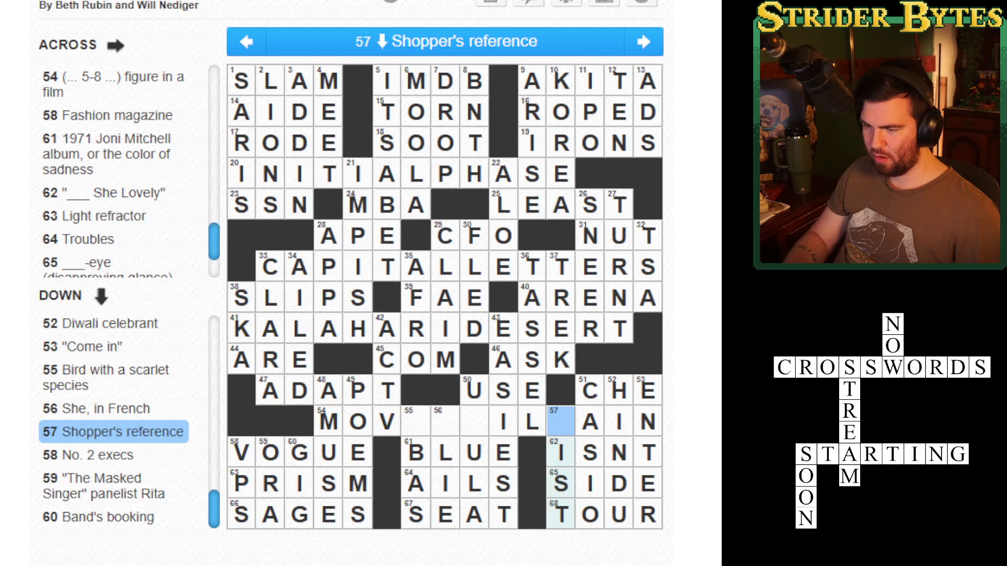
pyautogui.write('L')
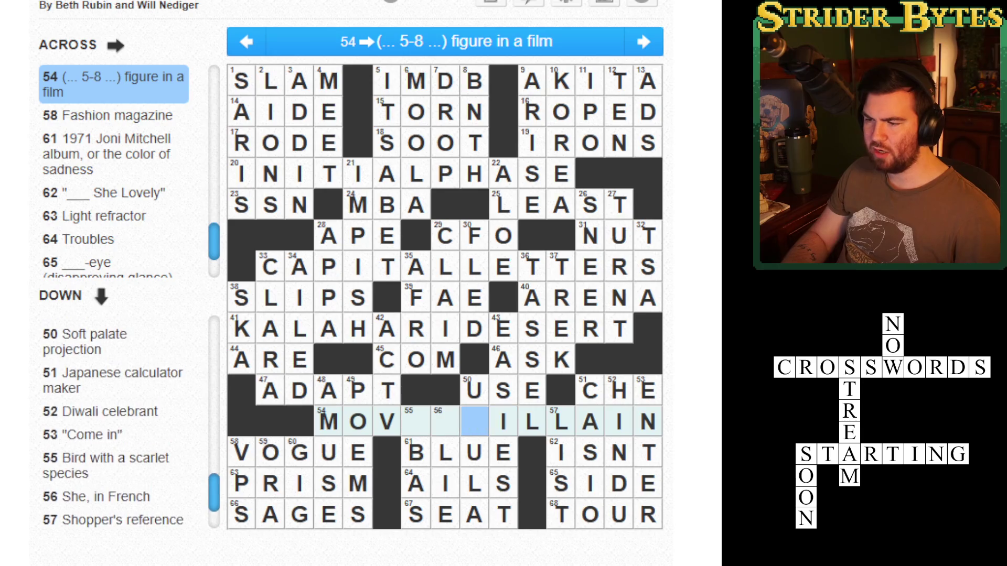
pyautogui.write('IE')
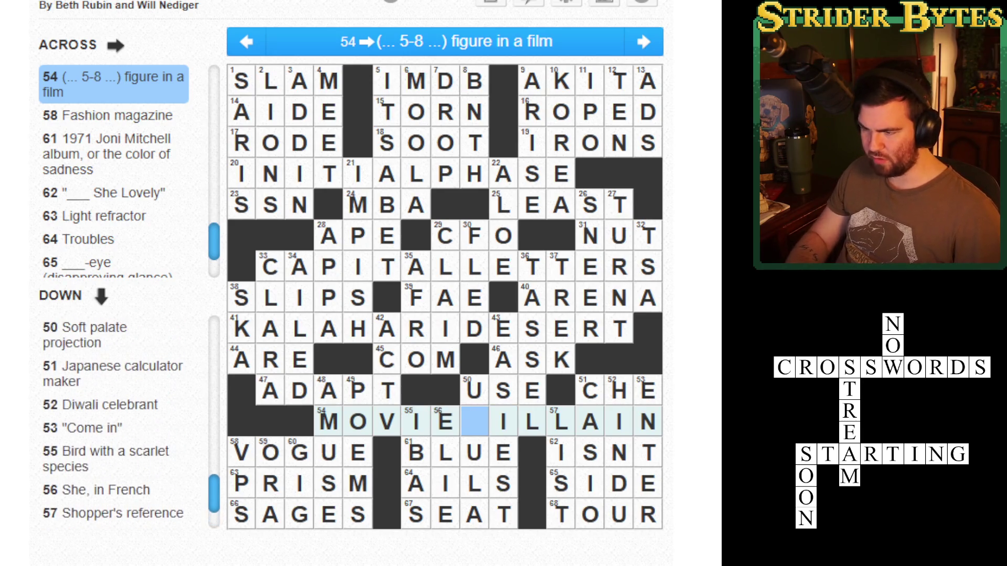
pyautogui.write('V')
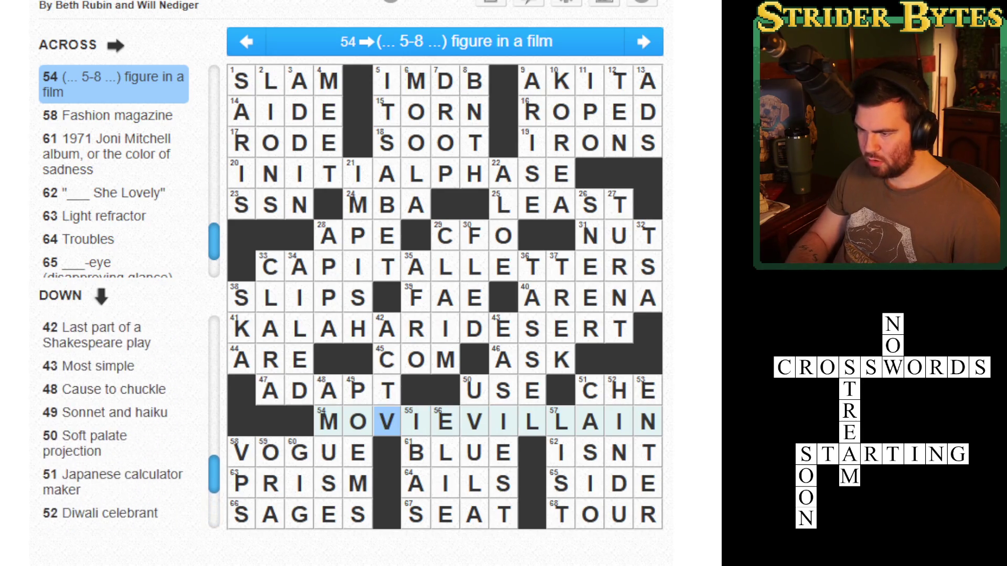
pyautogui.click(416, 421)
pyautogui.press('Right')
pyautogui.press('Right')
pyautogui.press('Right')
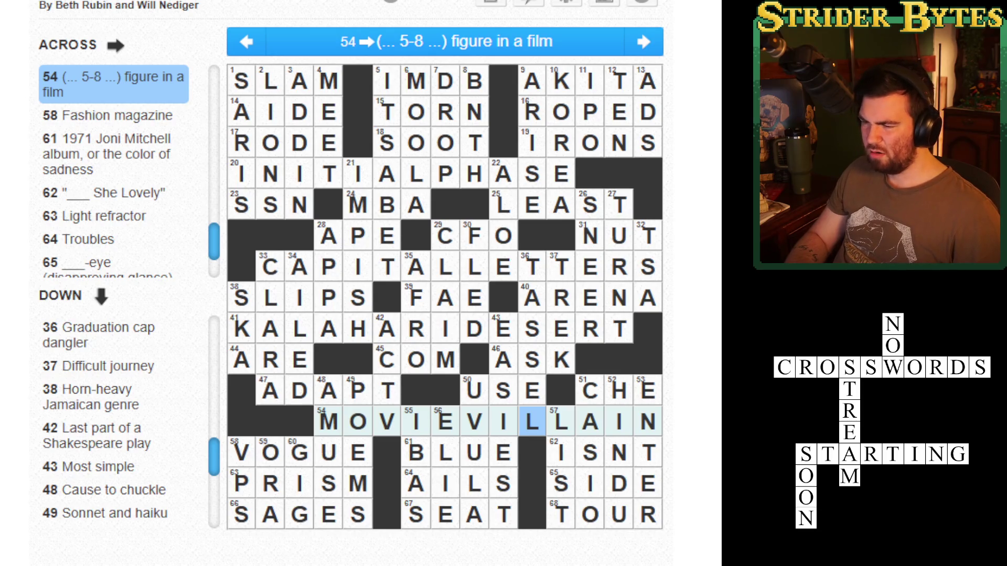
pyautogui.click(474, 421)
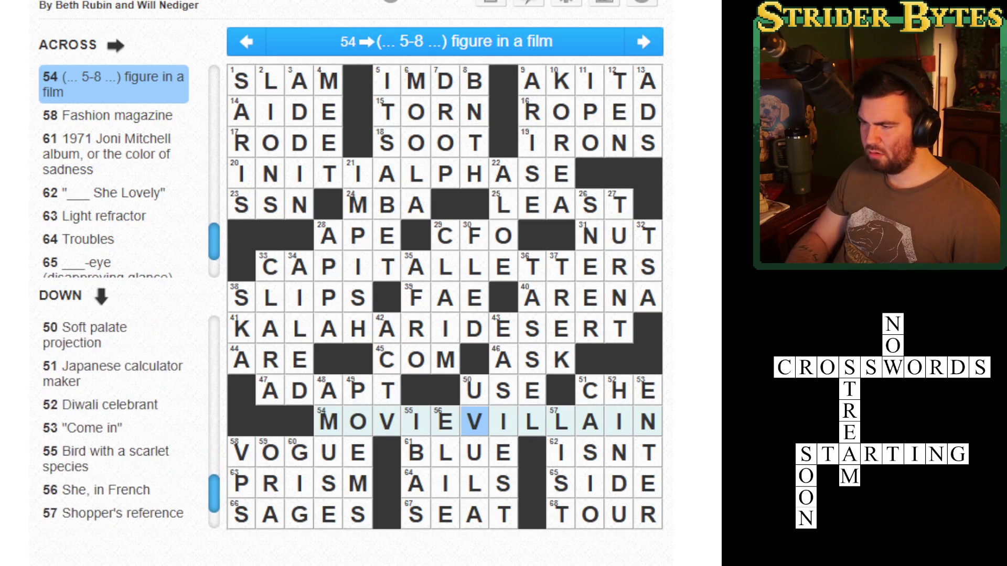
pyautogui.click(445, 421)
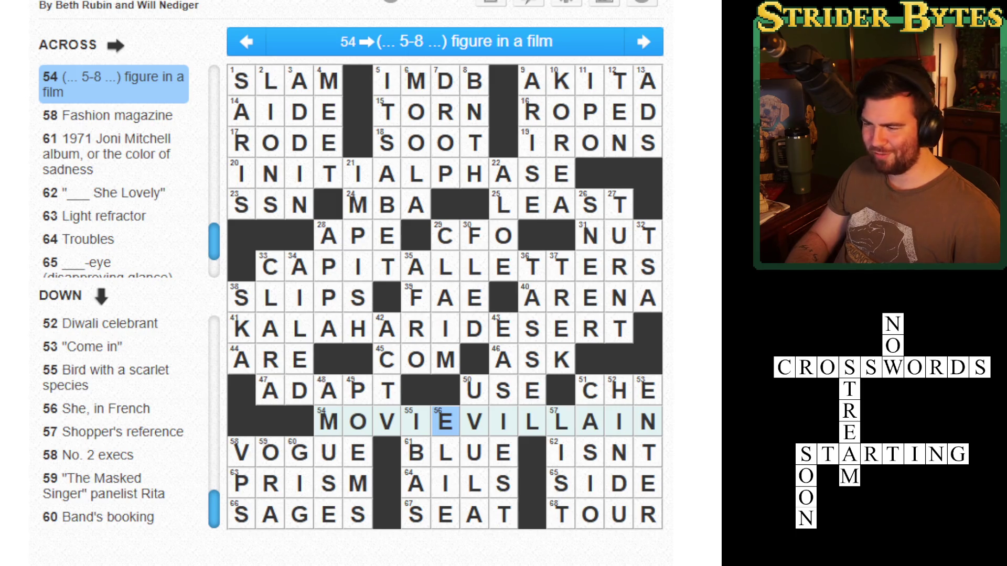
pyautogui.click(416, 421)
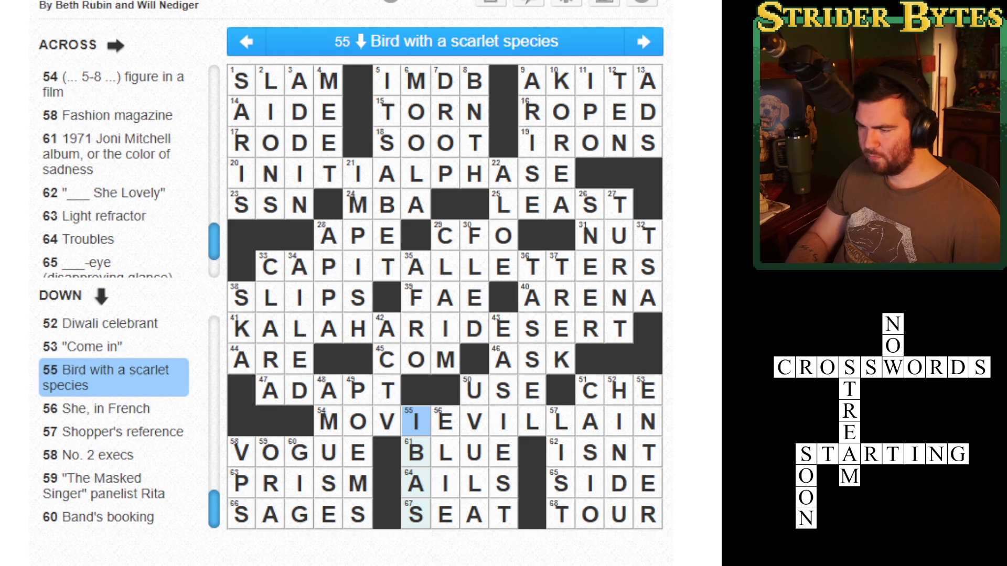
# Step: Overwrite AILS in 64 Across with ILLS, making 55 Down read IBIS
pyautogui.click(444, 483)
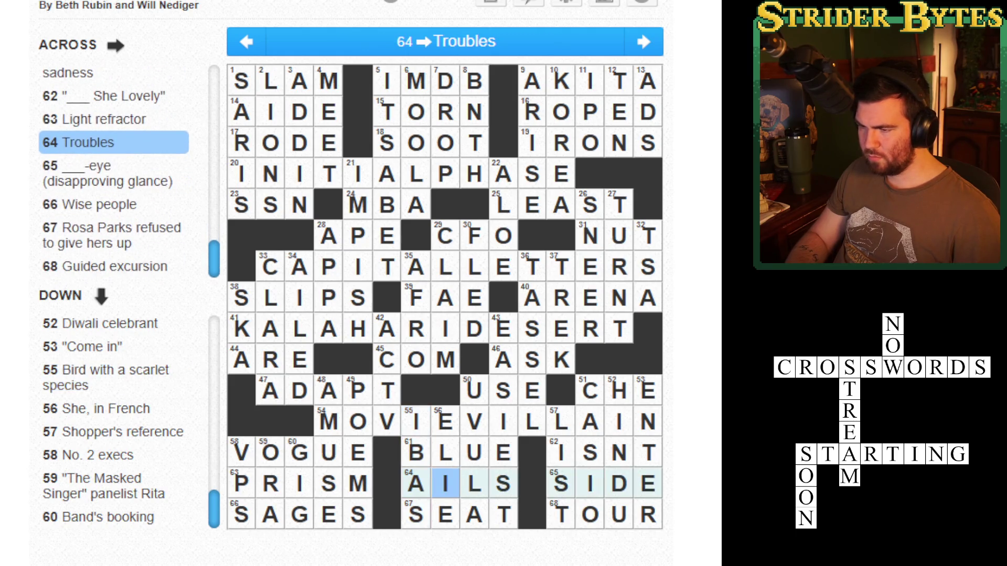
pyautogui.press('space')
pyautogui.press('space')
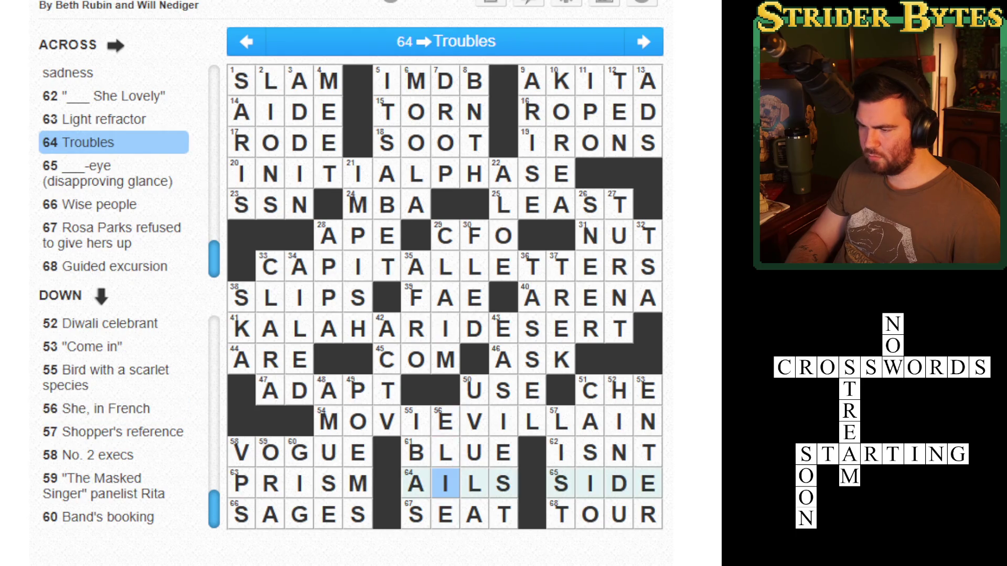
pyautogui.press('Left')
pyautogui.write('I')
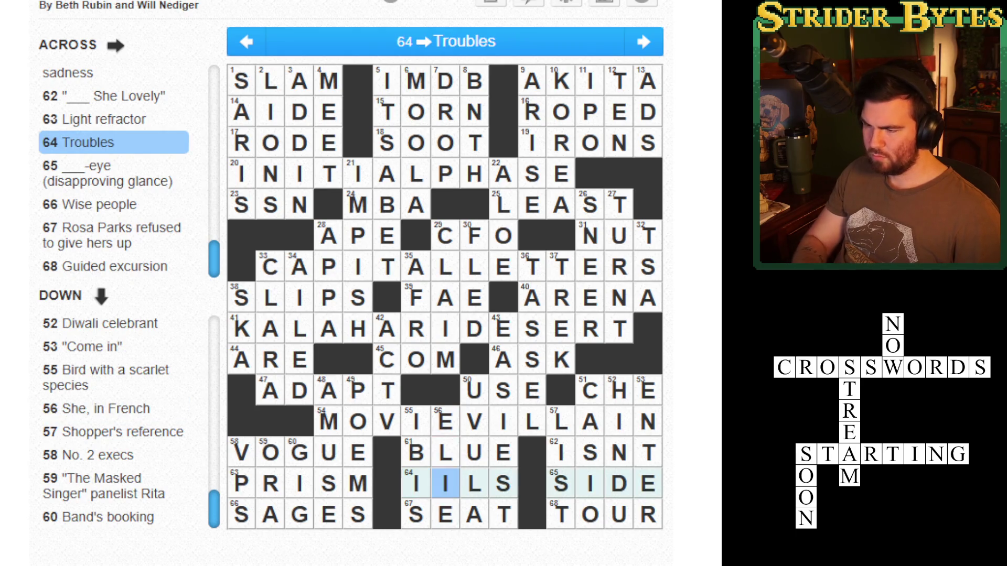
pyautogui.write('L')
pyautogui.press('Left')
pyautogui.press('Left')
# Step: Check 56 Down, then step through the clues to 60 Down, Band's booking
pyautogui.click(444, 483)
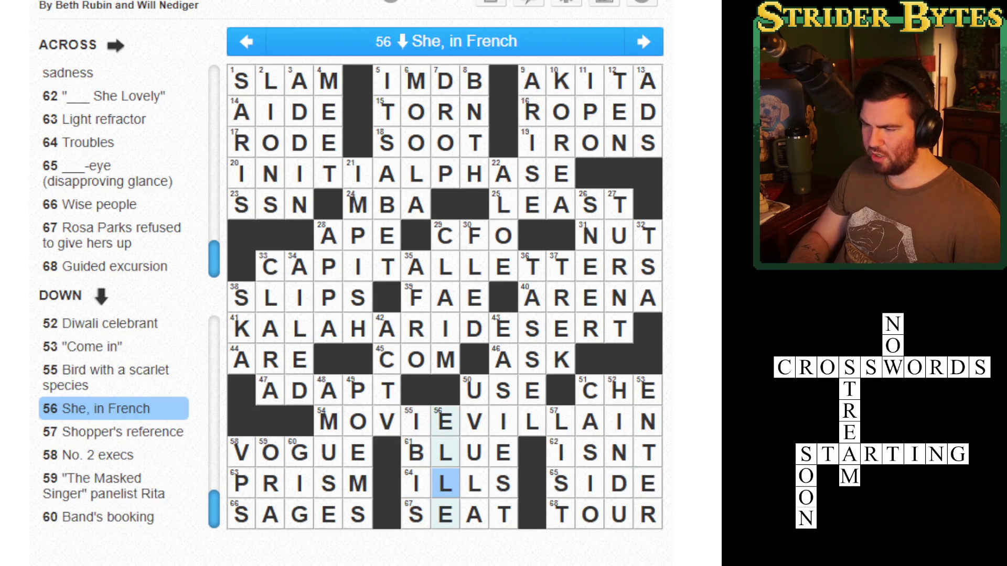
pyautogui.press('Up')
pyautogui.press('Down')
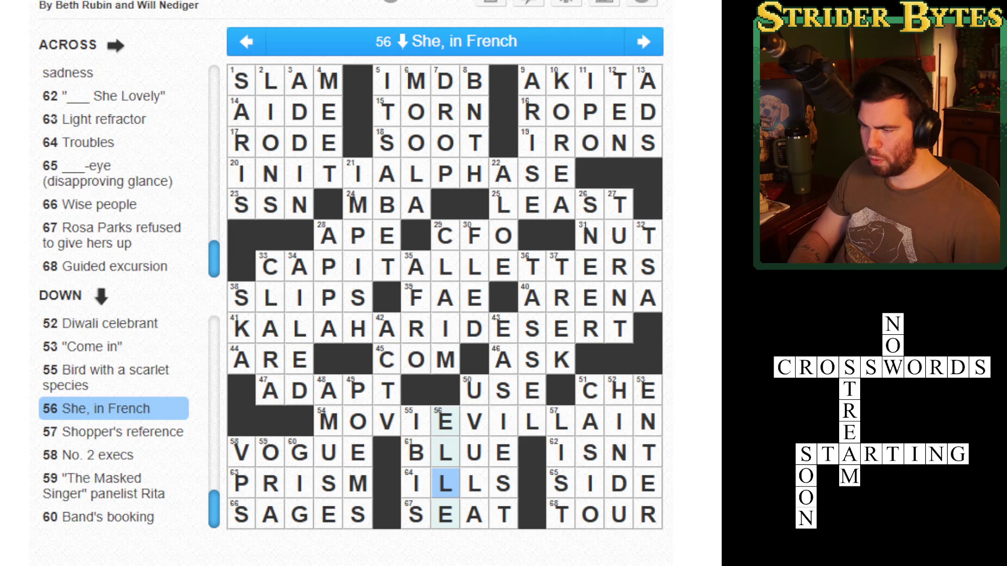
pyautogui.press('Right')
pyautogui.press('Right')
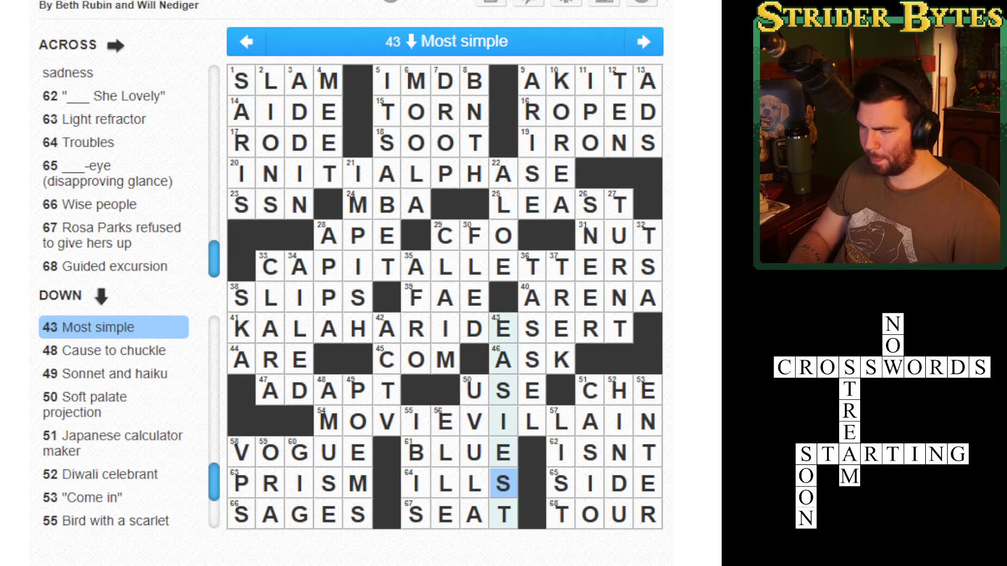
pyautogui.press('Tab')
pyautogui.press('Tab')
pyautogui.press('Tab')
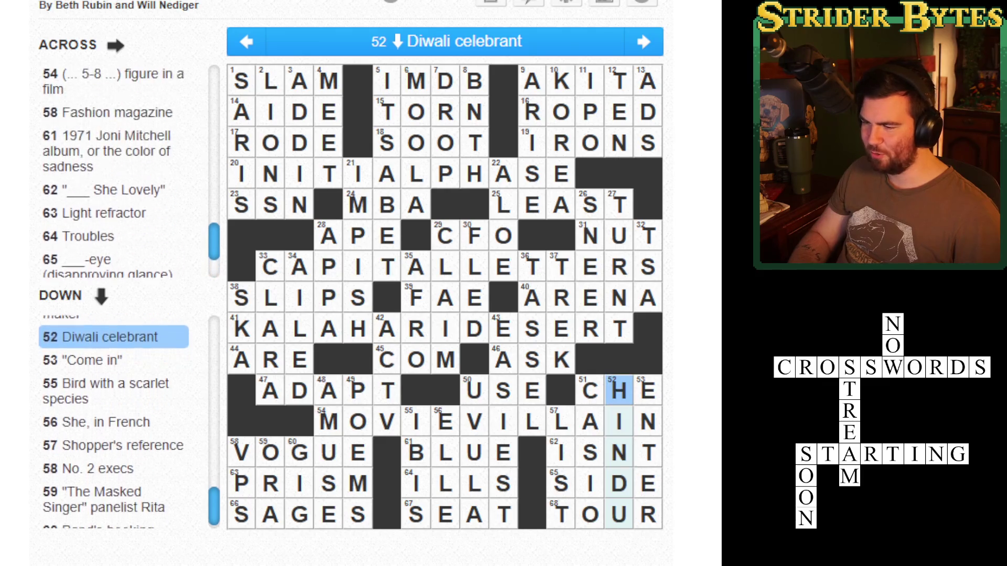
pyautogui.press('Left')
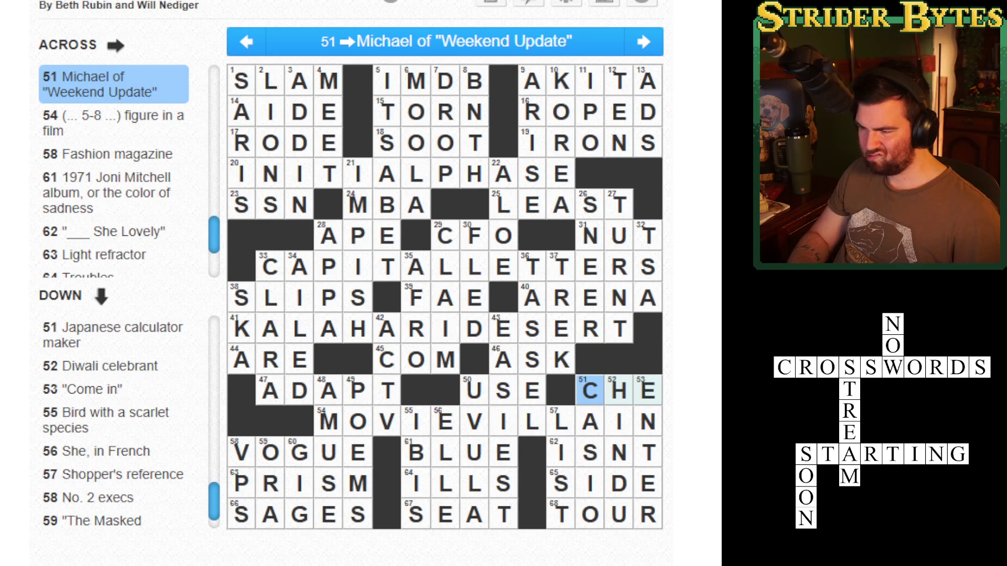
pyautogui.hotkey('shift', 'Tab')
pyautogui.hotkey('shift', 'Tab')
pyautogui.press('Down')
pyautogui.press('Down')
pyautogui.press('Left')
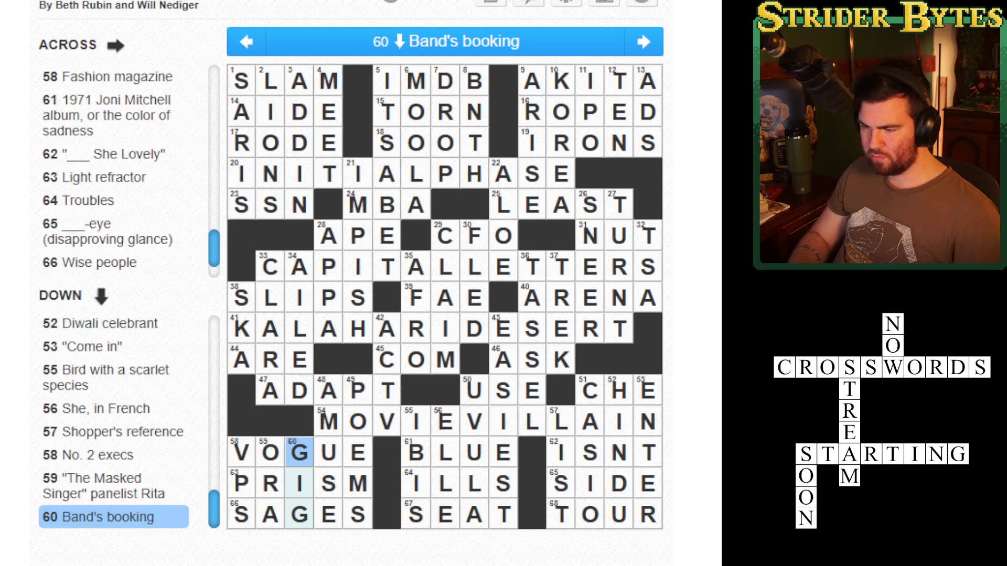
pyautogui.click(270, 452)
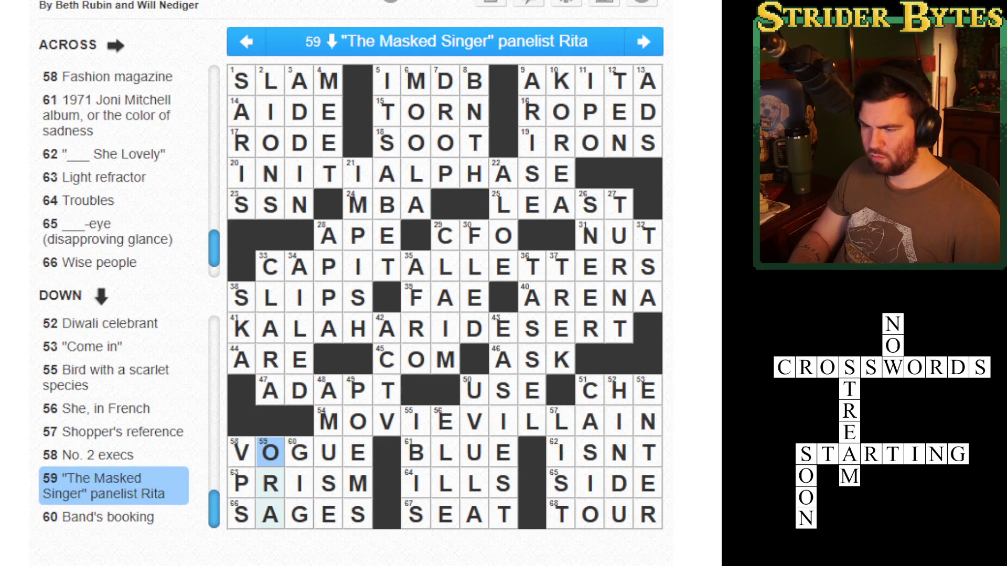
pyautogui.click(241, 452)
pyautogui.click(299, 451)
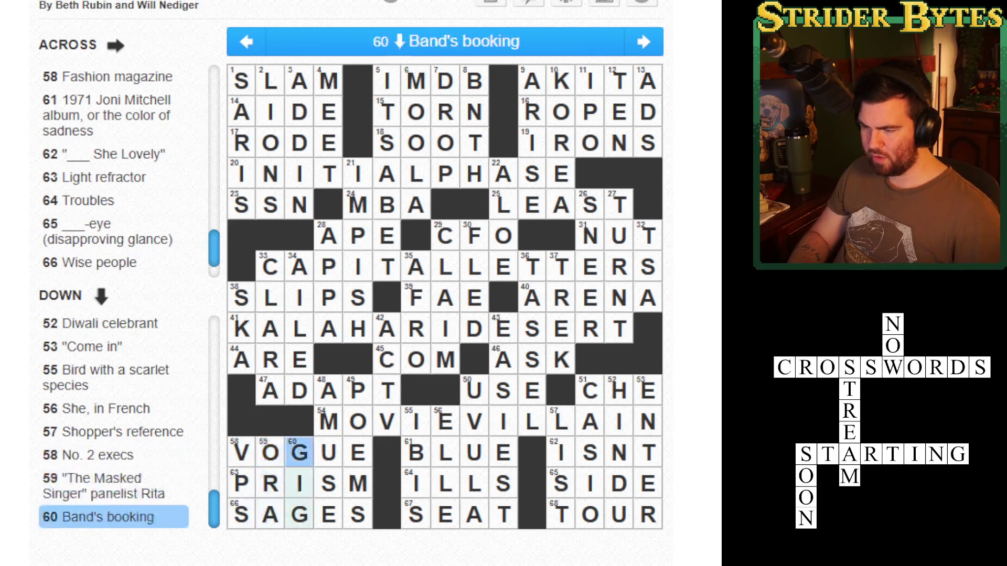
pyautogui.click(241, 80)
pyautogui.click(648, 514)
pyautogui.click(561, 514)
pyautogui.click(475, 421)
pyautogui.click(474, 390)
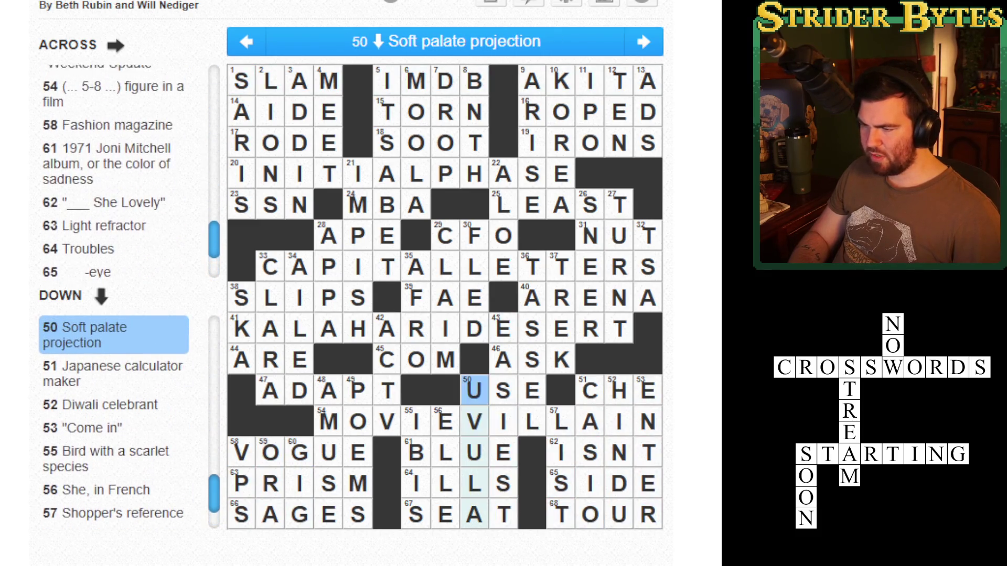
pyautogui.click(386, 391)
pyautogui.click(475, 328)
pyautogui.click(532, 266)
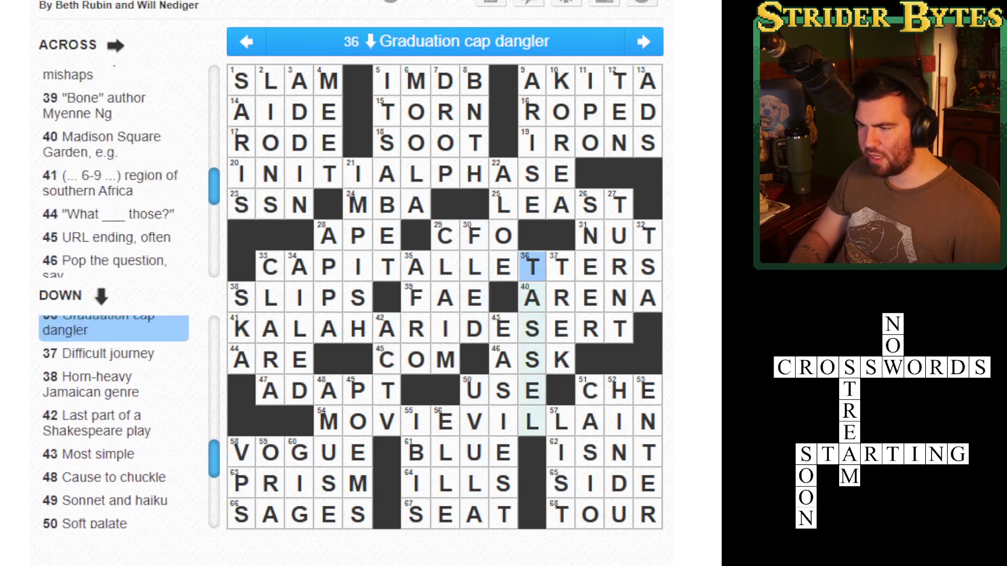
pyautogui.click(503, 234)
pyautogui.click(416, 204)
pyautogui.click(415, 173)
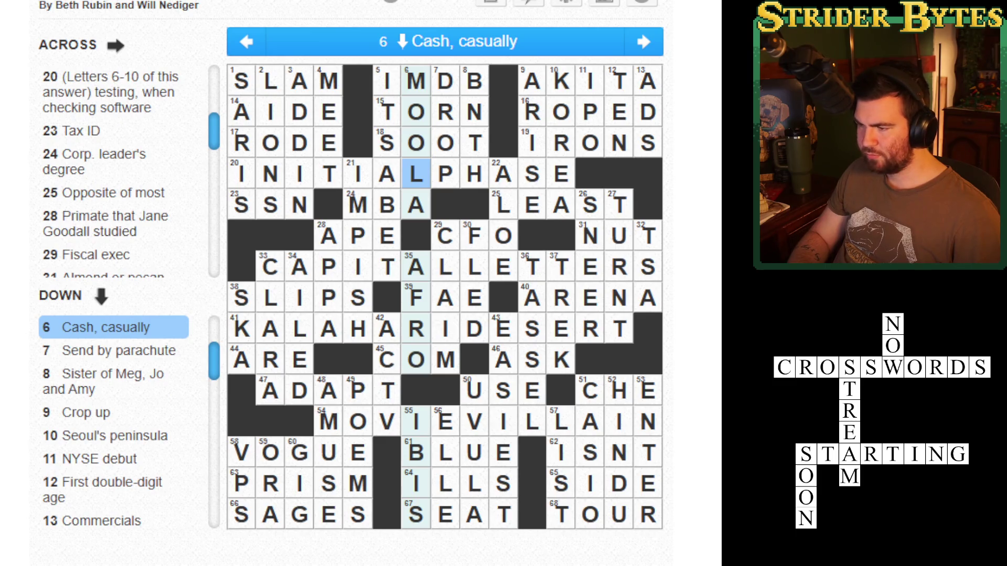
pyautogui.click(532, 204)
pyautogui.click(590, 204)
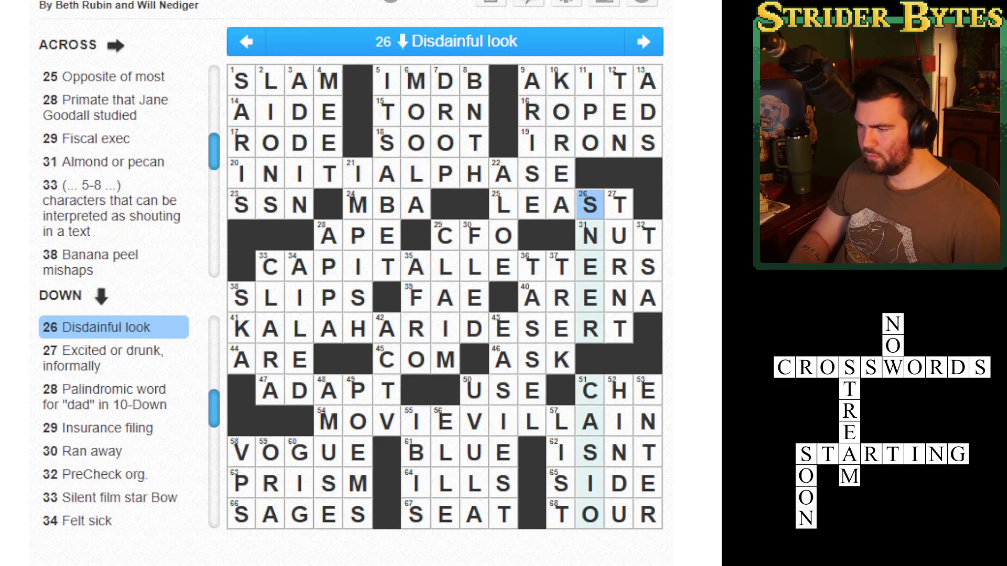
pyautogui.click(648, 235)
pyautogui.click(270, 266)
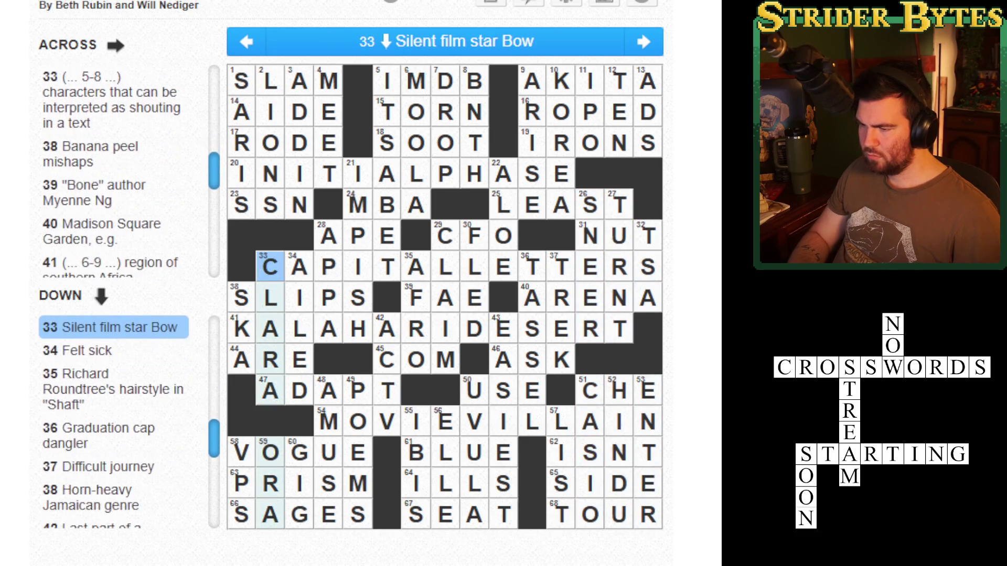
pyautogui.click(299, 266)
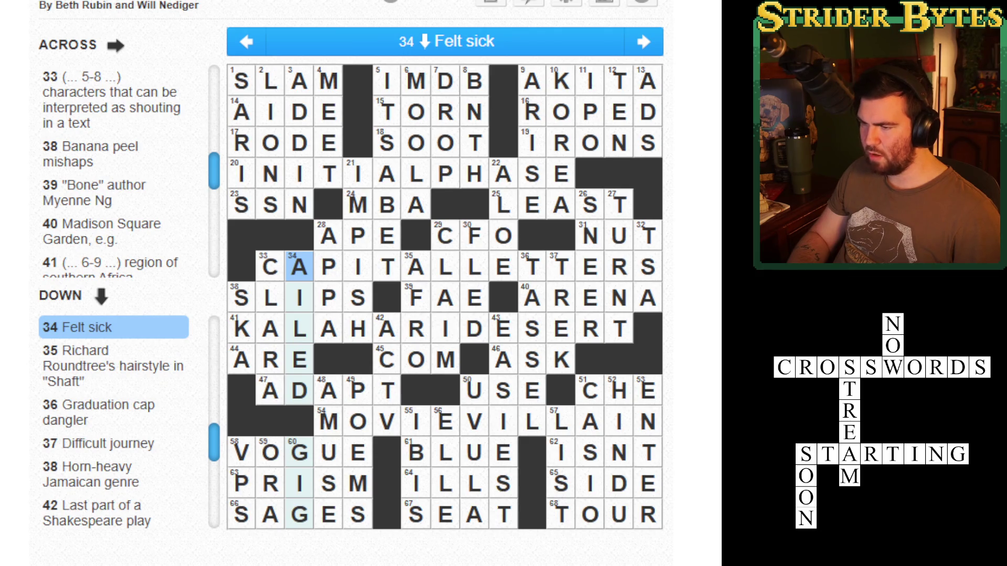
pyautogui.click(416, 266)
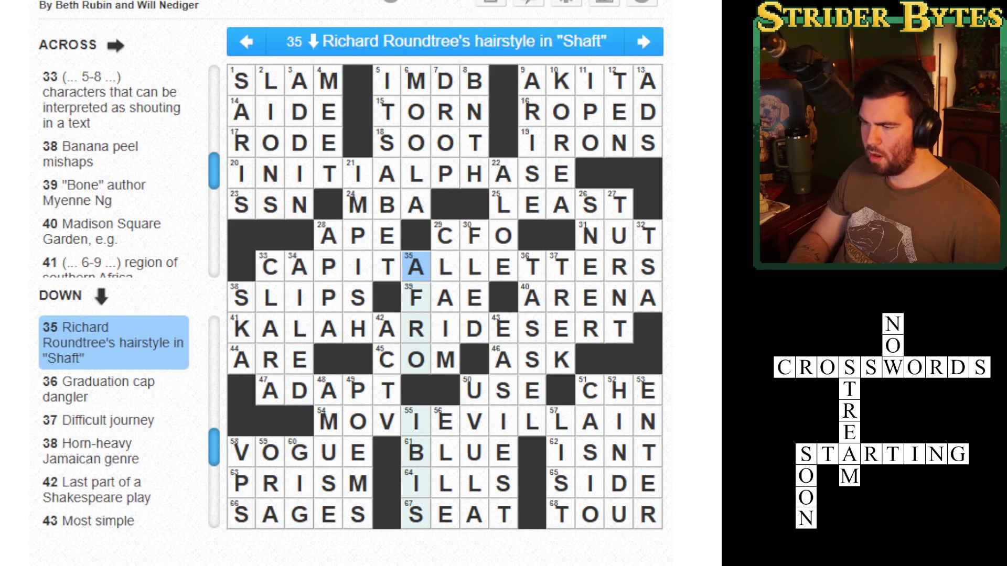
pyautogui.click(328, 266)
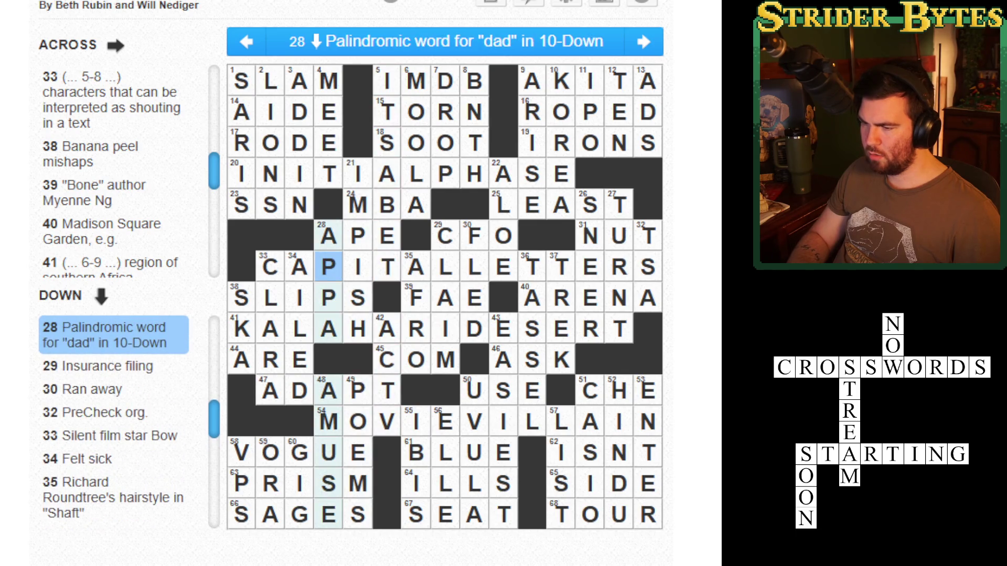
pyautogui.click(444, 235)
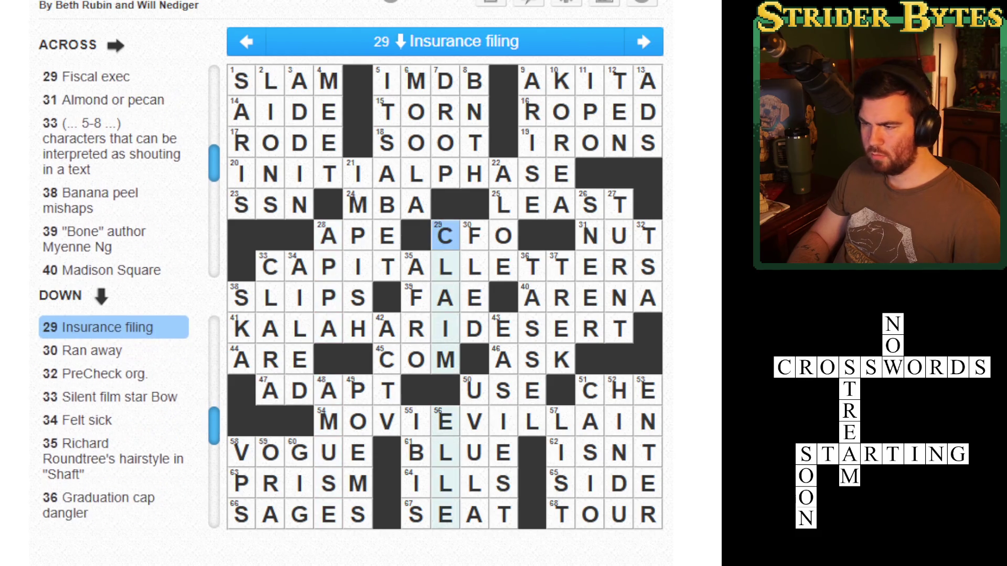
# Step: Check the down answers from 35 Down through 48 Down
pyautogui.press('Tab')
pyautogui.press('Tab')
pyautogui.press('Tab')
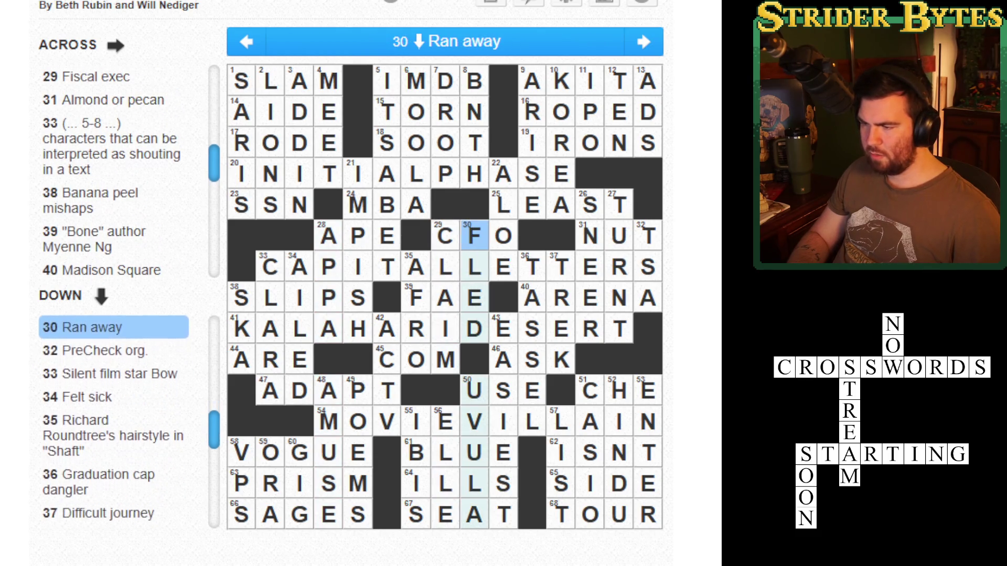
pyautogui.press('Tab')
pyautogui.press('Tab')
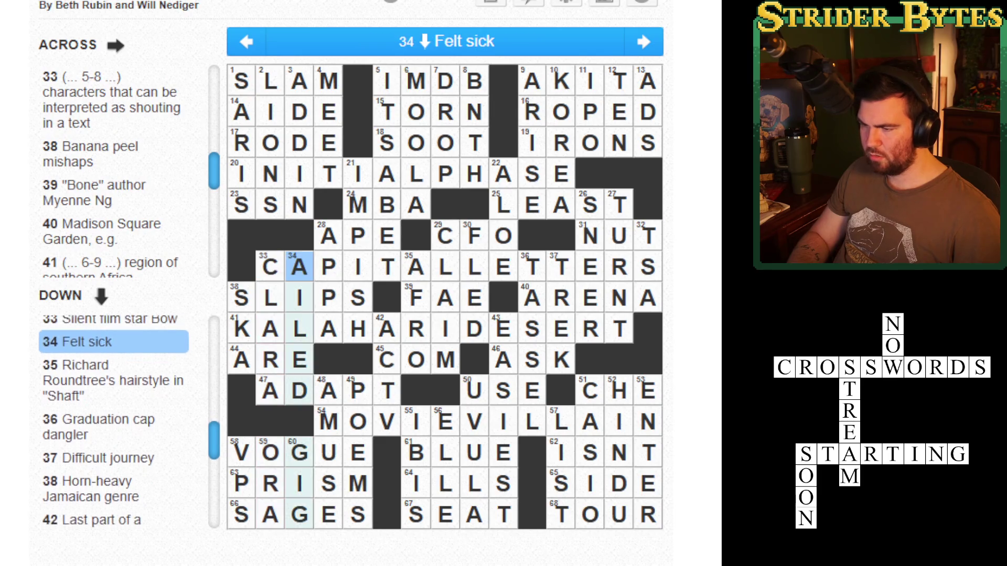
pyautogui.press('Tab')
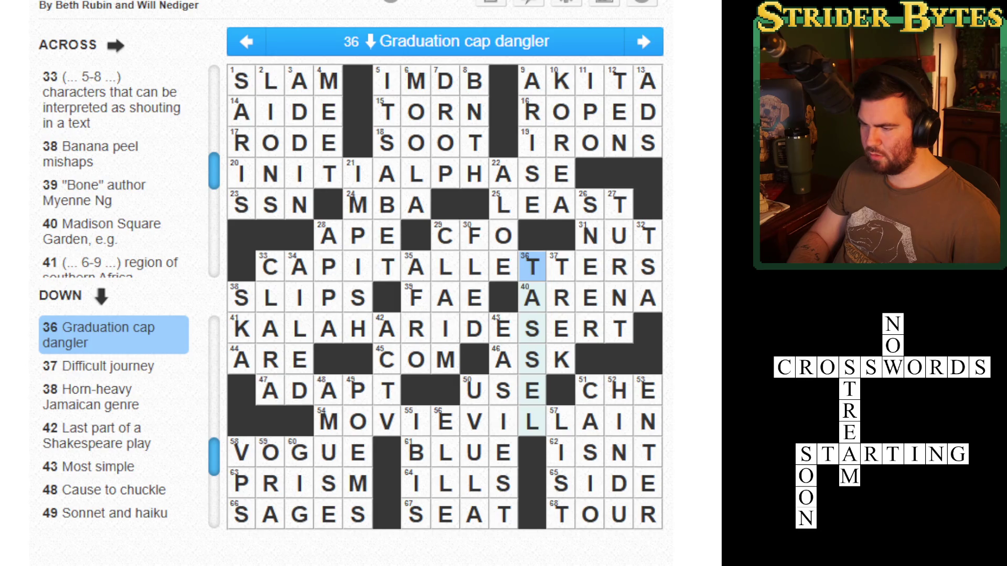
pyautogui.press('Tab')
pyautogui.press('Tab')
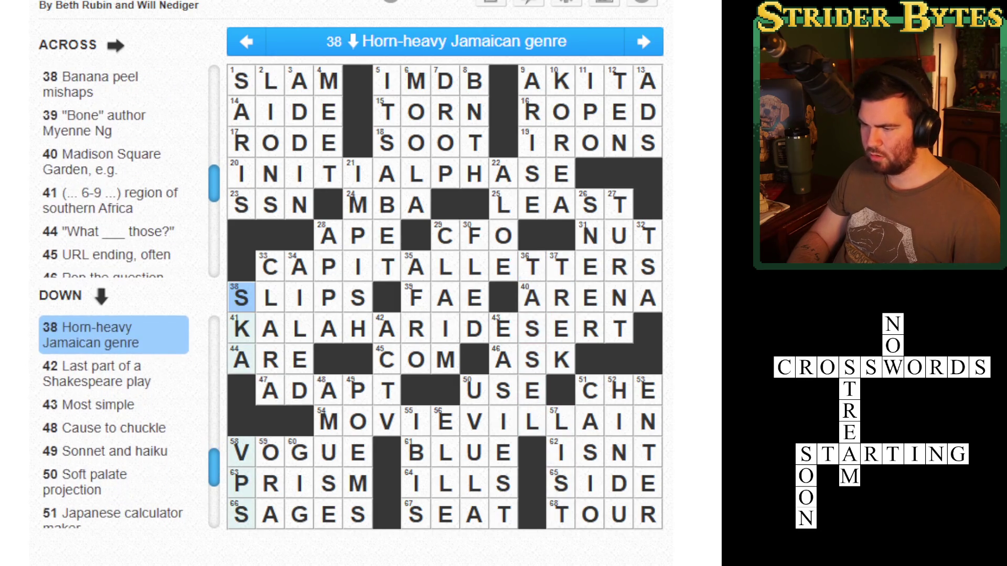
pyautogui.press('Tab')
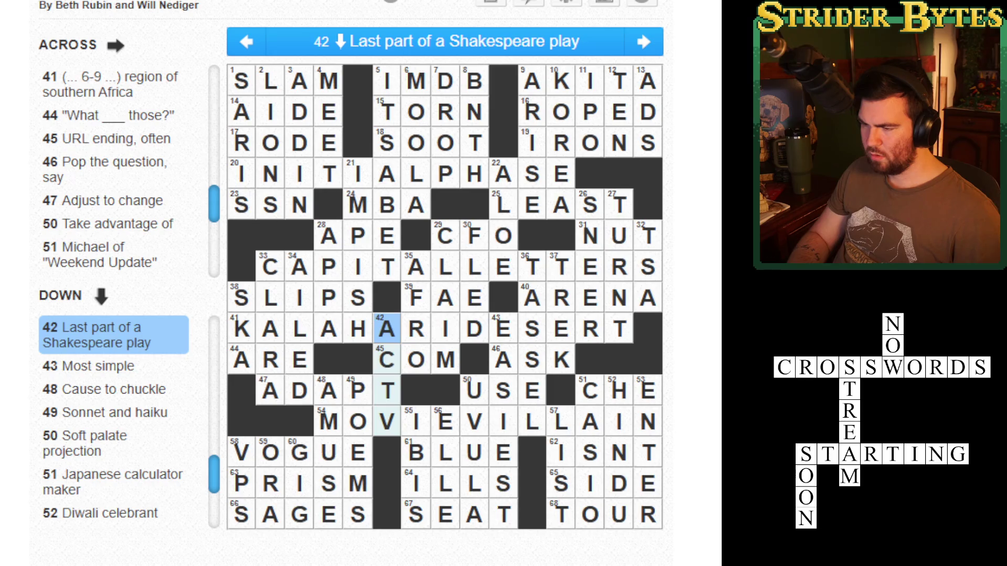
pyautogui.press('Tab')
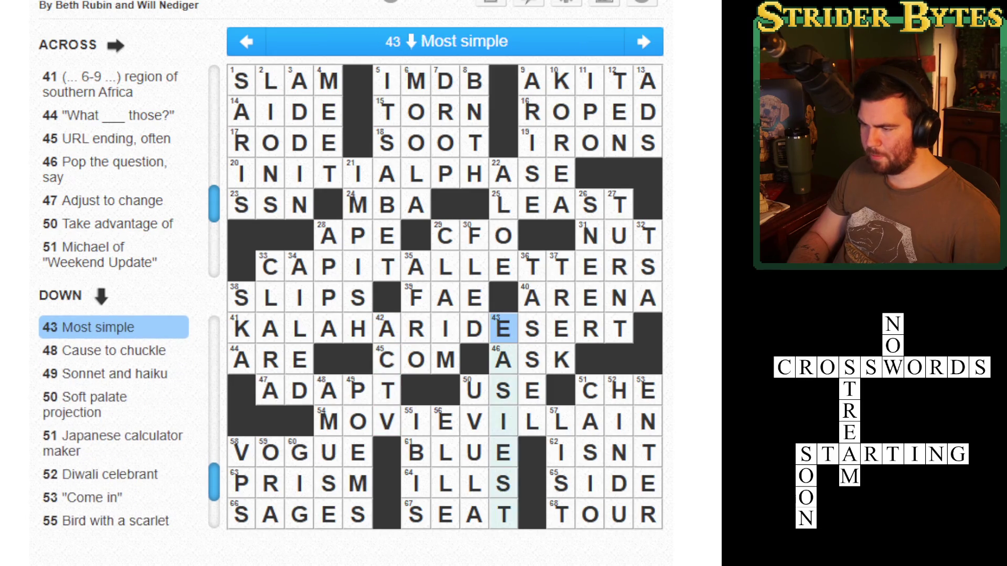
pyautogui.press('Tab')
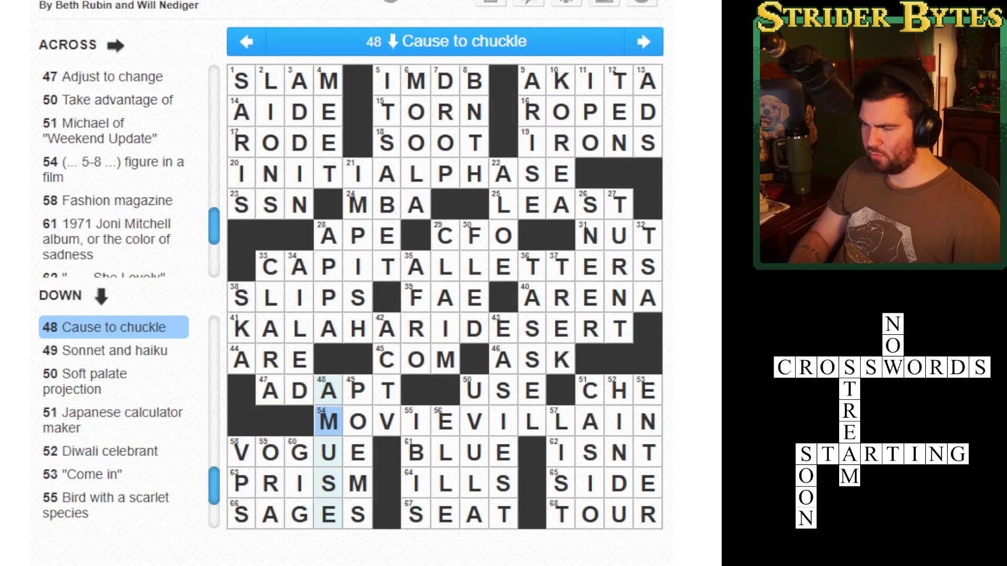
pyautogui.click(328, 421)
pyautogui.press('Up')
pyautogui.press('Down')
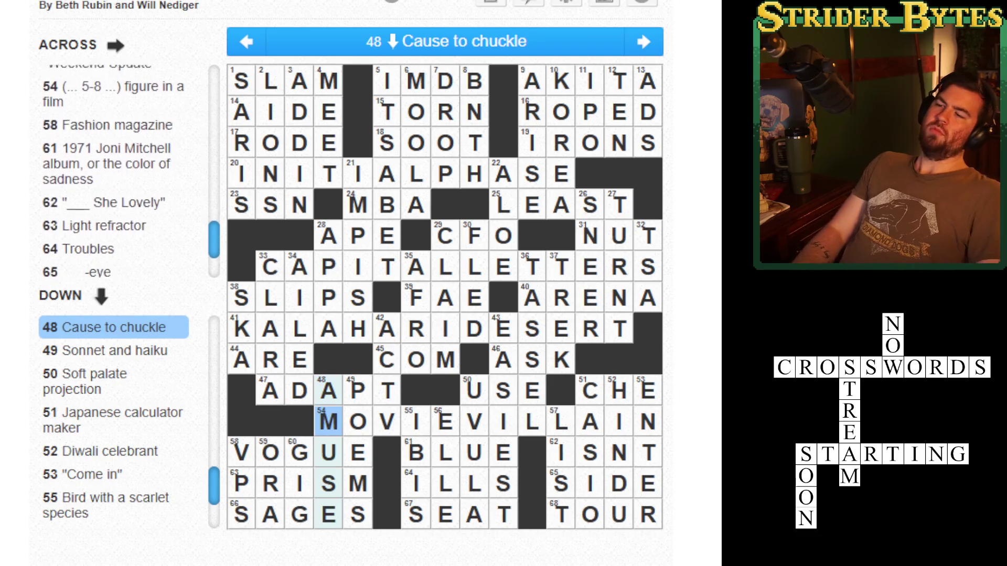
# Step: Check down answers 50 through 58, including 52 Down's crossing with 68 Across
pyautogui.press('Tab')
pyautogui.press('Tab')
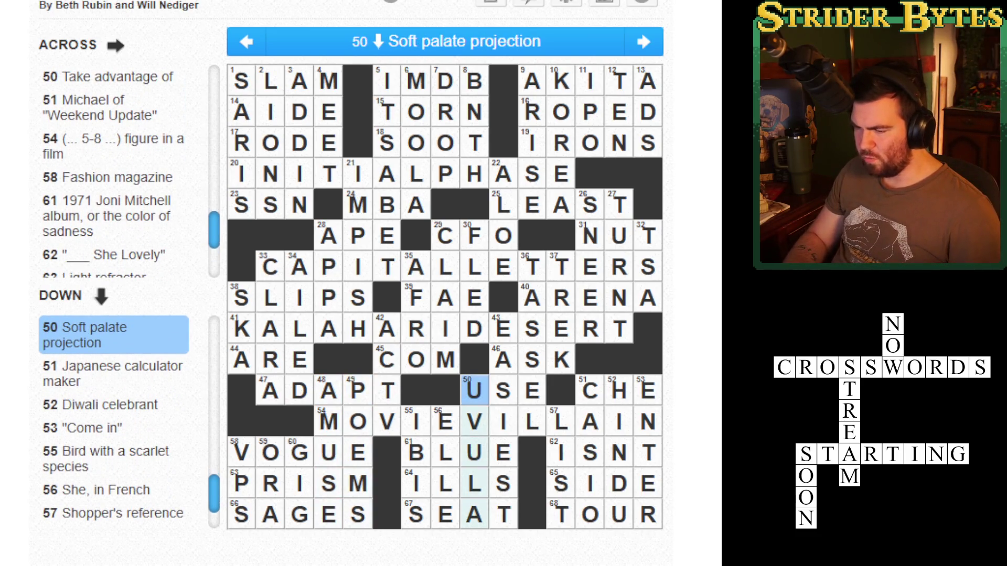
pyautogui.press('Tab')
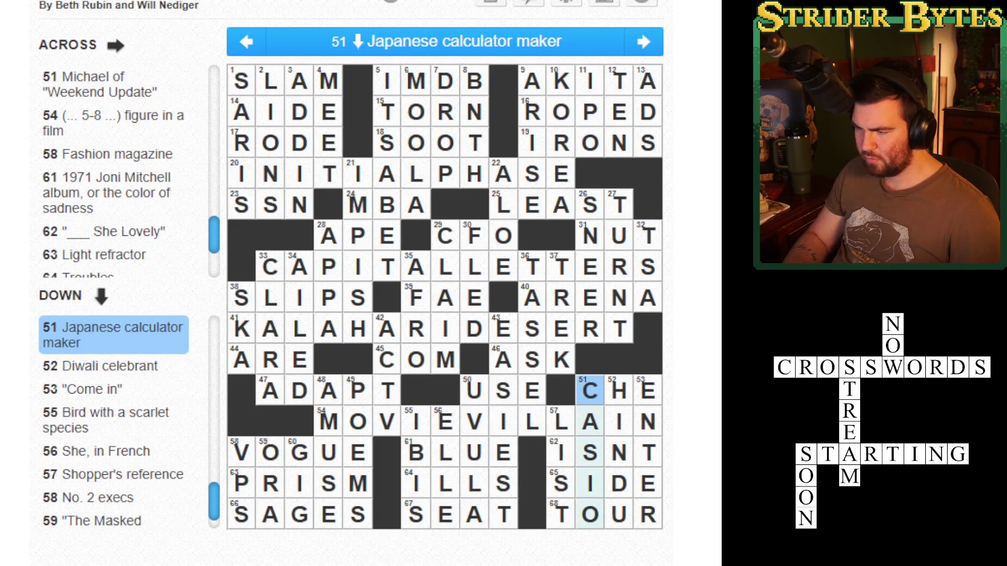
pyautogui.press('Tab')
pyautogui.press('Tab')
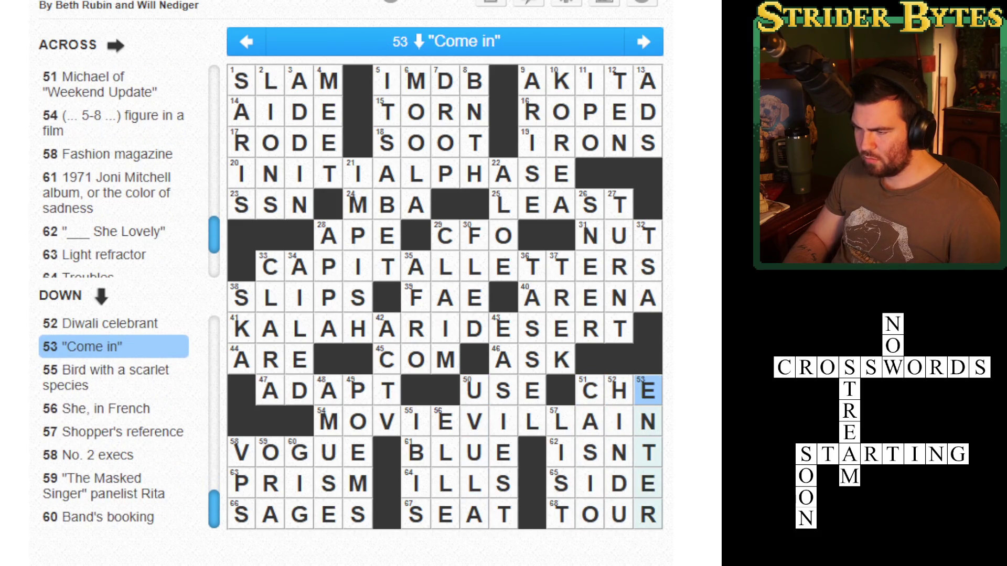
pyautogui.hotkey('shift', 'Tab')
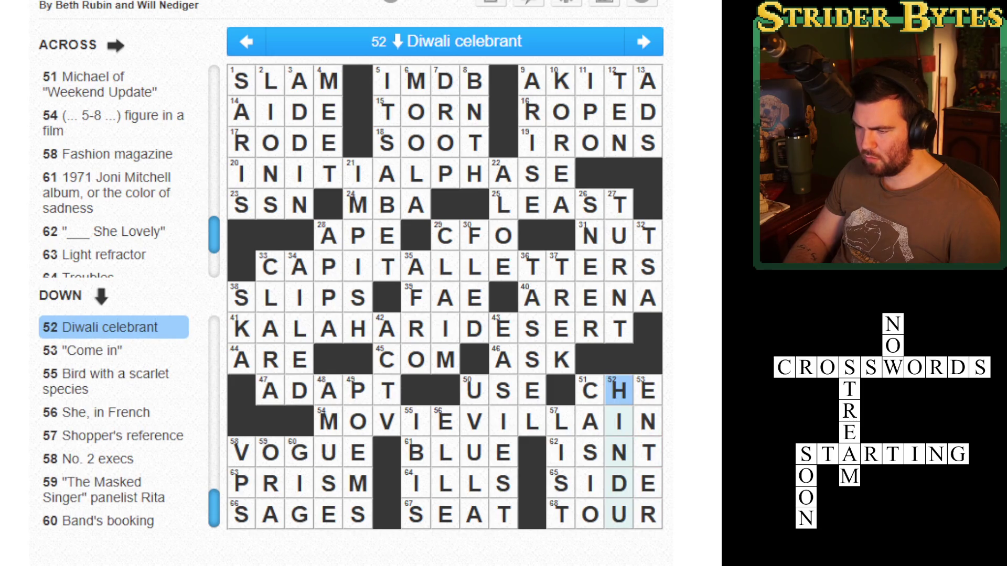
pyautogui.press('Down')
pyautogui.press('Down')
pyautogui.press('Down')
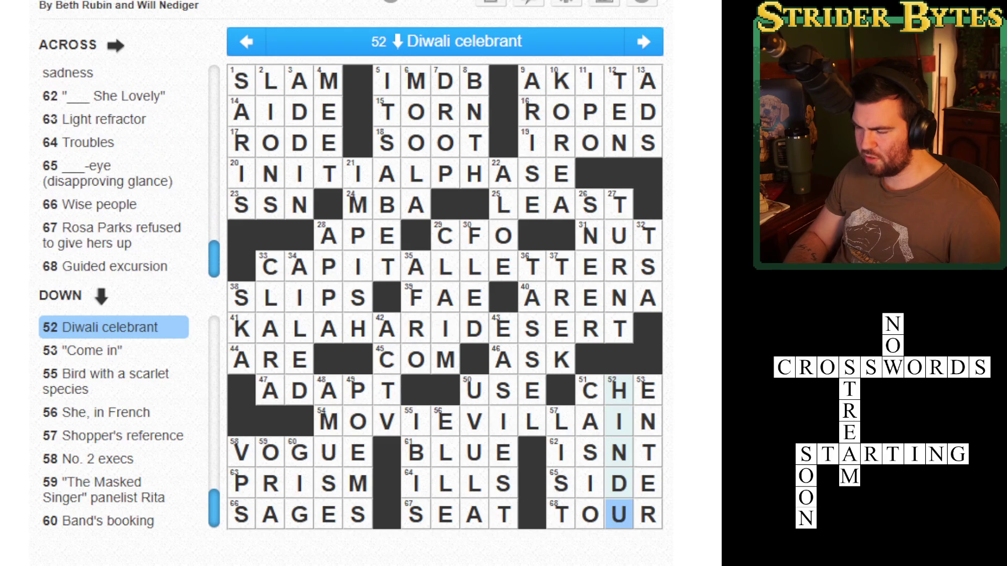
pyautogui.press('space')
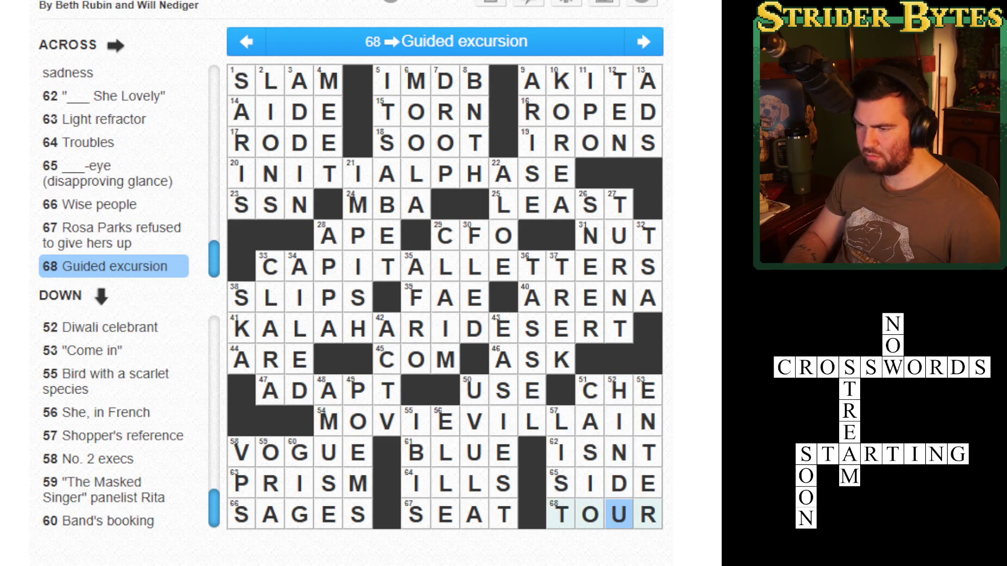
pyautogui.press('space')
pyautogui.press('Tab')
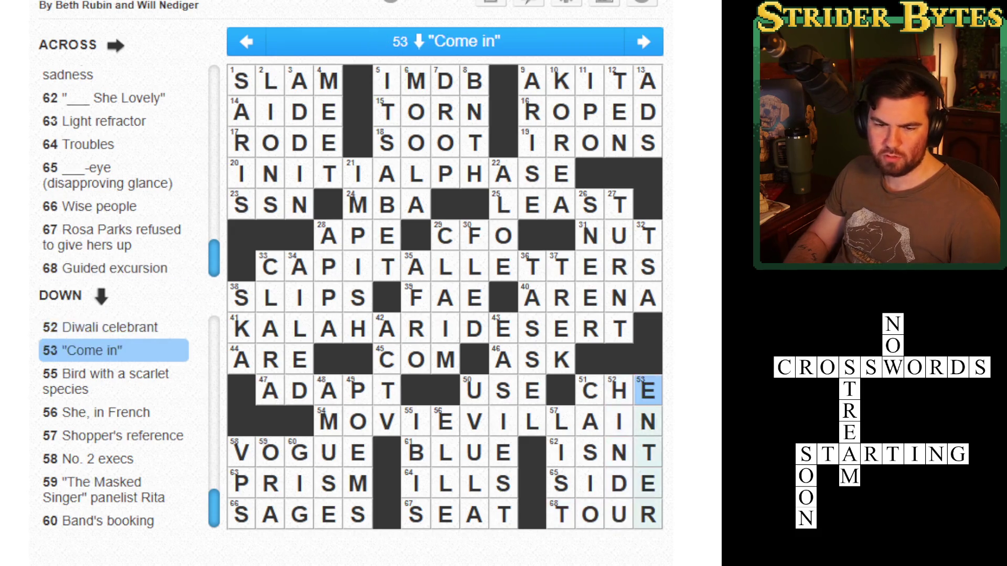
pyautogui.press('Tab')
pyautogui.press('Tab')
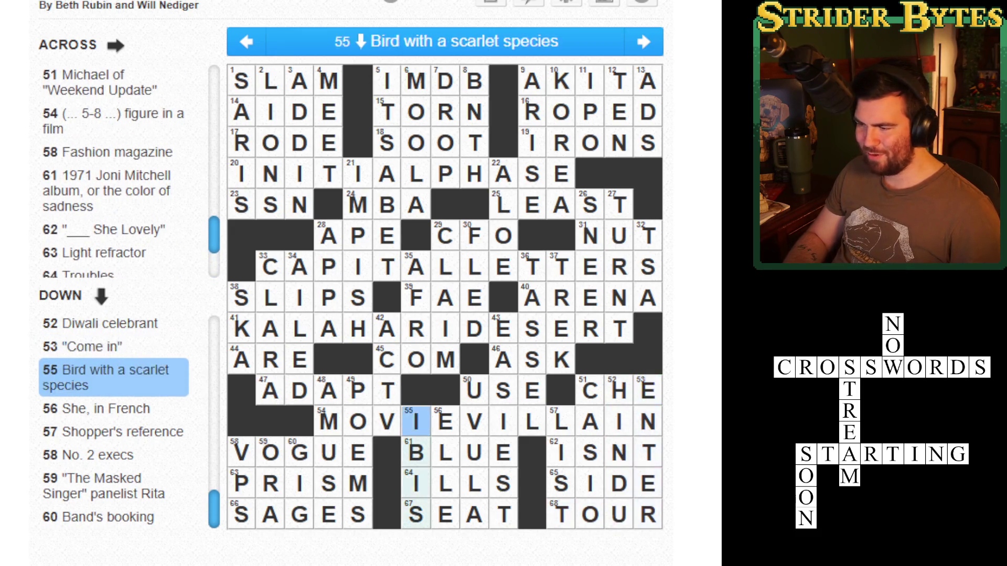
pyautogui.press('Tab')
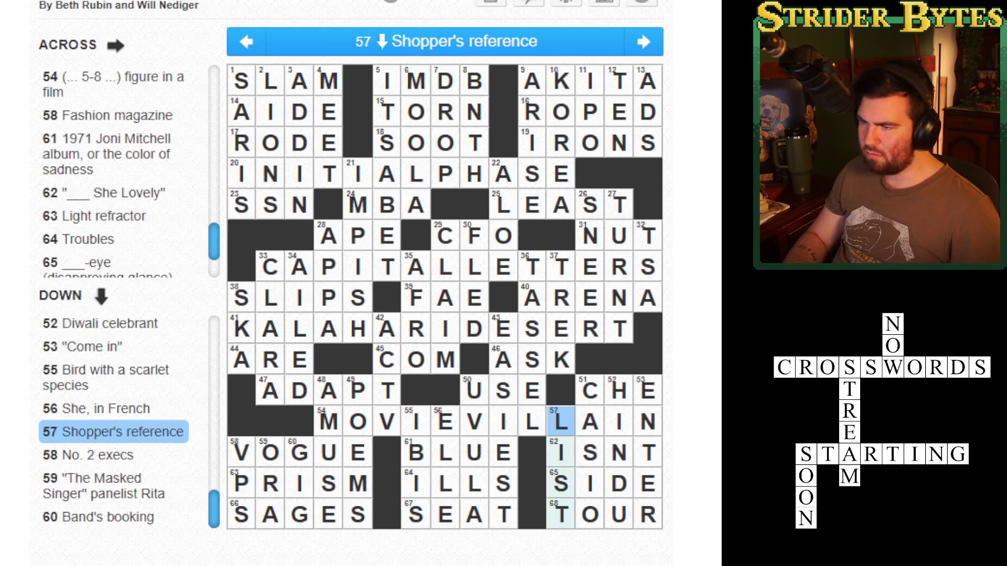
pyautogui.press('Tab')
pyautogui.press('Tab')
pyautogui.press('Tab')
pyautogui.press('Tab')
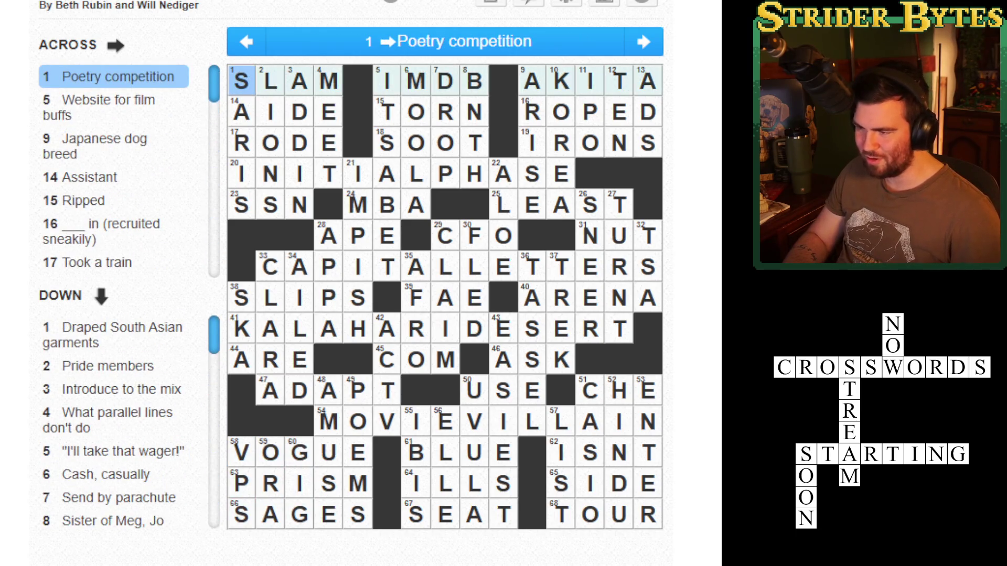
# Step: Check the across answers from 9 Across through 51 Across
pyautogui.press('Tab')
pyautogui.press('Tab')
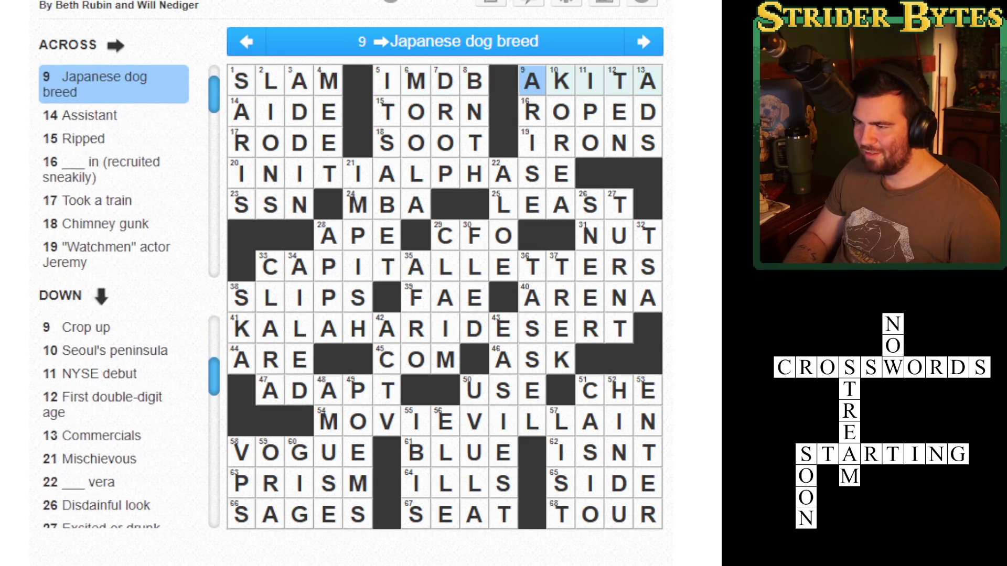
pyautogui.press('Tab')
pyautogui.press('Tab')
pyautogui.press('Tab')
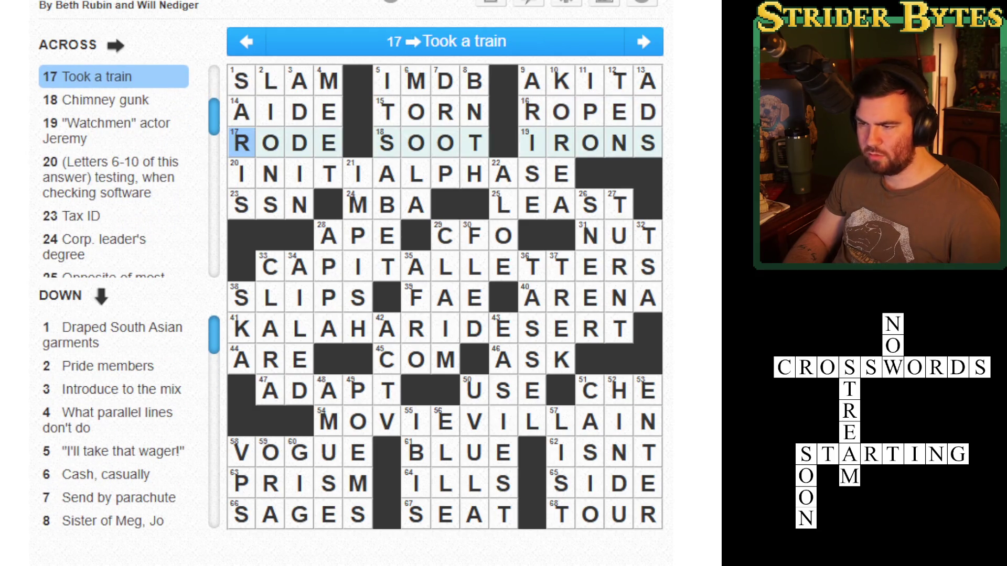
pyautogui.press('Tab')
pyautogui.press('Tab')
pyautogui.press('Tab')
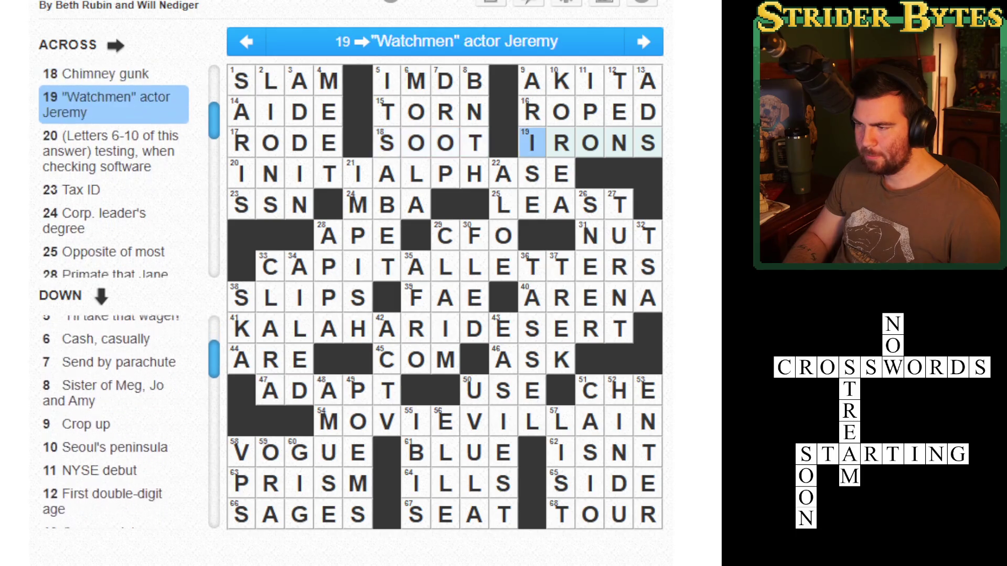
pyautogui.press('Tab')
pyautogui.press('Tab')
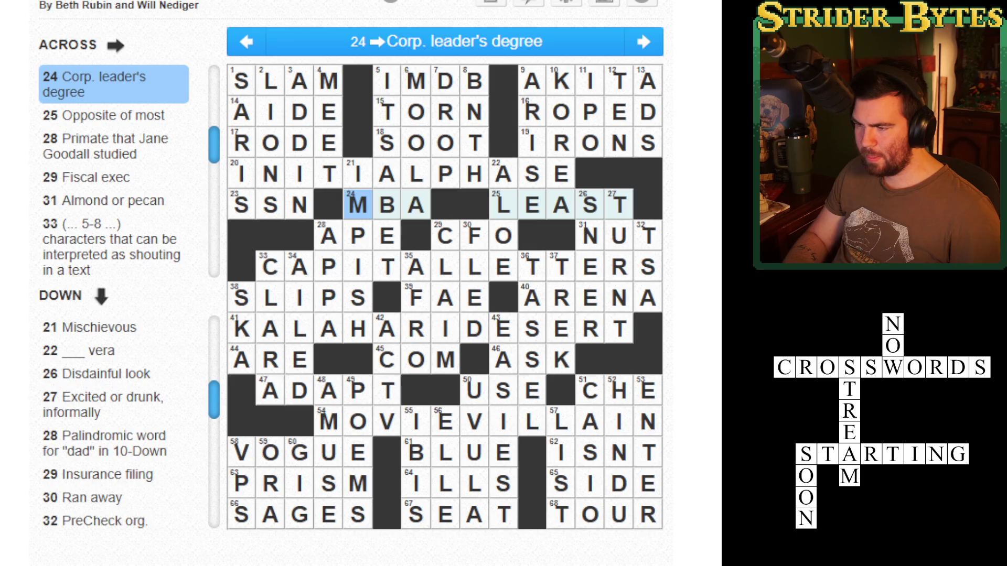
pyautogui.press('Tab')
pyautogui.press('Tab')
pyautogui.press('Tab')
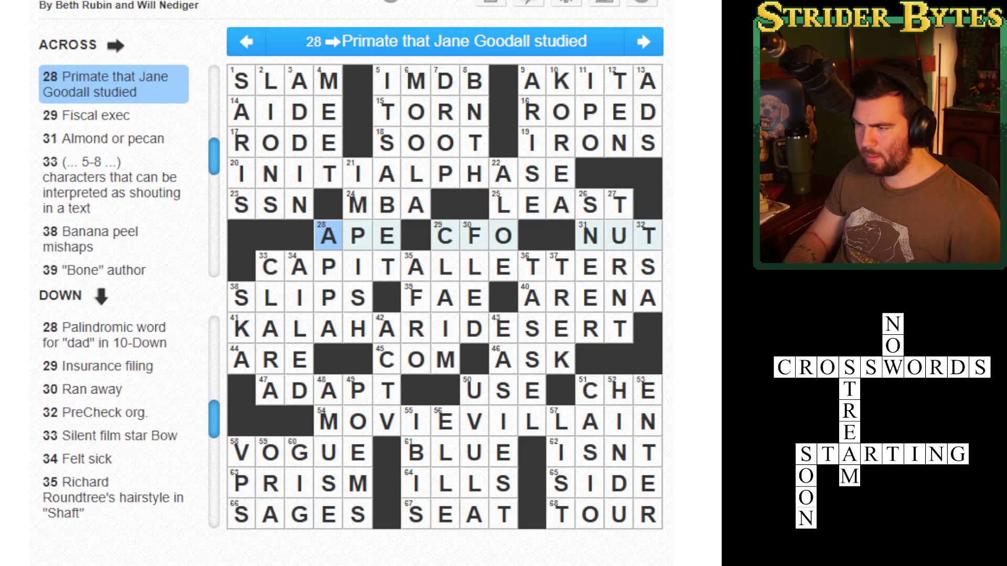
pyautogui.press('Tab')
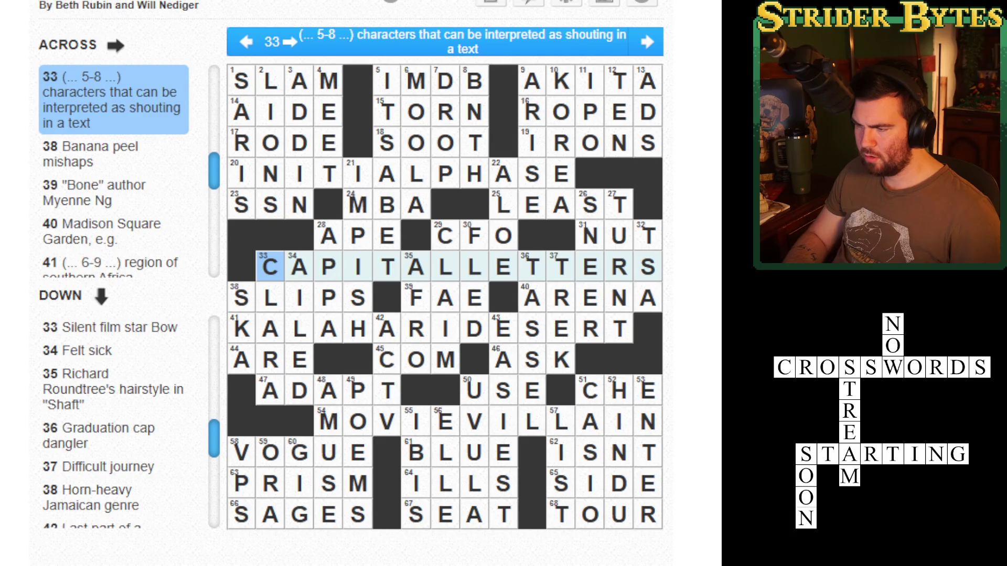
pyautogui.press('Tab')
pyautogui.press('Tab')
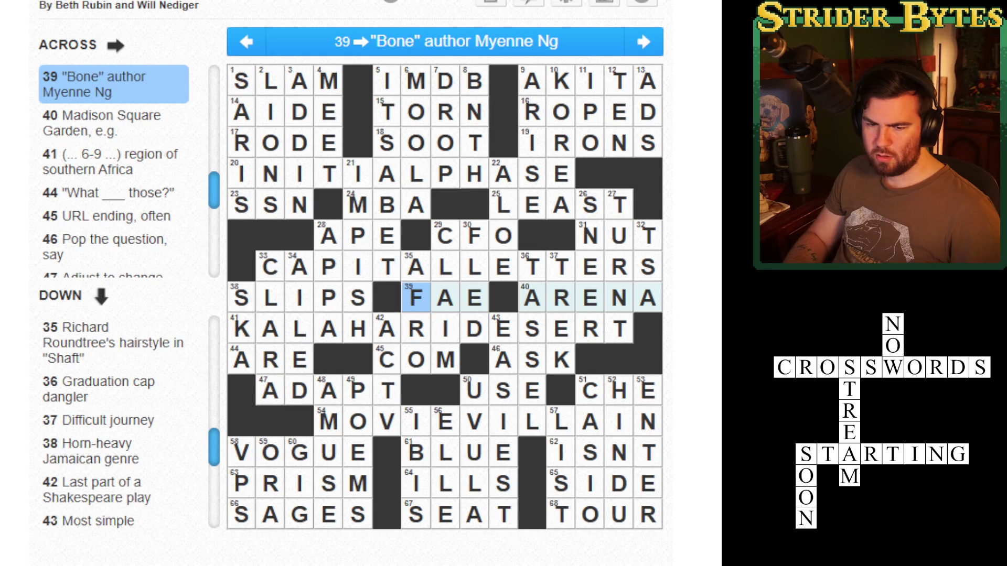
pyautogui.press('Tab')
pyautogui.press('Tab')
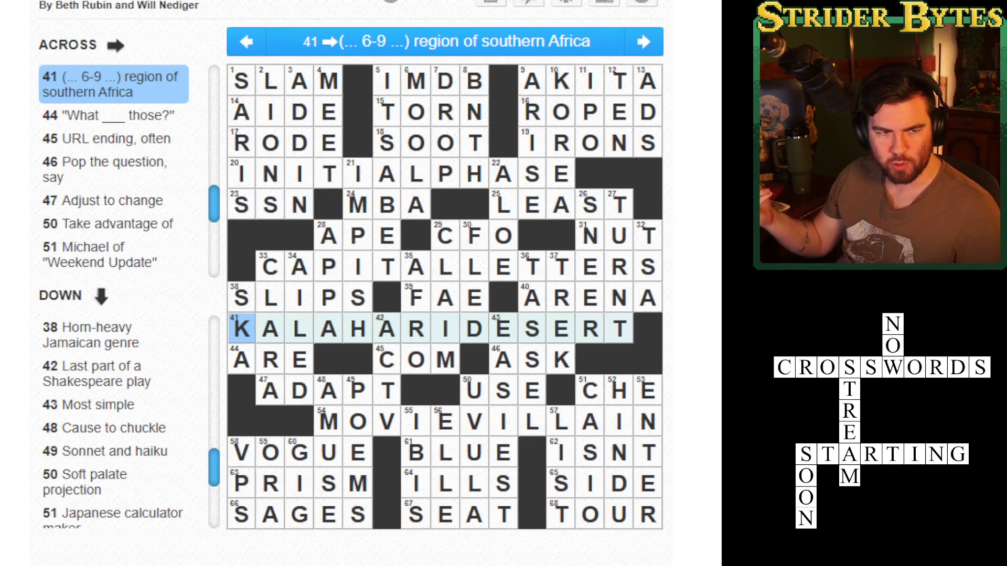
pyautogui.click(242, 359)
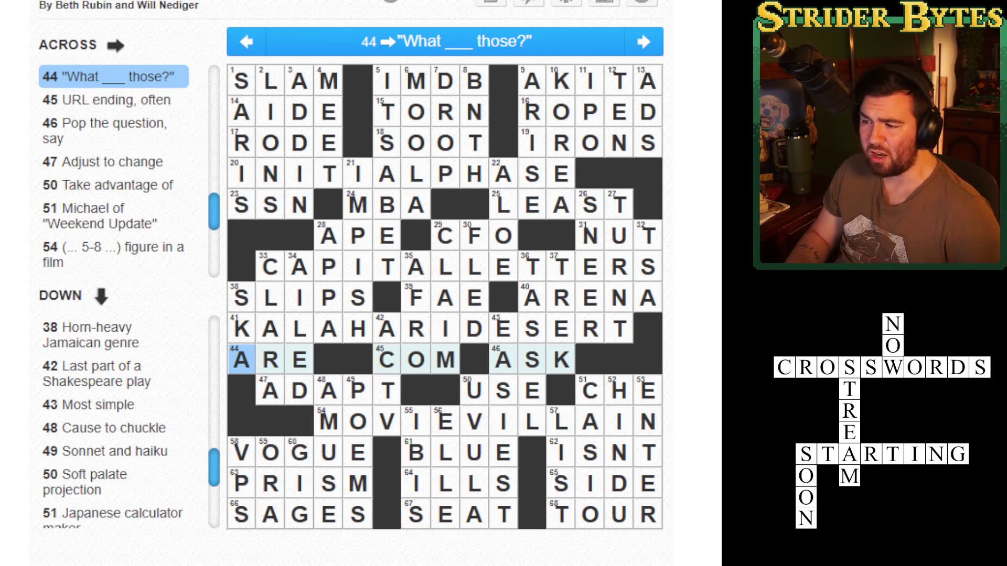
pyautogui.press('Tab')
pyautogui.press('Tab')
pyautogui.press('Tab')
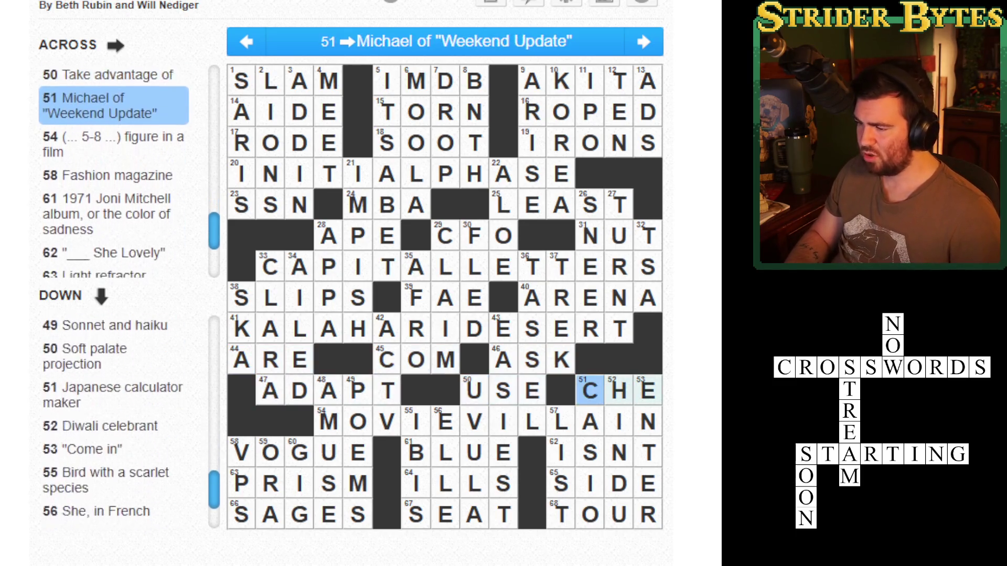
# Step: Use the Reveal options to find the wrong letter, then select the red N ending 15 Across TORN and type E
pyautogui.click(529, 4)
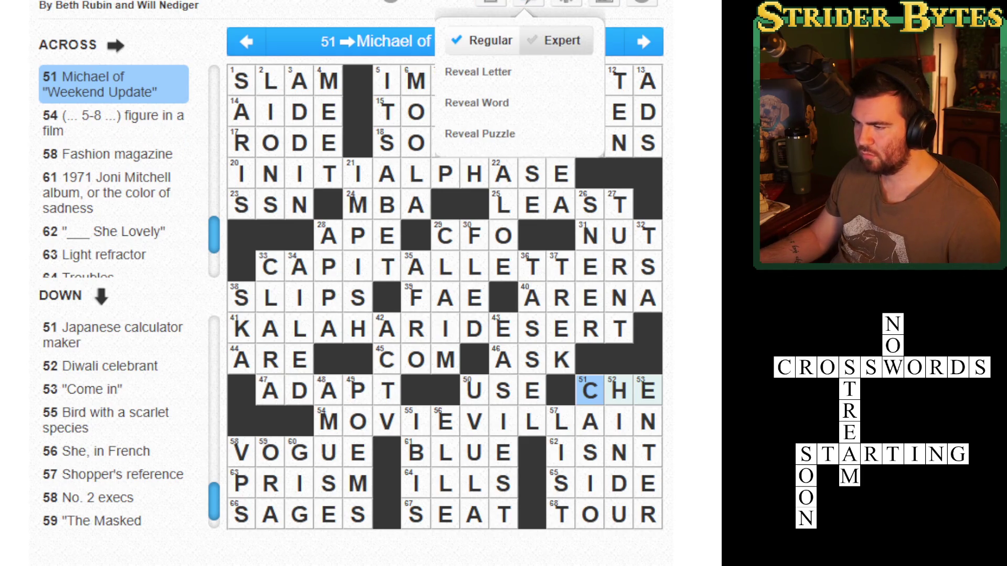
pyautogui.click(472, 112)
pyautogui.click(472, 113)
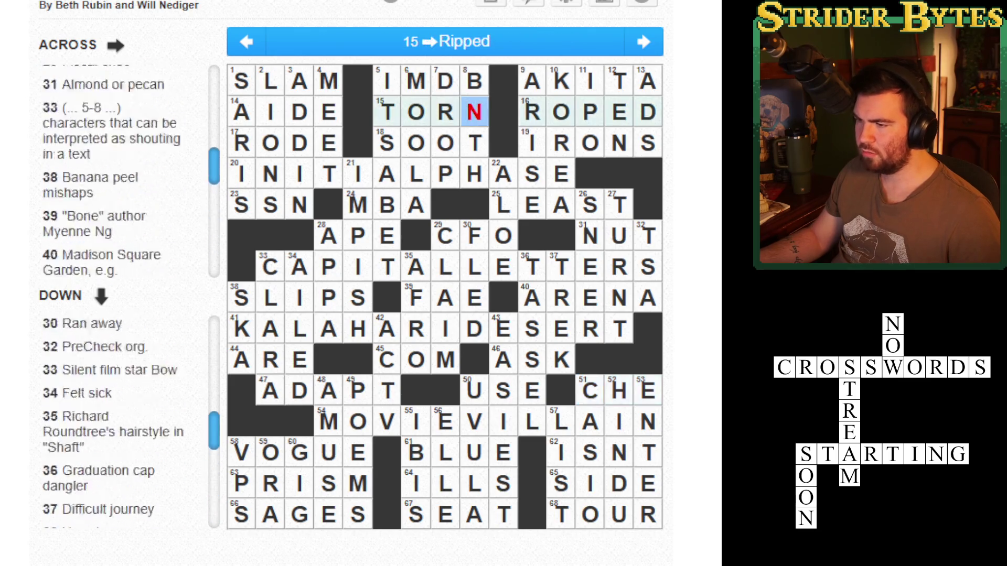
pyautogui.press('Down')
pyautogui.write('e')
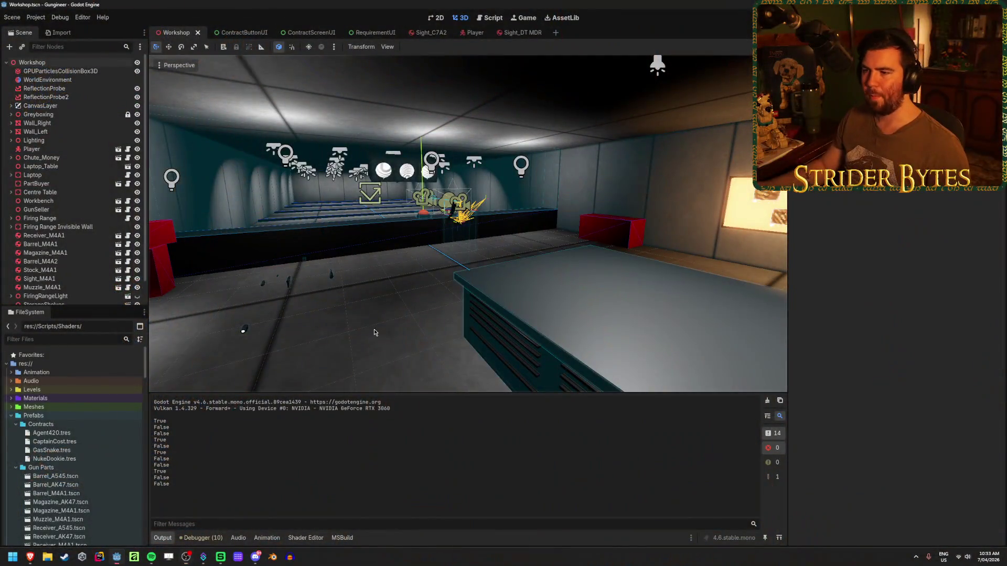
# Step: Orbit the Workshop scene's 3D view to look around
pyautogui.moveTo(374, 332)
pyautogui.mouseDown()
pyautogui.moveTo(472, 331)
pyautogui.moveTo(446, 297)
pyautogui.moveTo(341, 297)
pyautogui.moveTo(393, 297)
pyautogui.moveTo(378, 223)
pyautogui.mouseUp()
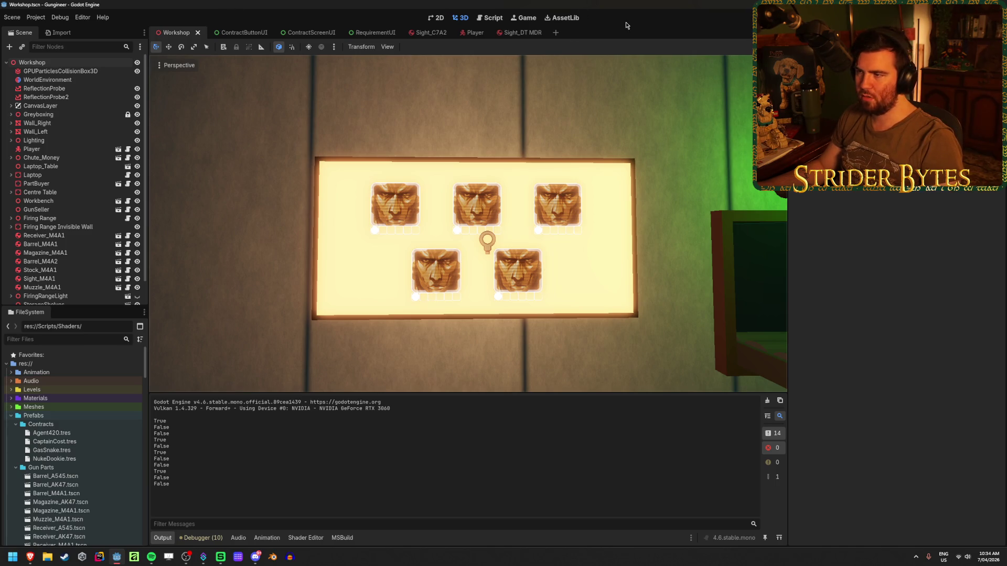
# Step: Close the Sight_DT MDR and Sight_C7A2 scene tabs
pyautogui.middleClick(511, 33)
pyautogui.middleClick(427, 32)
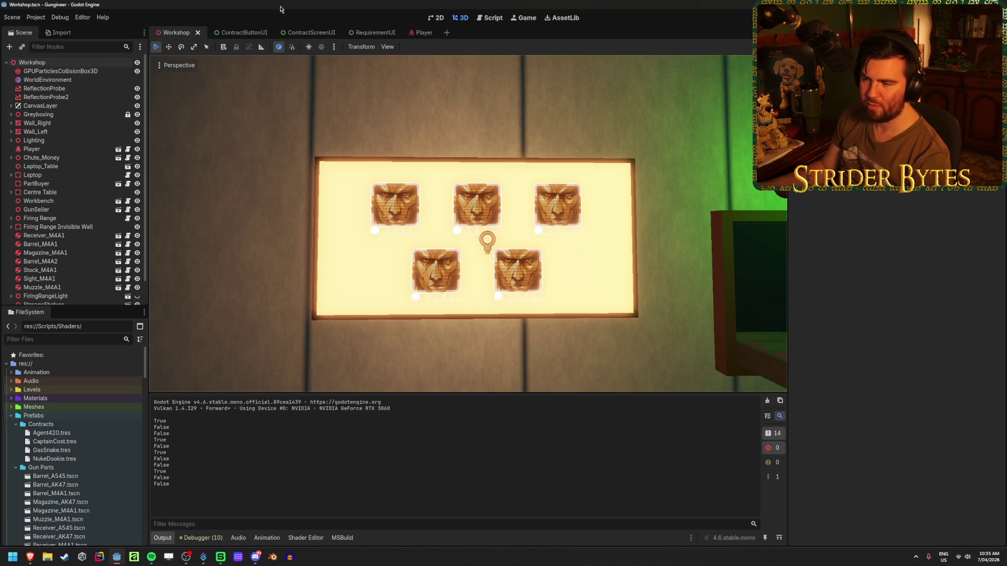
pyautogui.scroll(-2, 74, 210)
pyautogui.scroll(2, 74, 211)
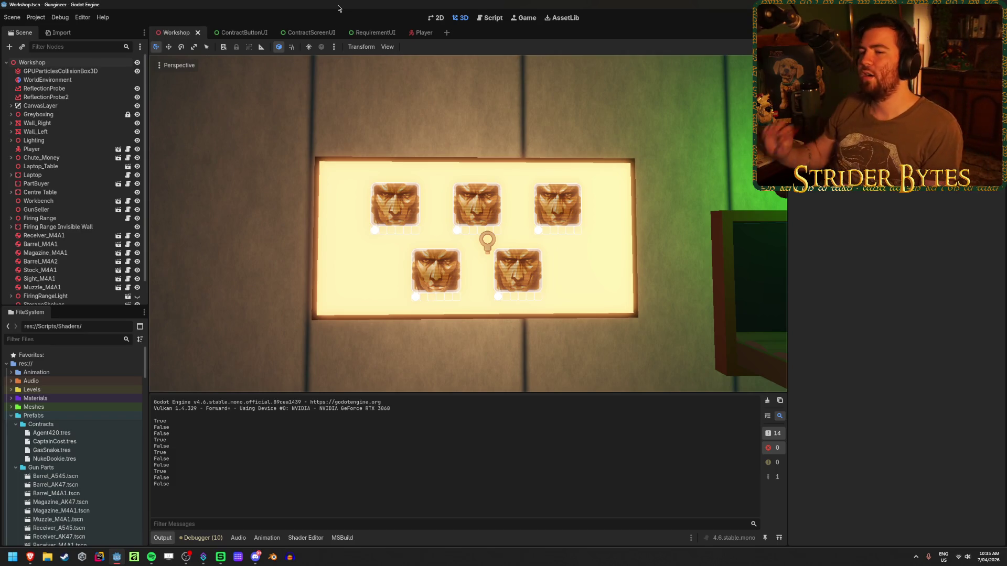
# Step: Look over the ContractScreenUI and ContractButtonUI scenes, reselecting the ContractScreenUI root node
pyautogui.click(309, 33)
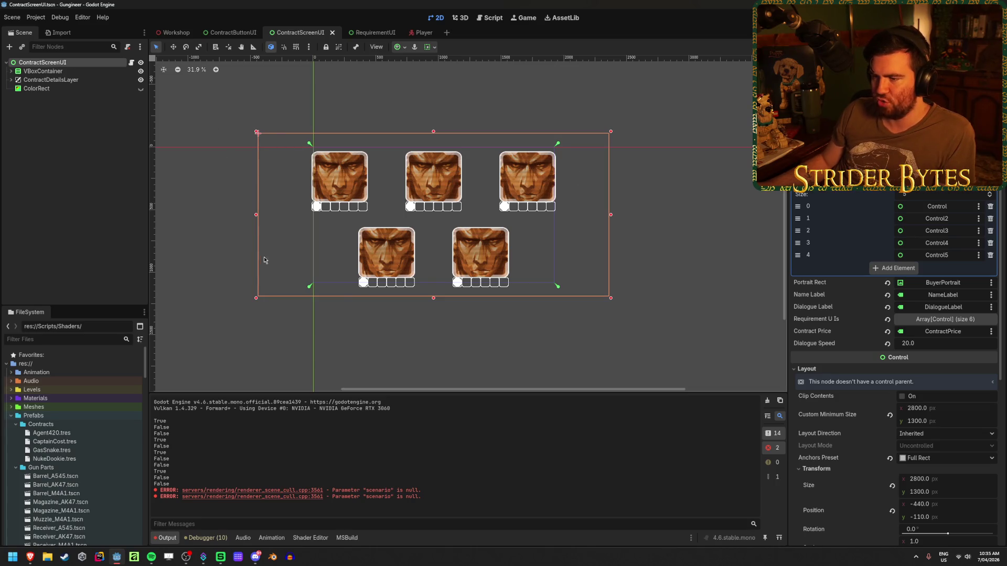
pyautogui.click(90, 128)
pyautogui.click(68, 62)
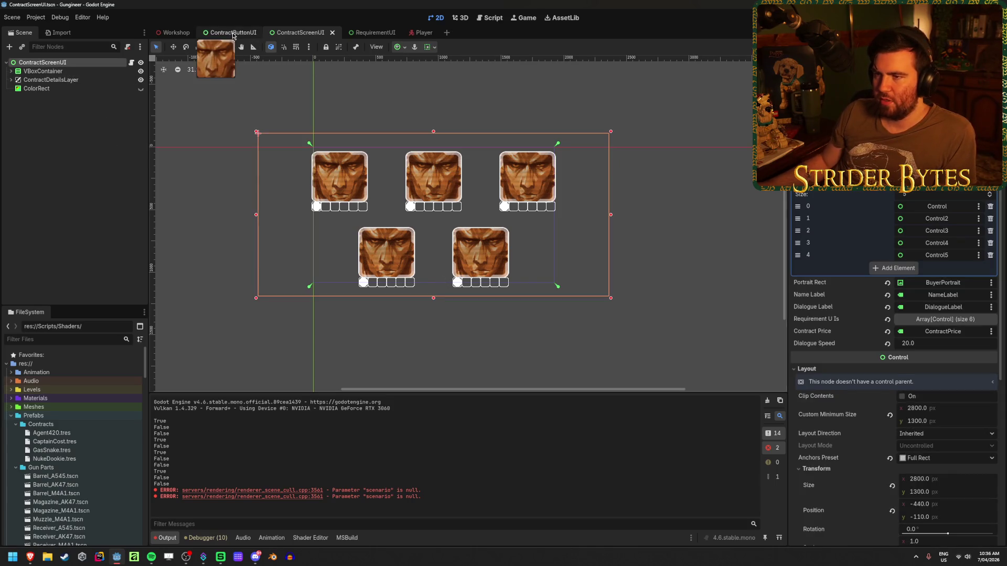
pyautogui.click(234, 33)
# Step: Fly the Workshop 3D view over the upgrade parts board toward the corridor, then switch to the browser
pyautogui.click(175, 33)
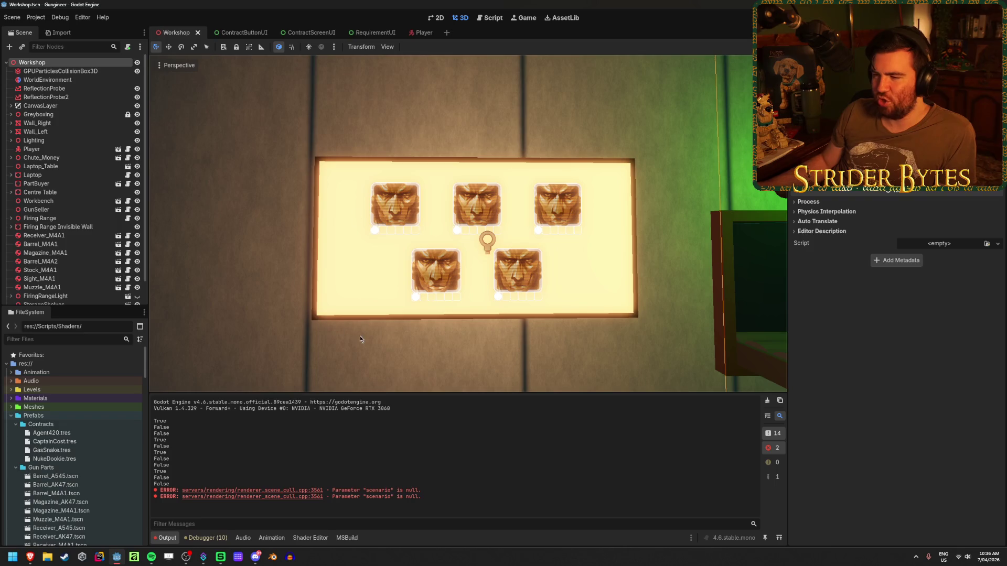
pyautogui.moveTo(433, 243)
pyautogui.mouseDown()
pyautogui.moveTo(294, 246)
pyautogui.moveTo(315, 241)
pyautogui.moveTo(336, 195)
pyautogui.mouseUp()
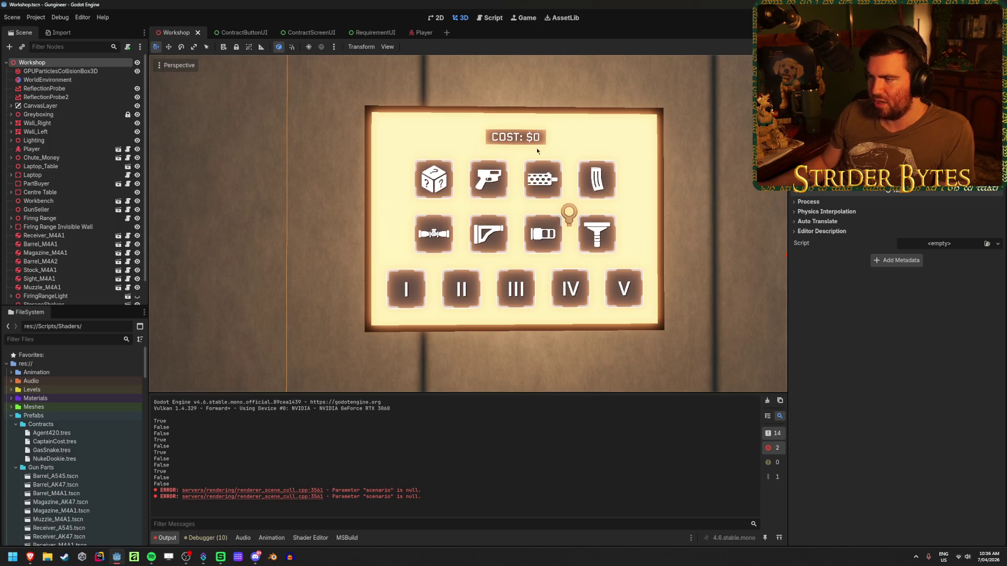
pyautogui.moveTo(574, 123); pyautogui.dragTo(624, 127)
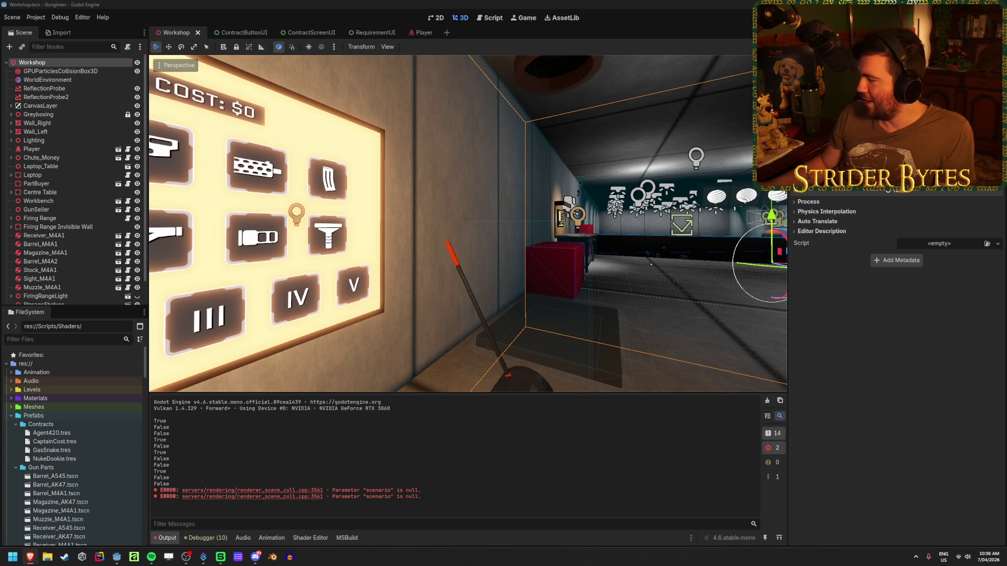
pyautogui.hotkey('alt', 'Tab')
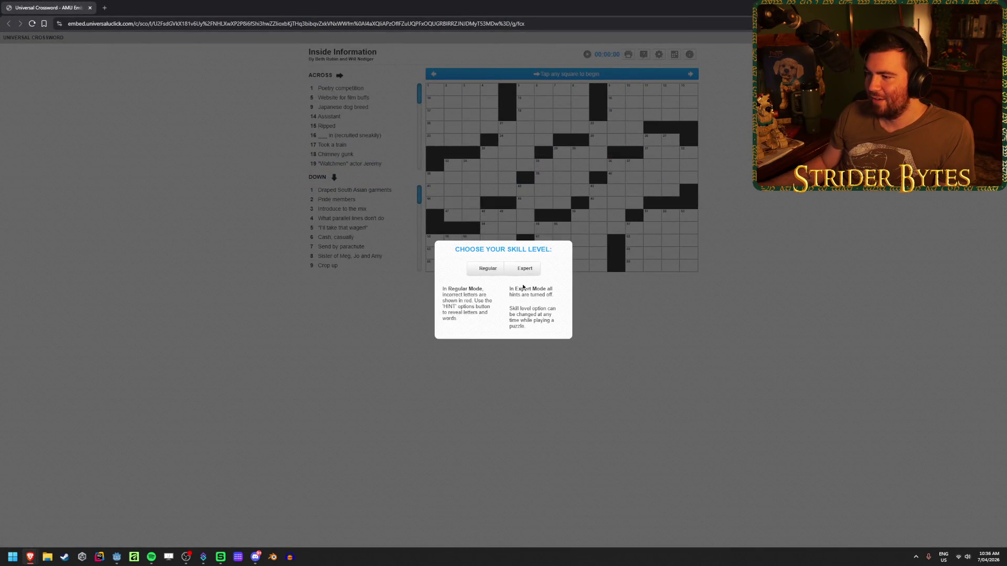
# Step: Pick a skill level to start the puzzle and zoom the page out
pyautogui.click(525, 270)
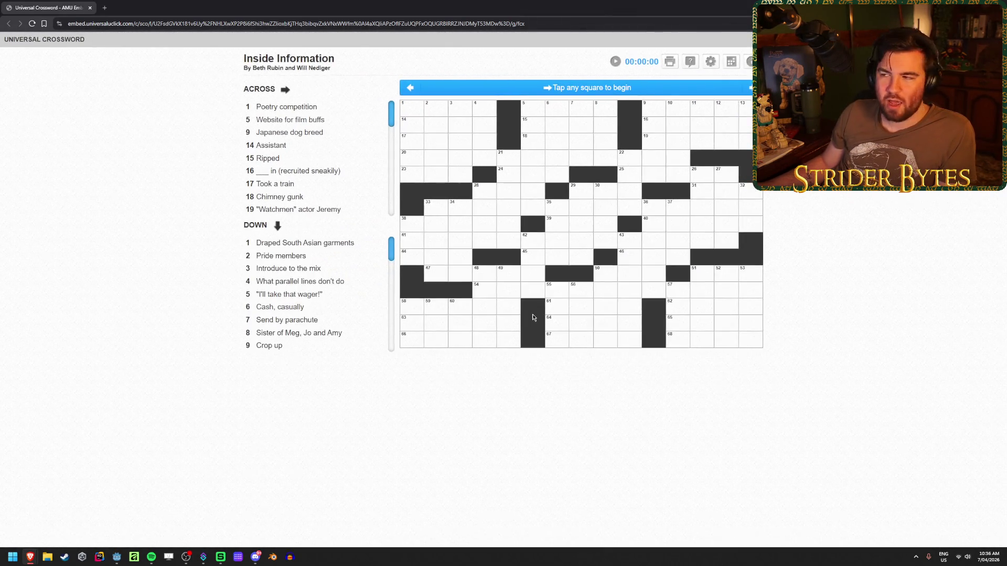
pyautogui.hotkey('ctrl', '-')
pyautogui.hotkey('ctrl', '-')
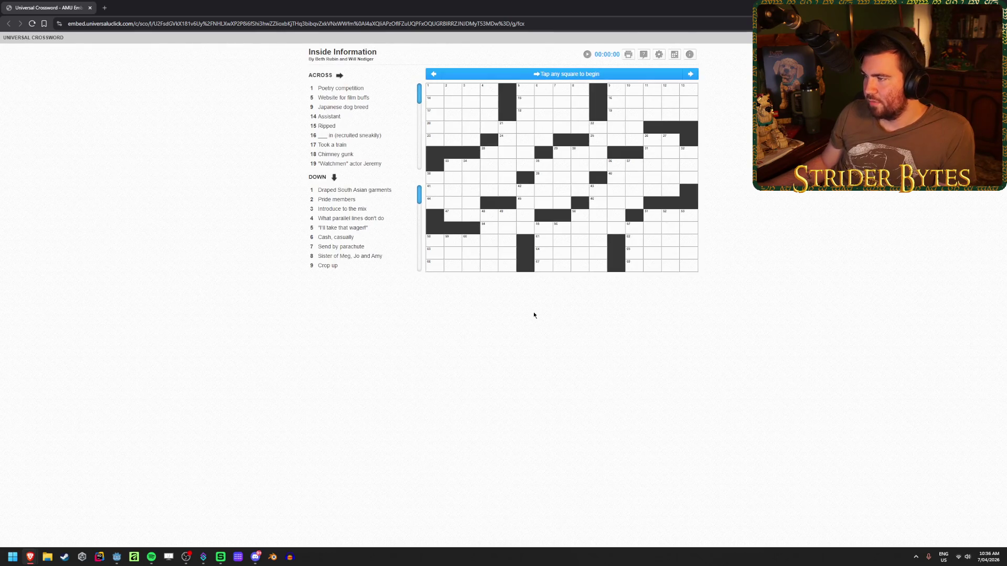
pyautogui.click(658, 54)
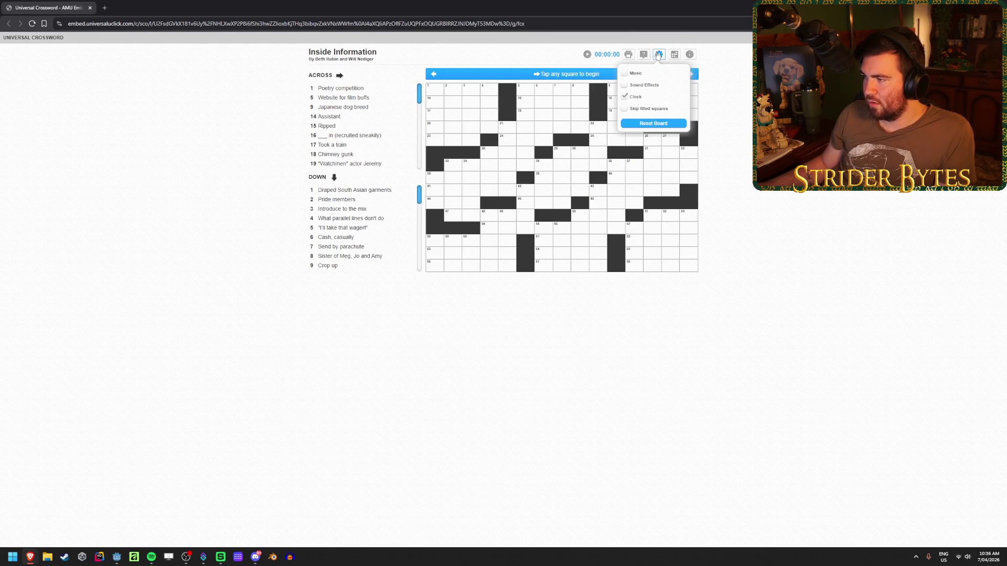
pyautogui.click(659, 55)
# Step: Resize and re-maximize the browser window, then bookmark the crossword page
pyautogui.doubleClick(733, 9)
pyautogui.moveTo(314, 83)
pyautogui.mouseDown()
pyautogui.moveTo(369, 45)
pyautogui.moveTo(409, 51)
pyautogui.moveTo(392, 50)
pyautogui.mouseUp()
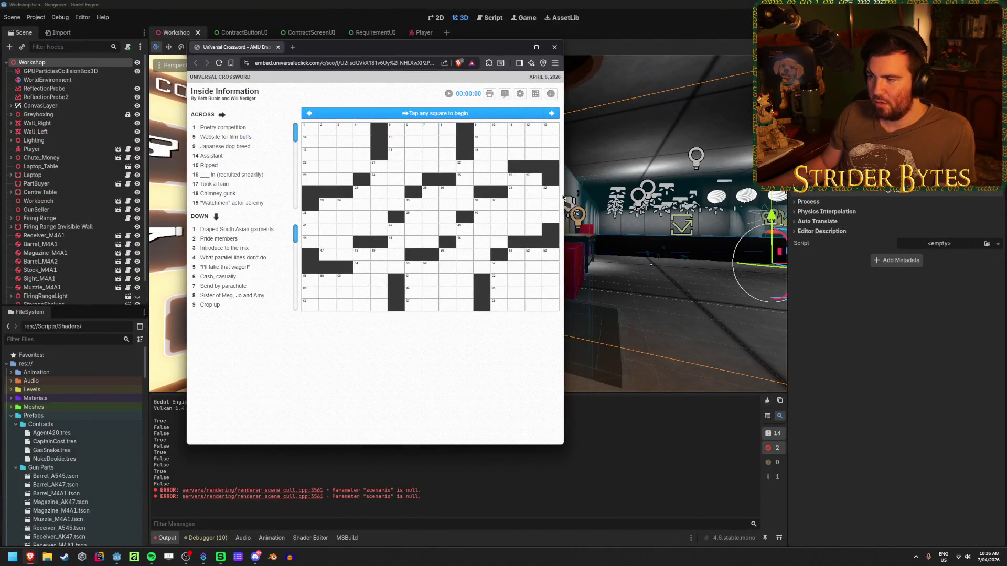
pyautogui.moveTo(566, 194)
pyautogui.mouseDown()
pyautogui.moveTo(432, 196)
pyautogui.moveTo(481, 197)
pyautogui.moveTo(442, 206)
pyautogui.moveTo(490, 211)
pyautogui.moveTo(440, 217)
pyautogui.moveTo(489, 218)
pyautogui.mouseUp()
pyautogui.moveTo(635, 224)
pyautogui.mouseDown()
pyautogui.moveTo(780, 226)
pyautogui.moveTo(471, 241)
pyautogui.moveTo(701, 239)
pyautogui.moveTo(506, 245)
pyautogui.mouseUp()
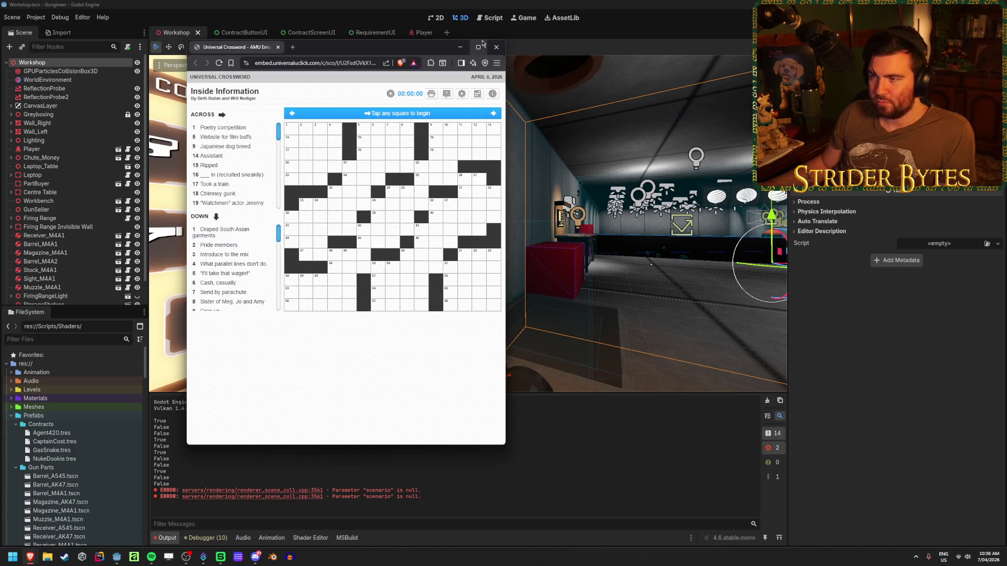
pyautogui.click(478, 47)
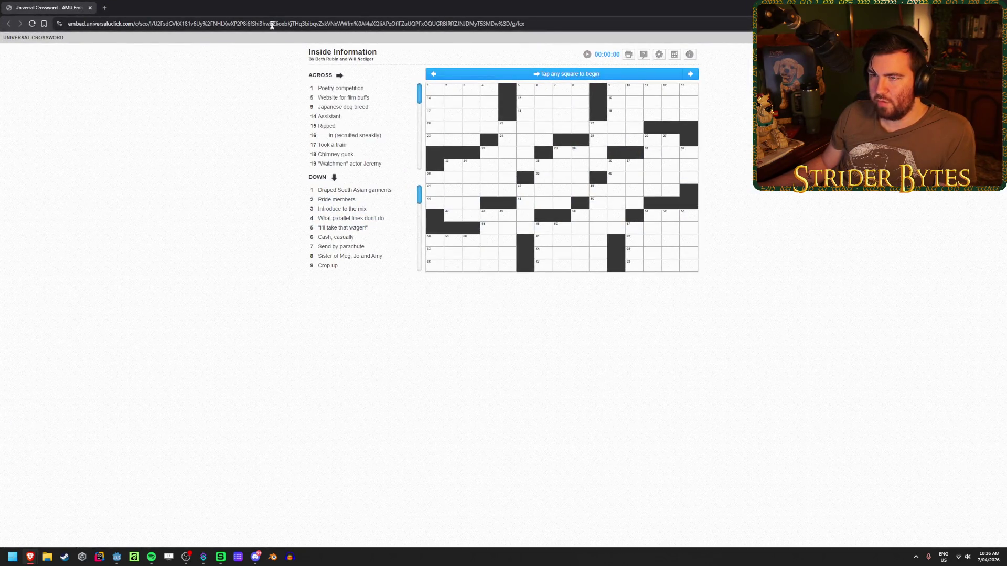
pyautogui.click(44, 23)
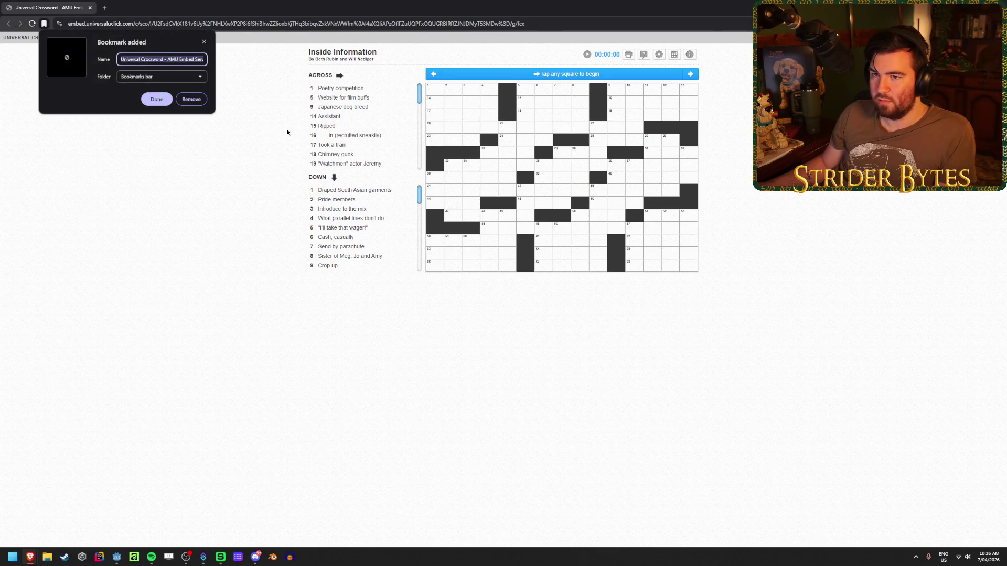
pyautogui.click(934, 7)
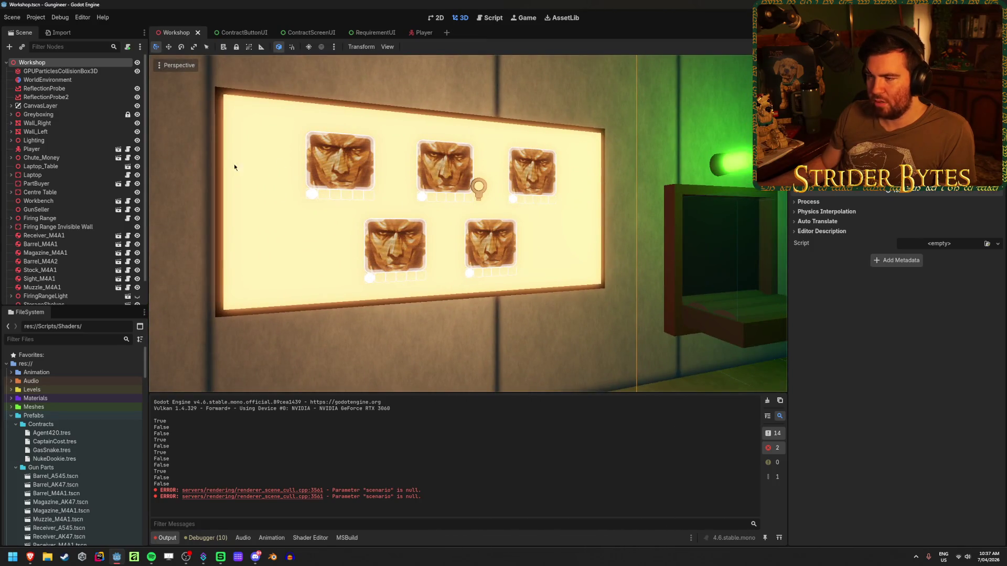
# Step: In ContractScreenUI, inspect the VBoxContainer's HBoxContainer children, then collapse it again
pyautogui.scroll(-3, 234, 167)
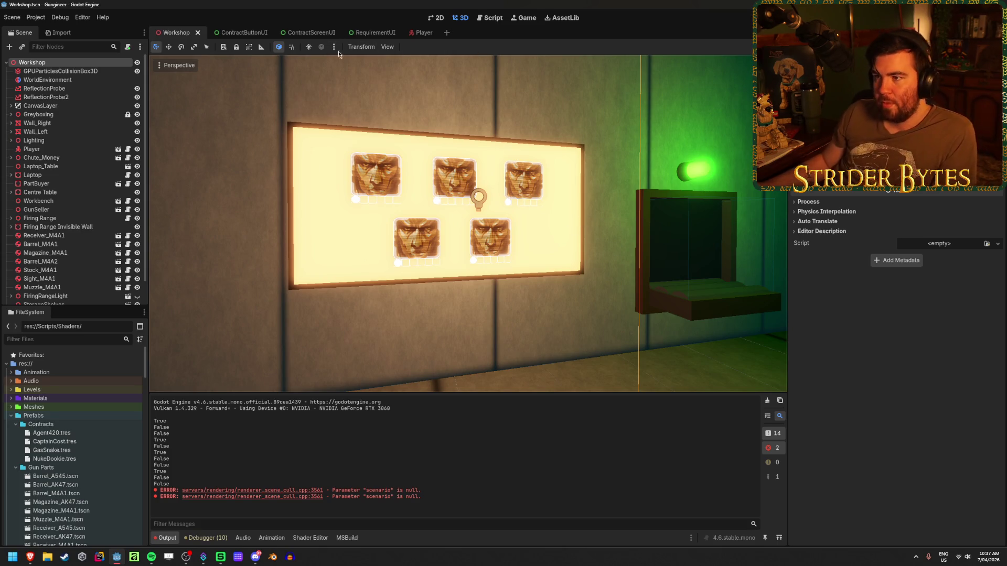
pyautogui.click(309, 32)
pyautogui.moveTo(348, 241); pyautogui.dragTo(355, 256)
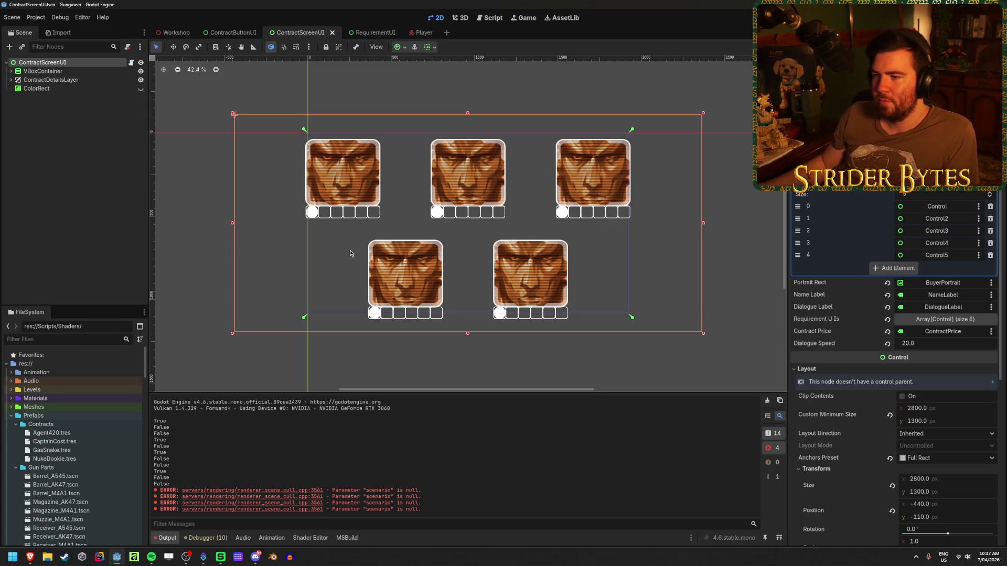
pyautogui.click(66, 128)
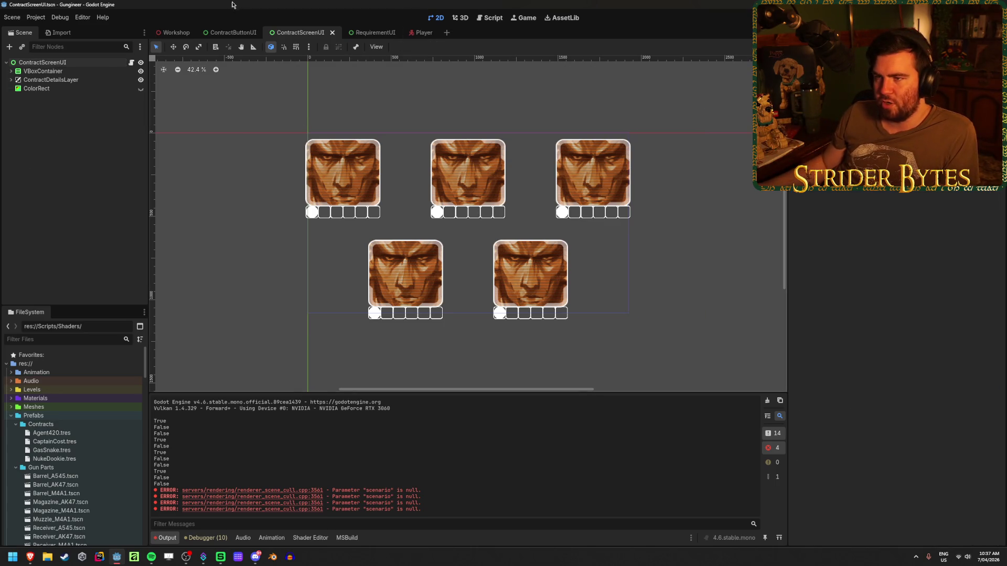
pyautogui.click(232, 32)
pyautogui.scroll(-3, 423, 315)
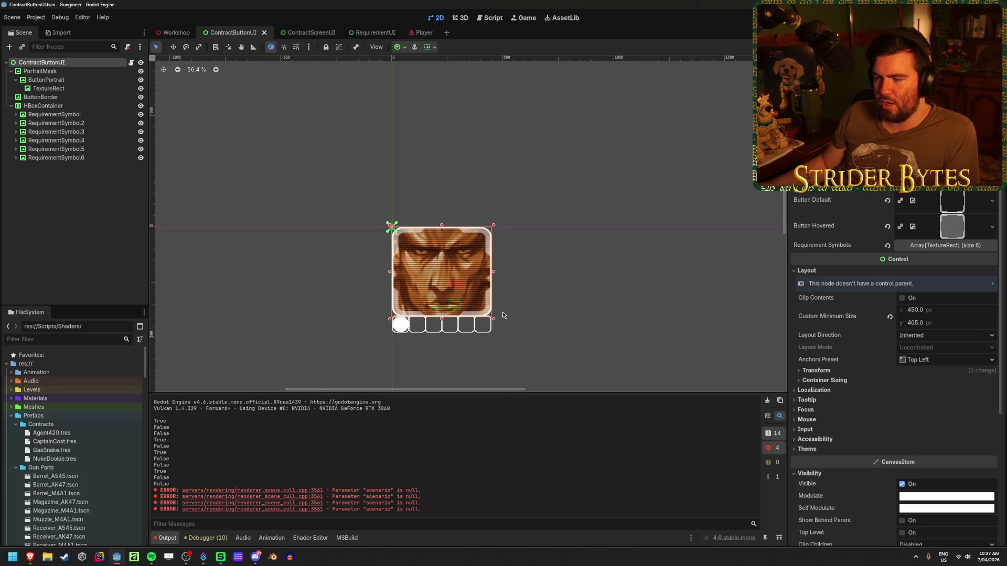
pyautogui.click(306, 35)
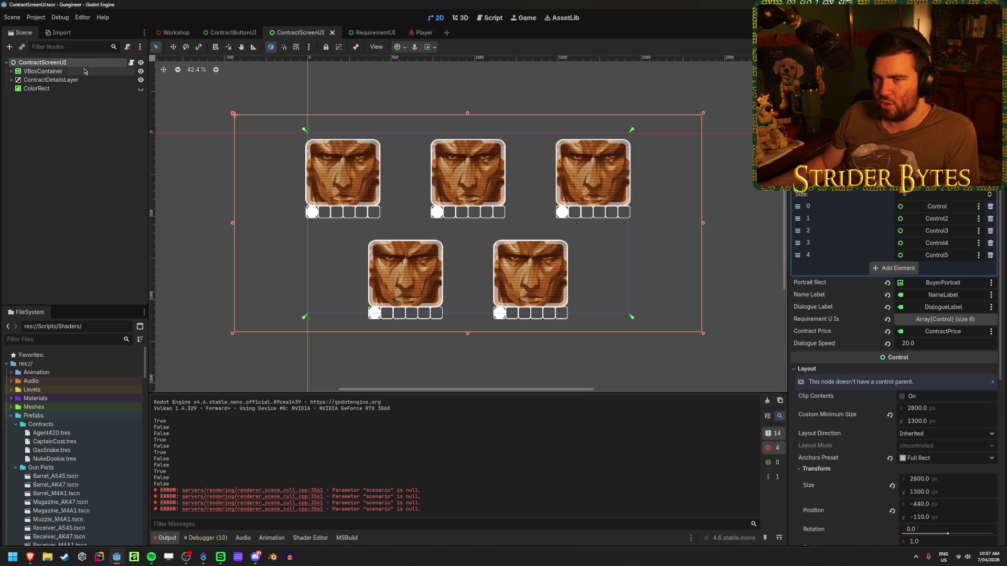
pyautogui.click(88, 150)
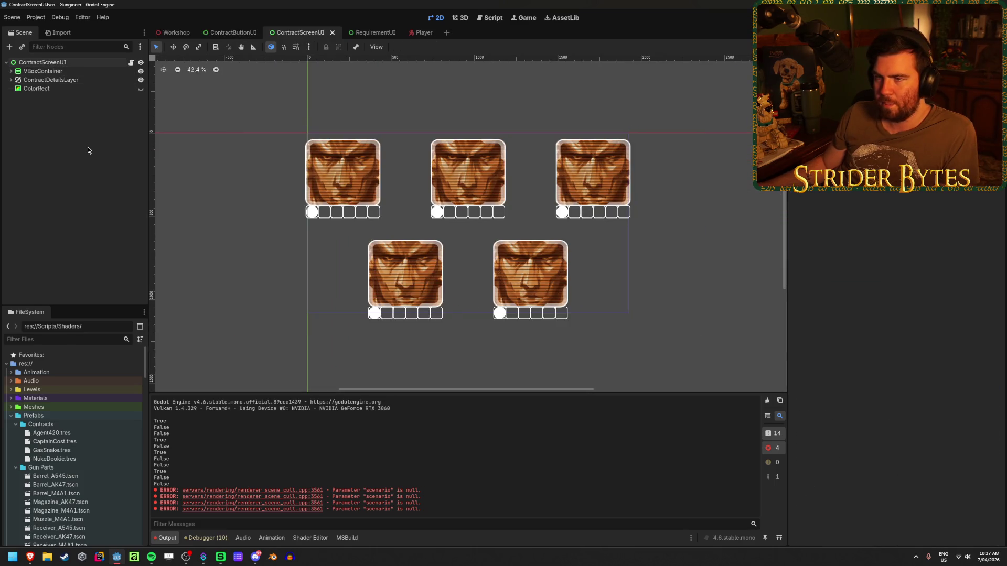
pyautogui.click(78, 73)
pyautogui.click(11, 71)
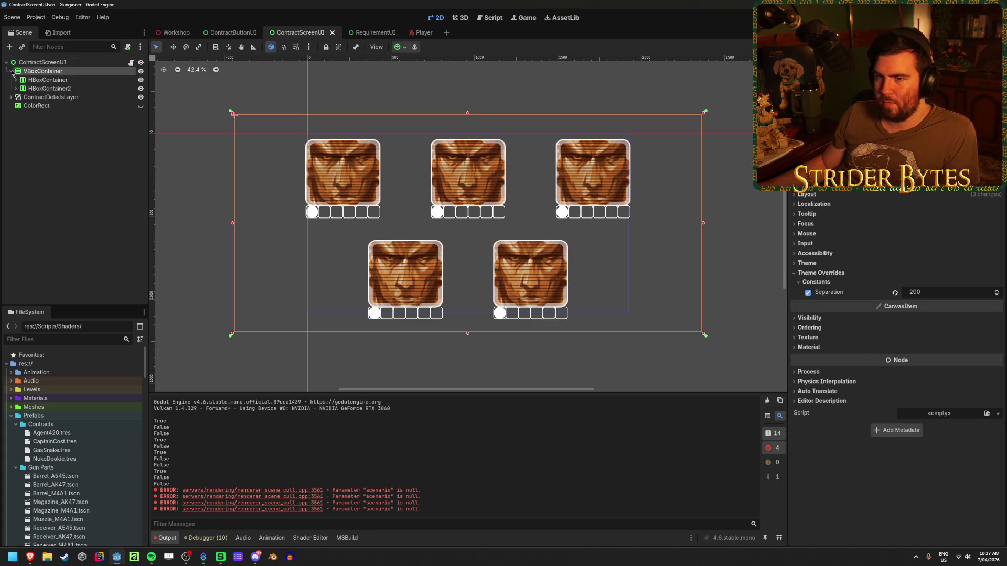
pyautogui.click(12, 72)
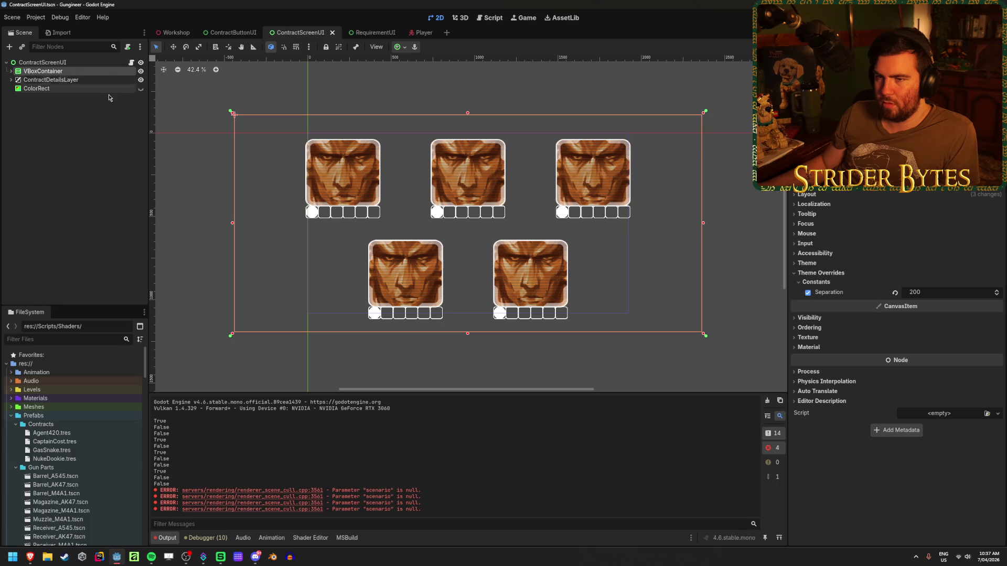
pyautogui.click(81, 125)
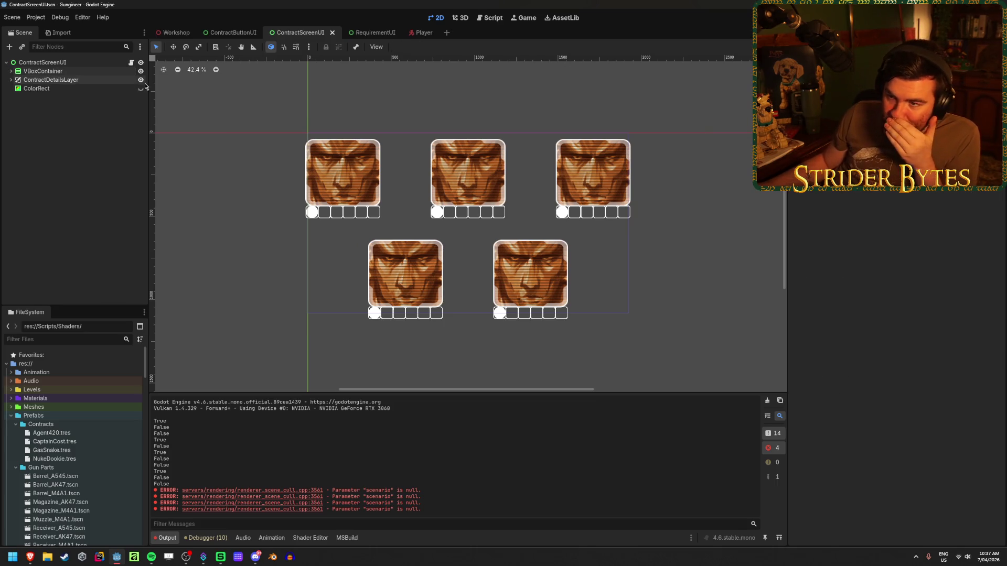
# Step: Toggle the ColorRect scanline overlay and the ContractDetails panel on, then off again
pyautogui.click(141, 89)
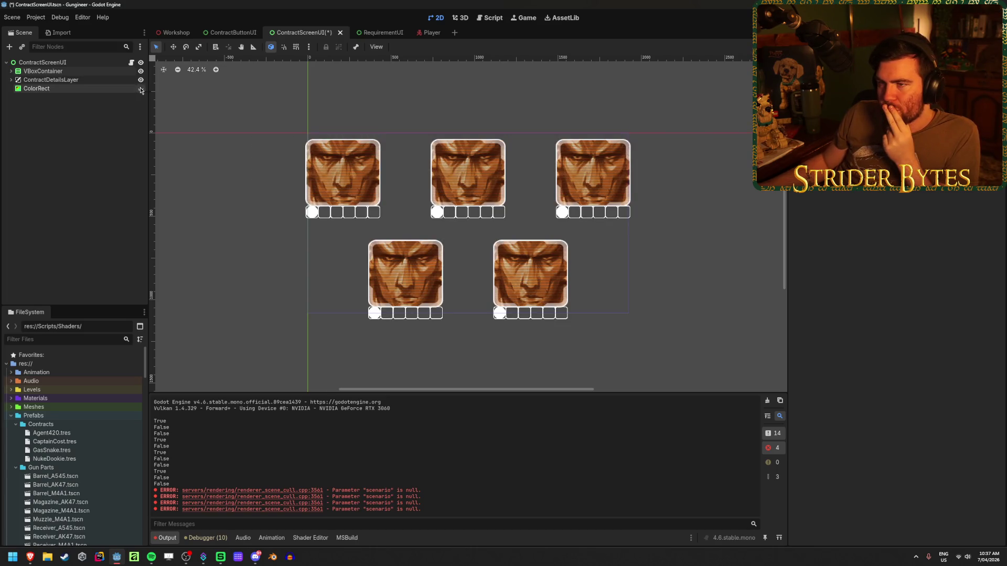
pyautogui.click(171, 34)
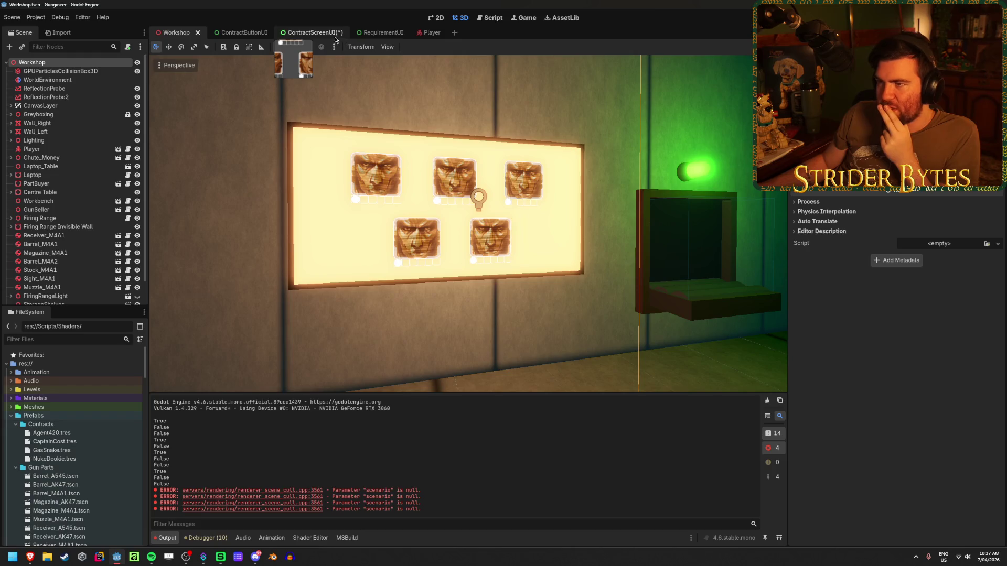
pyautogui.click(303, 33)
pyautogui.click(142, 89)
pyautogui.click(135, 80)
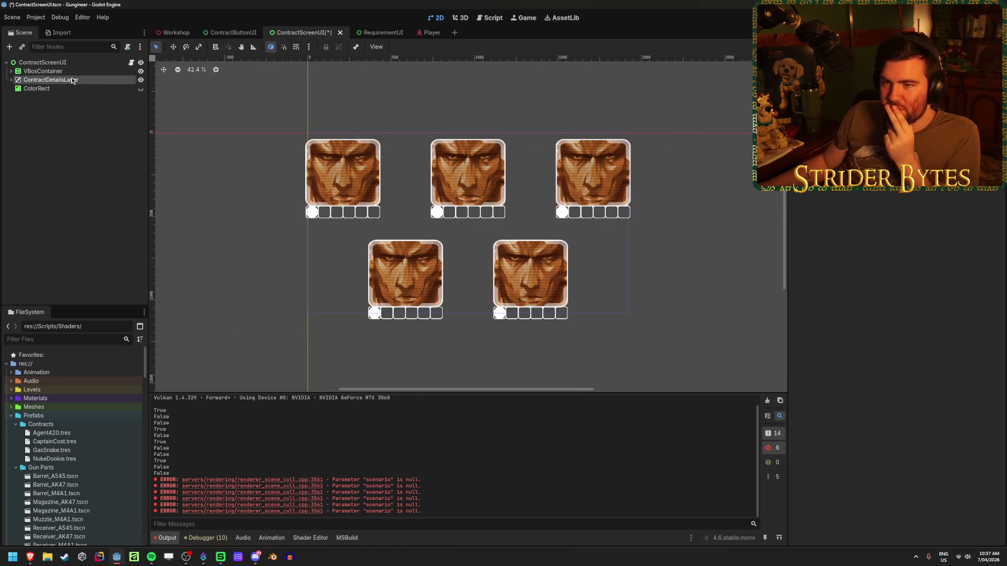
pyautogui.click(11, 79)
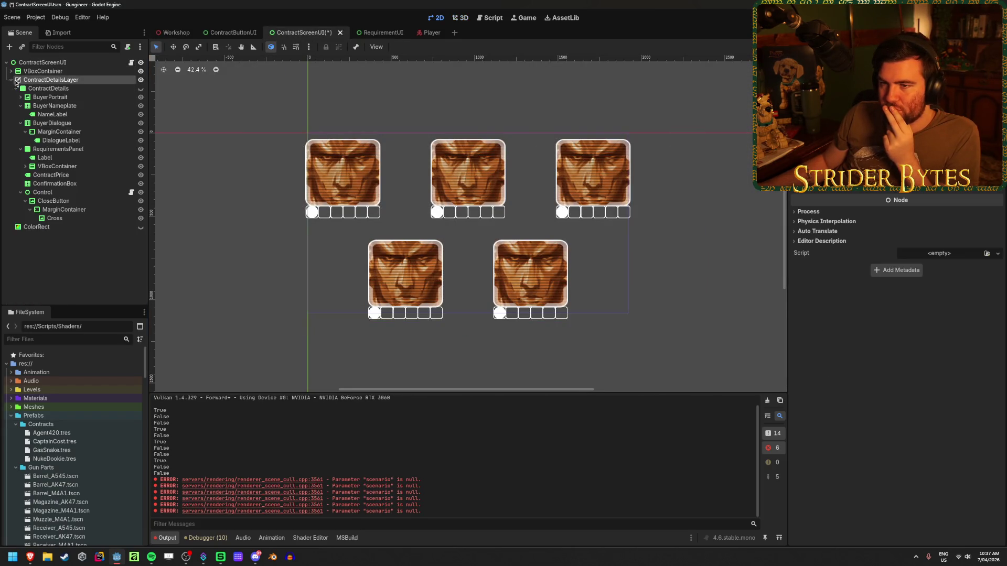
pyautogui.click(141, 89)
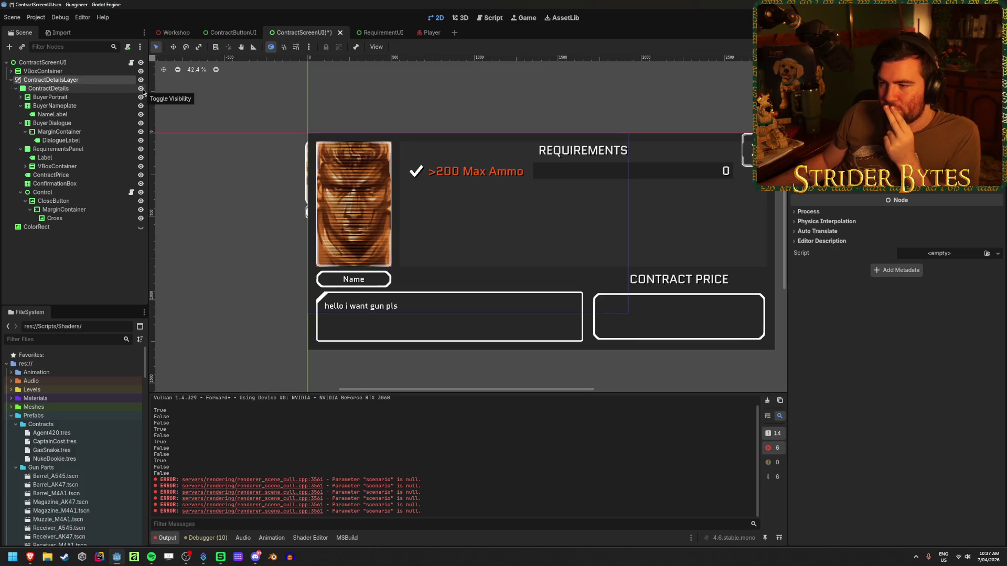
pyautogui.click(142, 90)
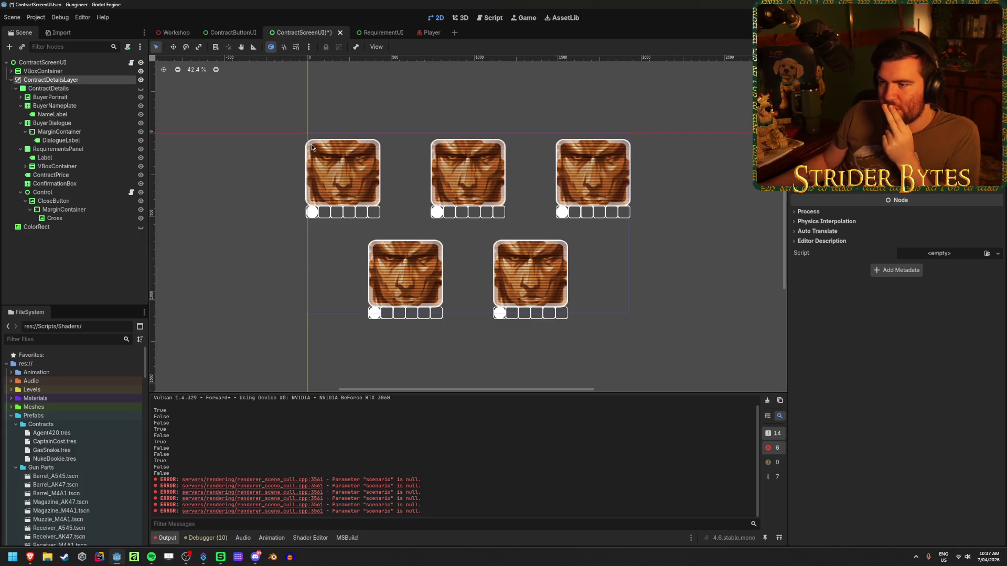
pyautogui.click(10, 81)
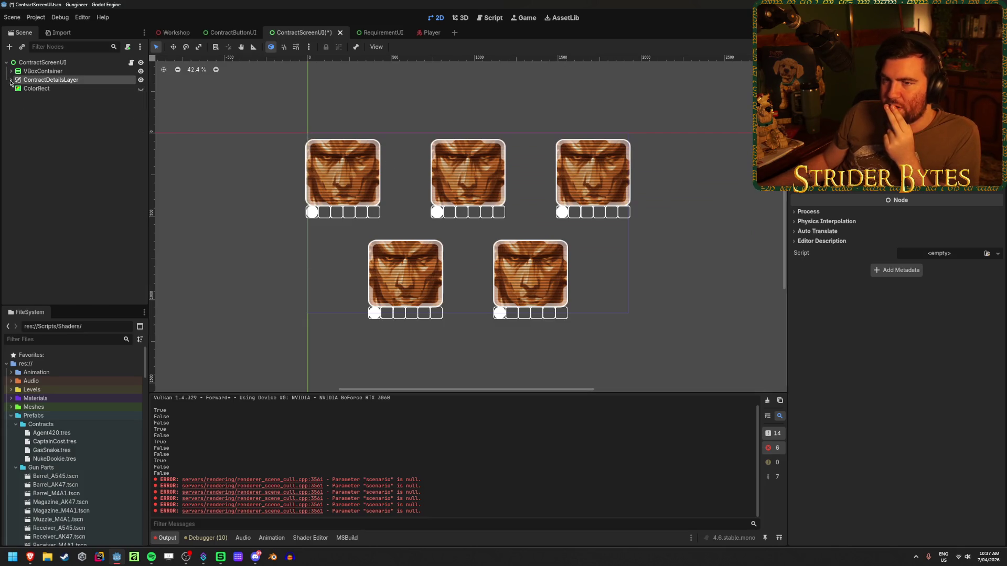
# Step: Hide the VBoxContainer of contract cards, leaving the canvas empty
pyautogui.click(100, 162)
pyautogui.click(140, 71)
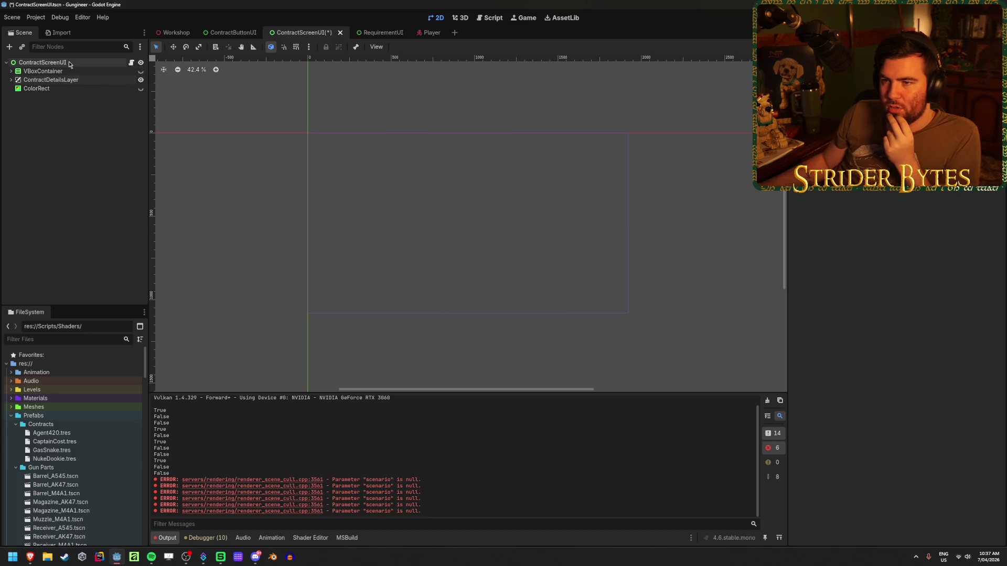
pyautogui.rightClick(69, 62)
pyautogui.moveTo(113, 71)
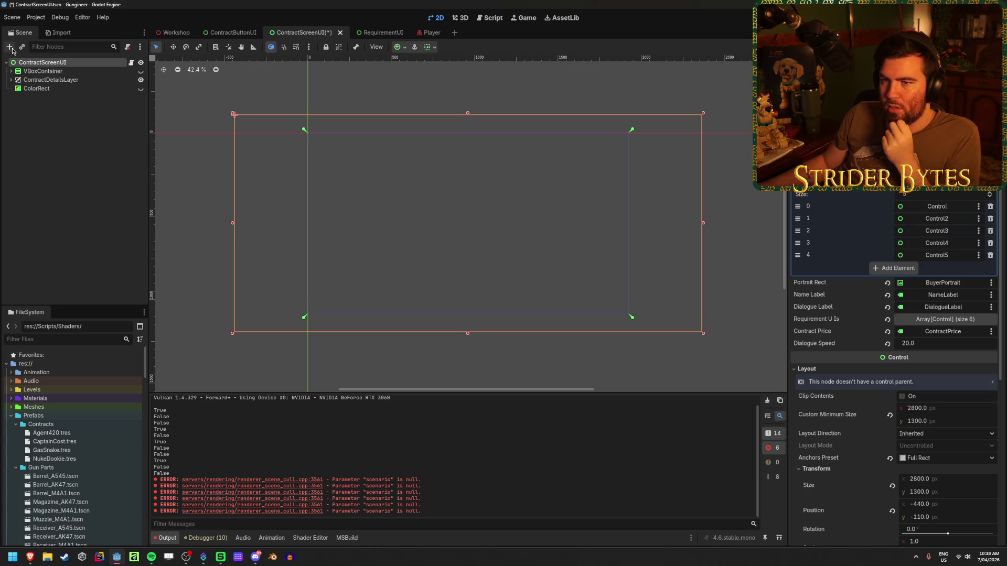
# Step: Add an HBoxContainer child to ContractScreenUI, apply the Full Rect anchor preset, and save
pyautogui.click(9, 48)
pyautogui.write('hbox')
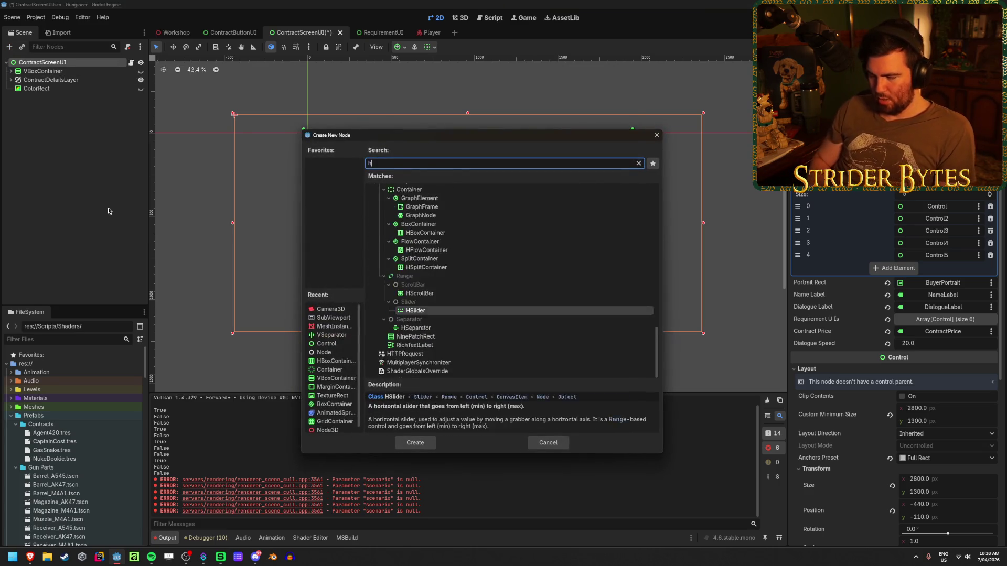
pyautogui.press('Return')
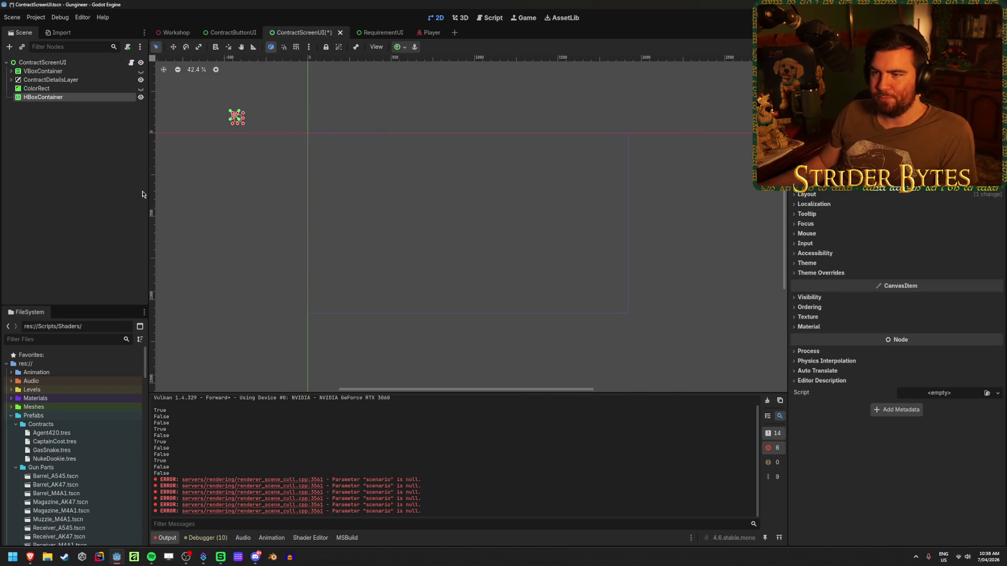
pyautogui.click(399, 47)
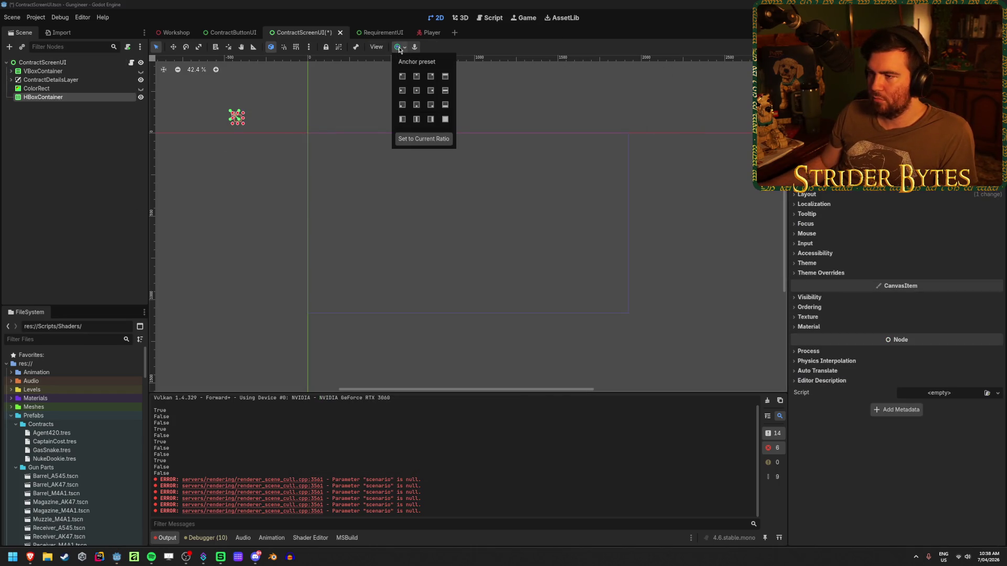
pyautogui.click(446, 119)
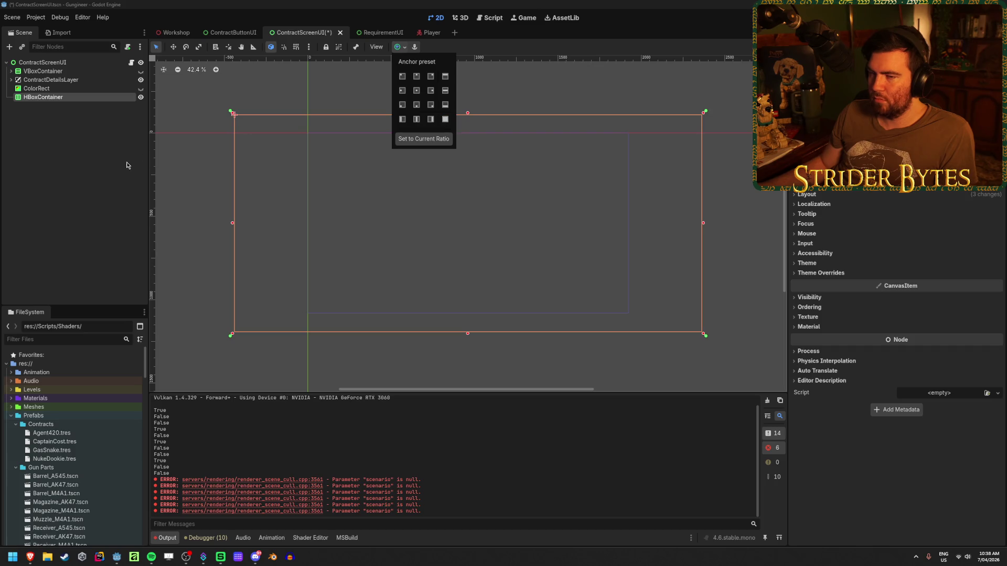
pyautogui.click(89, 137)
pyautogui.hotkey('ctrl', 's')
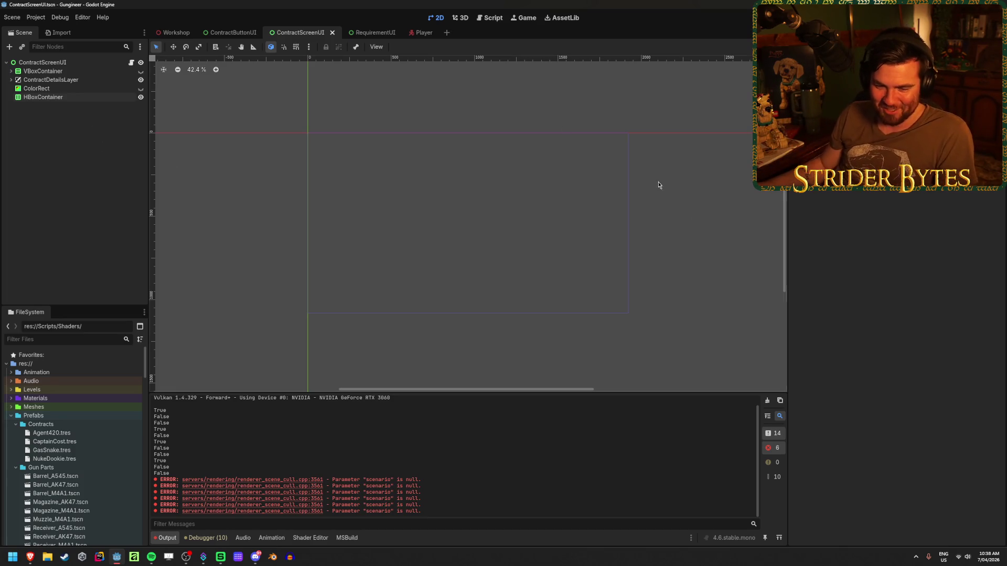
pyautogui.hotkey('alt', 'Tab')
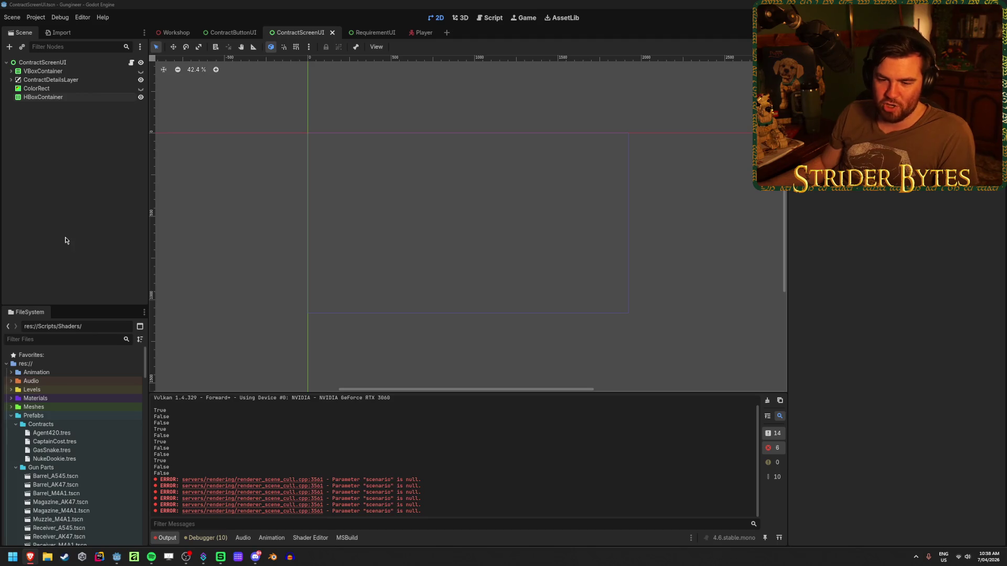
pyautogui.hotkey('alt', 'Tab')
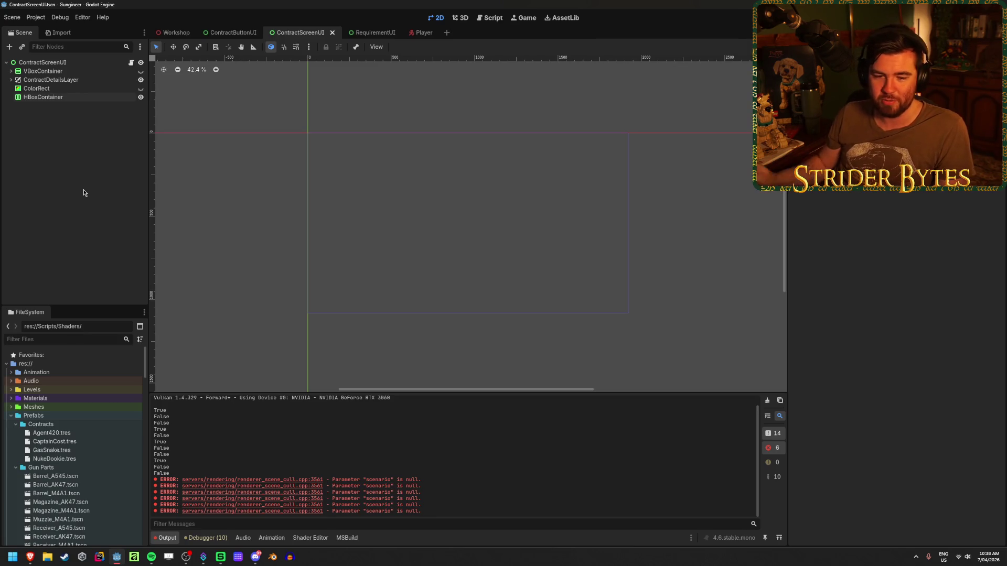
pyautogui.hotkey('alt', 'Tab')
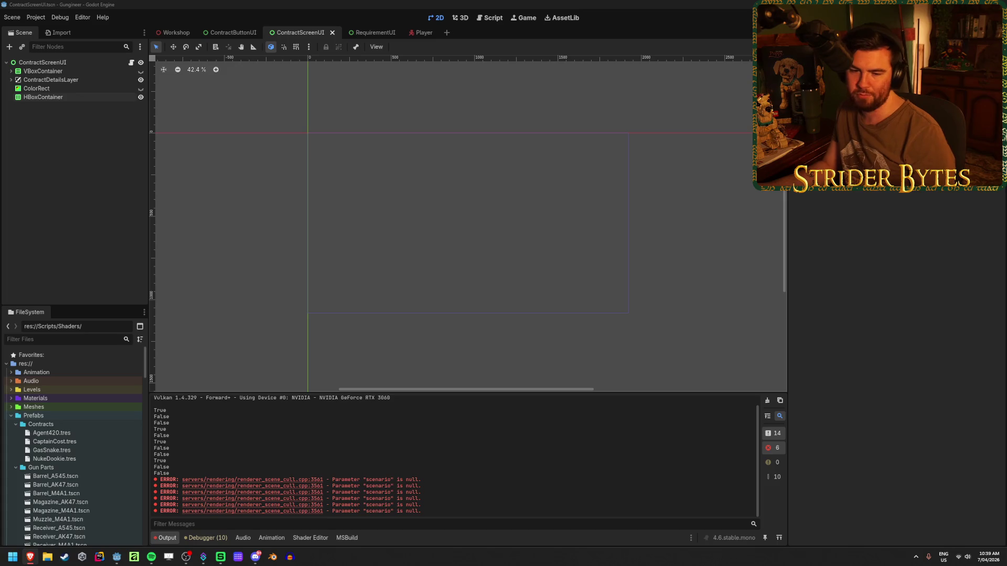
pyautogui.click(420, 4)
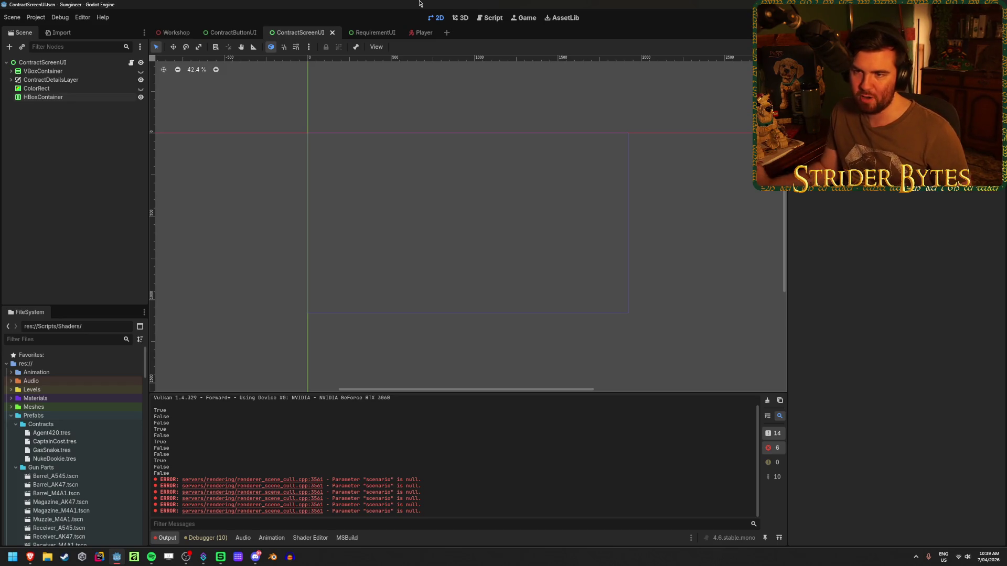
# Step: Select the HBoxContainer in the ContractScreenUI scene
pyautogui.click(70, 97)
pyautogui.keyDown('ctrl'); pyautogui.click(69, 98); pyautogui.keyUp('ctrl')
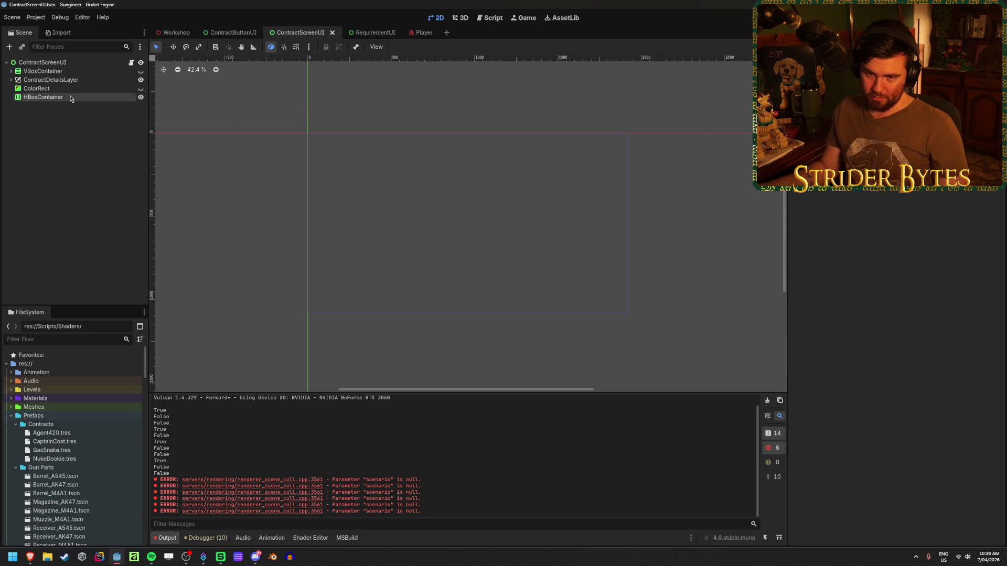
pyautogui.click(72, 97)
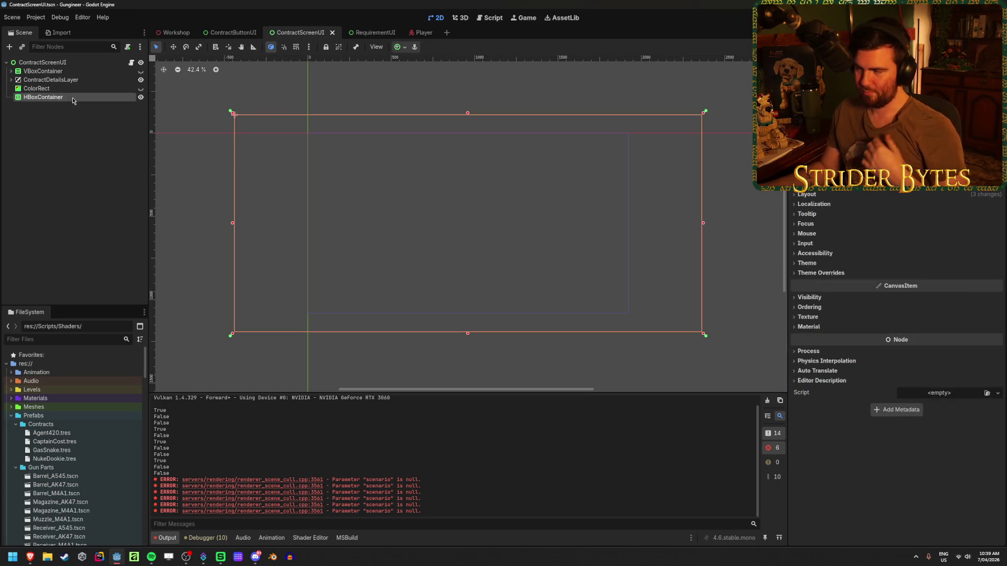
pyautogui.click(107, 135)
pyautogui.click(104, 99)
pyautogui.click(229, 33)
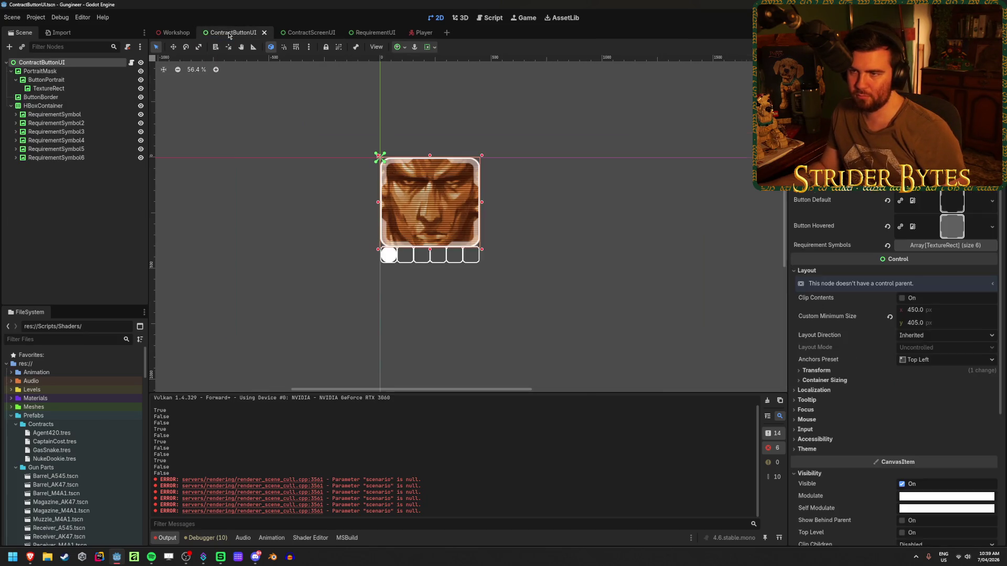
pyautogui.click(309, 32)
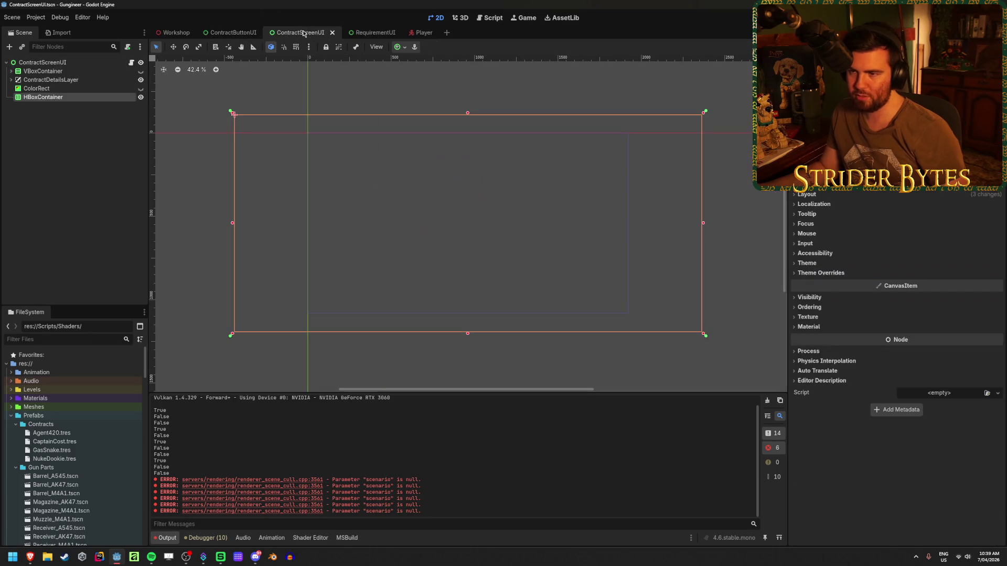
# Step: Expand the HBoxContainer's Layout and Transform sections to show its 2800 × 1300 size, and open Calculator
pyautogui.click(818, 194)
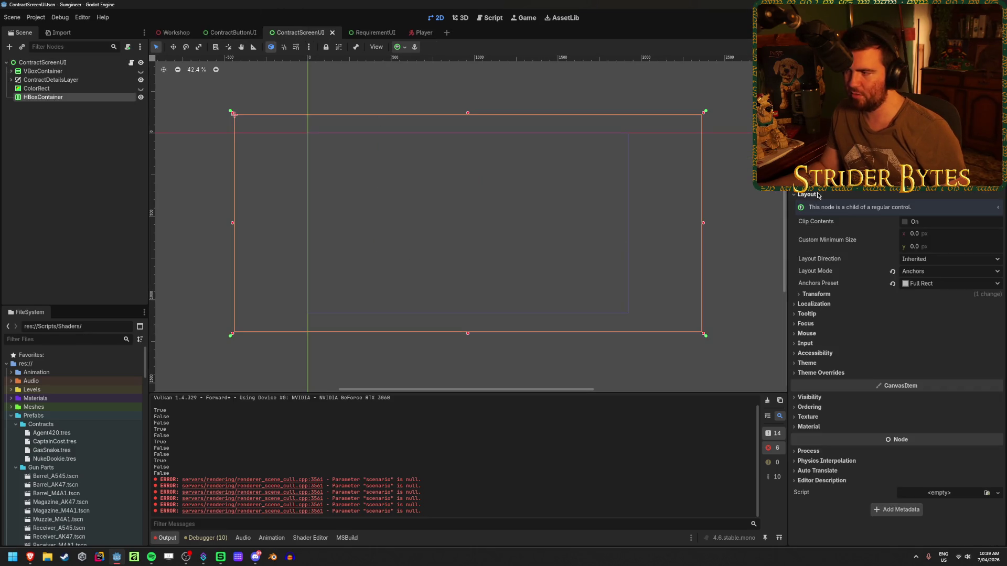
pyautogui.click(812, 295)
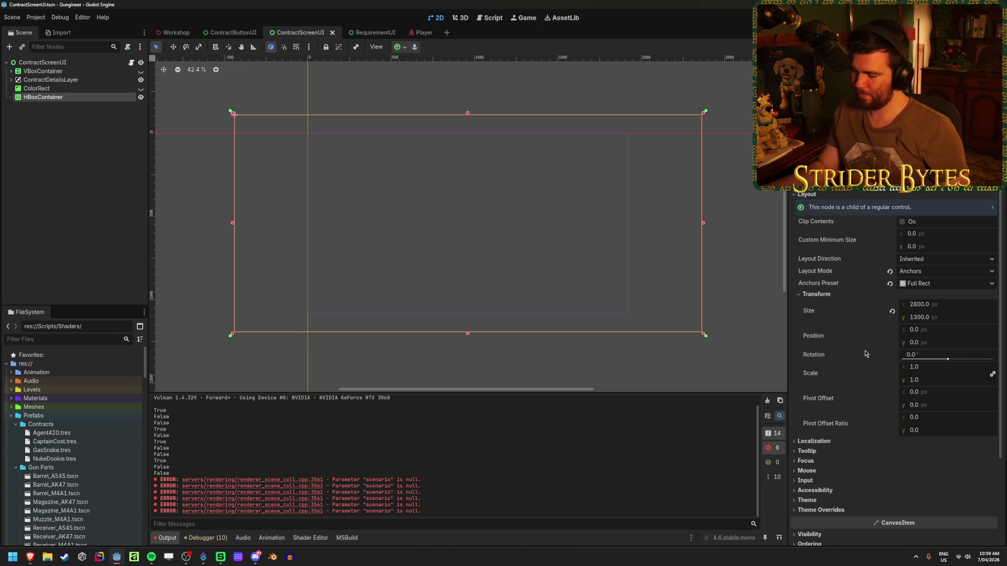
pyautogui.press('XF86Calculator')
# Step: Calculate 5 ÷ 2800 in the calculator, then close it
pyautogui.write('5/2800')
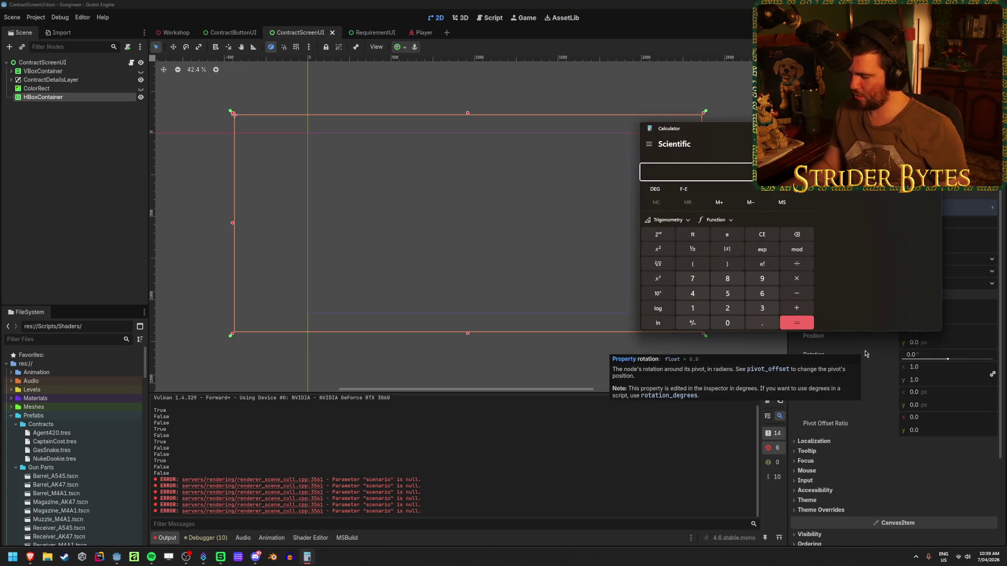
pyautogui.press('Return')
pyautogui.click(766, 235)
pyautogui.write('5/2800')
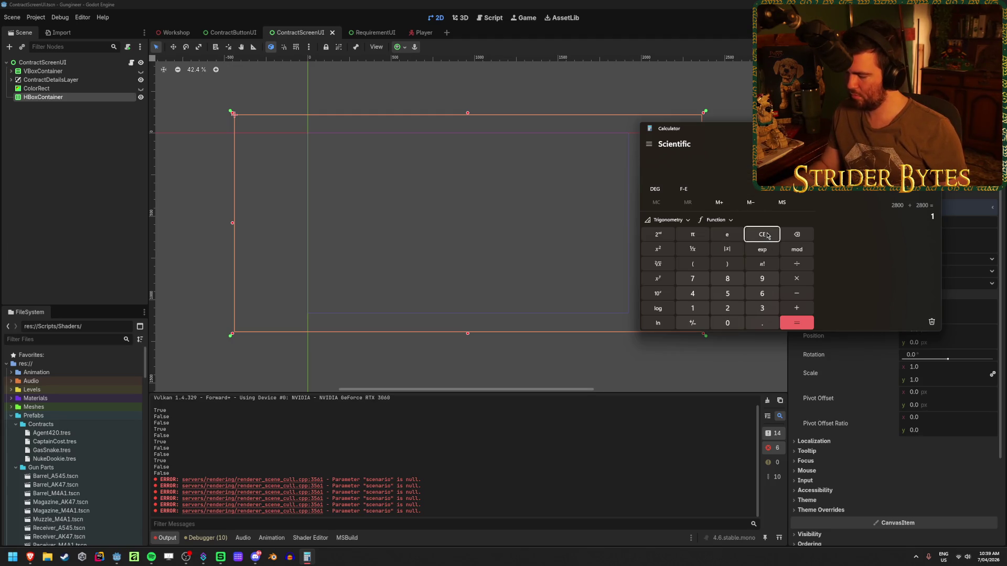
pyautogui.press('Return')
pyautogui.hotkey('alt', 'F4')
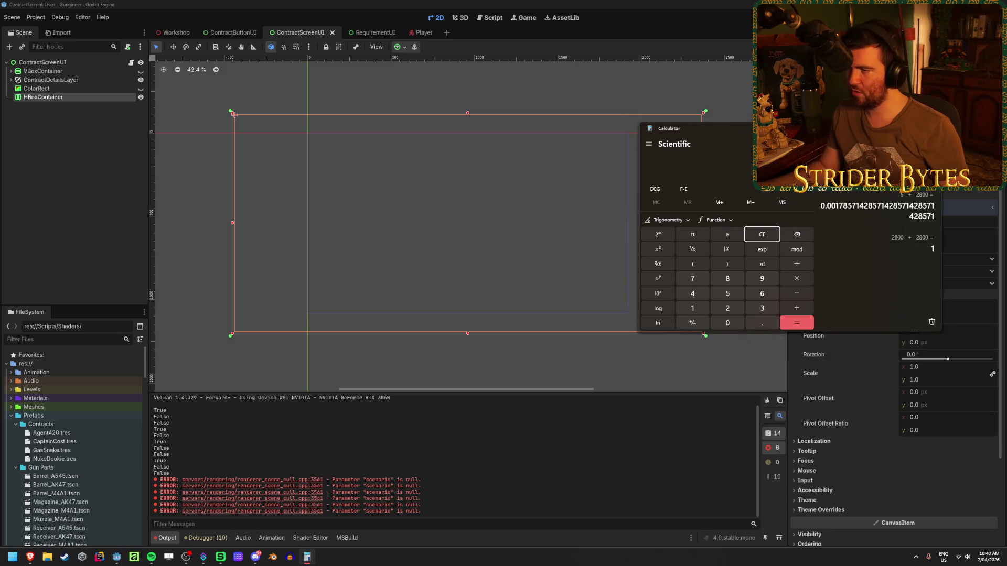
# Step: Close the RequirementUI scene and select the ContractButtonUI root node
pyautogui.click(380, 34)
pyautogui.click(234, 33)
pyautogui.click(403, 32)
# Step: Set the root's Custom Minimum Size to 560 × 1300 px
pyautogui.scroll(-4, 615, 294)
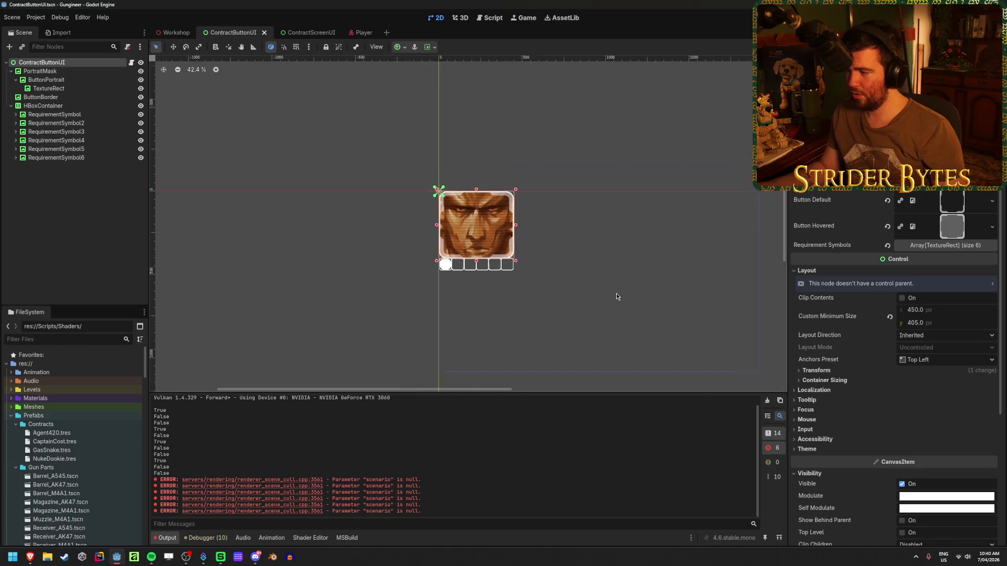
pyautogui.click(945, 309)
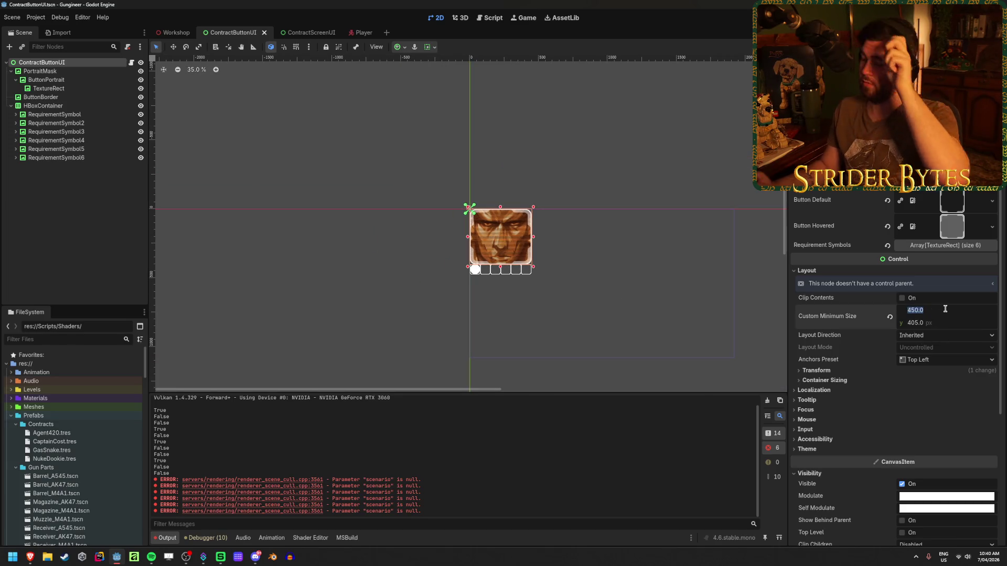
pyautogui.write('560')
pyautogui.press('Return')
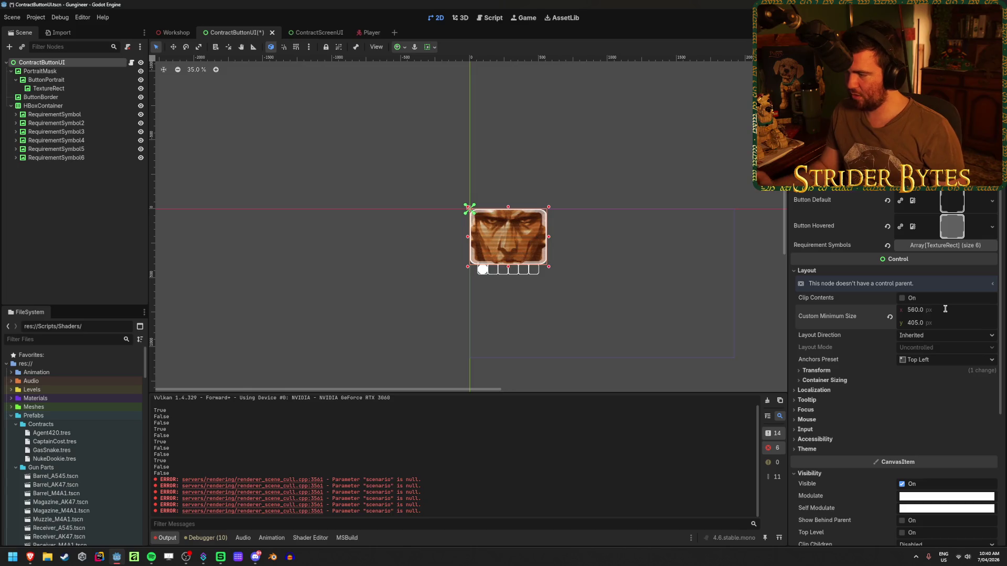
pyautogui.click(315, 32)
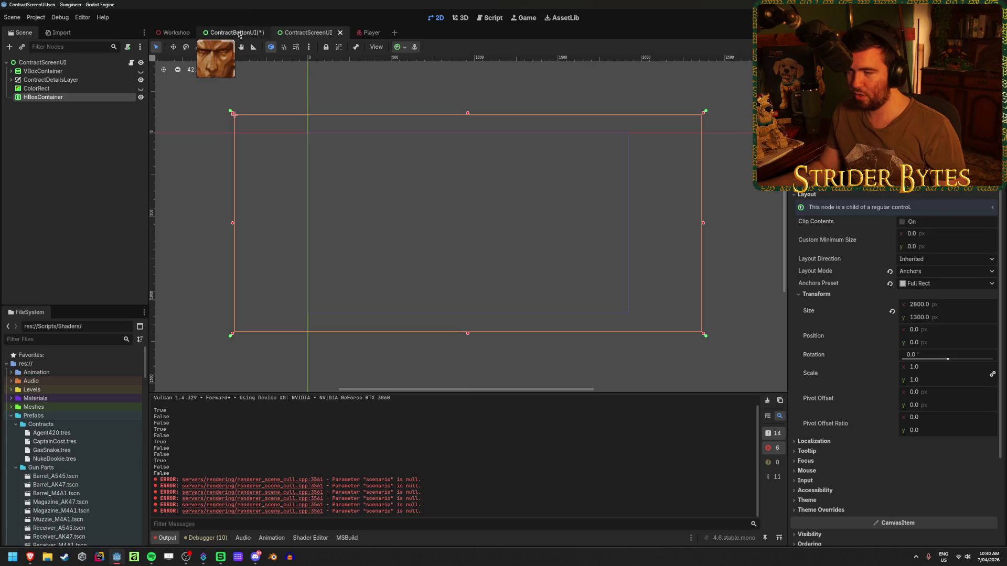
pyautogui.click(233, 33)
pyautogui.click(921, 323)
pyautogui.write('1300')
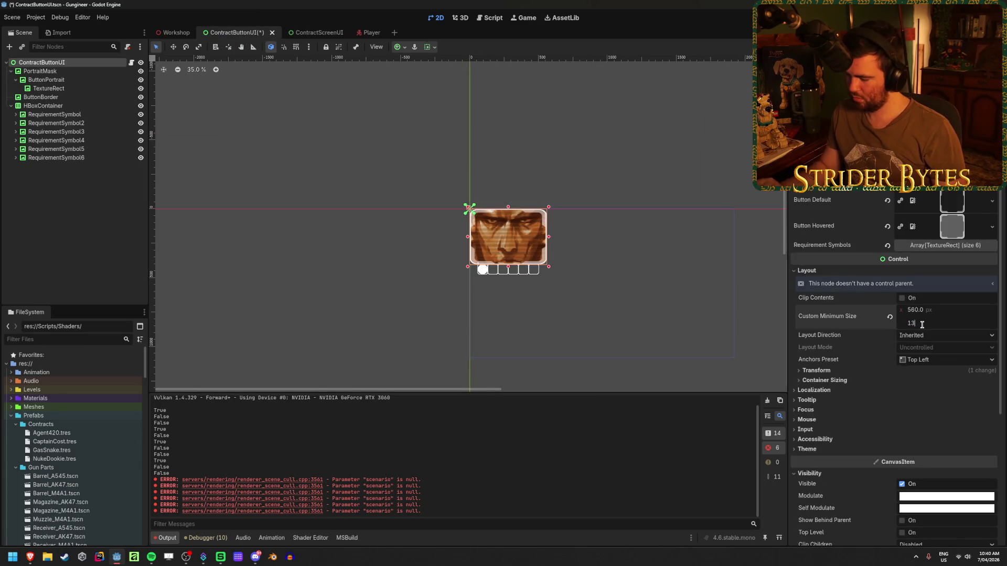
pyautogui.press('Return')
pyautogui.moveTo(573, 229)
pyautogui.mouseDown()
pyautogui.moveTo(577, 272)
pyautogui.moveTo(512, 229)
pyautogui.moveTo(525, 236)
pyautogui.mouseUp()
pyautogui.scroll(3, 525, 235)
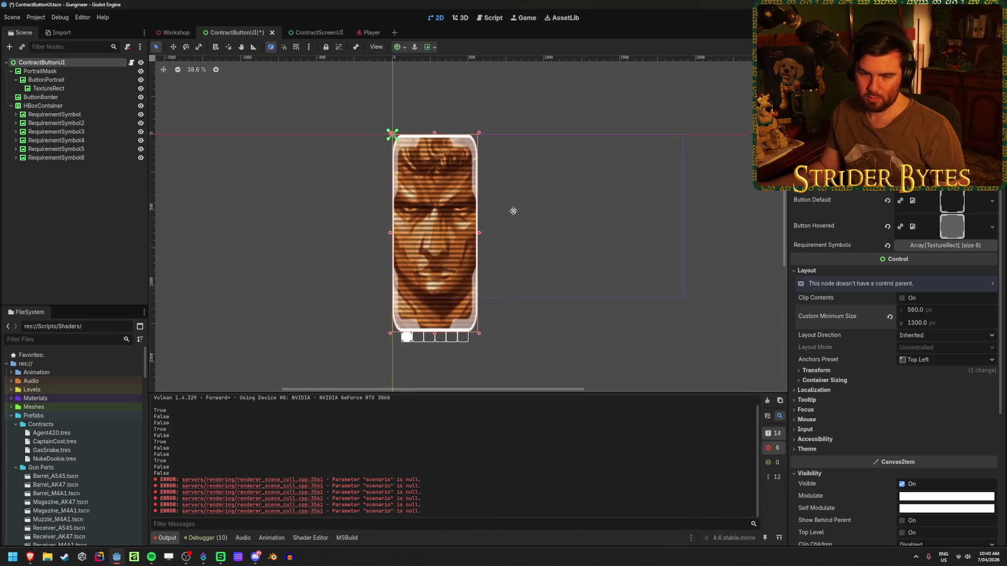
pyautogui.scroll(-1, 512, 209)
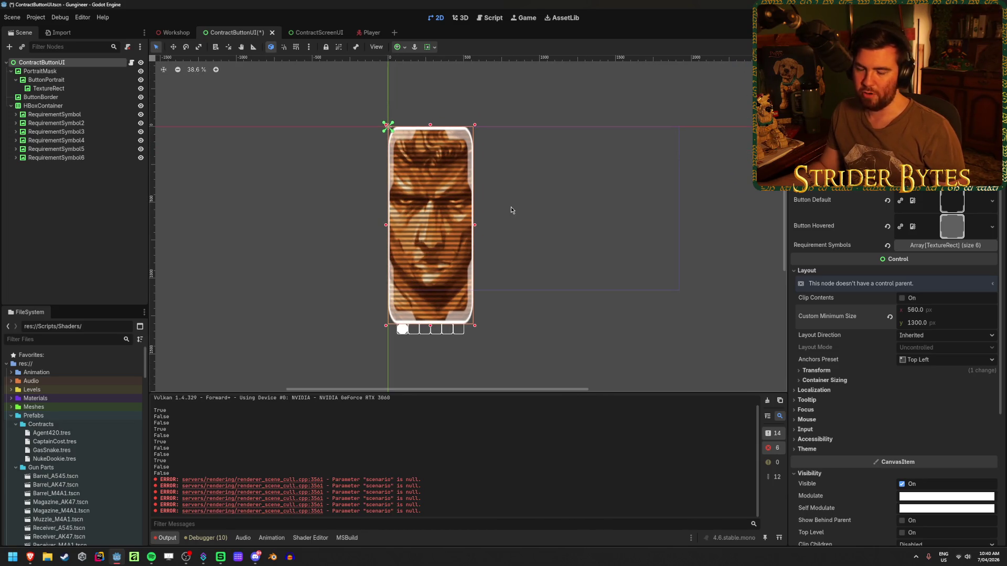
pyautogui.click(59, 237)
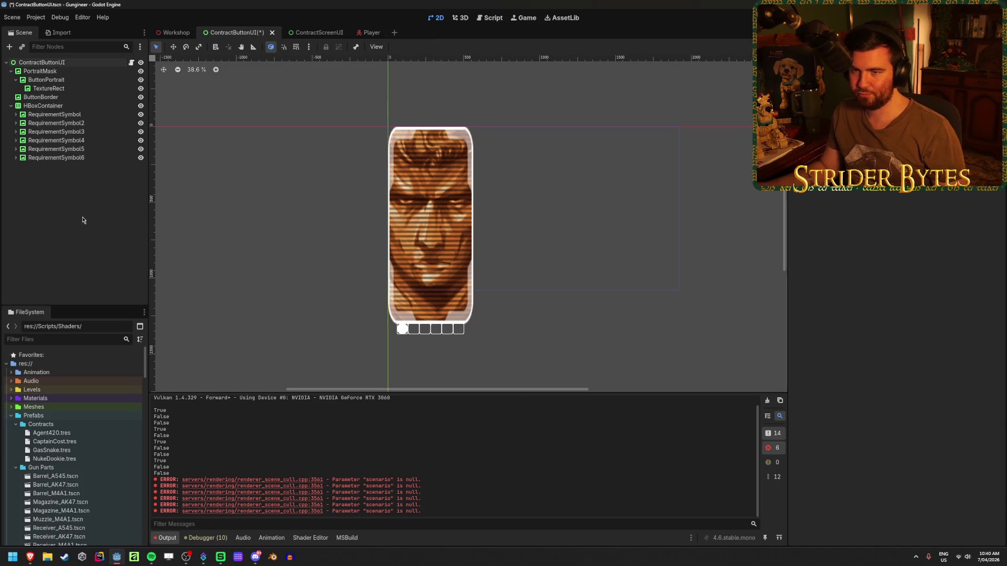
# Step: Select ButtonPortrait and save the ContractButtonUI scene
pyautogui.click(76, 83)
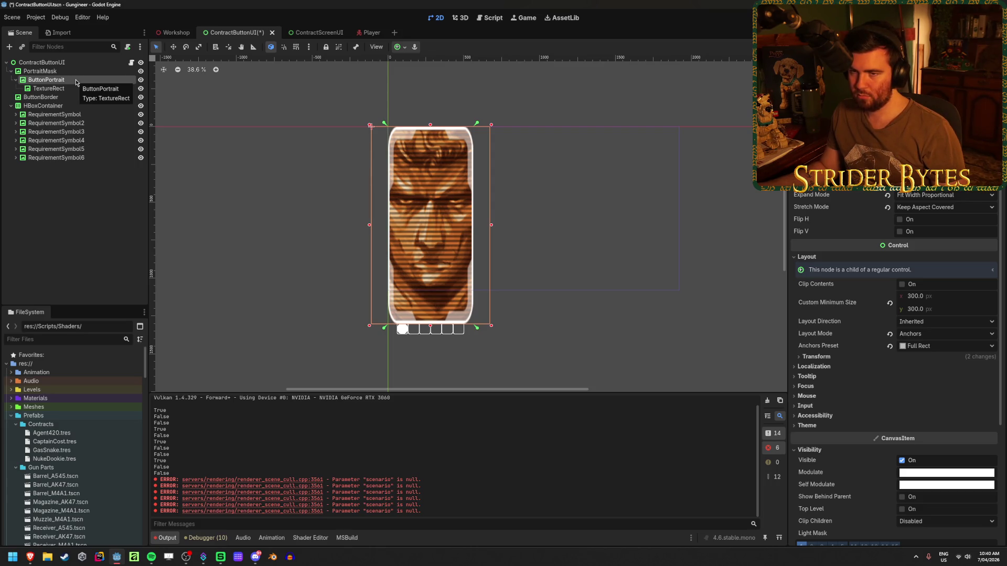
pyautogui.hotkey('ctrl', 's')
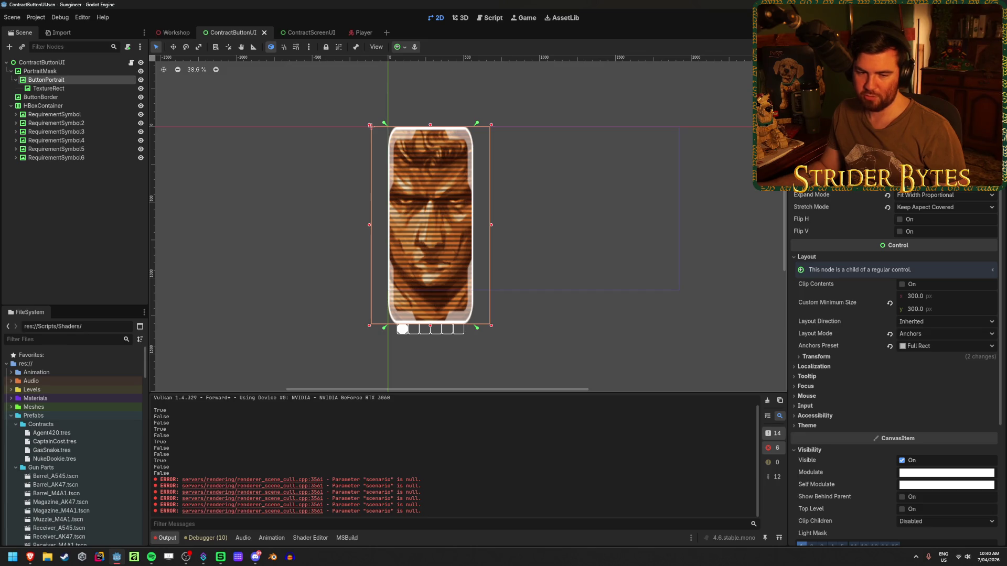
pyautogui.hotkey('alt', 'Tab')
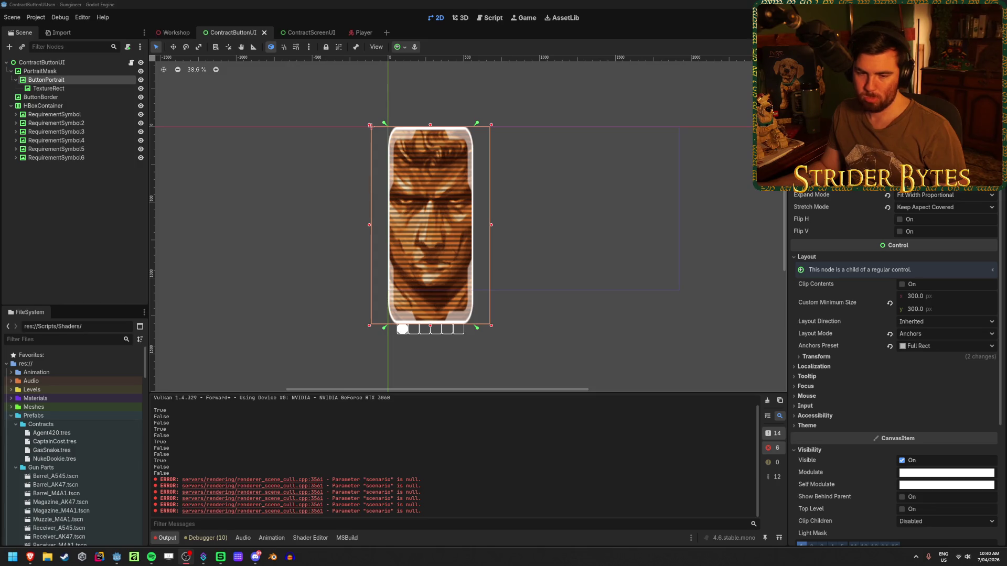
pyautogui.click(93, 211)
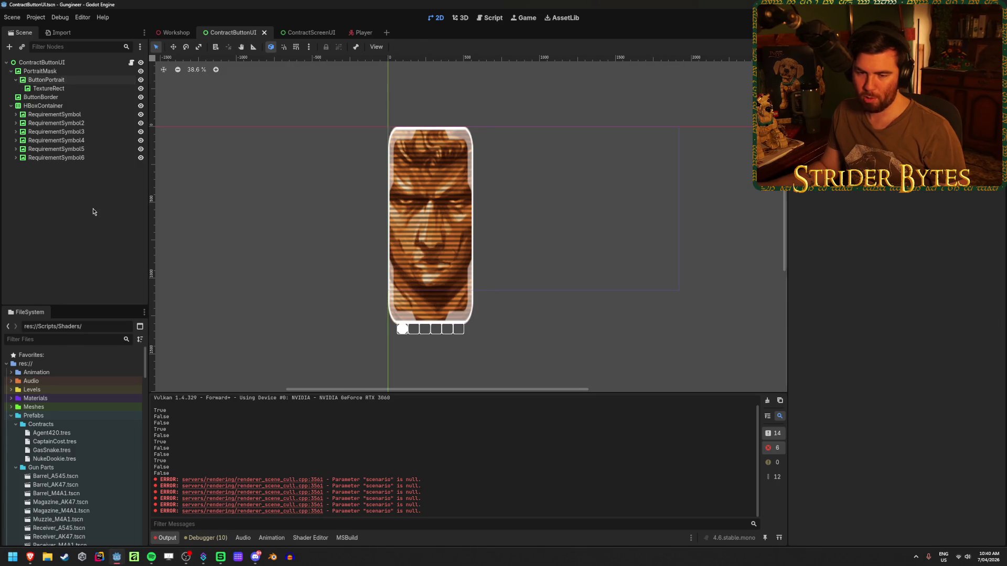
# Step: Try moving the portrait TextureRect, then cancel so it stays in place
pyautogui.click(79, 88)
pyautogui.scroll(-2, 369, 233)
pyautogui.press('w')
pyautogui.moveTo(412, 223)
pyautogui.mouseDown()
pyautogui.moveTo(445, 283)
pyautogui.moveTo(335, 213)
pyautogui.moveTo(387, 201)
pyautogui.moveTo(433, 209)
pyautogui.mouseUp()
pyautogui.press('Escape')
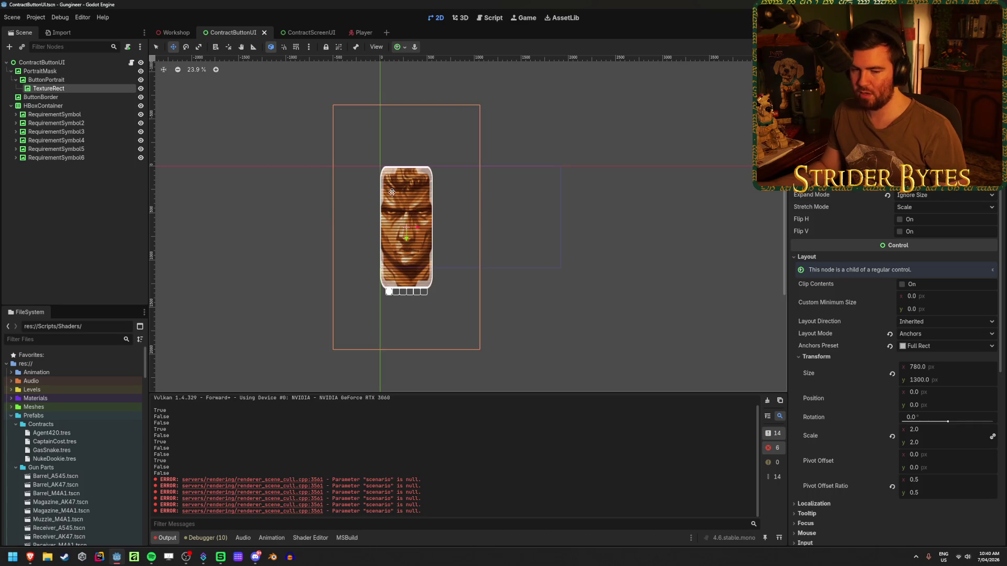
pyautogui.scroll(2, 422, 199)
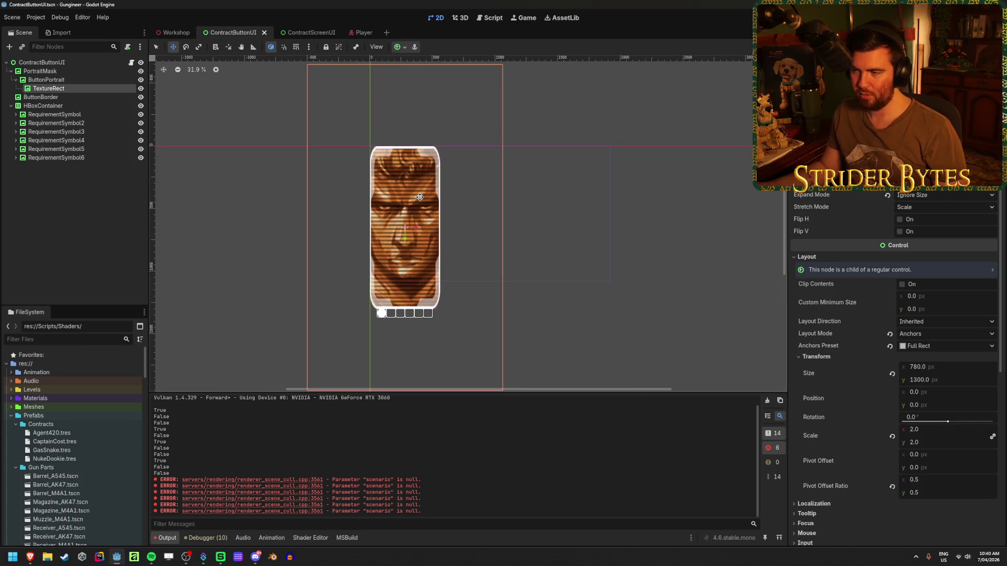
pyautogui.scroll(-1, 420, 198)
pyautogui.click(64, 107)
# Step: Reposition ButtonPortrait and save the ContractButtonUI scene again
pyautogui.click(65, 81)
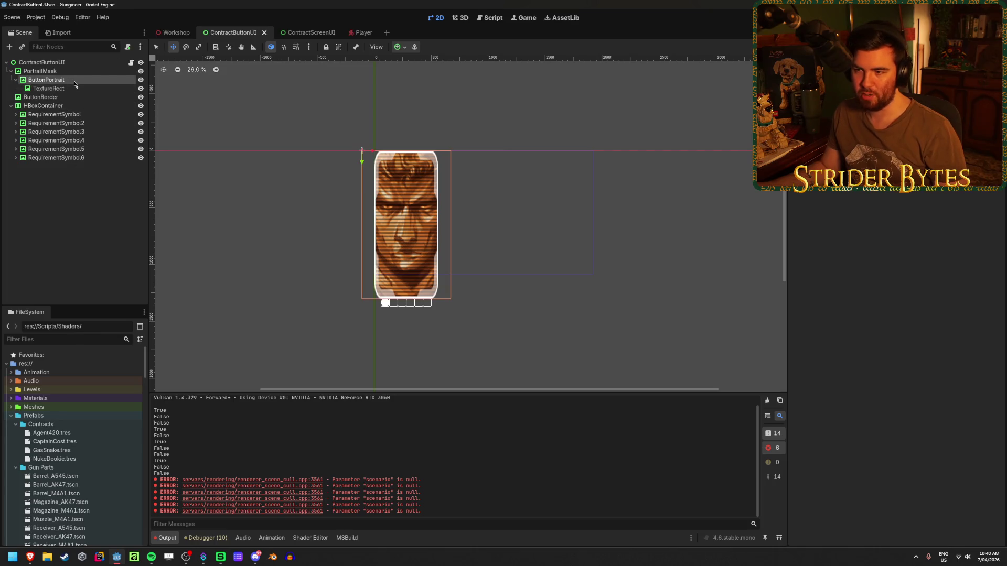
pyautogui.moveTo(372, 155)
pyautogui.mouseDown()
pyautogui.moveTo(394, 155)
pyautogui.moveTo(356, 153)
pyautogui.moveTo(372, 154)
pyautogui.mouseUp()
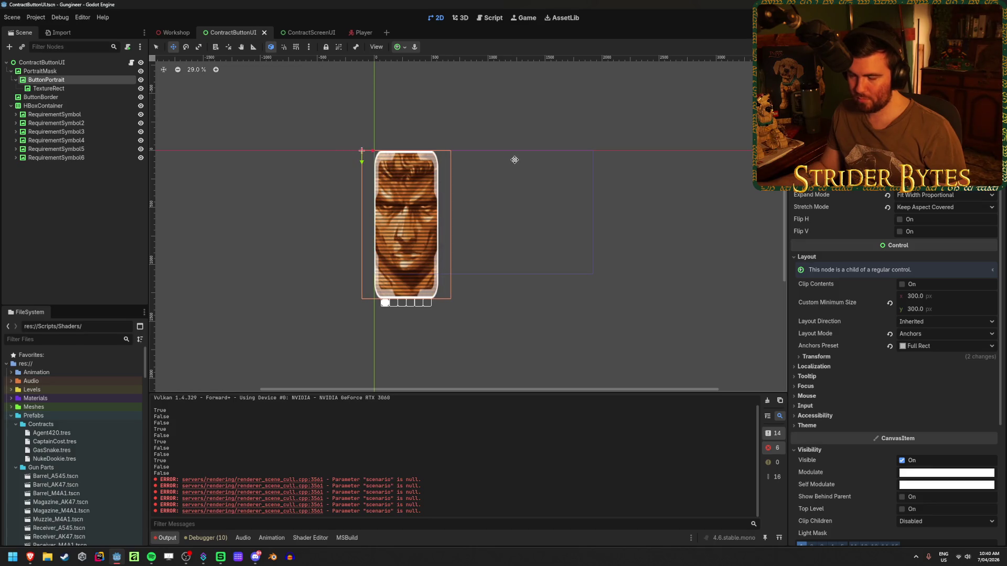
pyautogui.hotkey('ctrl', 's')
pyautogui.click(309, 32)
# Step: Browse the VBoxContainer branch and select the top-level HBoxContainer
pyautogui.click(12, 71)
pyautogui.click(15, 79)
pyautogui.click(48, 80)
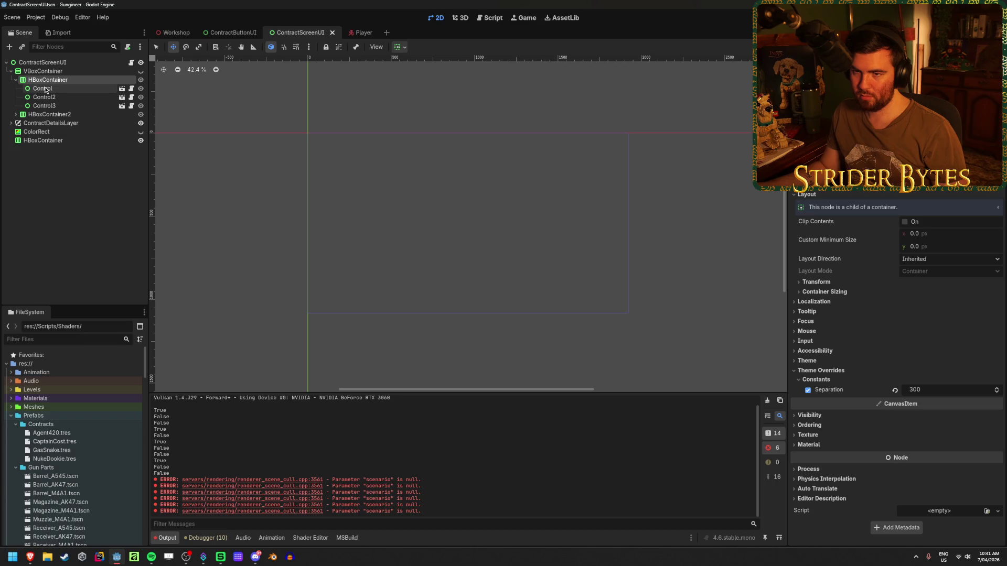
pyautogui.click(11, 71)
pyautogui.click(43, 97)
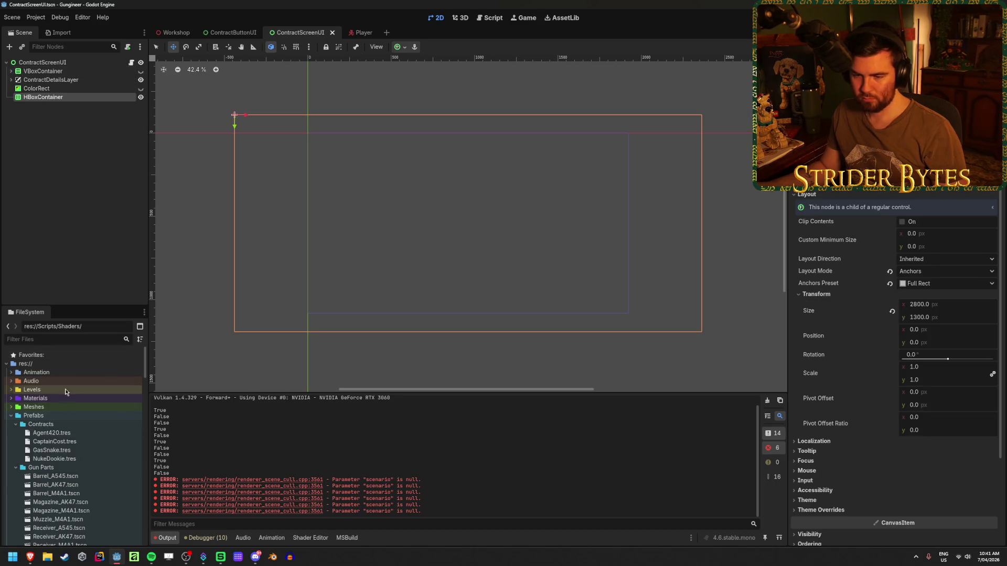
pyautogui.scroll(-3, 84, 414)
pyautogui.scroll(-6, 88, 414)
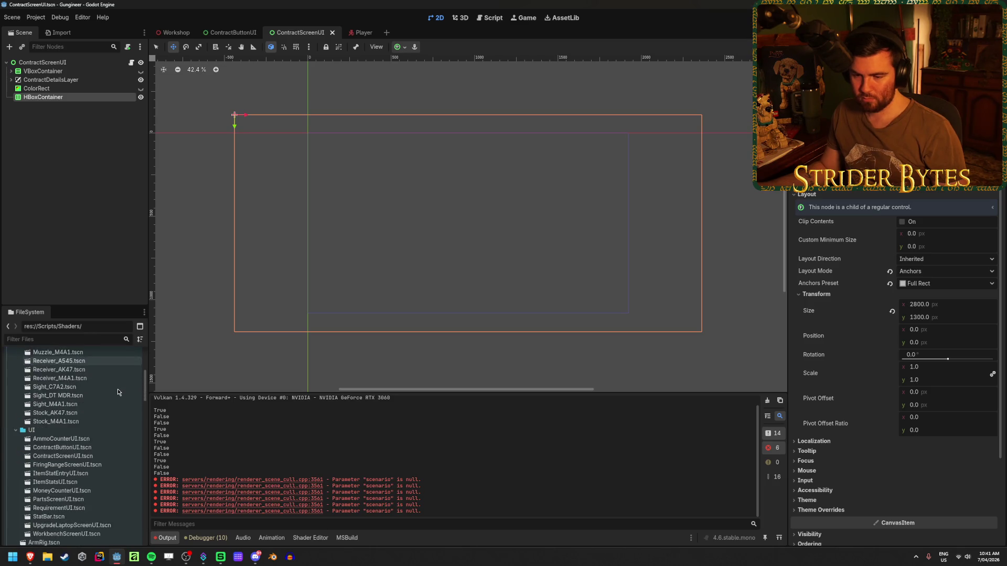
# Step: Instance ContractButtonUI under HBoxContainer, duplicate it to five cards, and save
pyautogui.moveTo(62, 400); pyautogui.dragTo(73, 99)
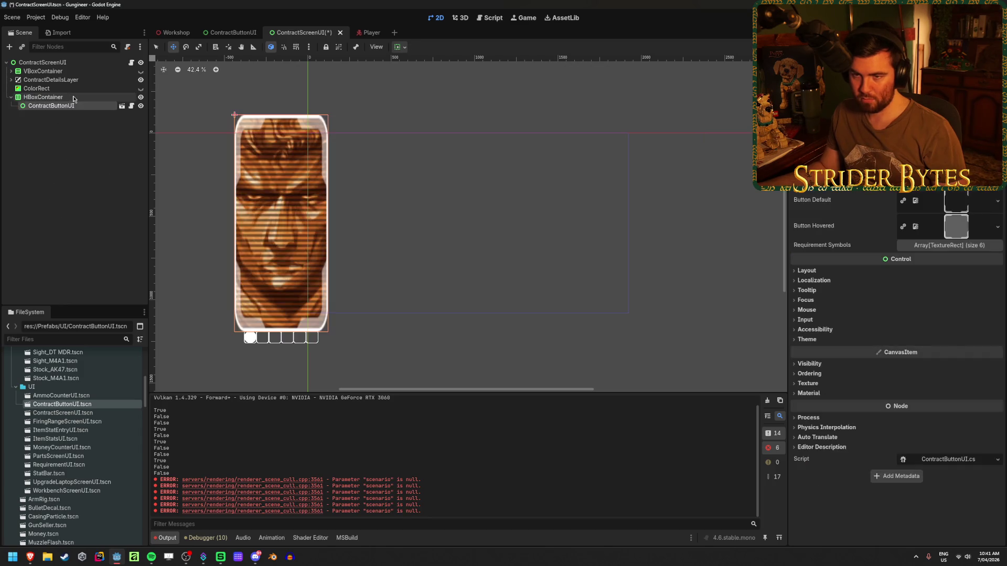
pyautogui.hotkey('ctrl', 'd')
pyautogui.hotkey('ctrl', 'd')
pyautogui.hotkey('ctrl', 'd')
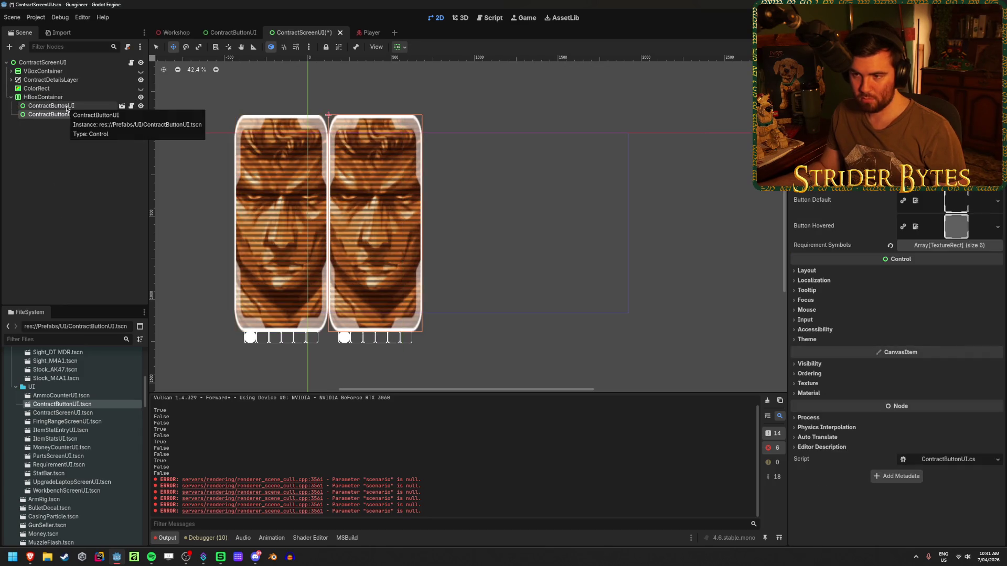
pyautogui.hotkey('ctrl', 's')
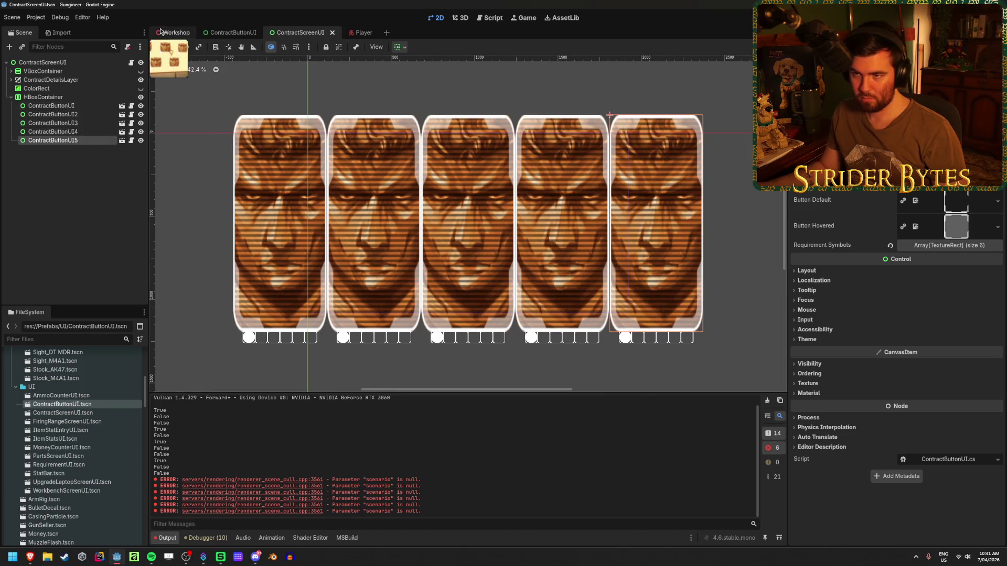
pyautogui.click(161, 32)
# Step: Fly the Workshop camera back and forth to inspect the contract card wall panel
pyautogui.press('s')
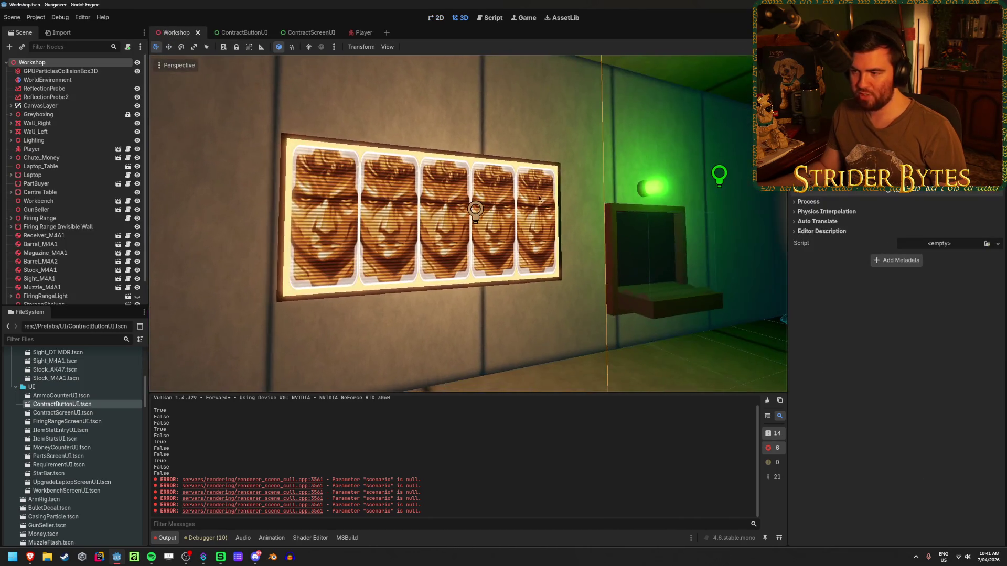
pyautogui.press('w')
pyautogui.press('s')
pyautogui.press('w')
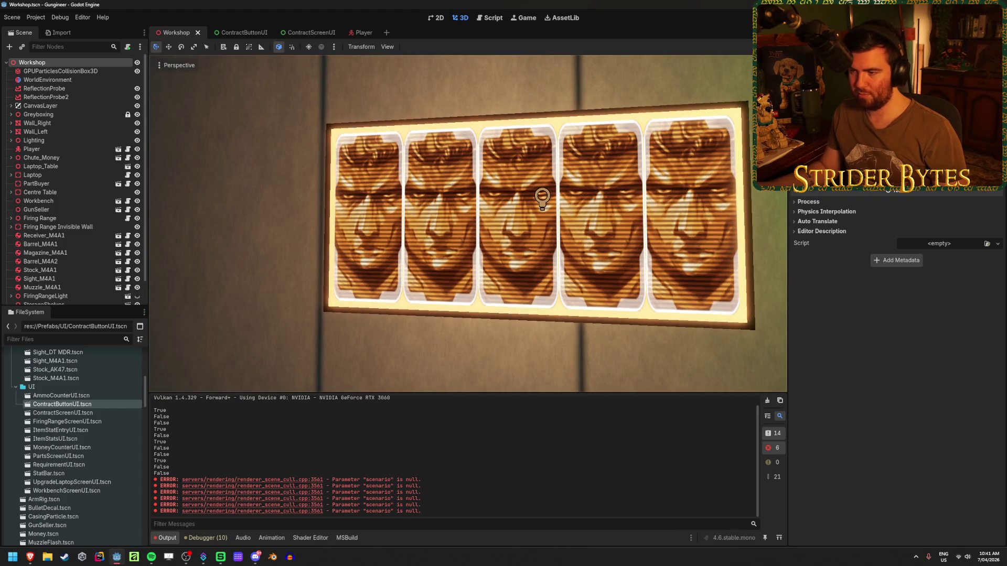
pyautogui.press('s')
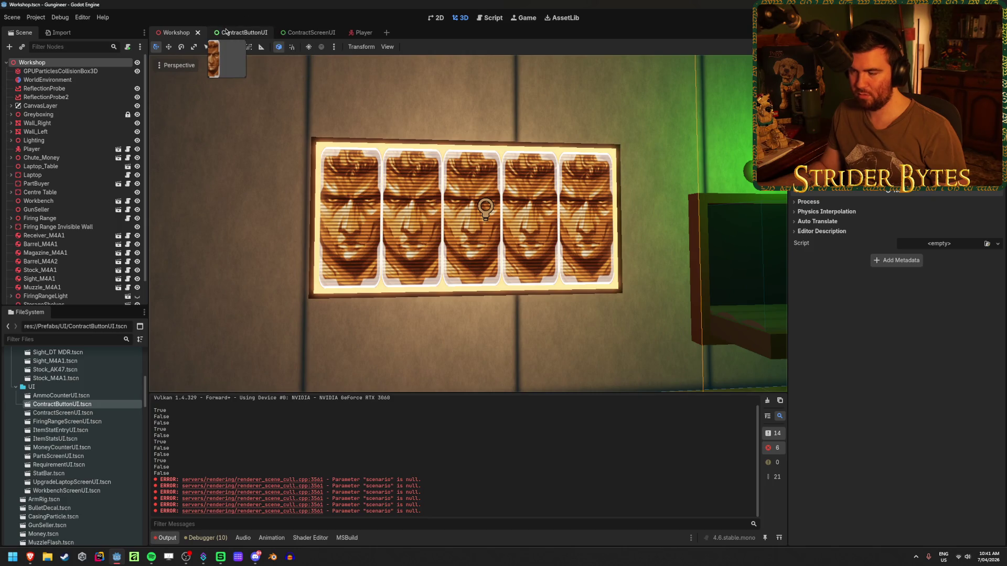
# Step: Cycle through the open scenes and land on ContractScreenUI with nothing selected
pyautogui.click(301, 33)
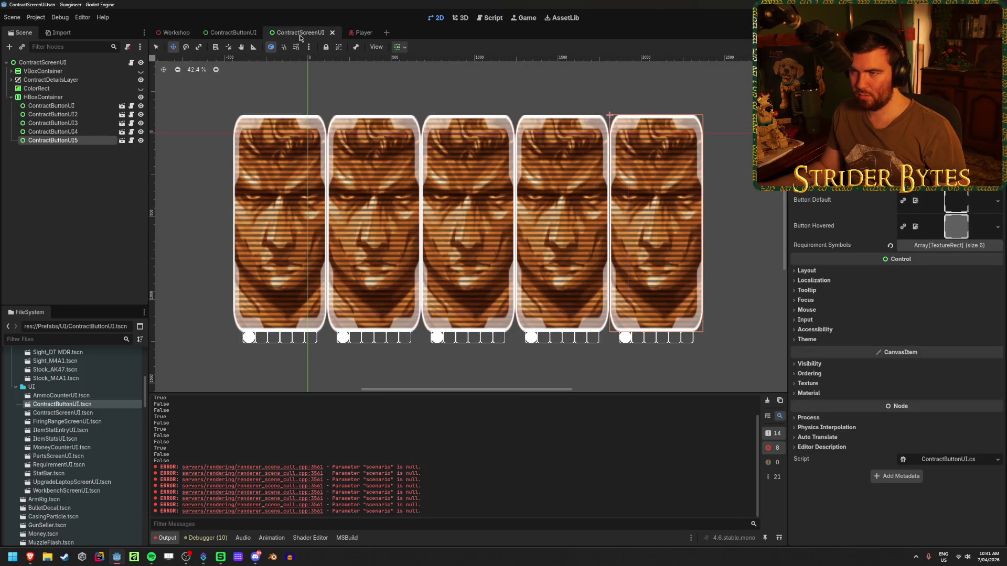
pyautogui.click(236, 34)
pyautogui.click(176, 32)
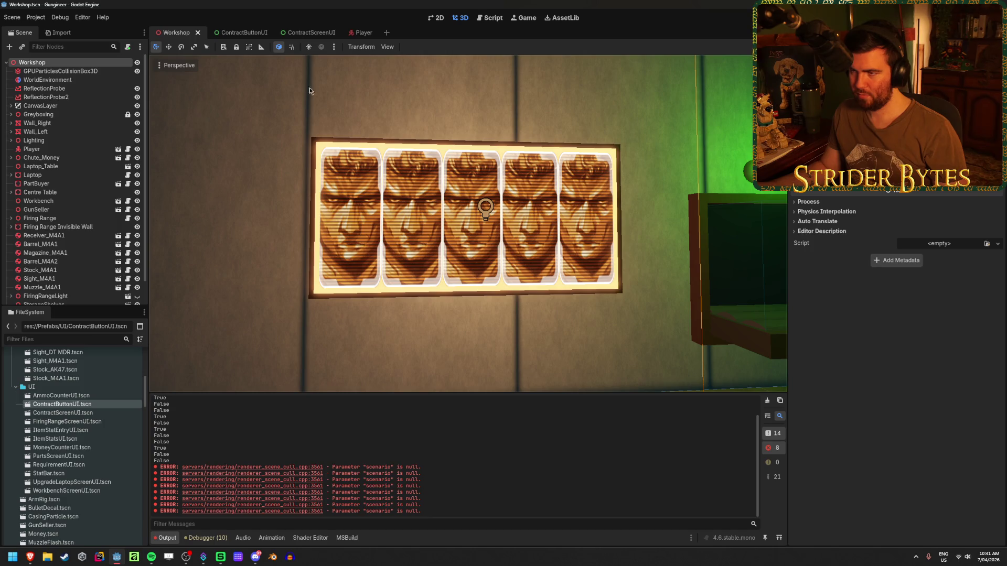
pyautogui.click(233, 34)
pyautogui.click(303, 33)
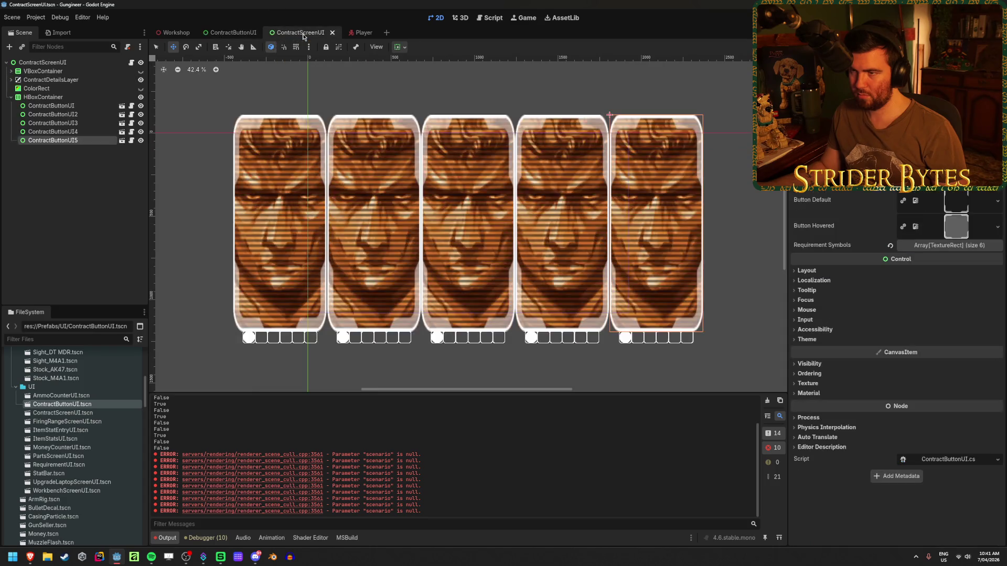
pyautogui.click(79, 209)
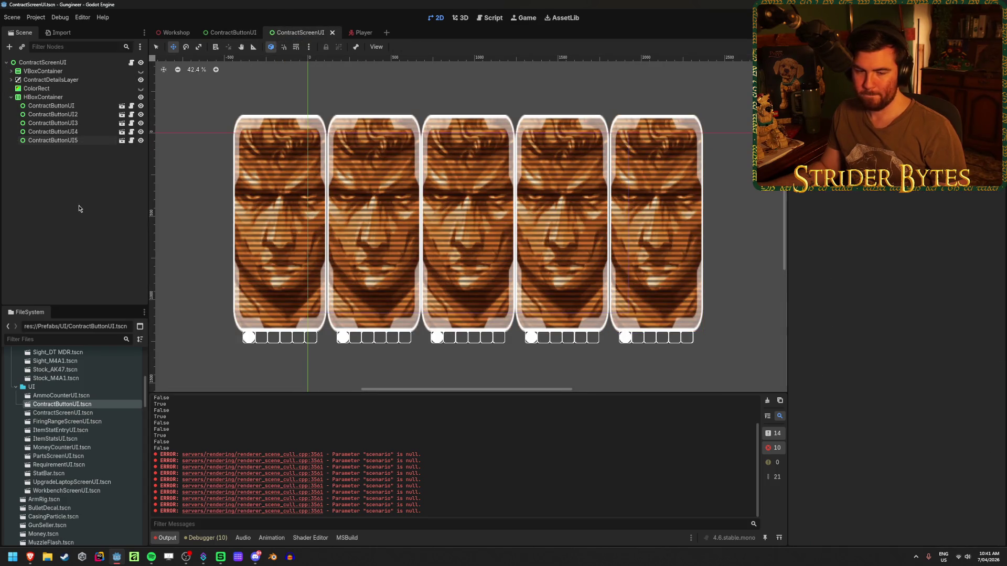
# Step: Move the ContractButtonUI tab after ContractScreenUI and select its ButtonBorder node
pyautogui.moveTo(234, 32); pyautogui.dragTo(325, 35)
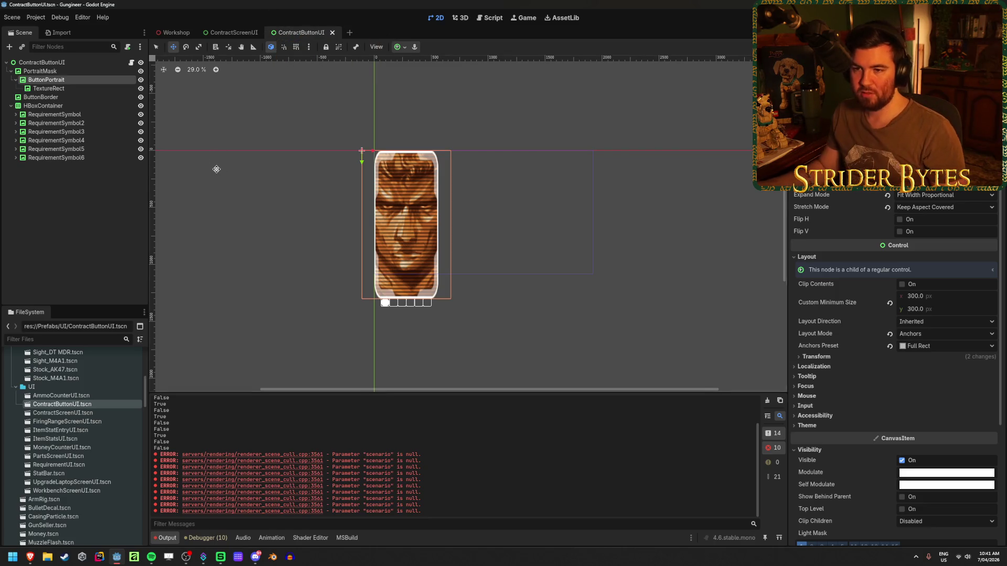
pyautogui.scroll(4, 337, 240)
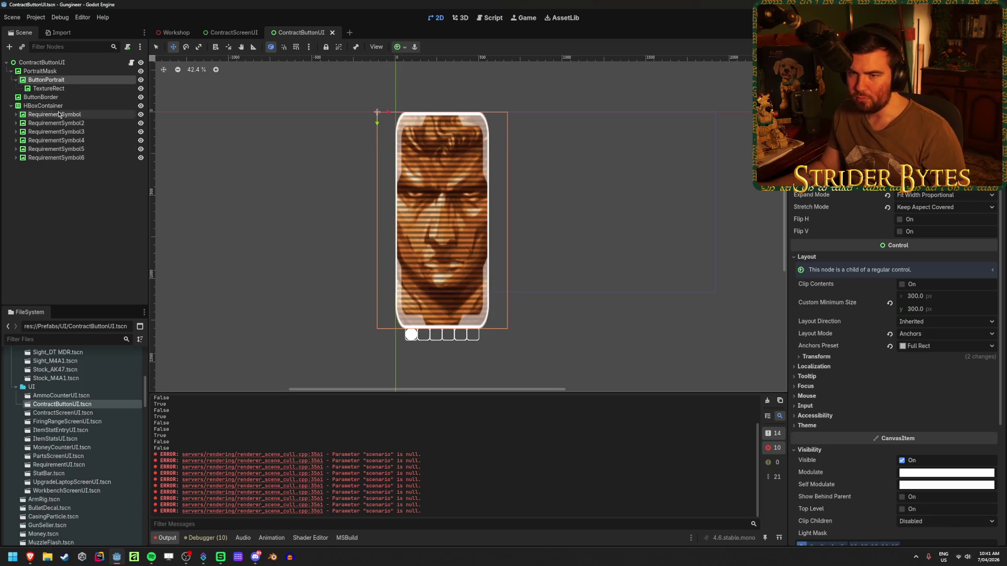
pyautogui.click(67, 98)
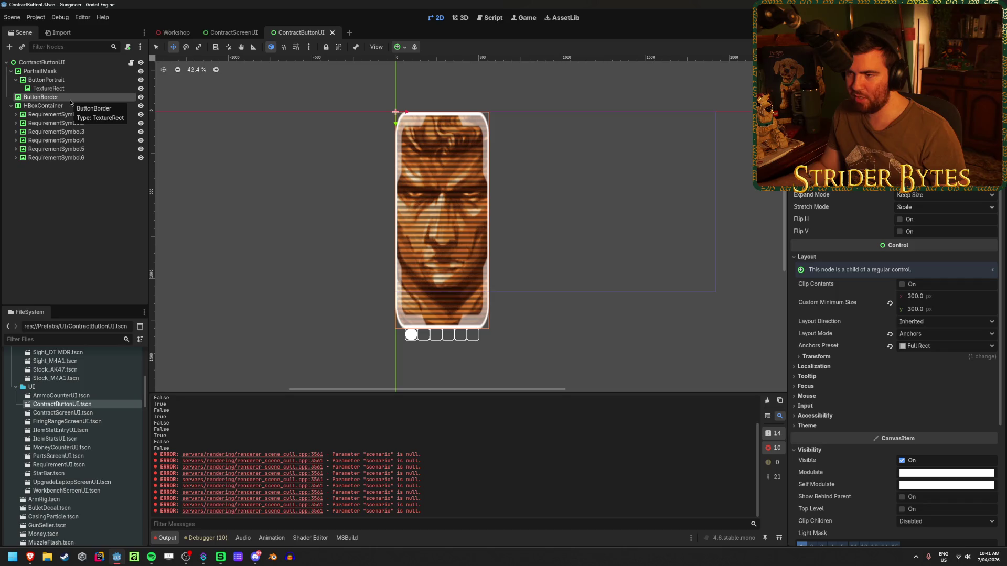
pyautogui.rightClick(70, 102)
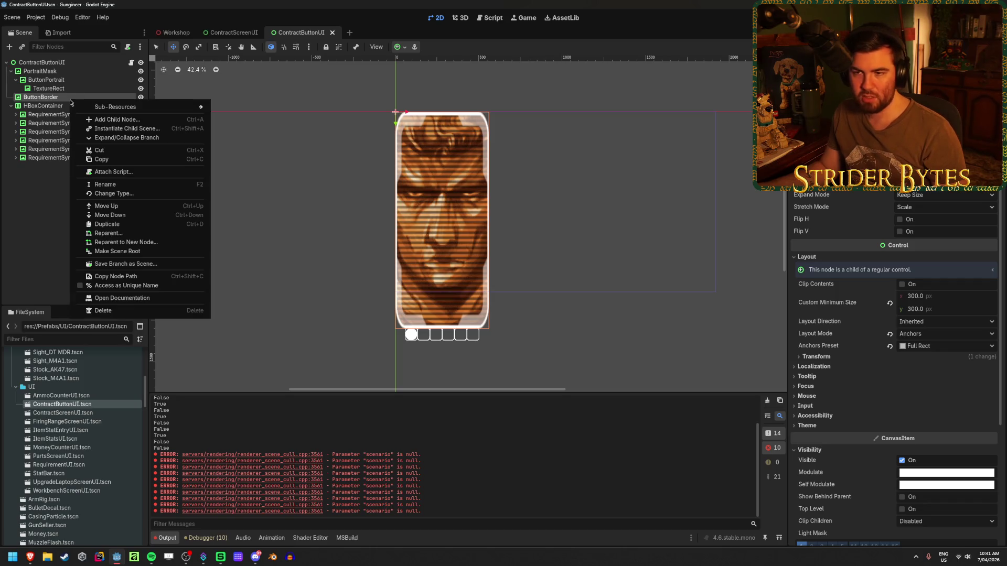
pyautogui.click(117, 174)
# Step: Check ContractDetailsLayer's children in ContractScreenUI, then return to ButtonBorder in ContractButtonUI
pyautogui.click(231, 32)
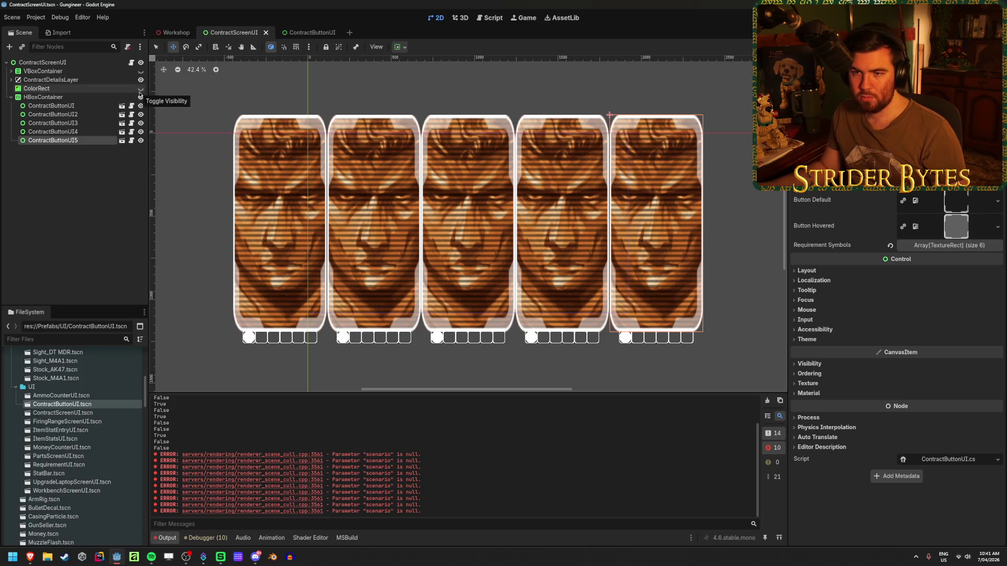
pyautogui.click(11, 80)
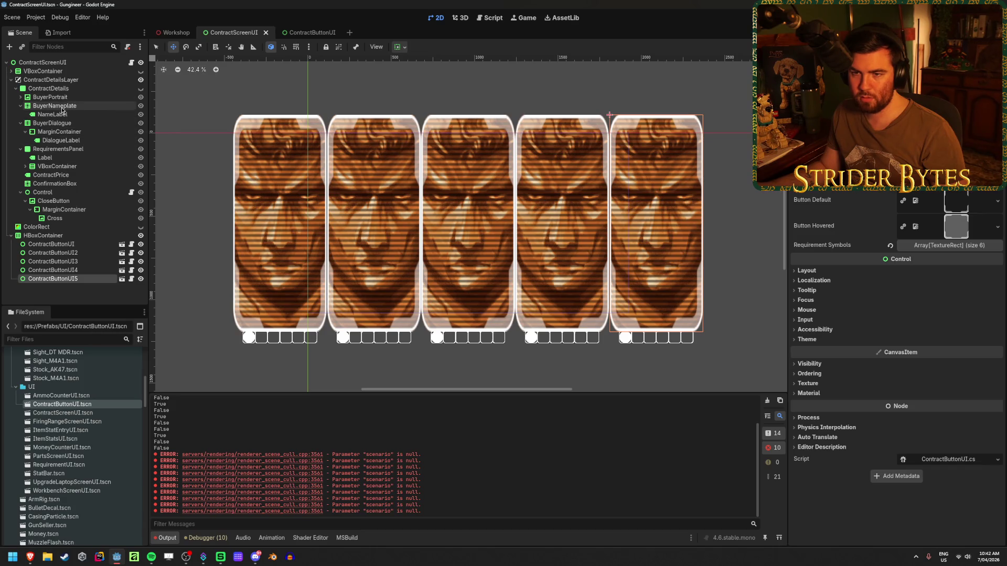
pyautogui.click(310, 32)
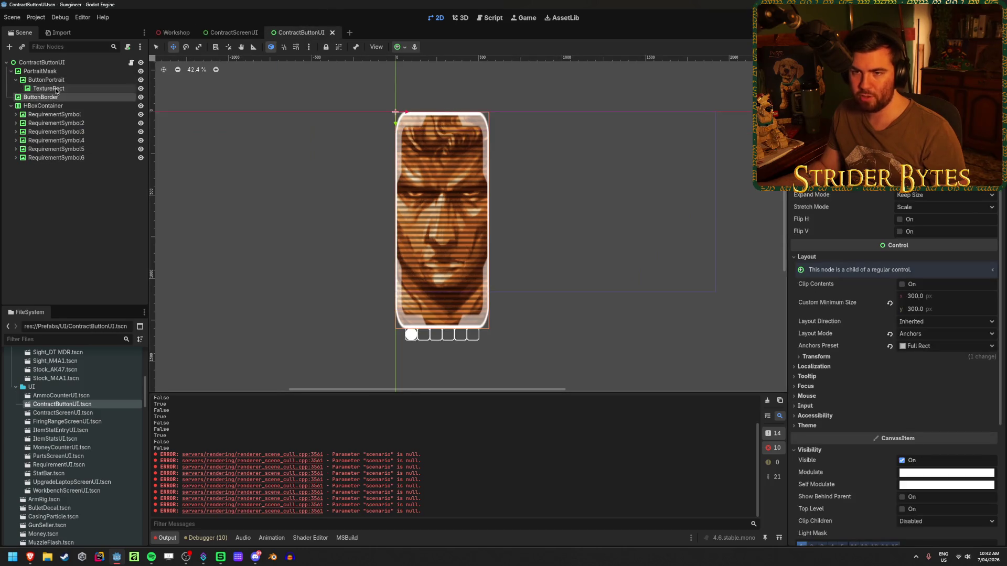
pyautogui.rightClick(62, 100)
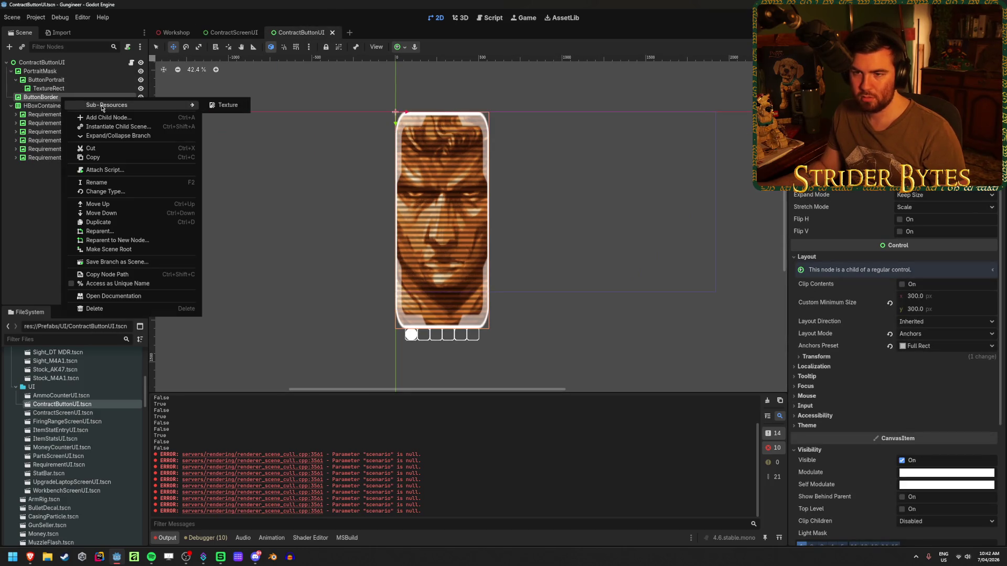
# Step: Change ButtonBorder's type to NinePatchRect, keeping the texture region unchanged
pyautogui.click(106, 192)
pyautogui.write('ninepat')
pyautogui.press('Return')
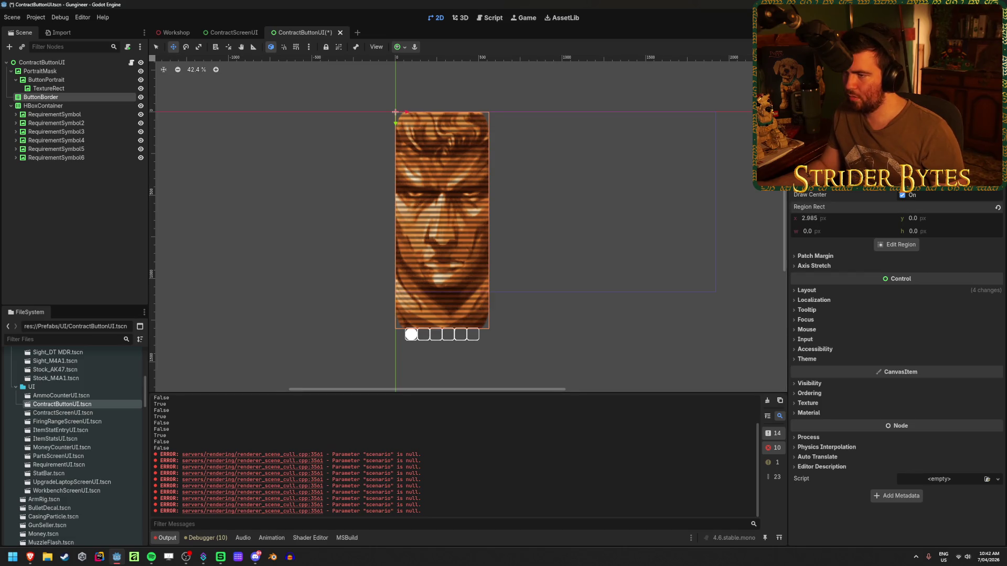
pyautogui.moveTo(953, 222); pyautogui.dragTo(923, 231)
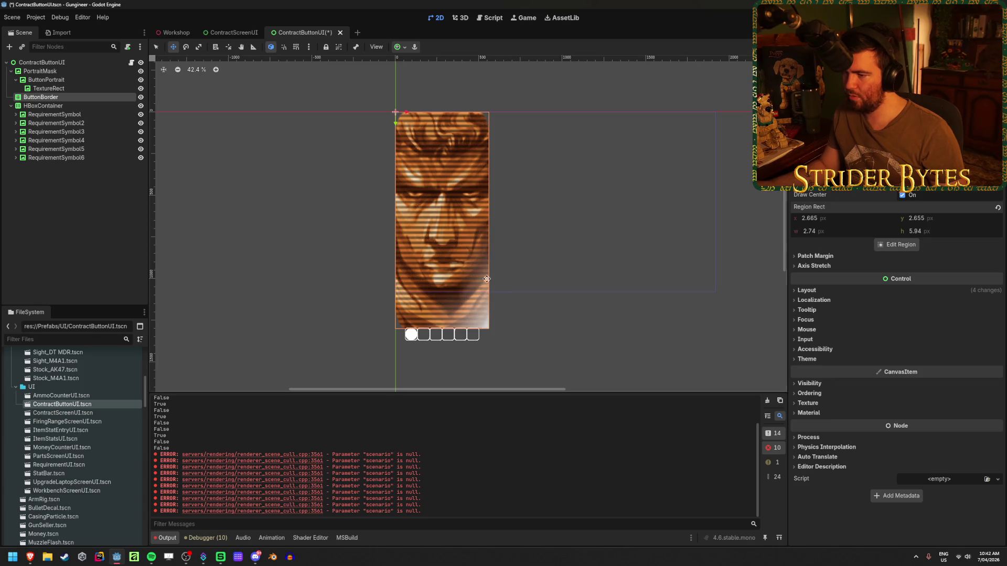
pyautogui.hotkey('ctrl', 'z')
pyautogui.hotkey('ctrl', 'z')
pyautogui.hotkey('ctrl', 'z')
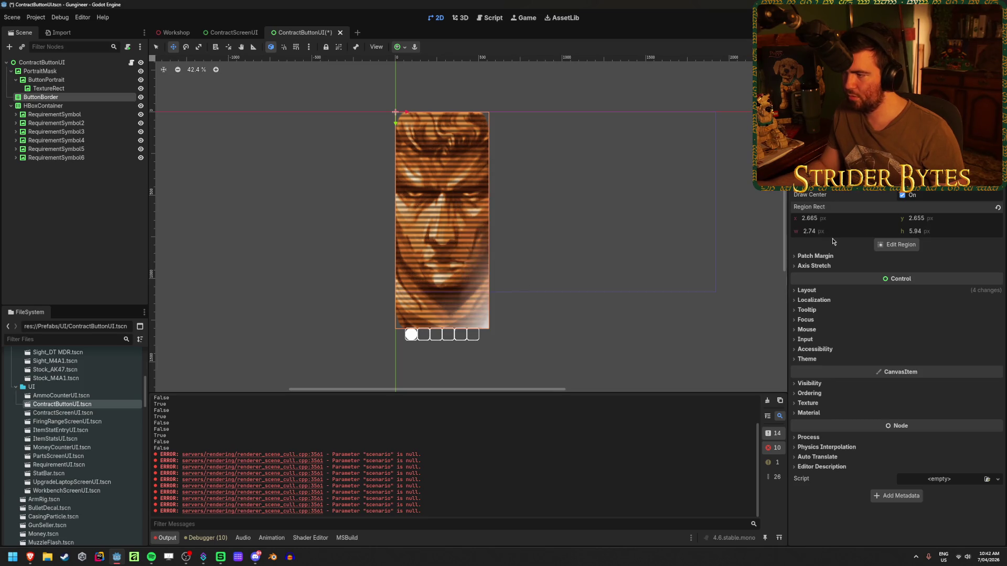
pyautogui.hotkey('ctrl', 'z')
pyautogui.hotkey('ctrl', 'shift', 'z')
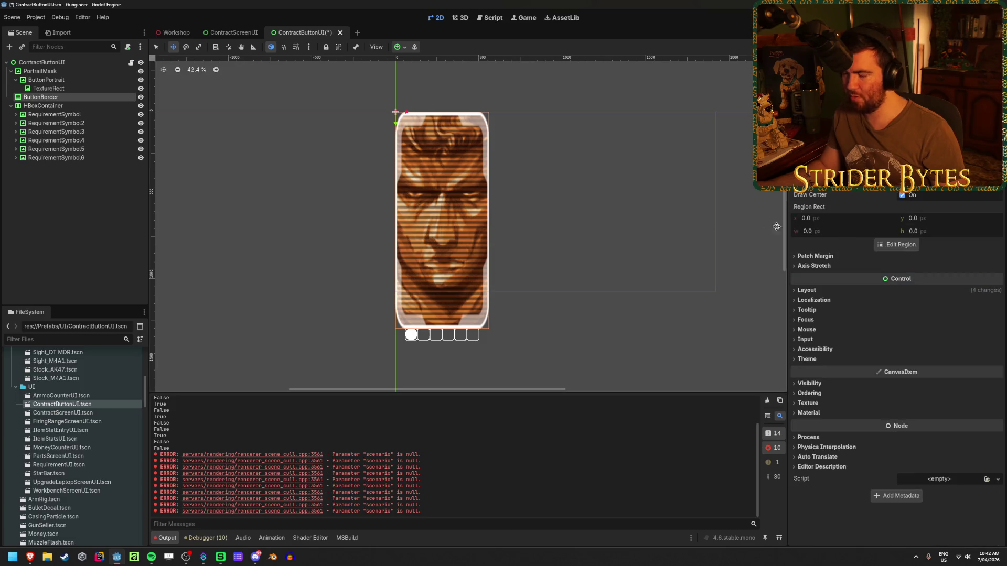
# Step: Set ButtonBorder's patch margins to 100 px on every side and save
pyautogui.click(816, 256)
pyautogui.moveTo(912, 267)
pyautogui.mouseDown()
pyautogui.moveTo(949, 267)
pyautogui.moveTo(931, 267)
pyautogui.mouseUp()
pyautogui.write('100')
pyautogui.press('Tab')
pyautogui.write('100')
pyautogui.press('Tab')
pyautogui.write('100')
pyautogui.press('Tab')
pyautogui.write('100')
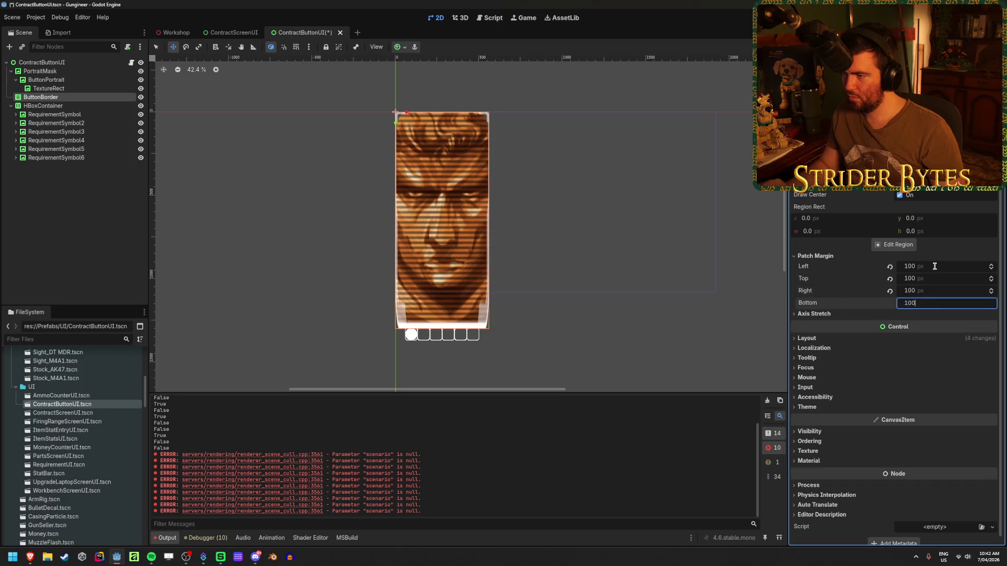
pyautogui.press('Return')
pyautogui.click(75, 198)
pyautogui.hotkey('ctrl', 's')
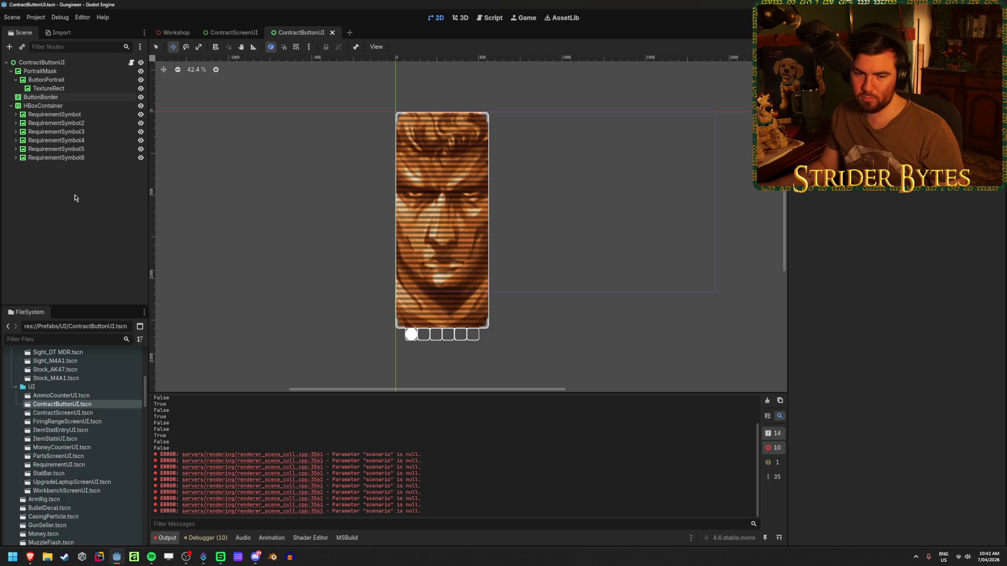
pyautogui.scroll(2, 423, 245)
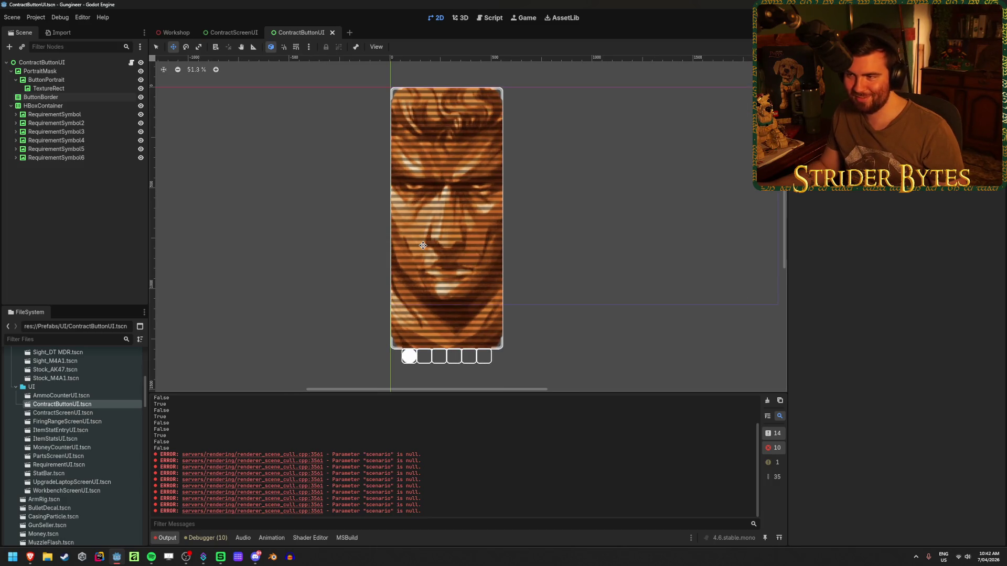
pyautogui.scroll(3, 426, 112)
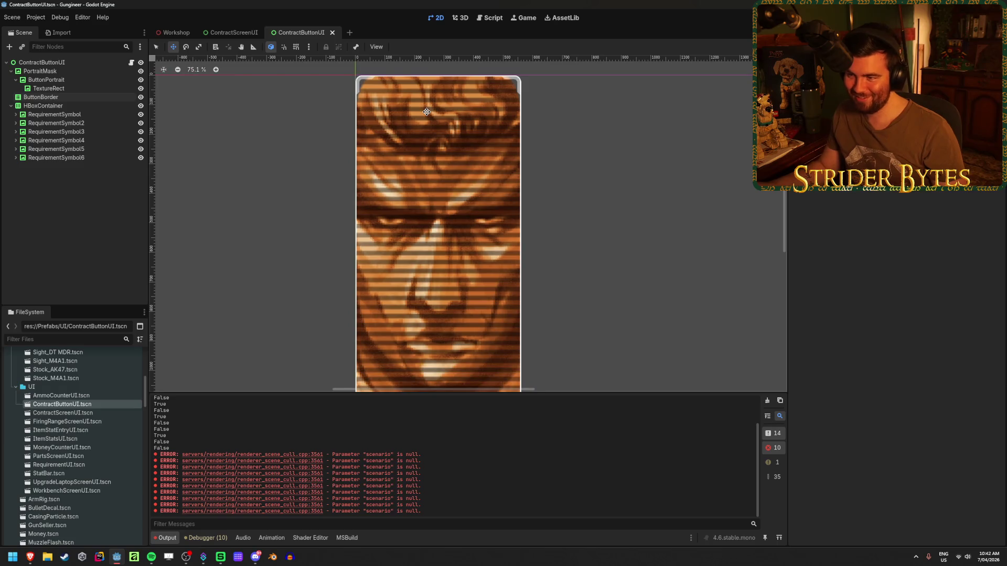
pyautogui.scroll(-2, 426, 111)
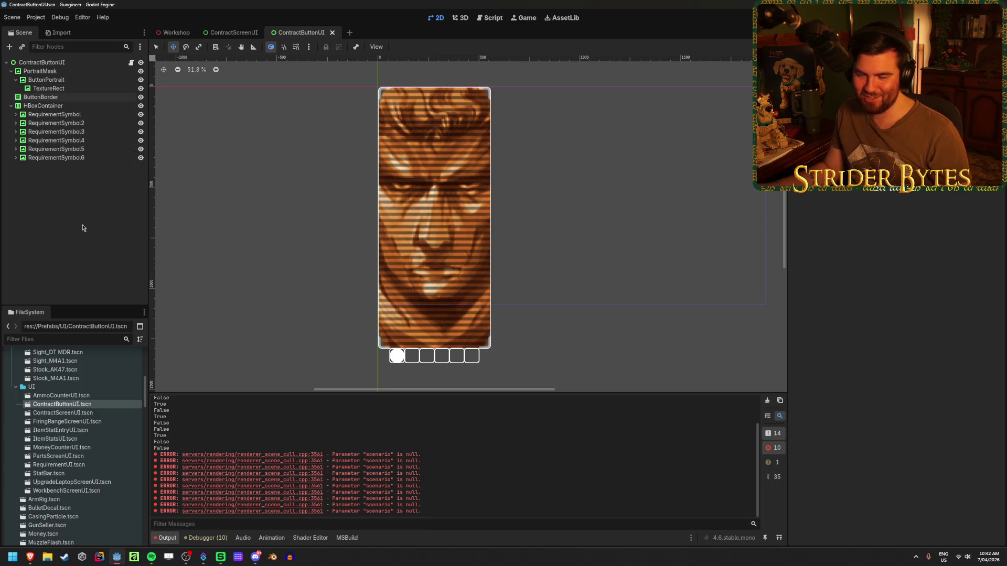
pyautogui.click(79, 97)
pyautogui.click(80, 272)
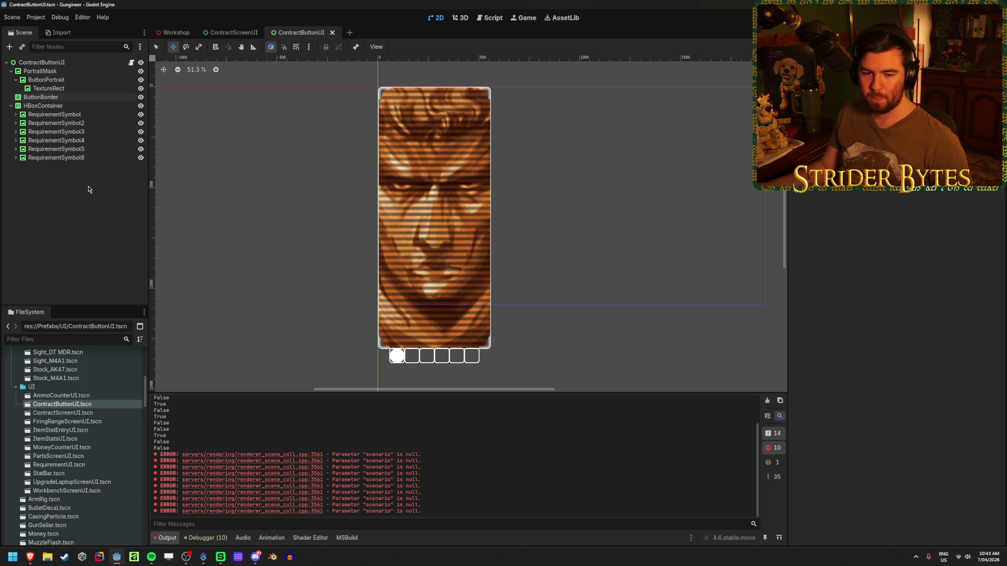
pyautogui.click(47, 89)
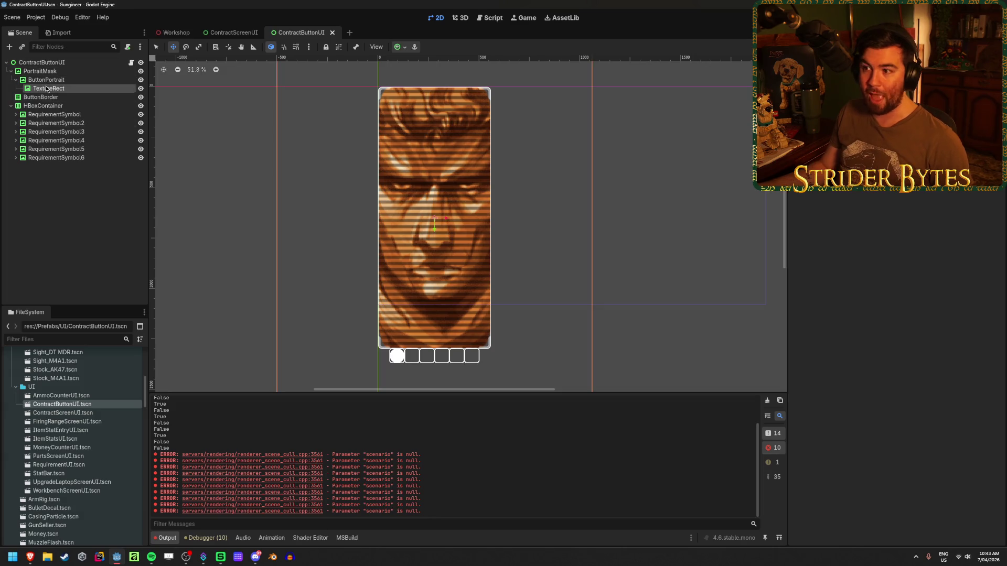
pyautogui.click(57, 72)
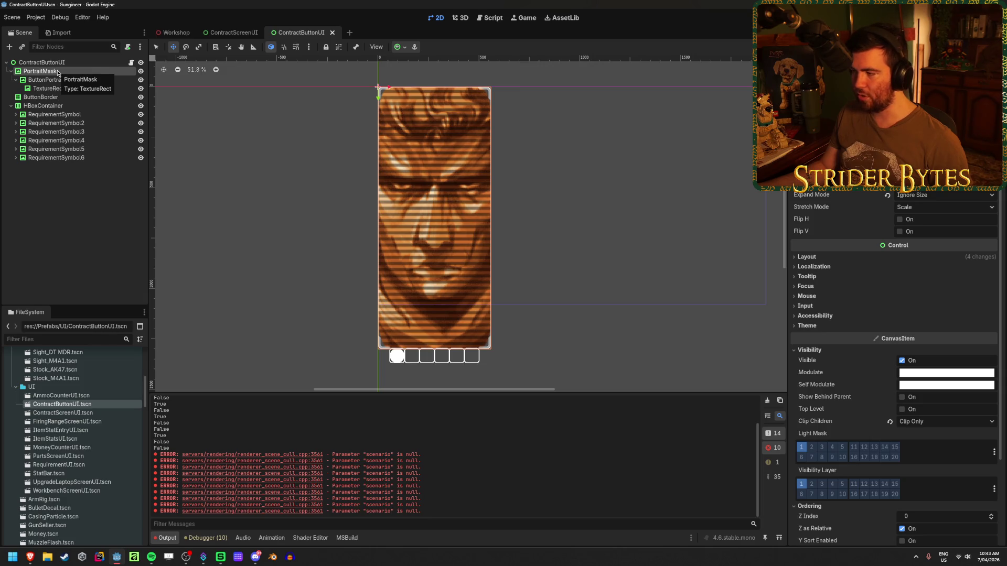
pyautogui.moveTo(393, 86)
pyautogui.mouseDown()
pyautogui.moveTo(451, 102)
pyautogui.moveTo(432, 103)
pyautogui.mouseUp()
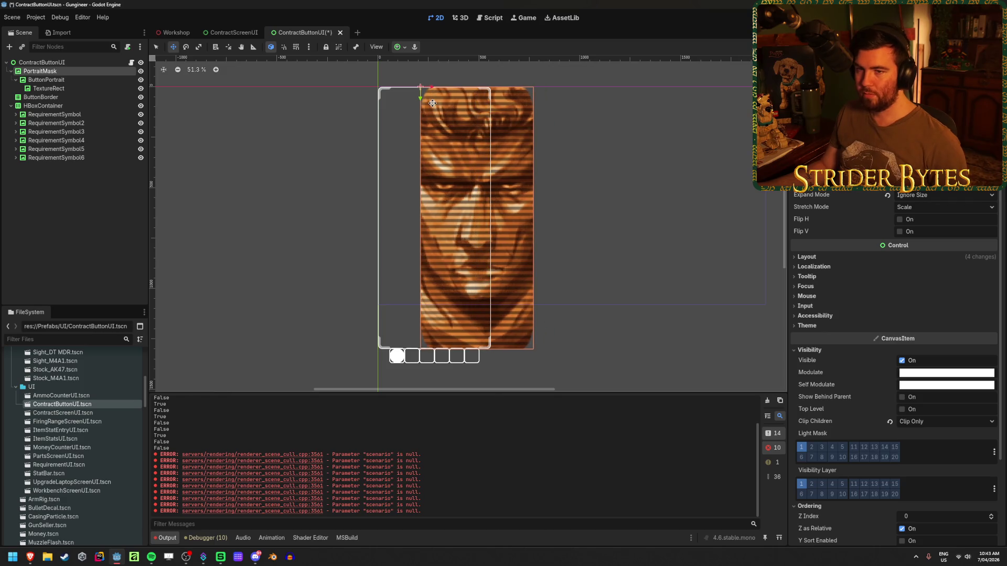
pyautogui.hotkey('ctrl', 'z')
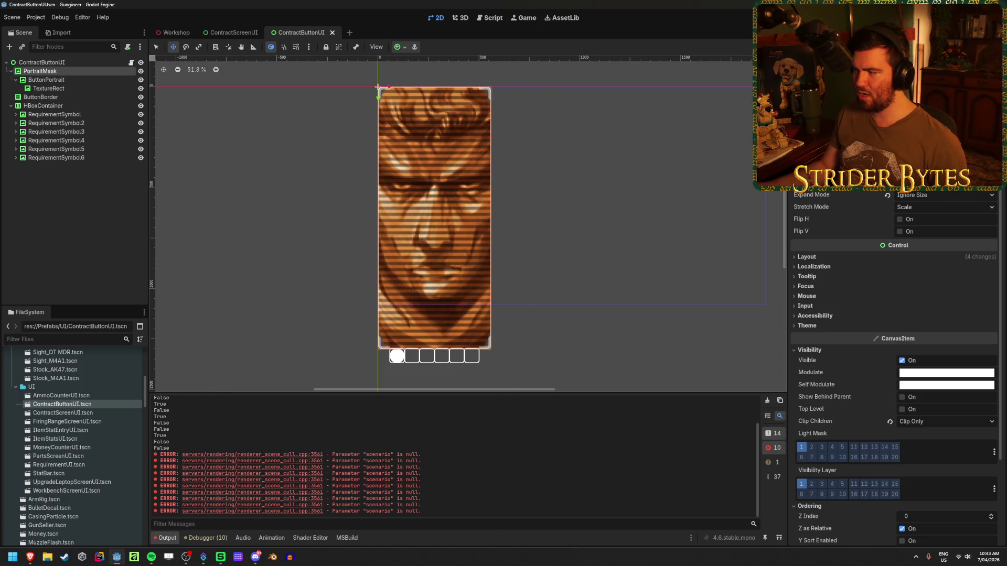
pyautogui.click(933, 256)
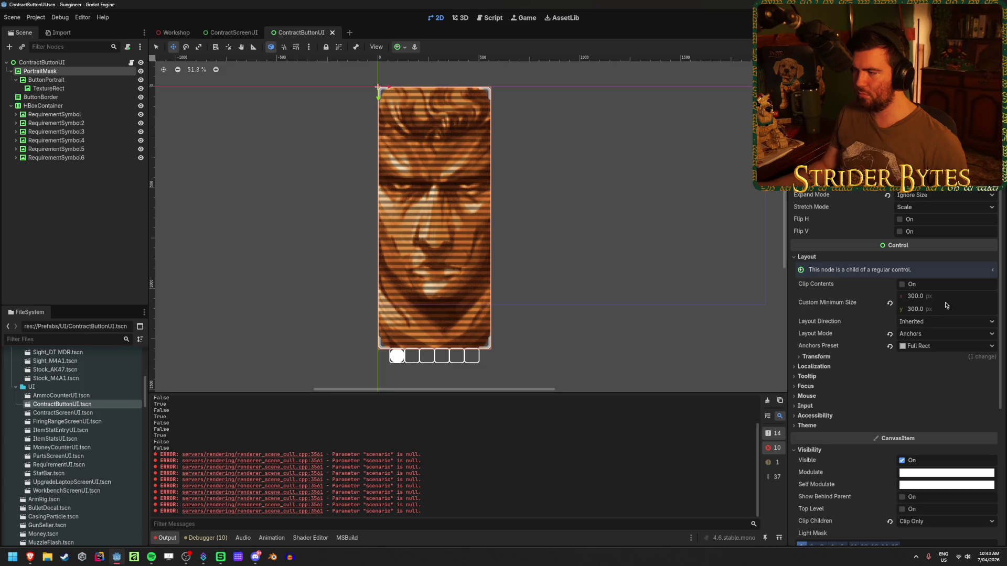
pyautogui.moveTo(931, 300); pyautogui.dragTo(924, 299)
pyautogui.hotkey('ctrl', 'z')
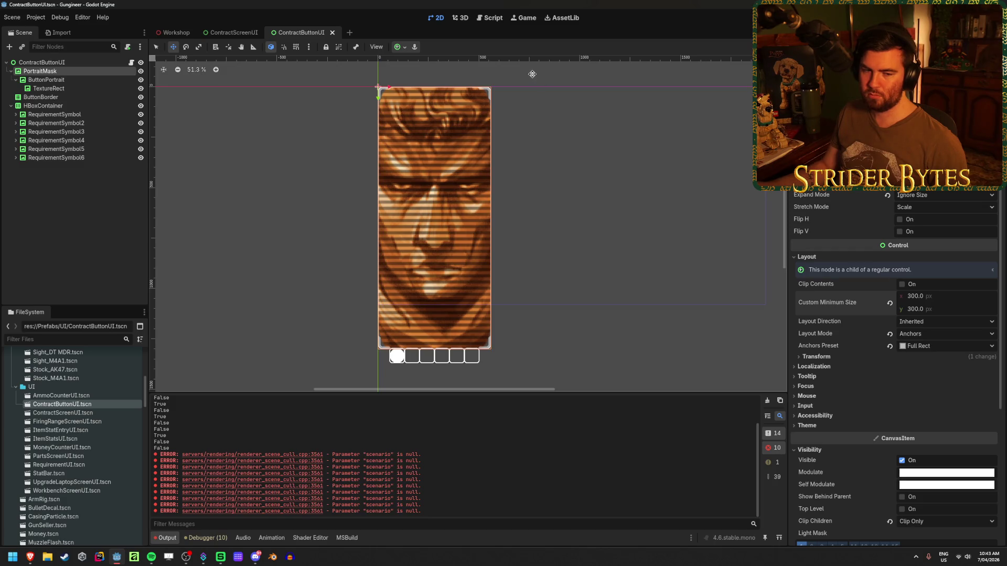
pyautogui.scroll(5, 543, 121)
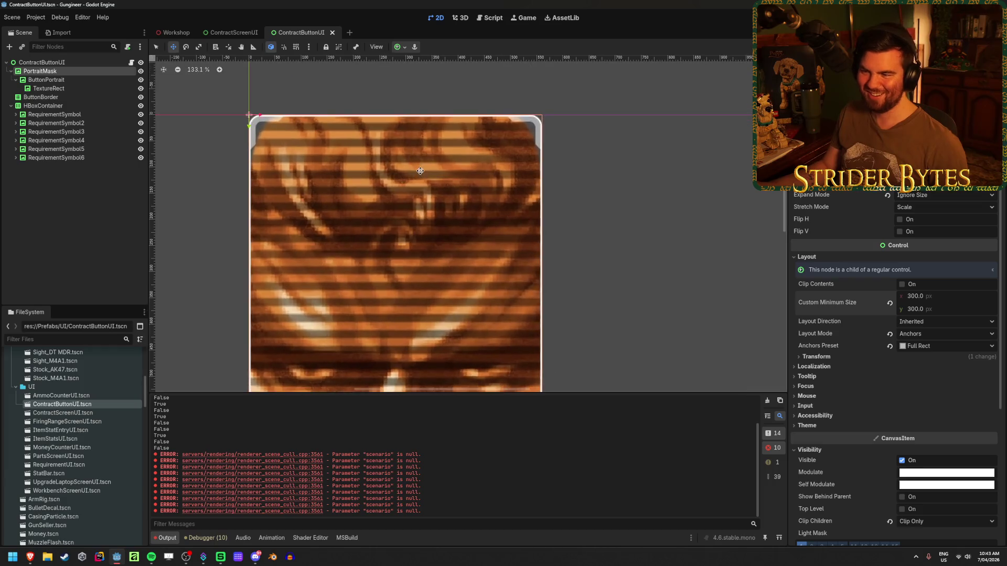
pyautogui.scroll(4, 222, 133)
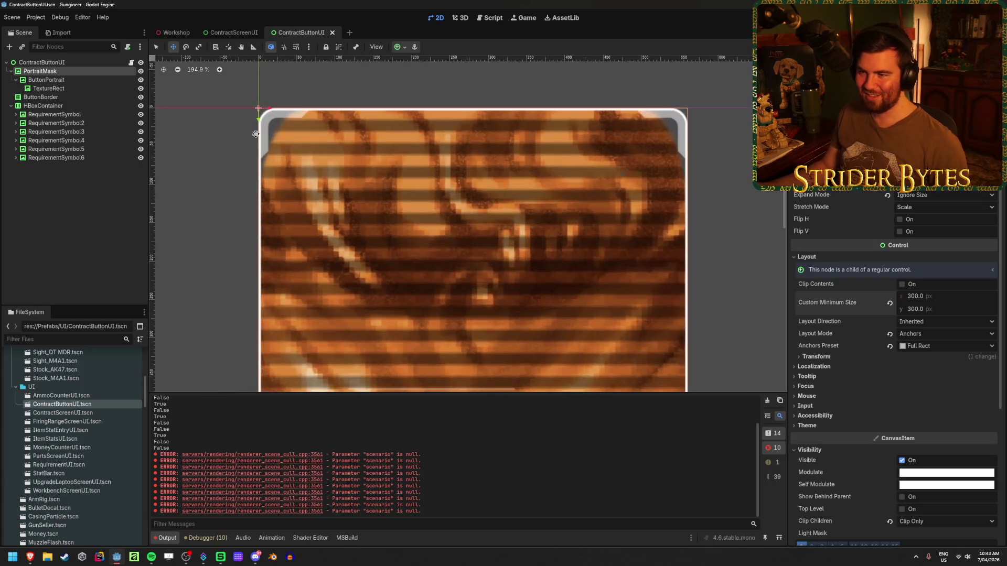
pyautogui.scroll(3, 892, 252)
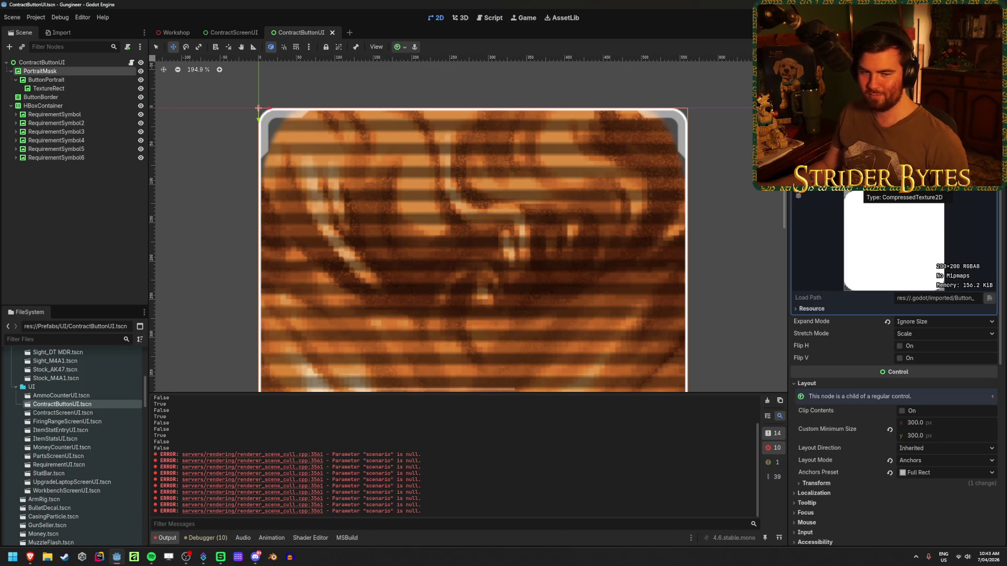
pyautogui.scroll(-3, 891, 252)
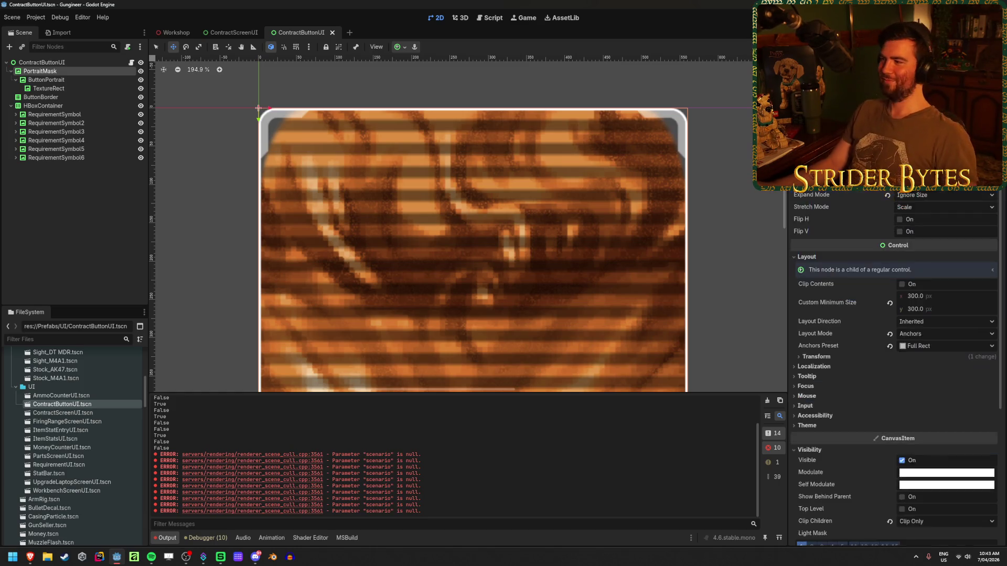
pyautogui.click(79, 80)
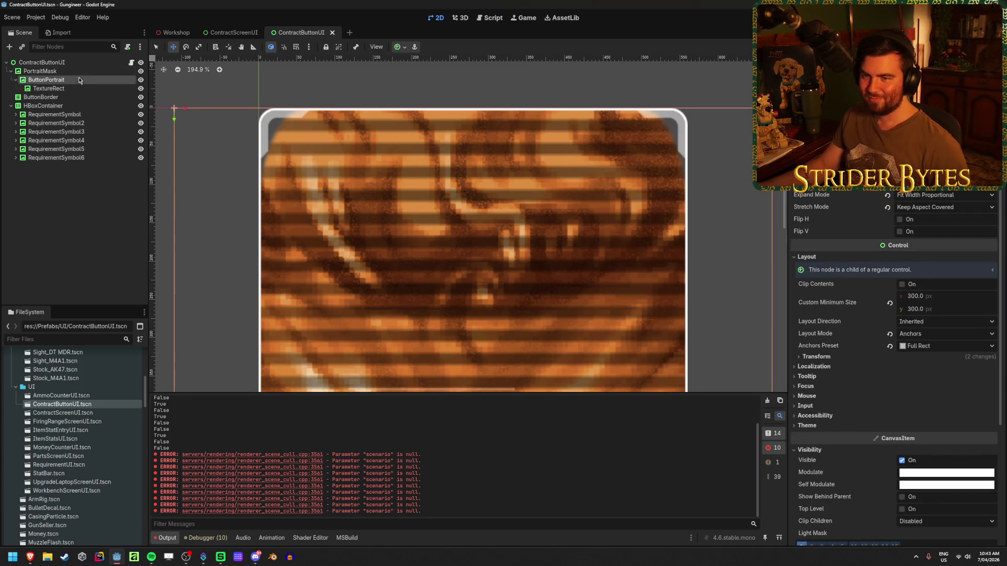
pyautogui.moveTo(71, 82); pyautogui.dragTo(66, 68)
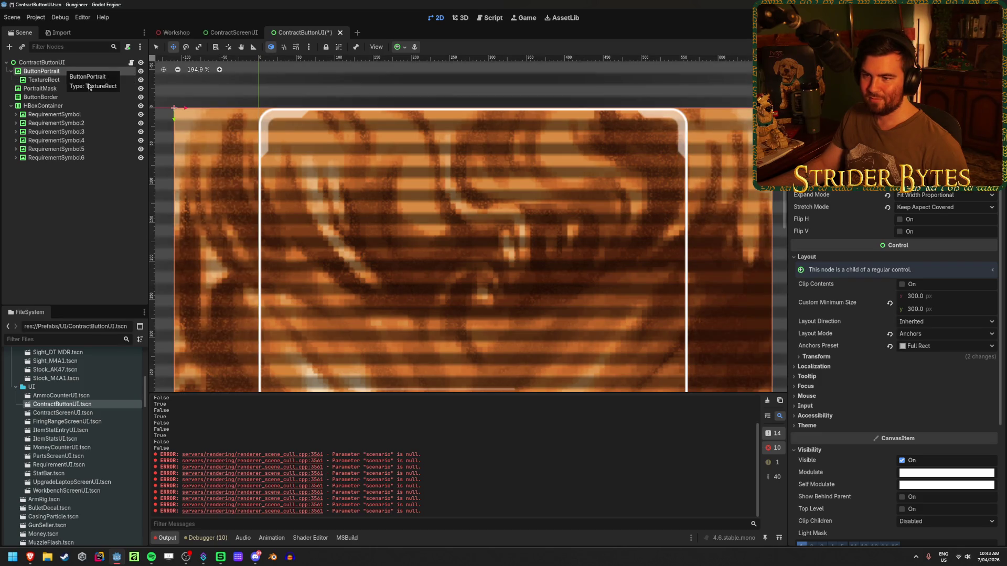
pyautogui.scroll(-5, 413, 257)
pyautogui.scroll(-3, 414, 257)
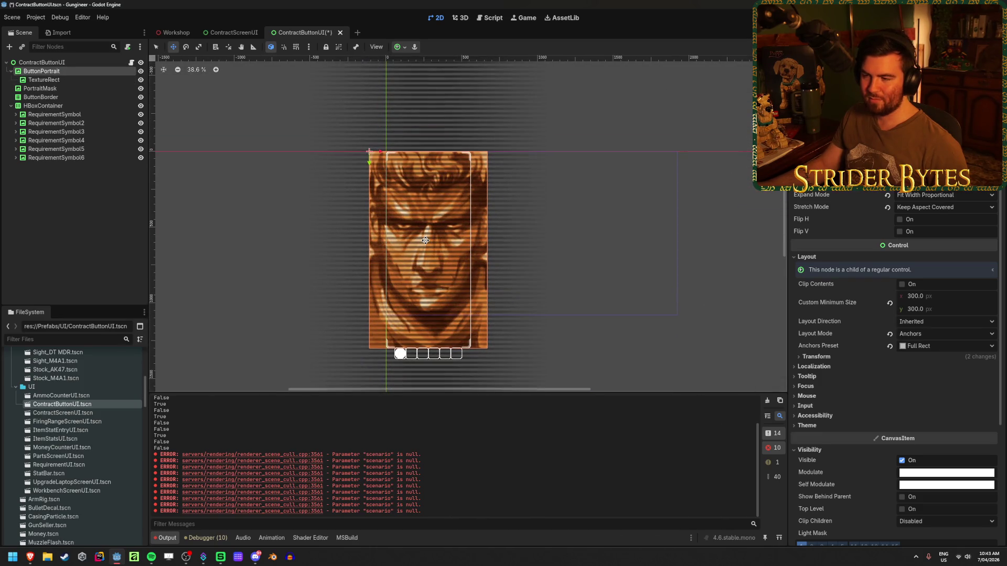
pyautogui.scroll(2, 425, 240)
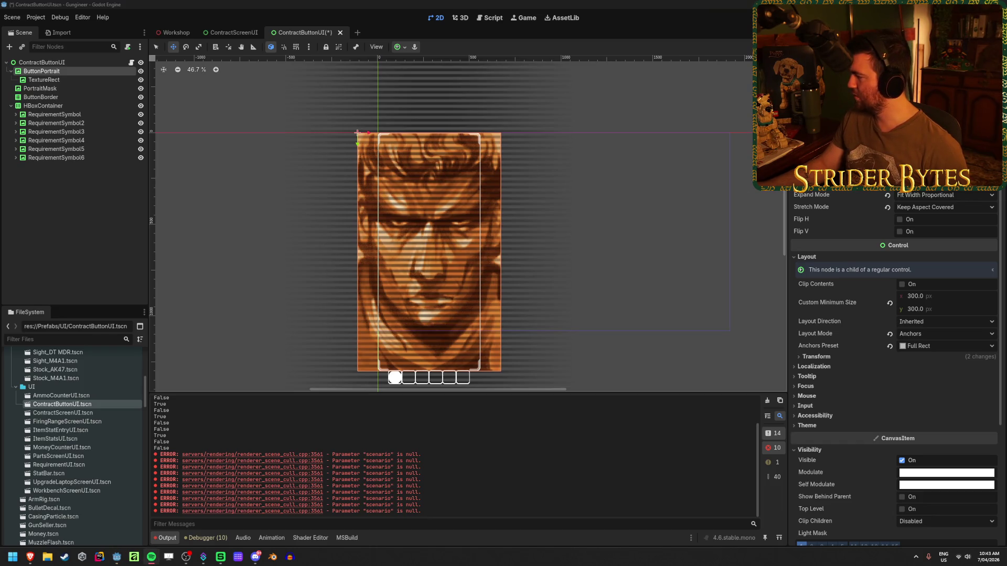
pyautogui.click(290, 3)
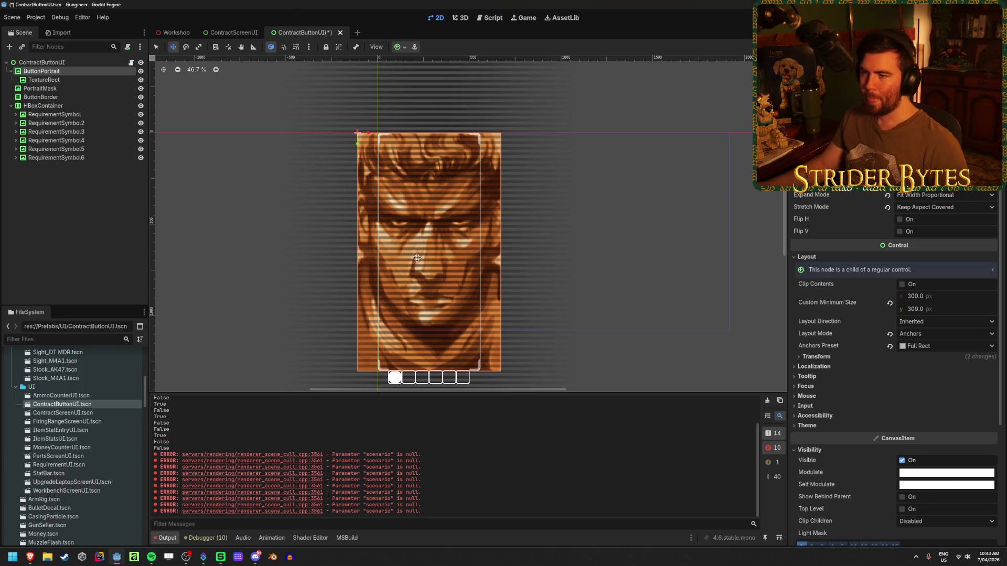
pyautogui.scroll(-2, 416, 257)
pyautogui.moveTo(52, 73); pyautogui.dragTo(52, 89)
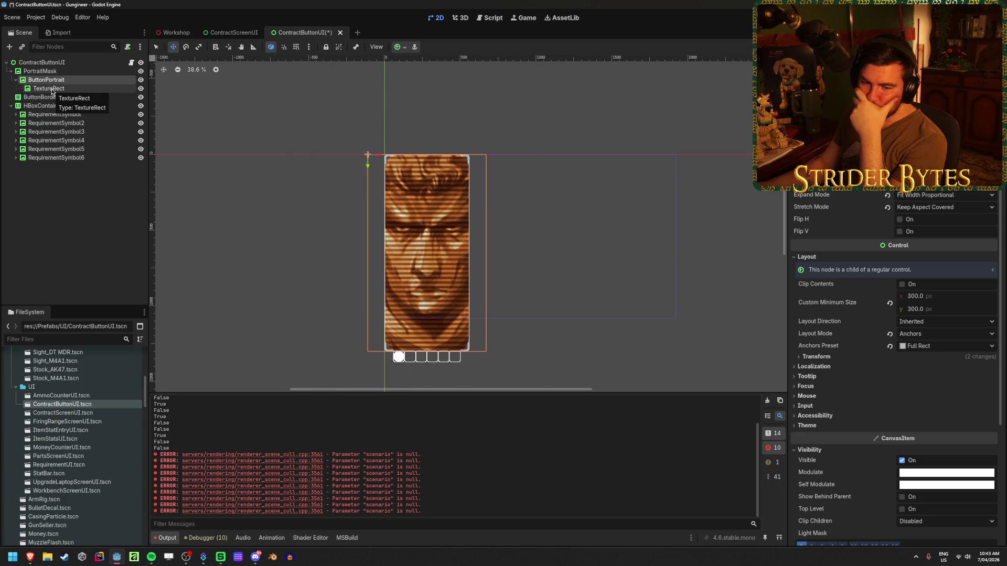
pyautogui.scroll(5, 472, 215)
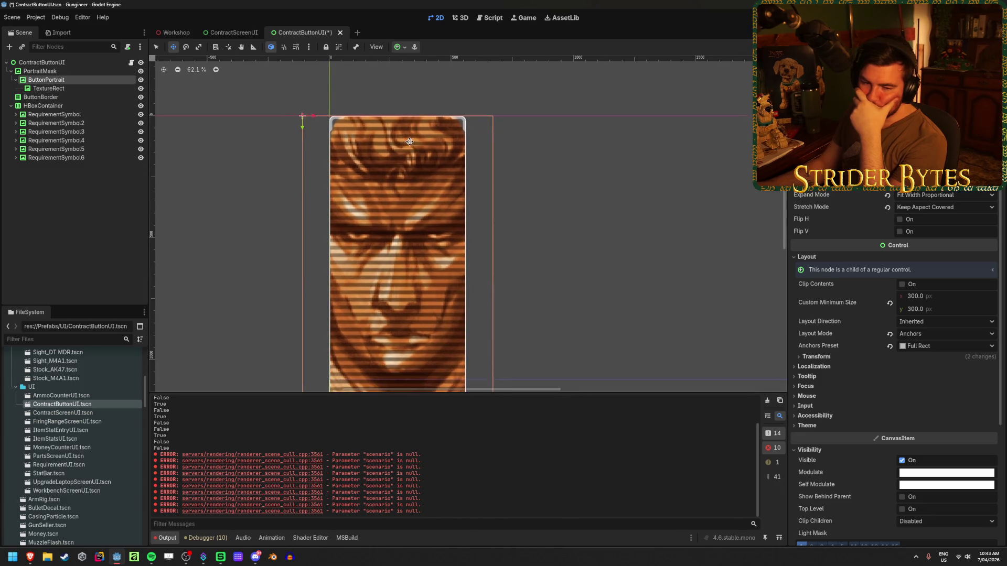
pyautogui.click(52, 71)
# Step: Change PortraitMask's node type to NinePatchRect
pyautogui.rightClick(52, 72)
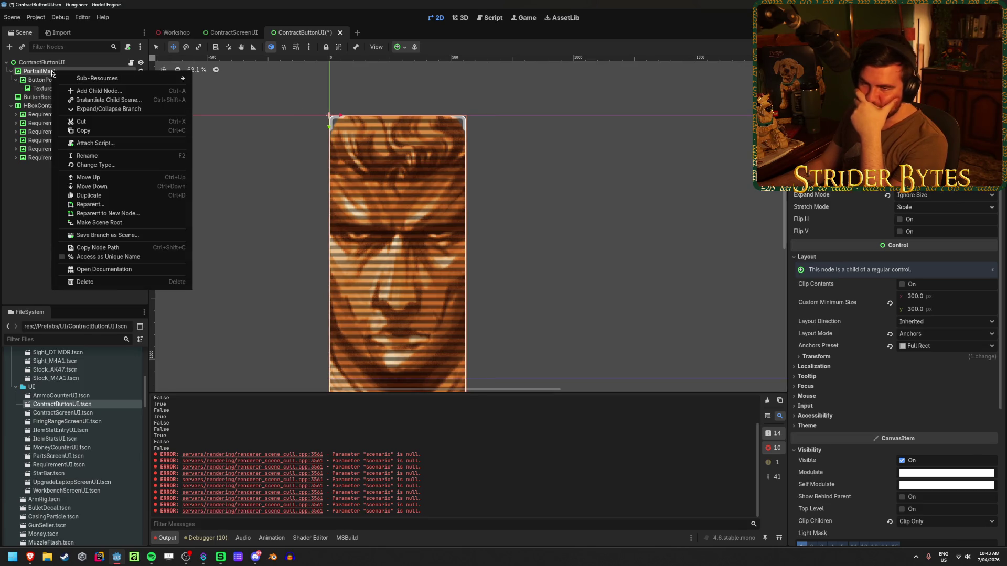
pyautogui.click(93, 165)
pyautogui.write('nin')
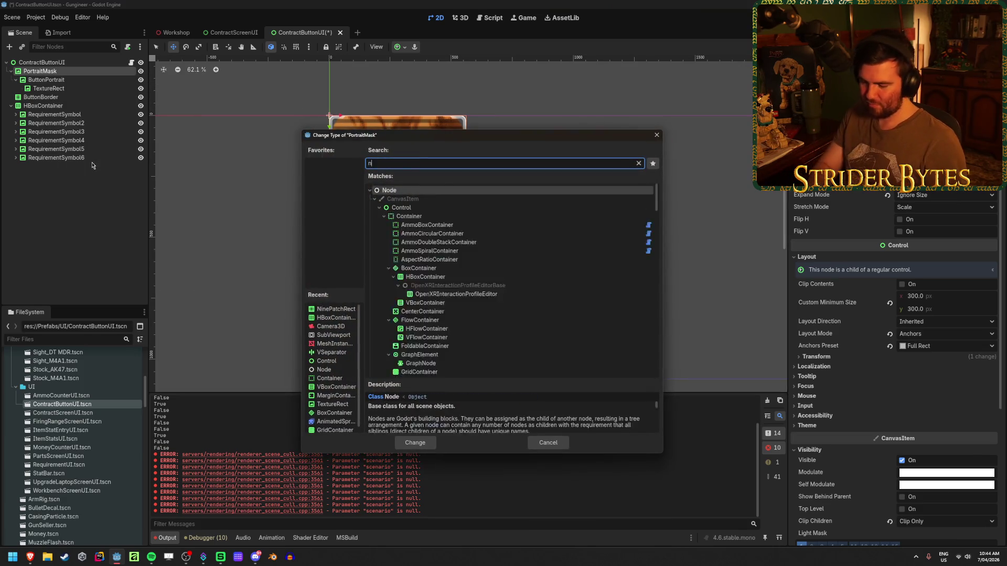
pyautogui.press('Return')
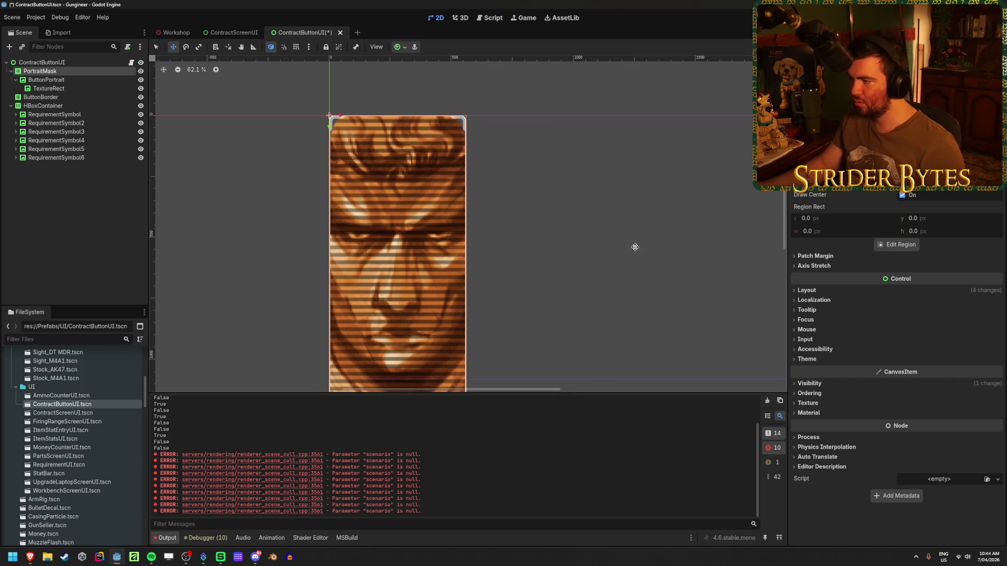
# Step: Set PortraitMask's Left, Top, Right and Bottom patch margins to 100 px and save
pyautogui.click(814, 255)
pyautogui.moveTo(917, 266); pyautogui.dragTo(939, 267)
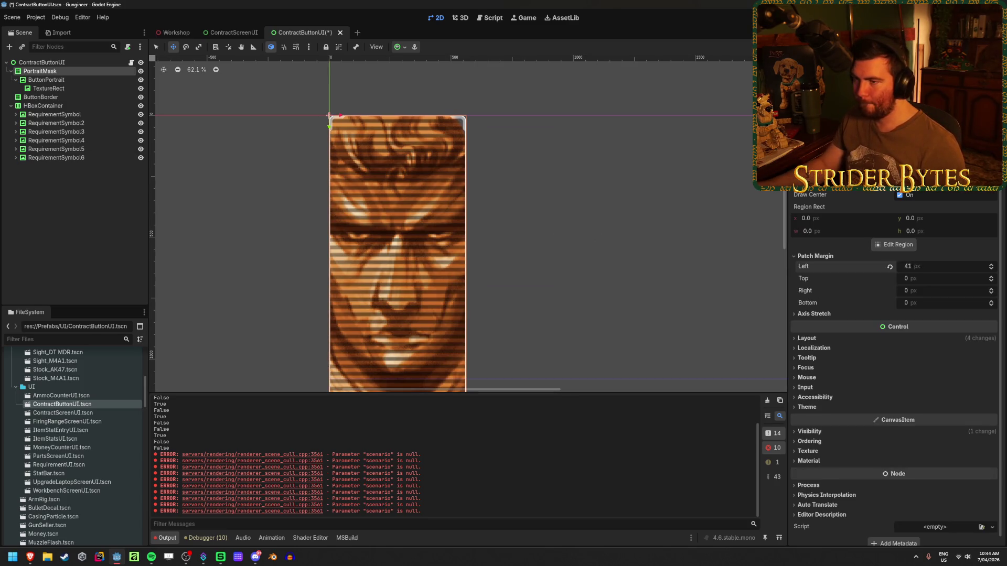
pyautogui.click(918, 266)
pyautogui.write('100')
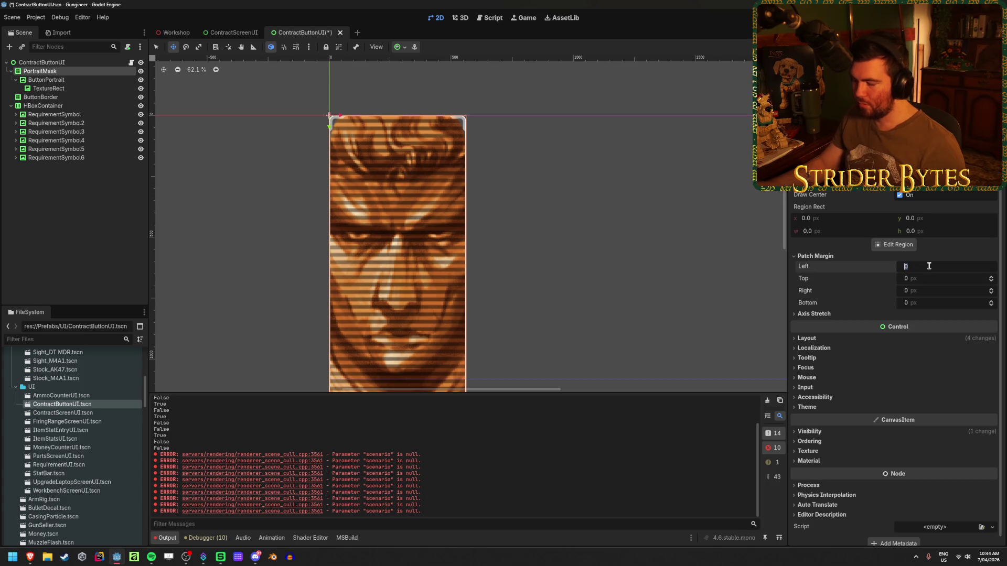
pyautogui.press('Tab')
pyautogui.write('100')
pyautogui.press('Tab')
pyautogui.write('100')
pyautogui.press('Tab')
pyautogui.write('1')
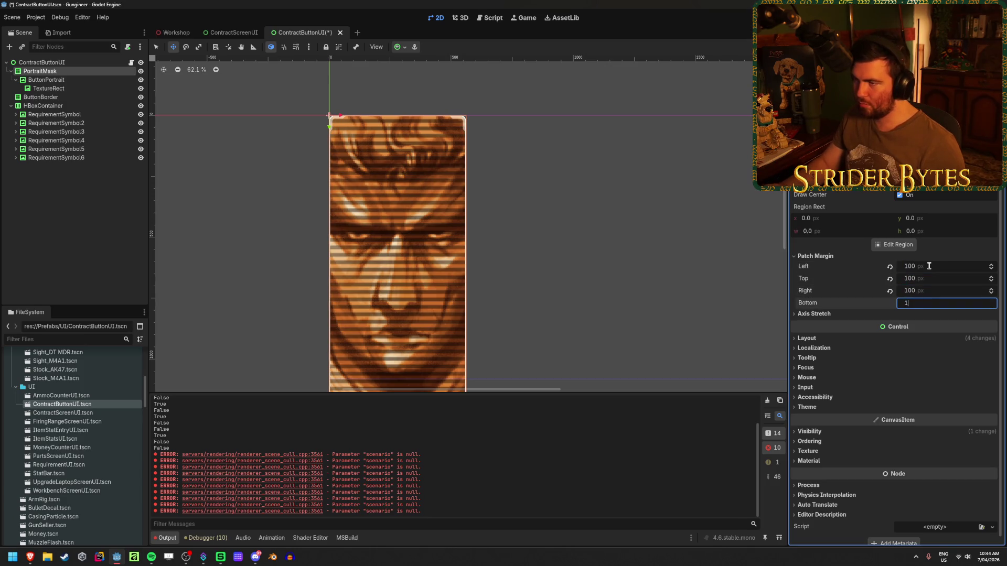
pyautogui.press('Return')
pyautogui.scroll(2, 327, 92)
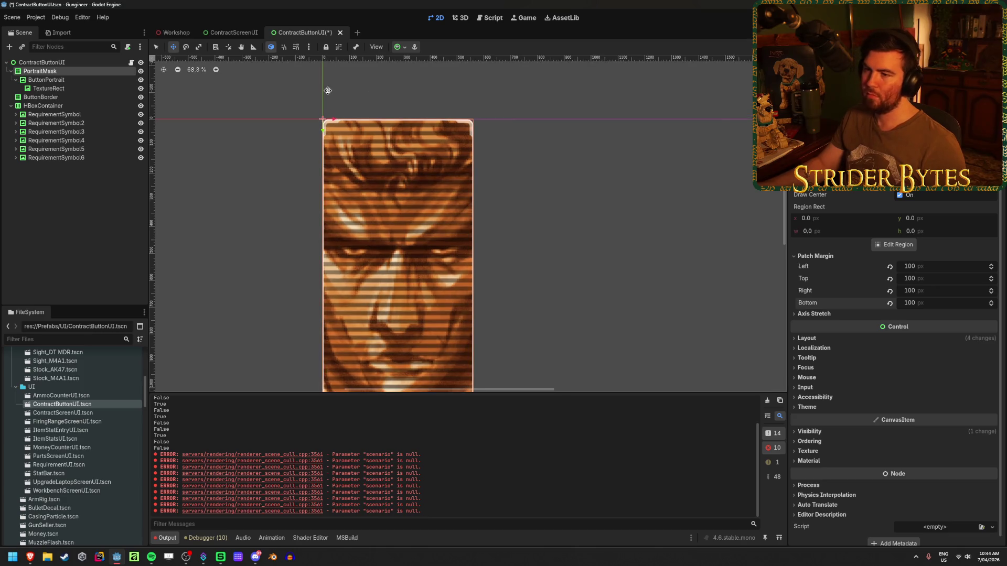
pyautogui.scroll(5, 327, 92)
pyautogui.click(81, 238)
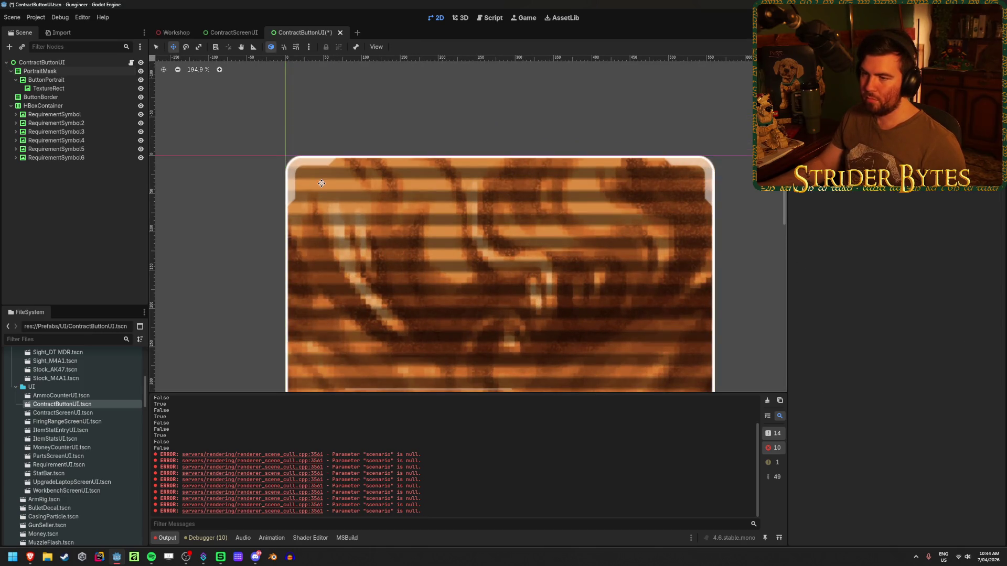
pyautogui.scroll(-5, 322, 183)
pyautogui.hotkey('ctrl', 's')
# Step: Zoom around the Workshop wall panel to inspect the five masked portraits, then save it
pyautogui.click(183, 34)
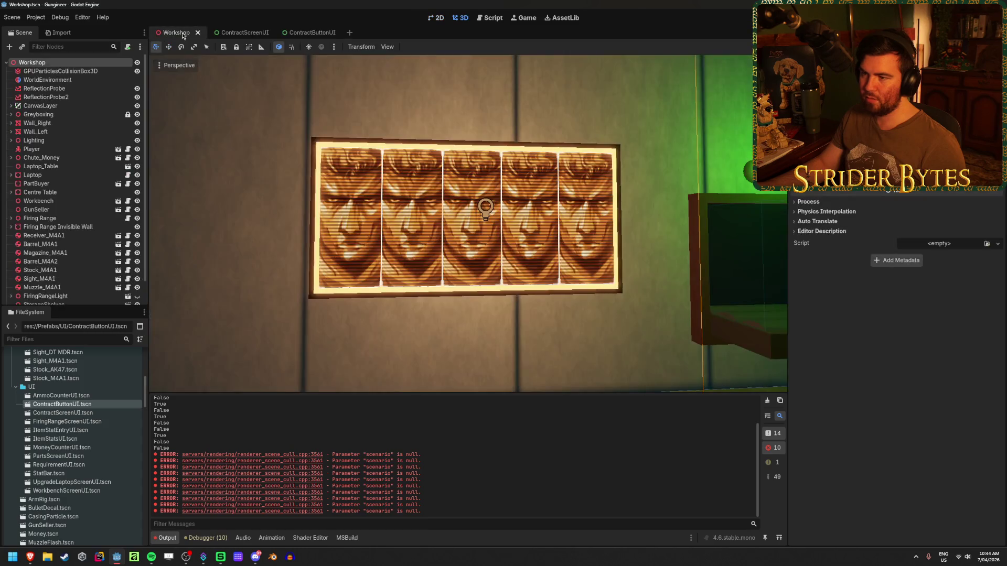
pyautogui.scroll(5, 467, 224)
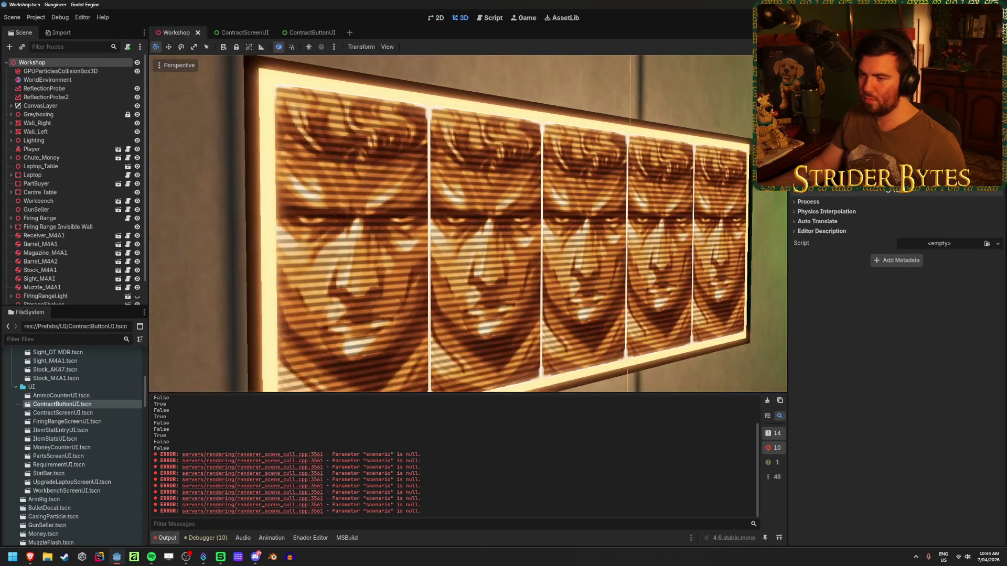
pyautogui.scroll(-5, 675, 254)
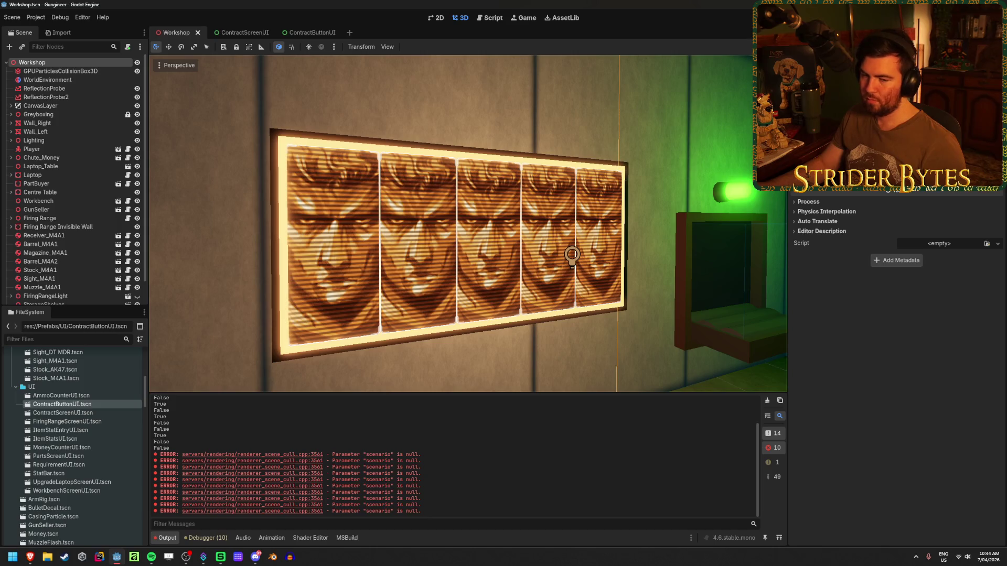
pyautogui.scroll(-4, 419, 171)
pyautogui.scroll(2, 419, 170)
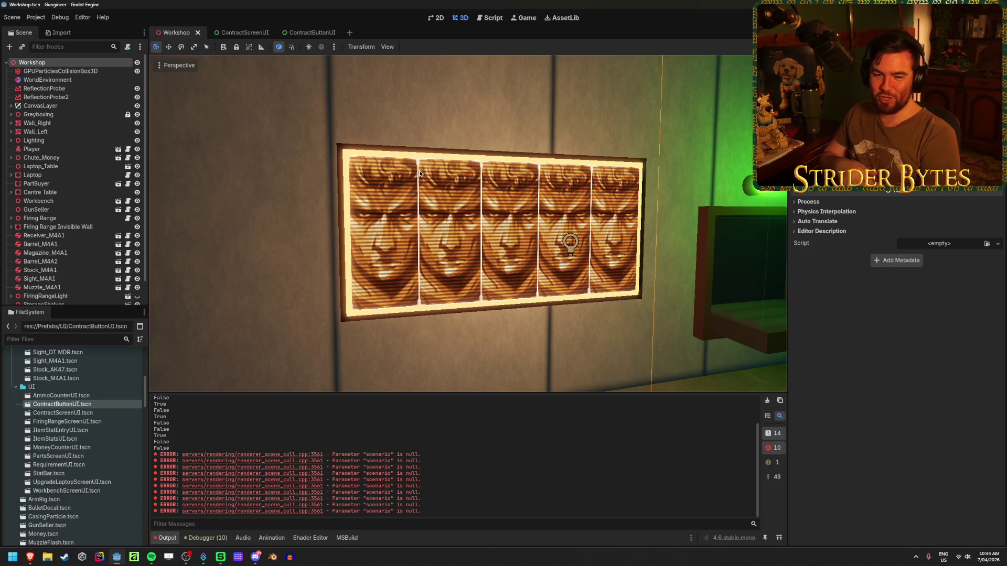
pyautogui.hotkey('ctrl', 's')
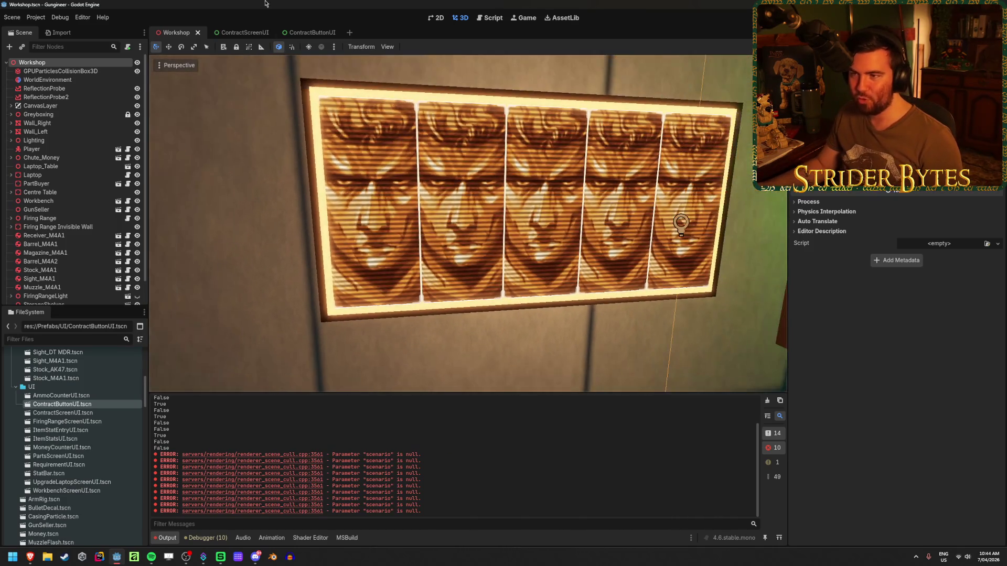
pyautogui.click(313, 33)
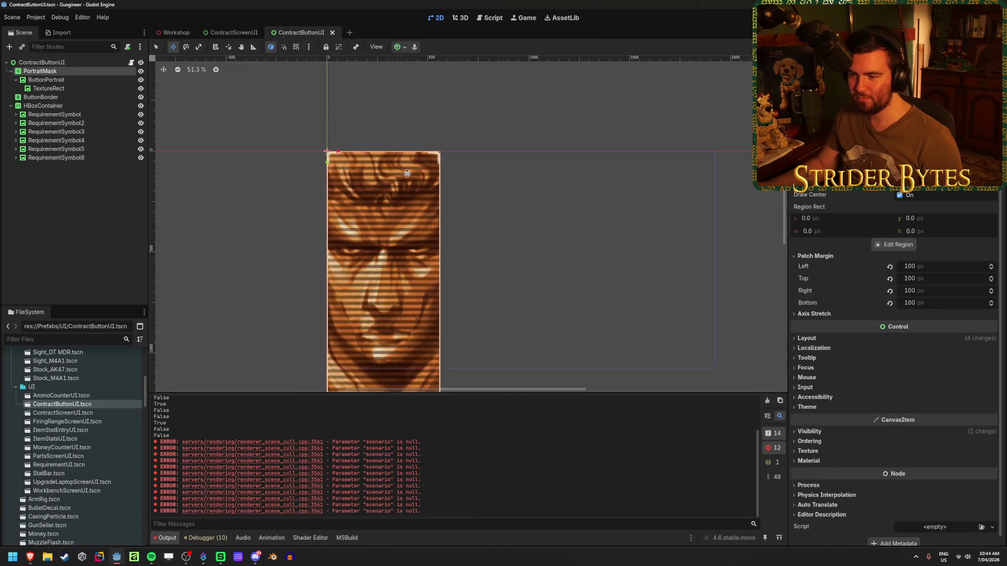
# Step: Inspect the root, PortraitMask, ButtonBorder and HBoxContainer nodes, briefly checking ContractScreenUI
pyautogui.scroll(-1, 434, 137)
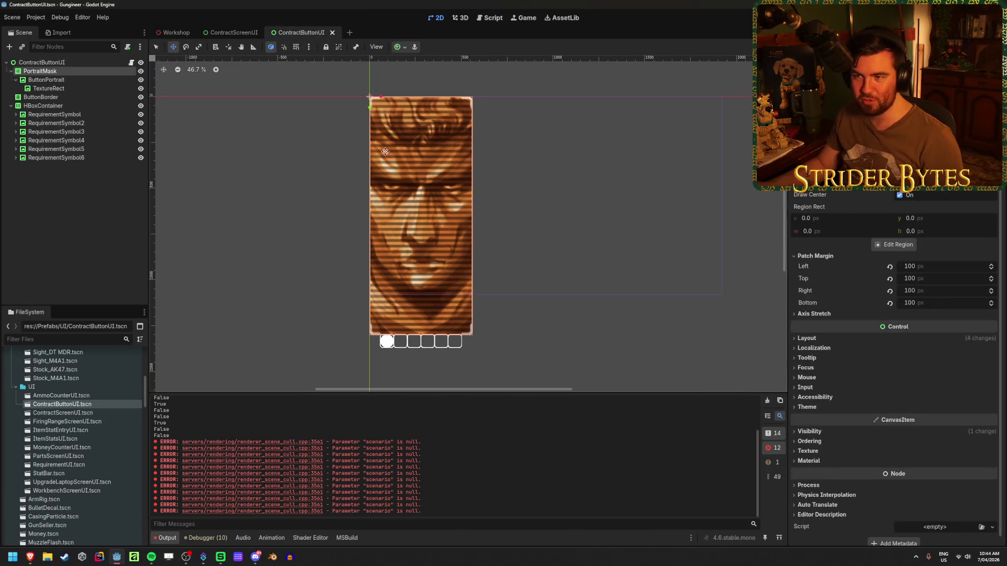
pyautogui.click(42, 62)
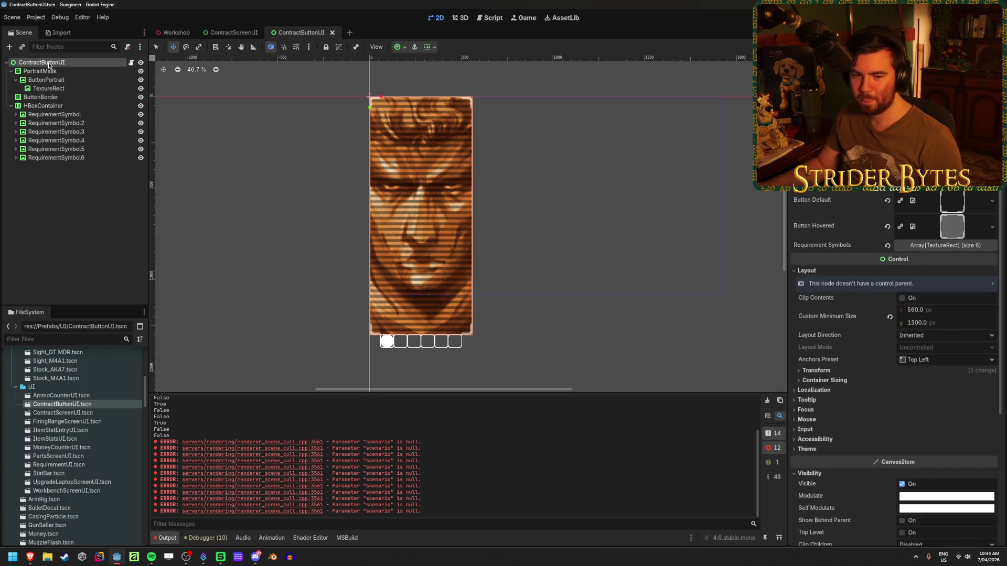
pyautogui.click(83, 224)
pyautogui.click(11, 71)
pyautogui.click(38, 80)
pyautogui.click(49, 73)
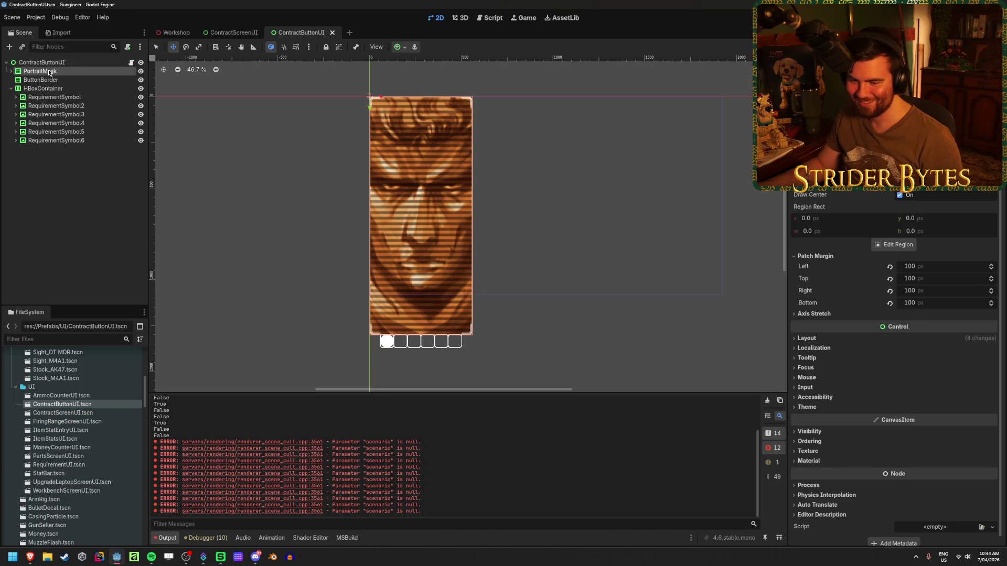
pyautogui.click(80, 240)
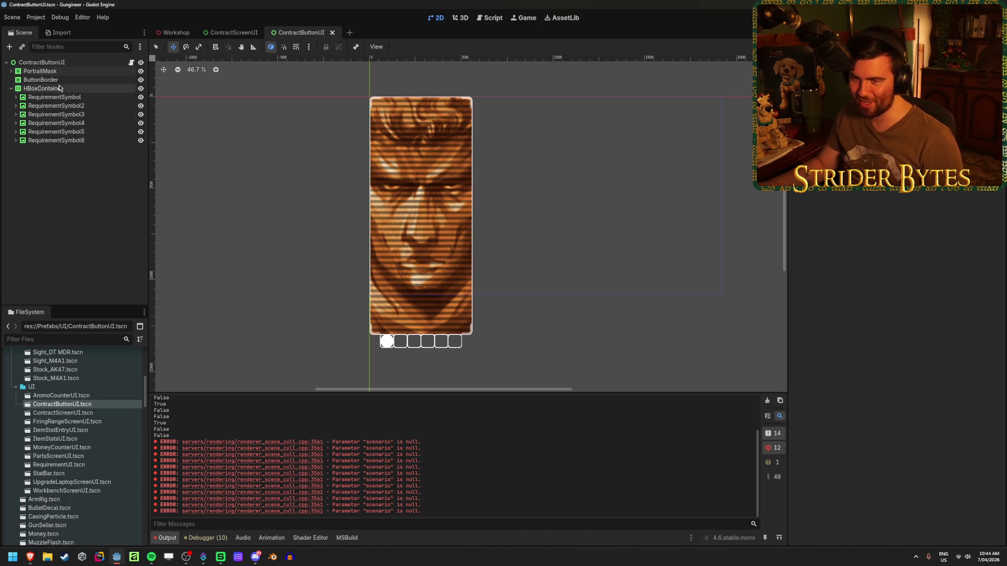
pyautogui.click(57, 88)
pyautogui.click(84, 235)
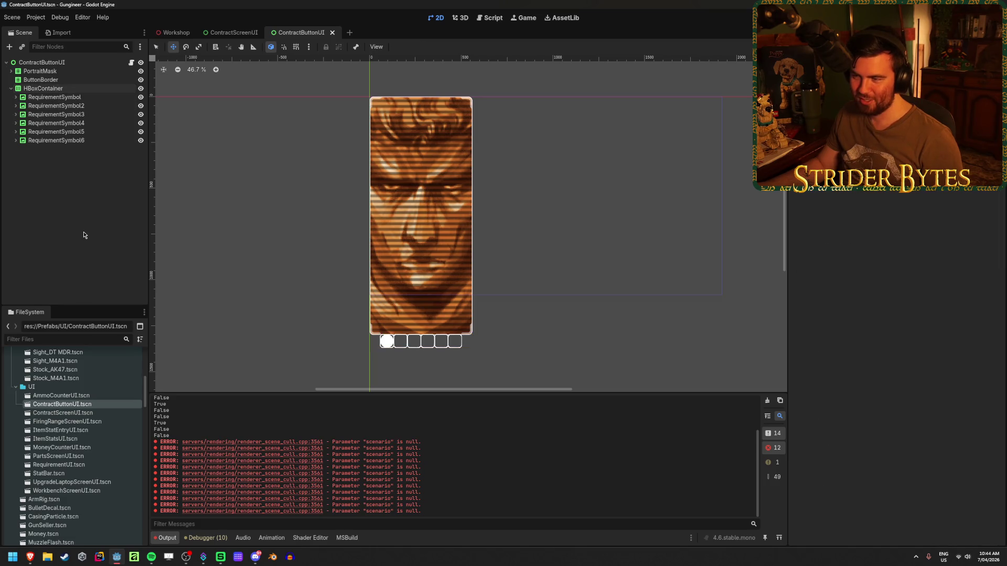
pyautogui.click(220, 33)
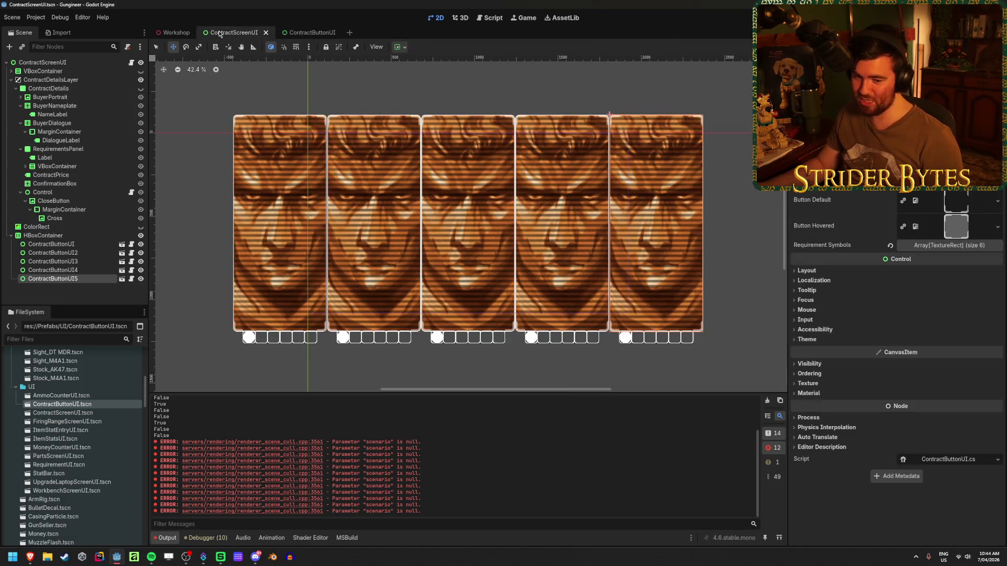
pyautogui.click(304, 33)
# Step: Revert PortraitMask's Custom Minimum Size to 0 × 0
pyautogui.click(41, 71)
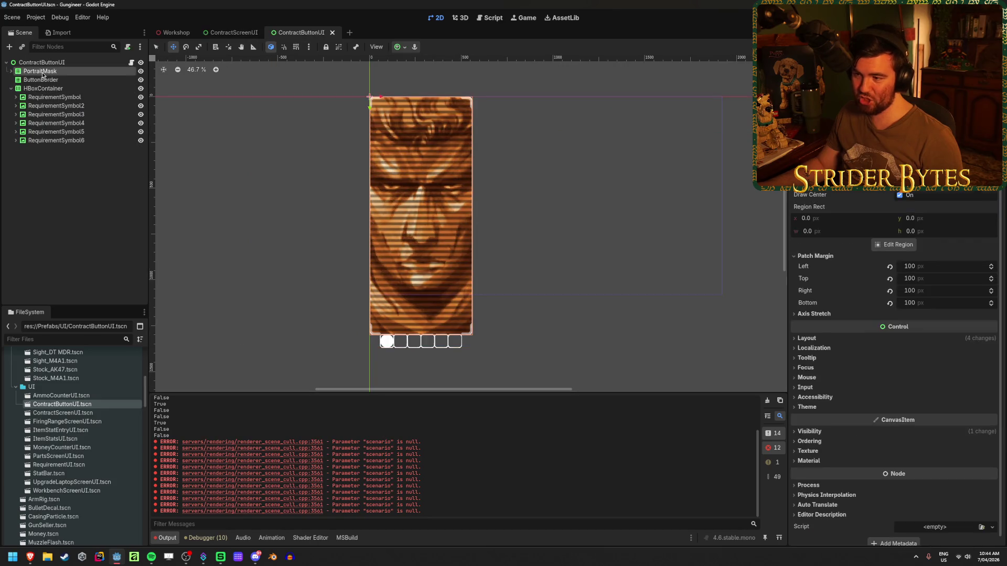
pyautogui.click(808, 338)
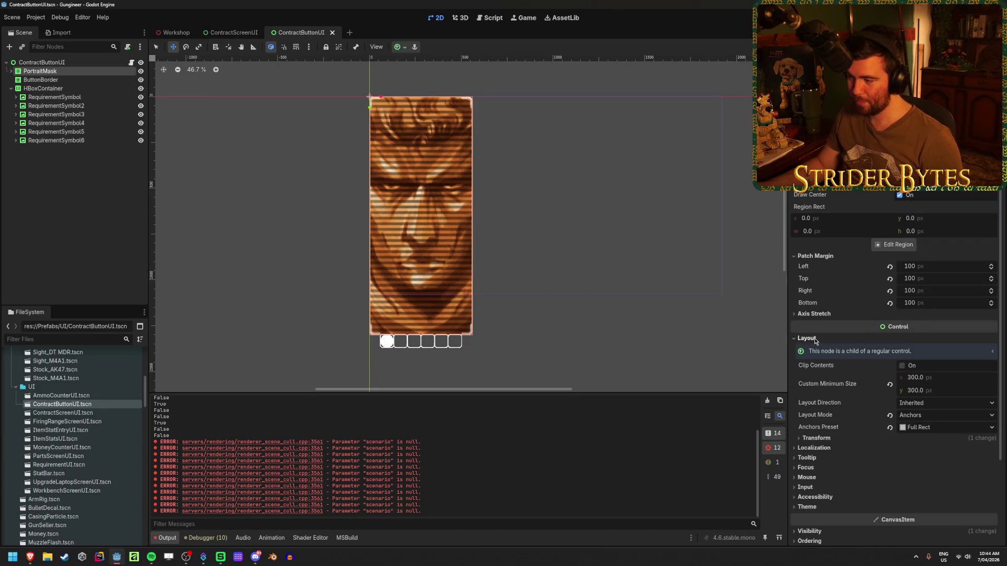
pyautogui.click(890, 385)
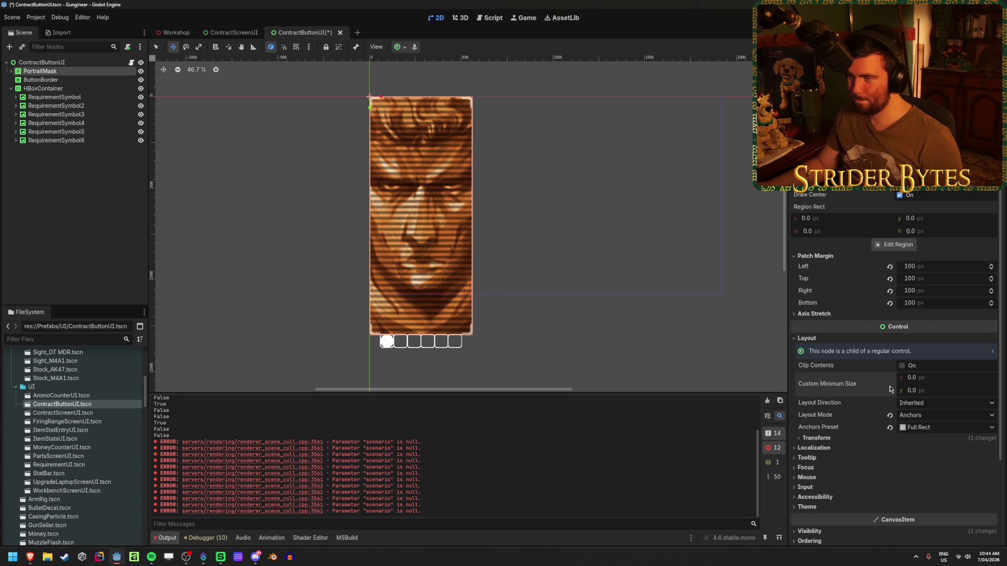
# Step: Revert ButtonBorder's Custom Minimum Size to 0 × 0 and save ContractButtonUI
pyautogui.click(92, 88)
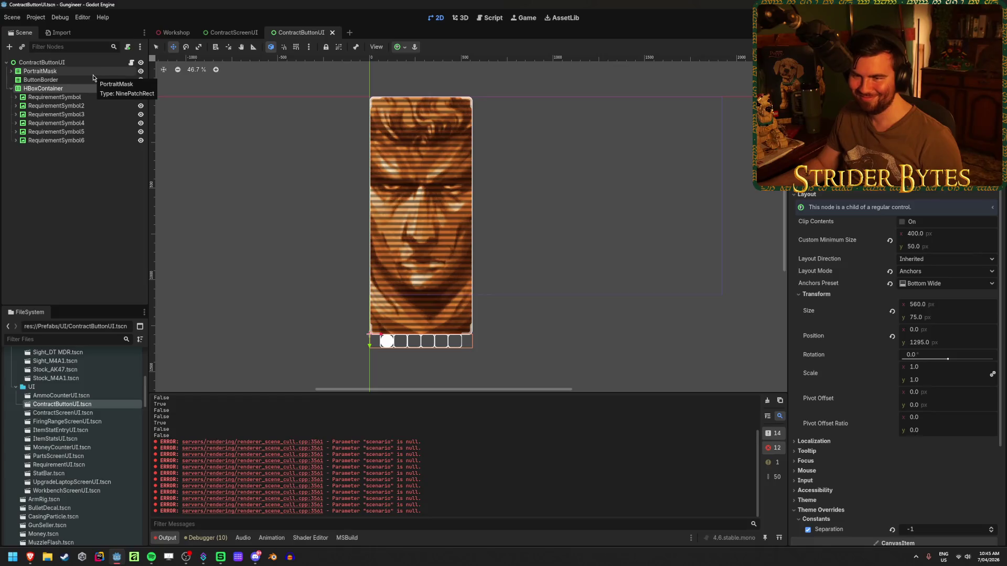
pyautogui.click(92, 86)
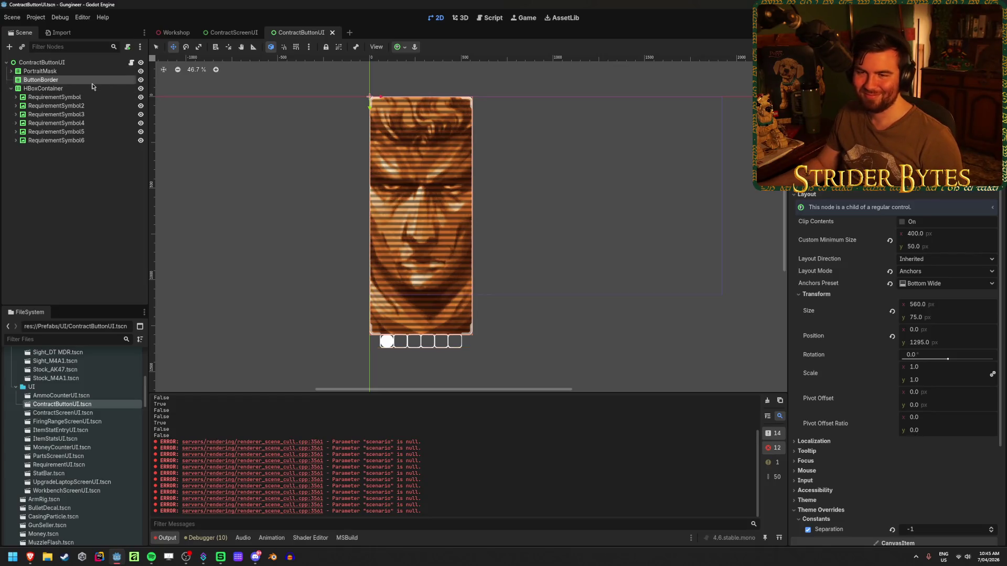
pyautogui.click(140, 81)
pyautogui.click(141, 83)
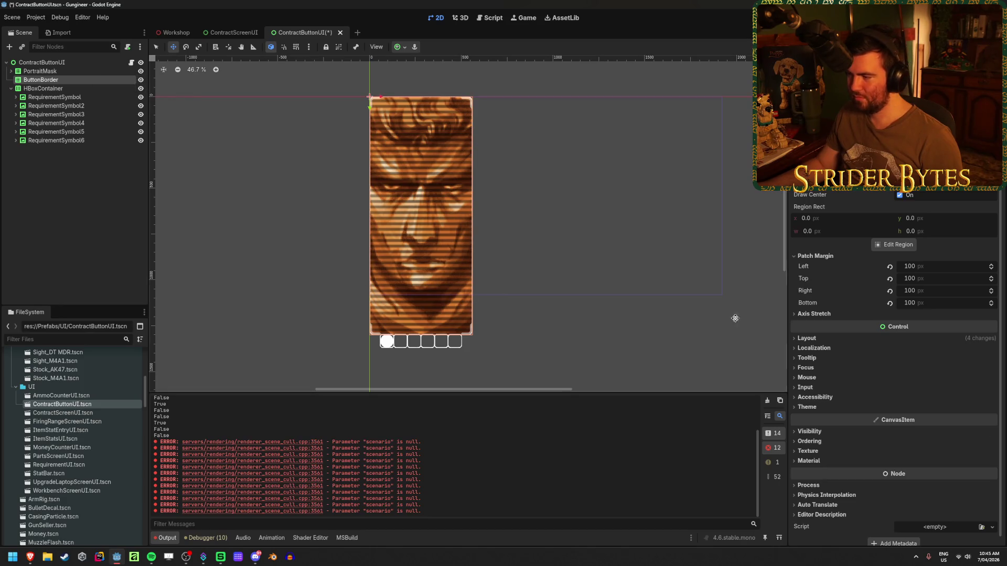
pyautogui.click(828, 338)
pyautogui.click(890, 385)
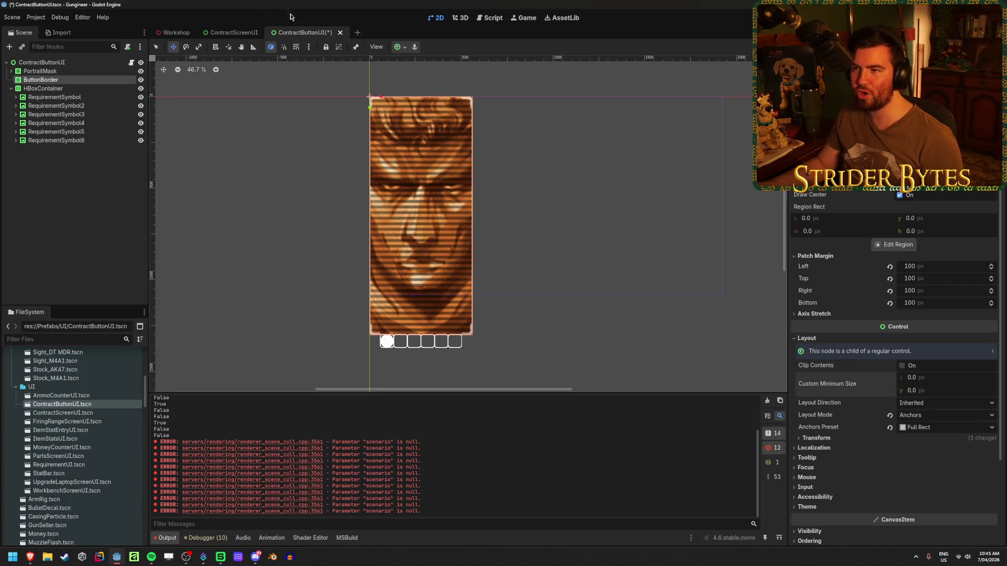
pyautogui.hotkey('ctrl', 's')
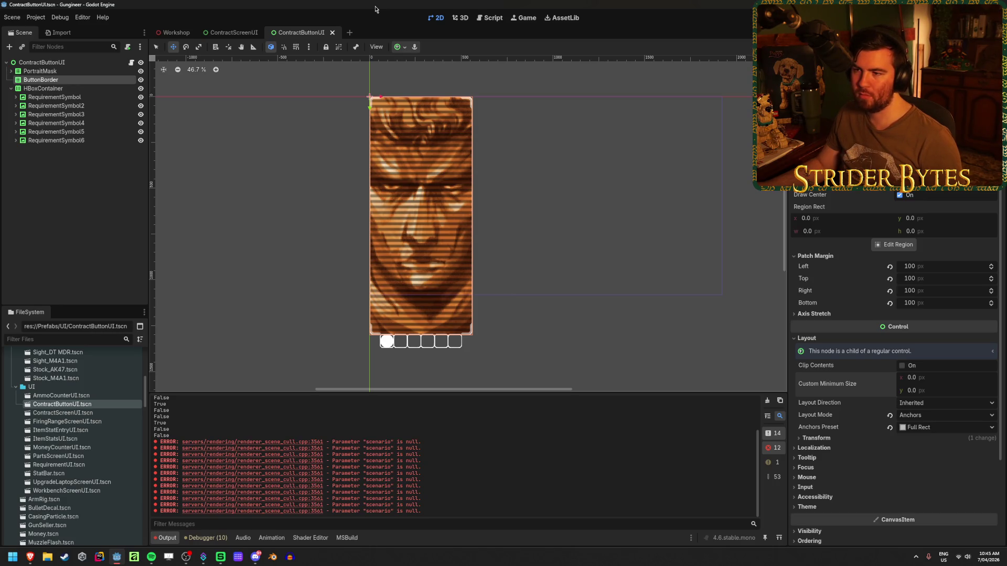
pyautogui.click(16, 71)
pyautogui.click(11, 71)
# Step: Move ButtonBorder inside PortraitMask and save the scene
pyautogui.scroll(5, 398, 181)
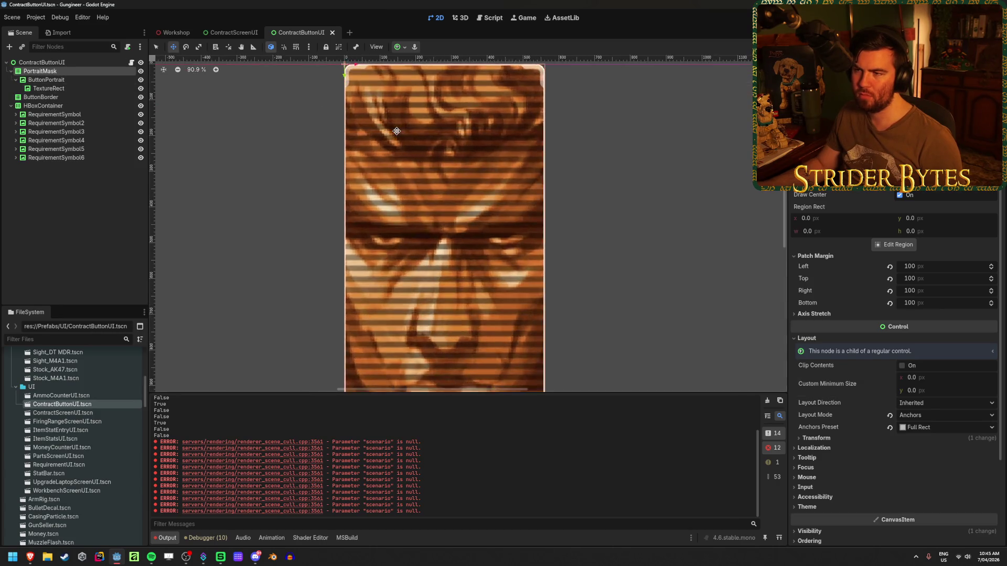
pyautogui.scroll(3, 398, 181)
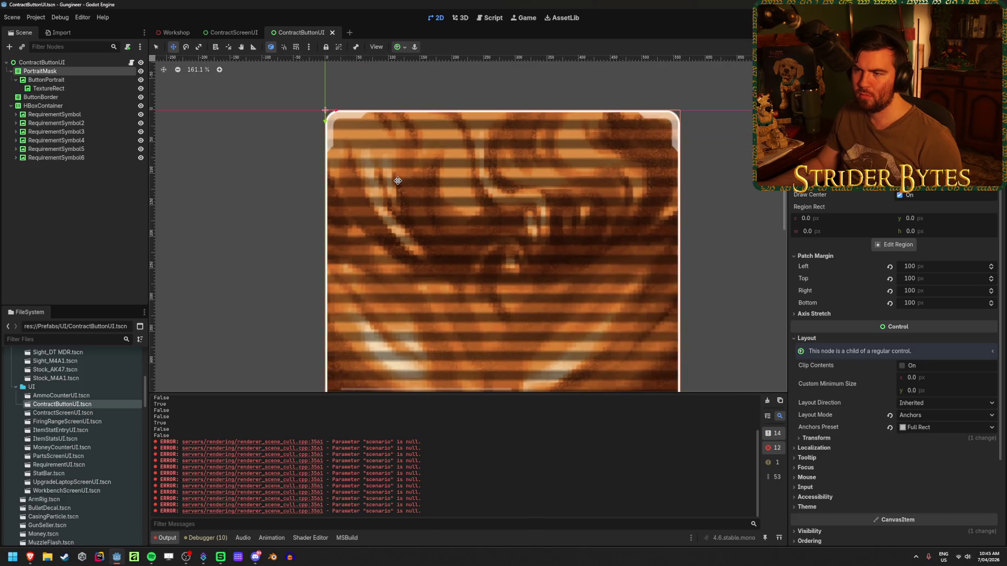
pyautogui.click(52, 97)
pyautogui.moveTo(57, 100); pyautogui.dragTo(46, 73)
pyautogui.hotkey('ctrl', 's')
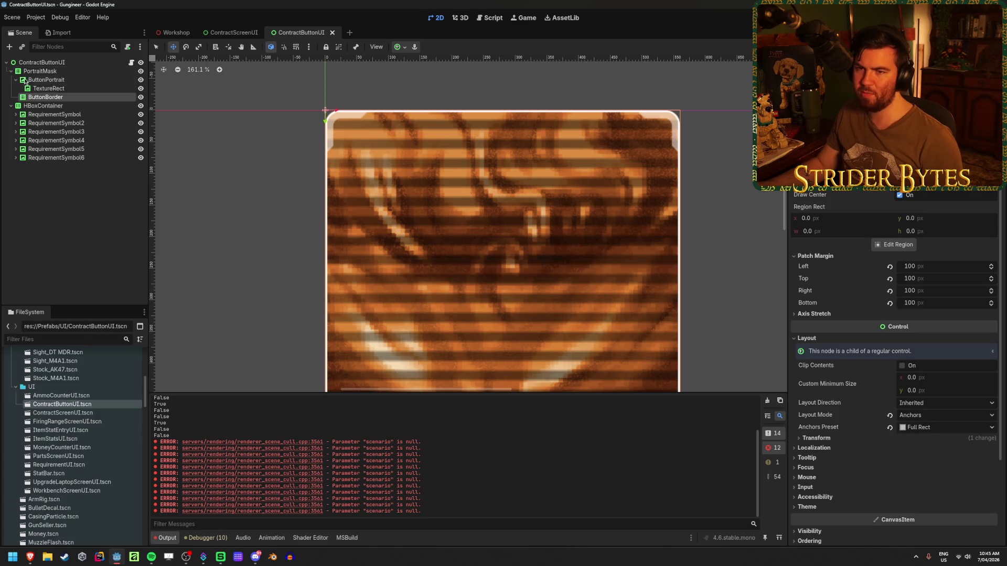
# Step: Add a VBoxContainer child node to the ContractButtonUI root
pyautogui.click(11, 73)
pyautogui.rightClick(49, 62)
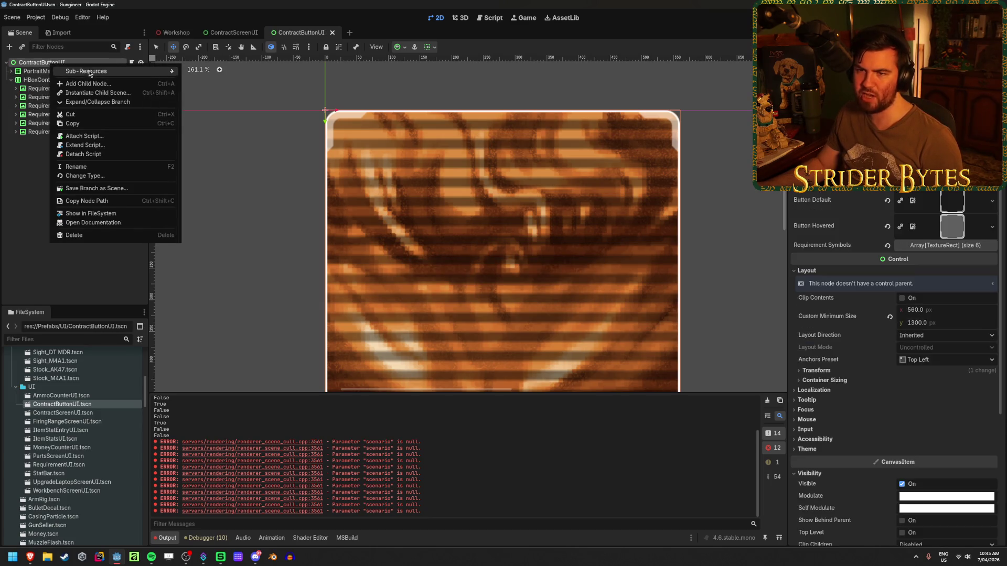
pyautogui.click(97, 81)
pyautogui.write('nin')
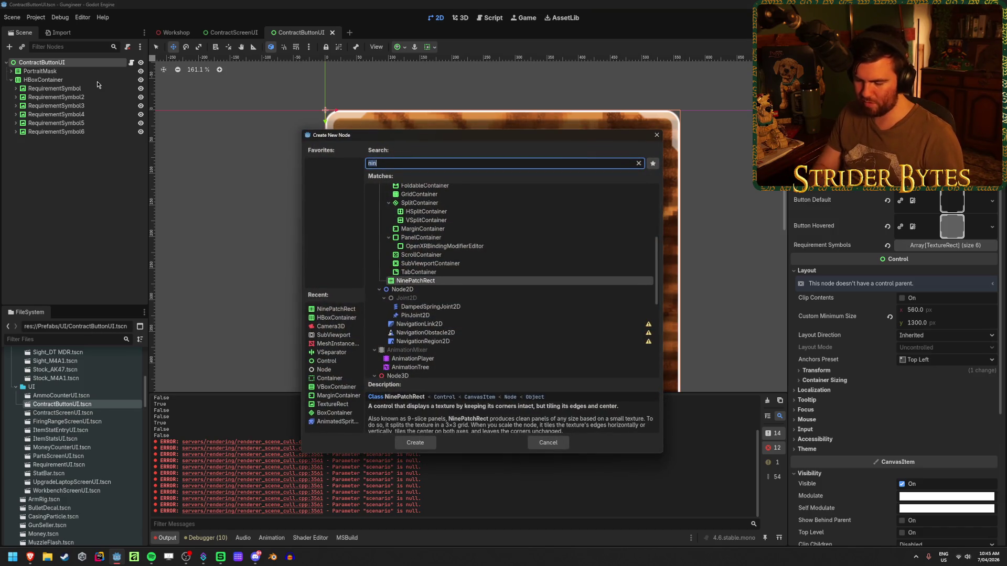
pyautogui.write('vbox')
pyautogui.press('Return')
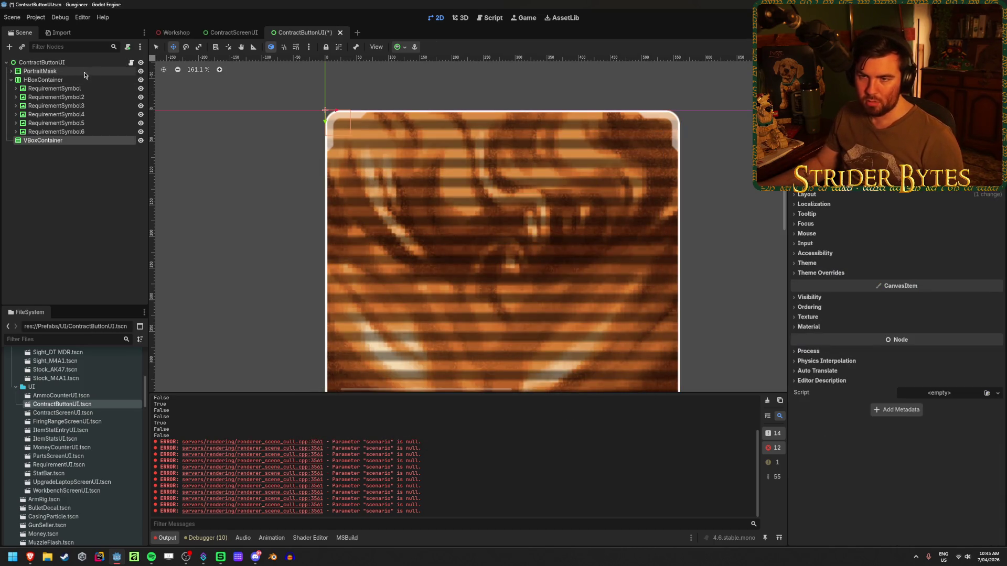
# Step: Nest PortraitMask and HBoxContainer inside the new VBoxContainer and view ContractScreenUI
pyautogui.click(83, 73)
pyautogui.keyDown('shift'); pyautogui.click(84, 79); pyautogui.keyUp('shift')
pyautogui.moveTo(84, 80); pyautogui.dragTo(42, 141)
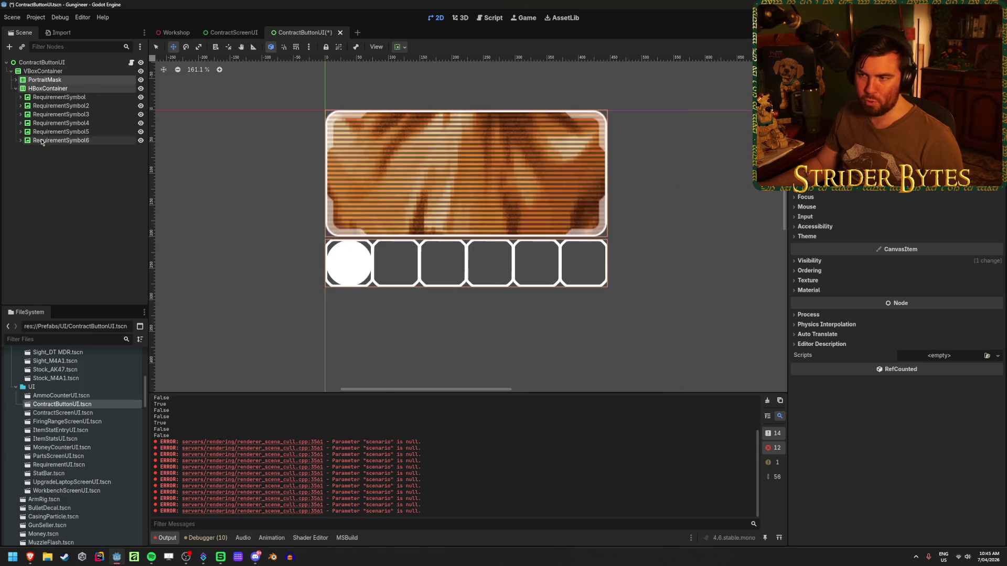
pyautogui.click(57, 71)
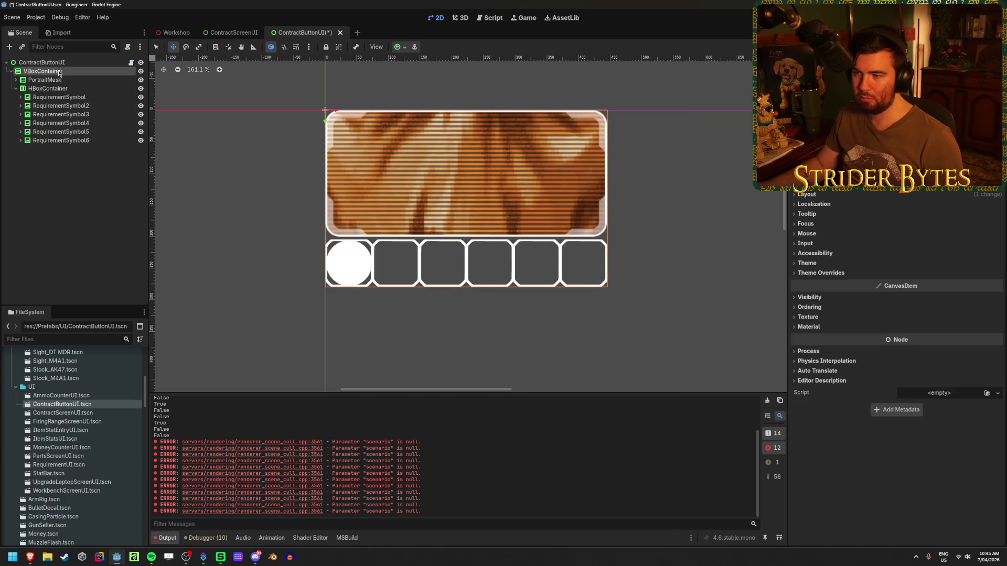
pyautogui.scroll(-6, 419, 262)
pyautogui.scroll(5, 418, 262)
pyautogui.scroll(1, 315, 154)
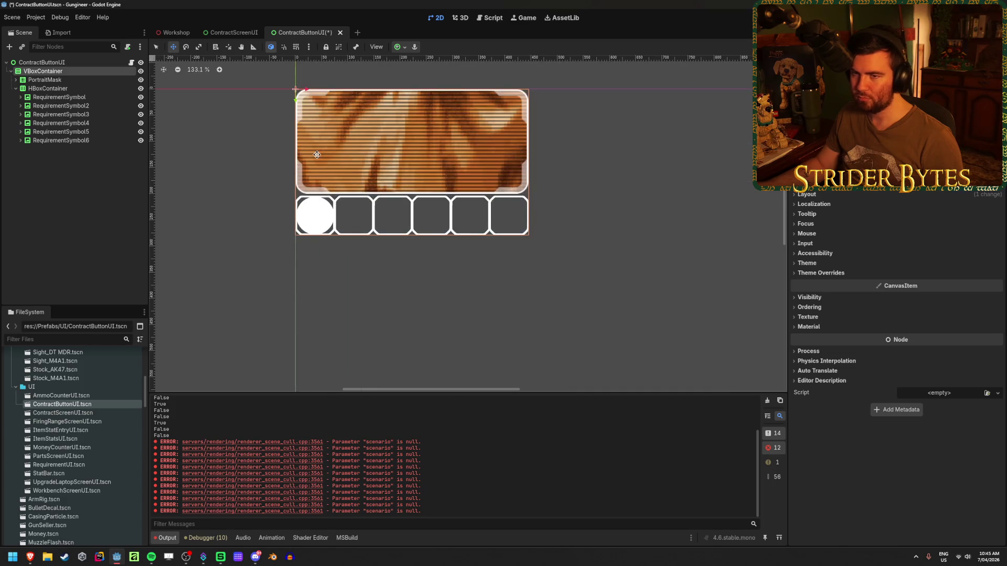
pyautogui.click(80, 79)
pyautogui.click(16, 80)
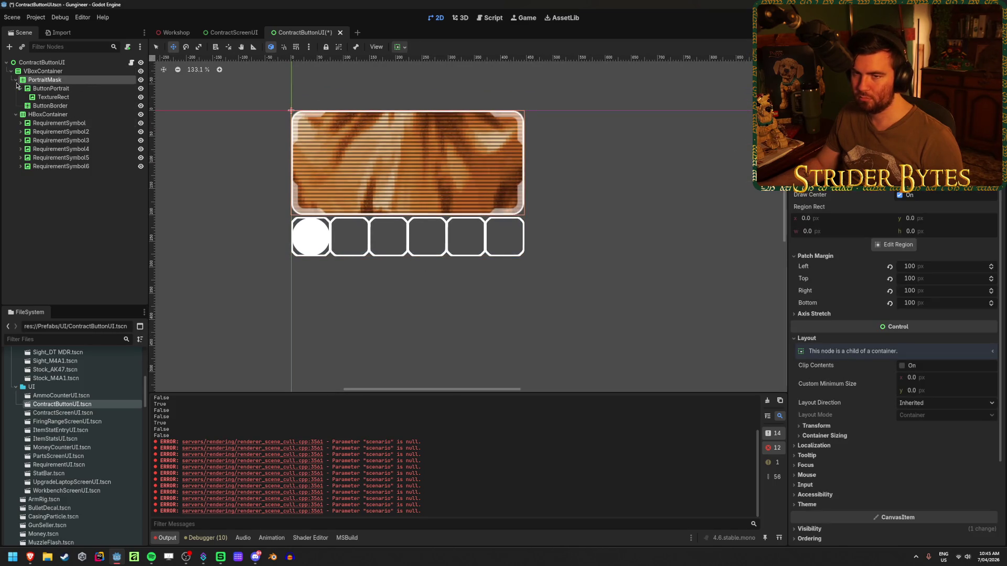
pyautogui.click(229, 34)
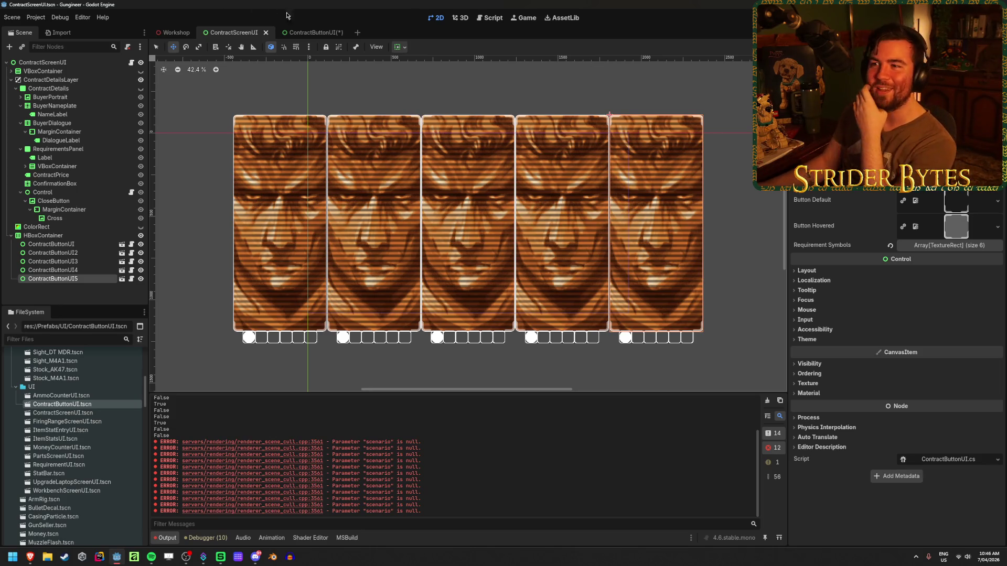
# Step: Review PortraitMask and HBoxContainer children in ContractButtonUI, comparing against the ContractScreenUI cards
pyautogui.click(320, 29)
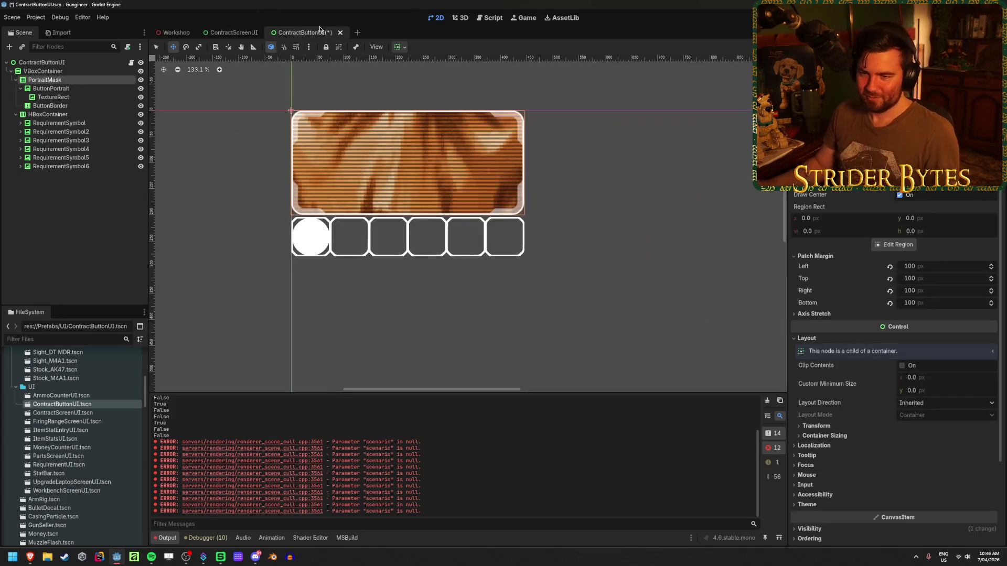
pyautogui.click(16, 79)
pyautogui.click(16, 89)
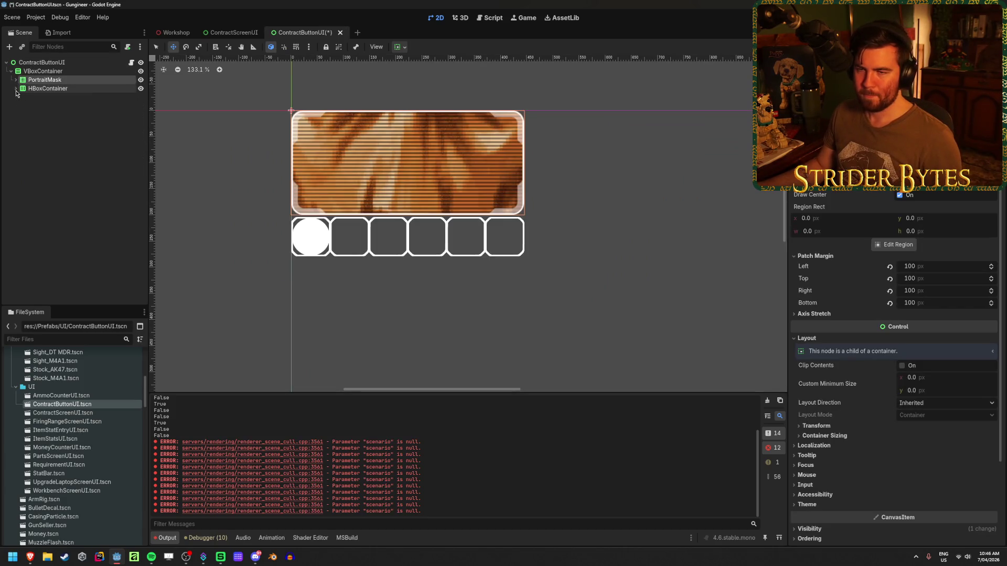
pyautogui.click(16, 89)
pyautogui.click(214, 33)
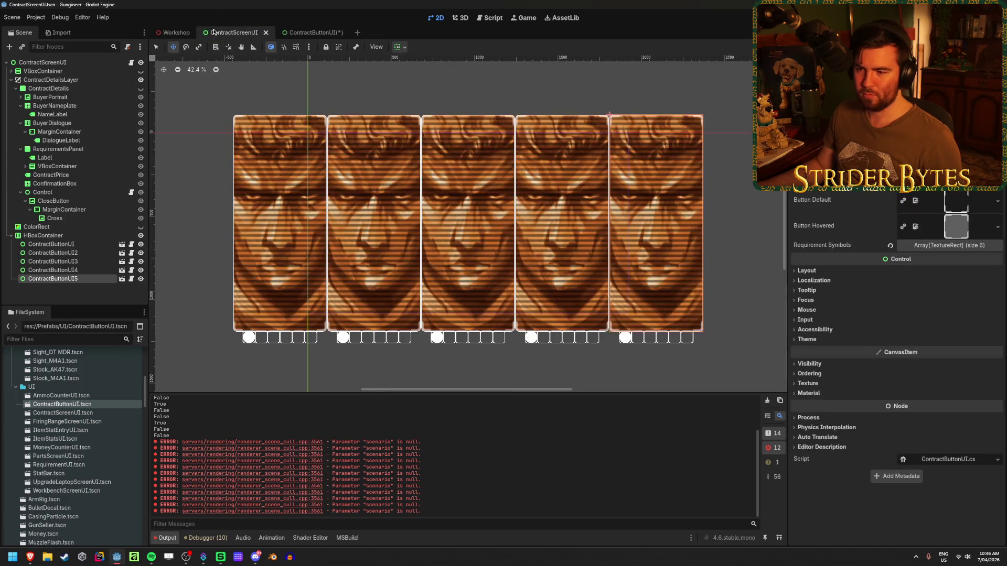
pyautogui.click(314, 32)
pyautogui.click(52, 62)
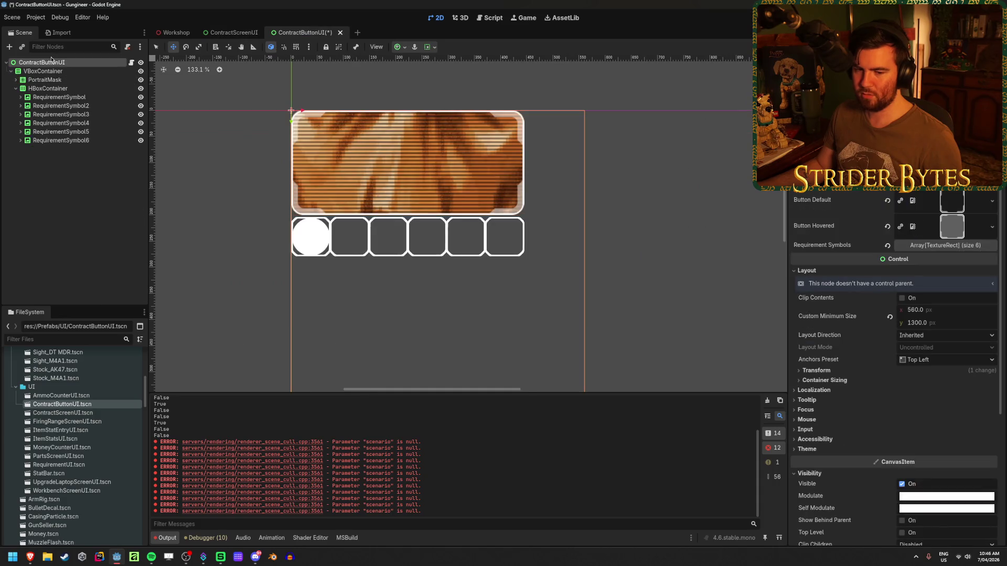
# Step: Set PortraitMask's custom minimum height to 1000 px and save the scene
pyautogui.click(68, 82)
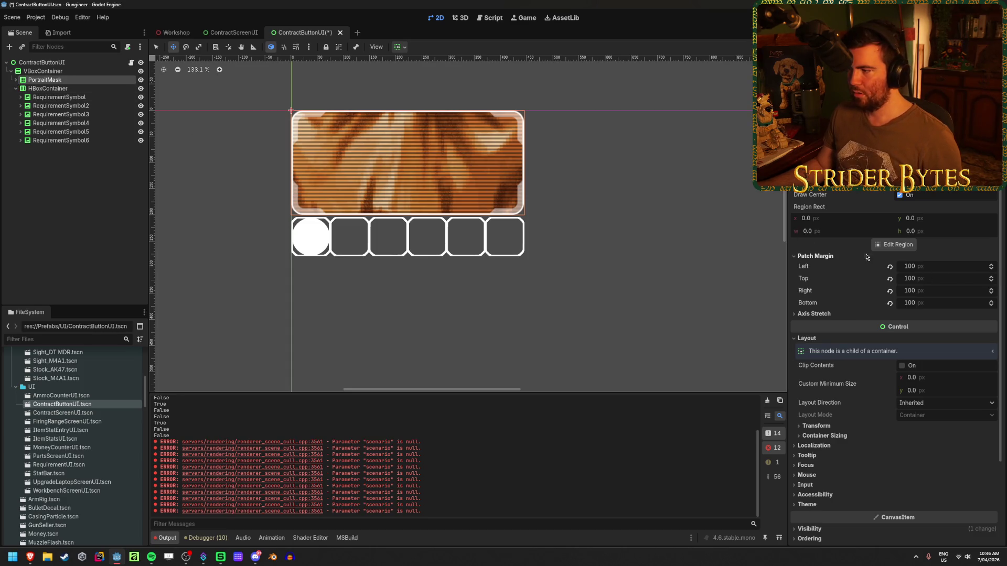
pyautogui.click(932, 391)
pyautogui.write('10')
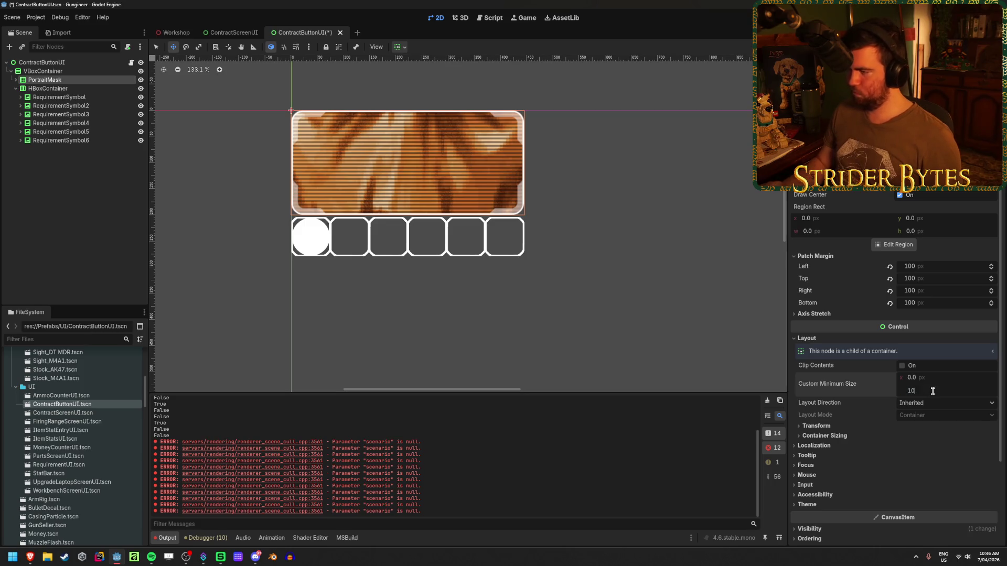
pyautogui.write('00')
pyautogui.press('Return')
pyautogui.scroll(-12, 512, 233)
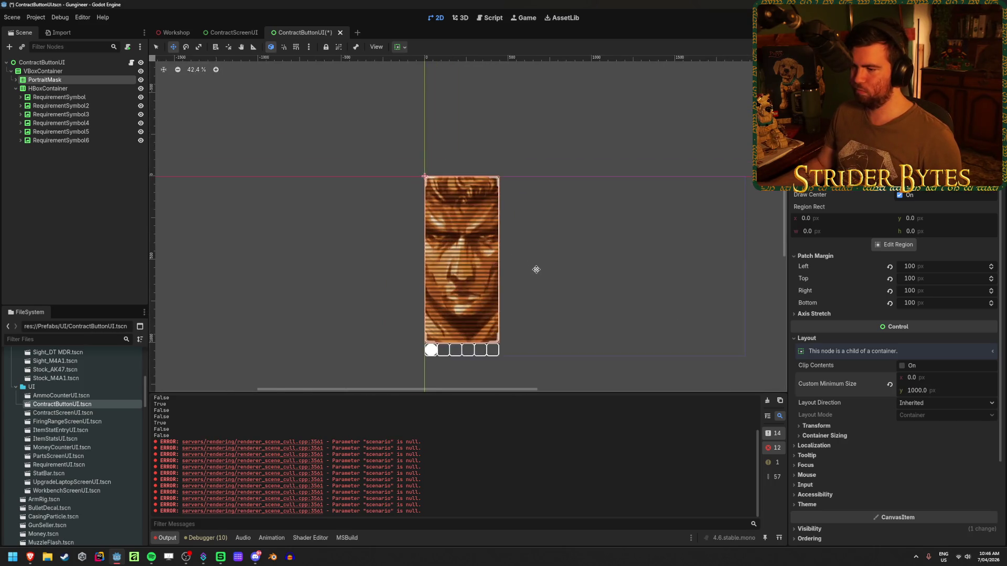
pyautogui.scroll(3, 508, 310)
pyautogui.hotkey('ctrl', 's')
# Step: Compare the taller portrait cards in ContractScreenUI, then return to ContractButtonUI
pyautogui.scroll(3, 463, 315)
pyautogui.scroll(-1, 463, 315)
pyautogui.scroll(-2, 463, 304)
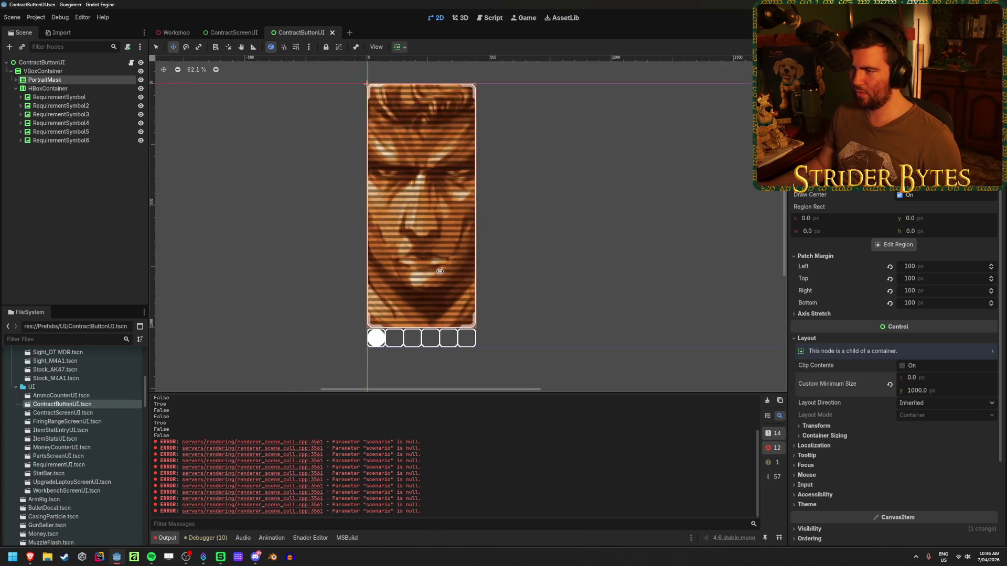
pyautogui.click(232, 31)
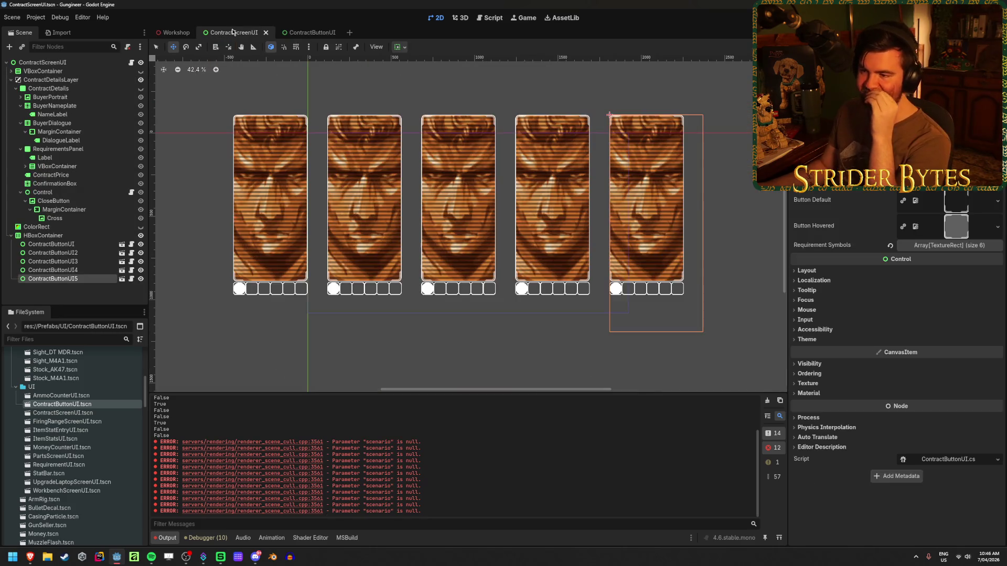
pyautogui.click(304, 32)
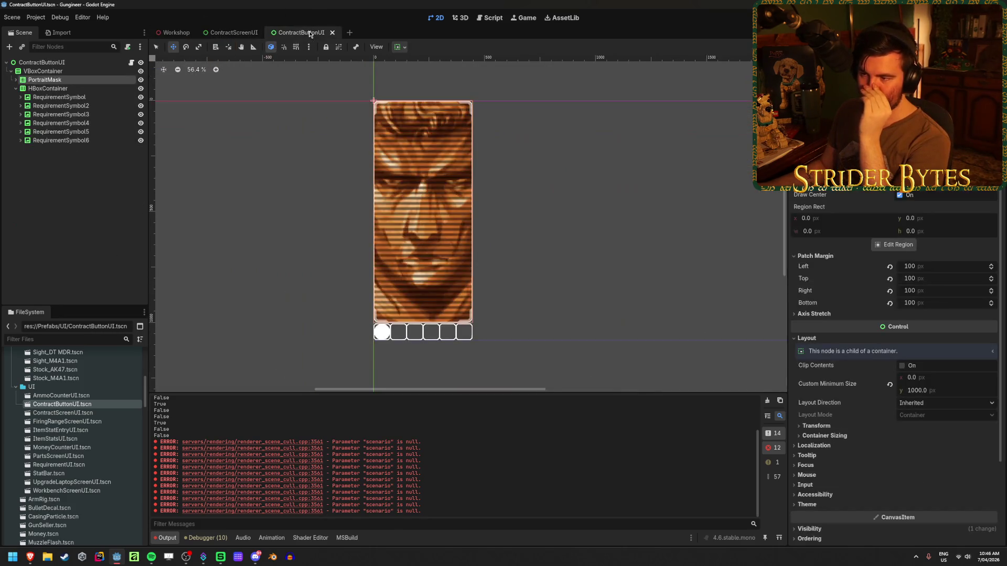
# Step: Select PortraitMask and inspect its size and position values
pyautogui.click(16, 82)
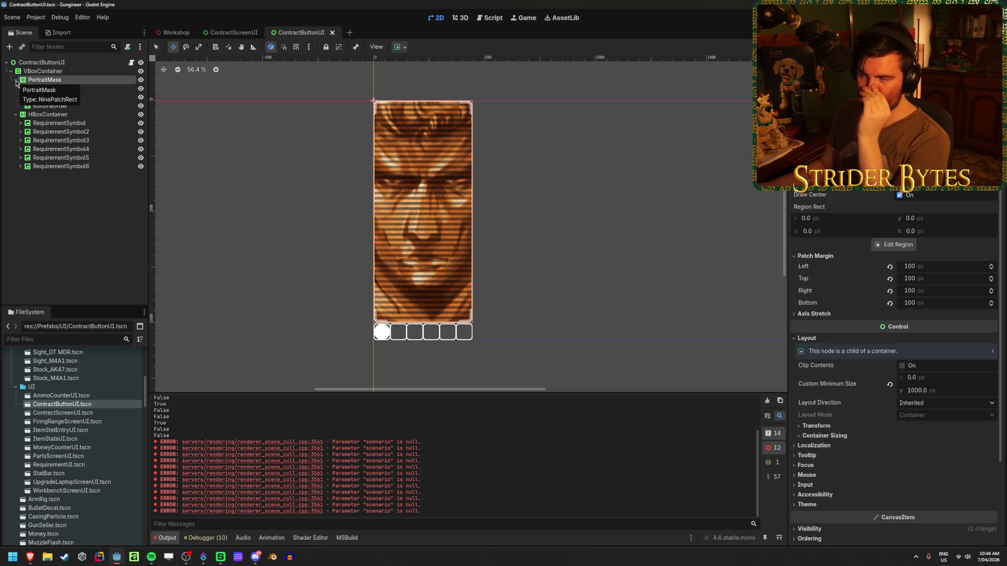
pyautogui.click(66, 64)
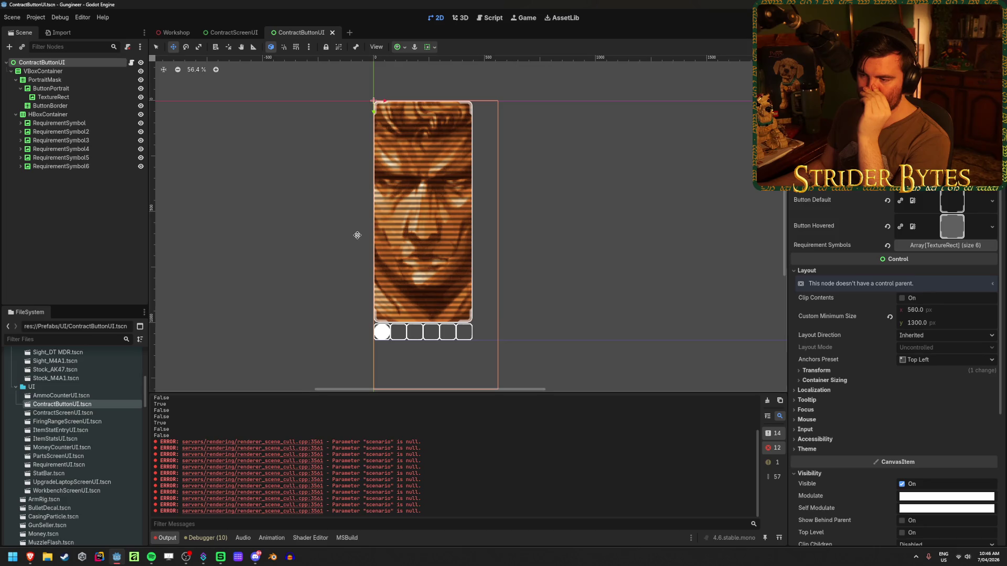
pyautogui.scroll(-2, 357, 235)
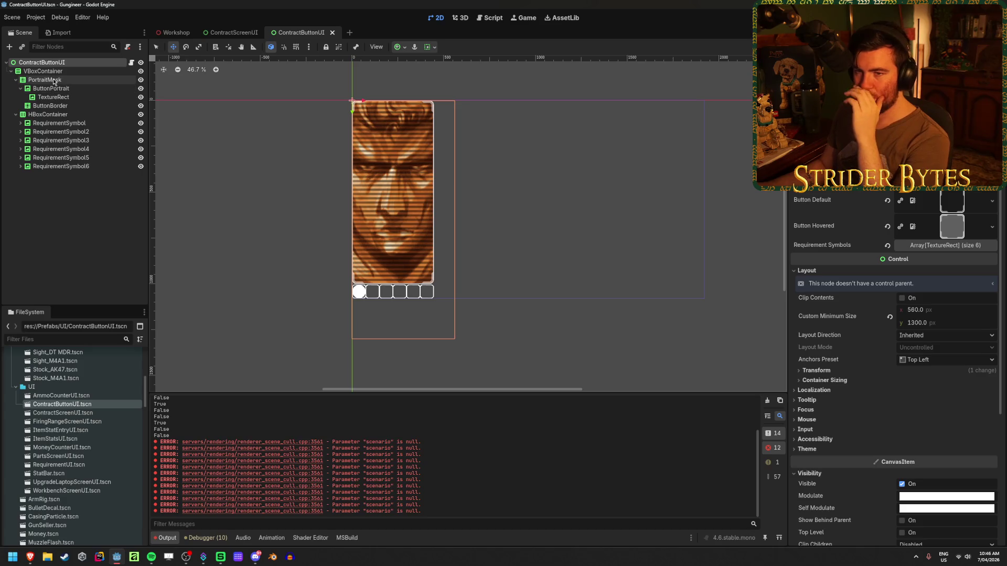
pyautogui.click(58, 81)
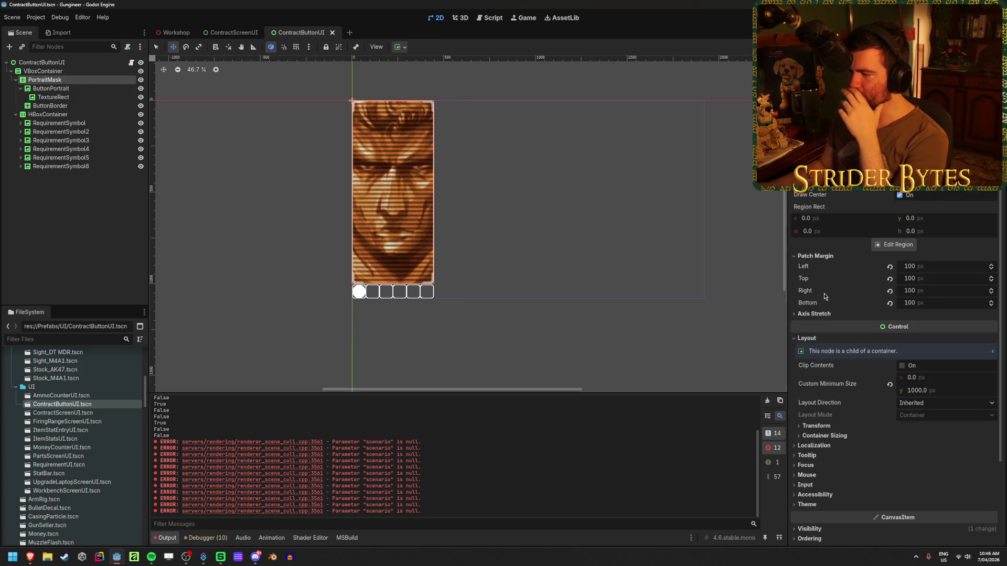
pyautogui.click(830, 428)
pyautogui.click(830, 427)
pyautogui.click(825, 427)
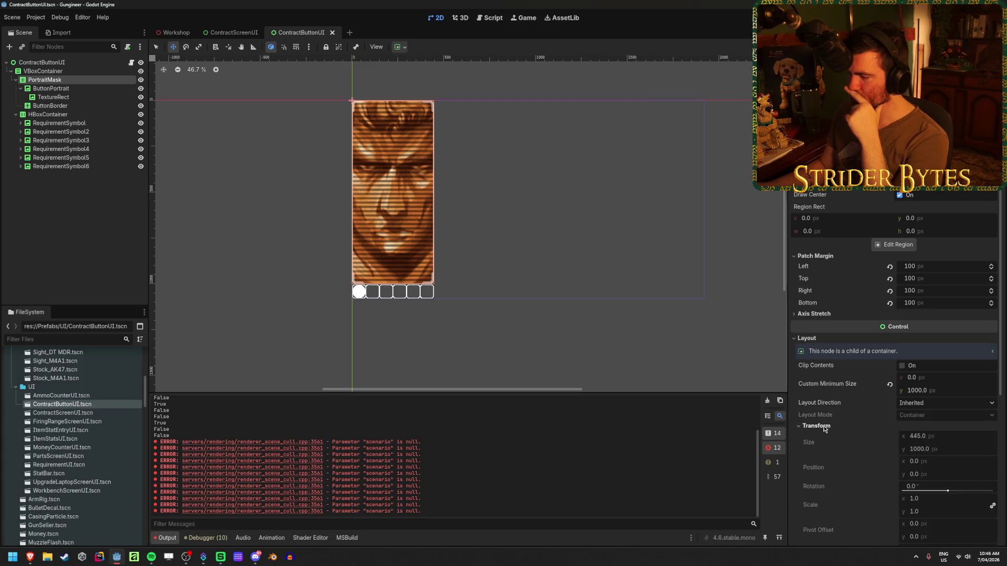
pyautogui.click(824, 428)
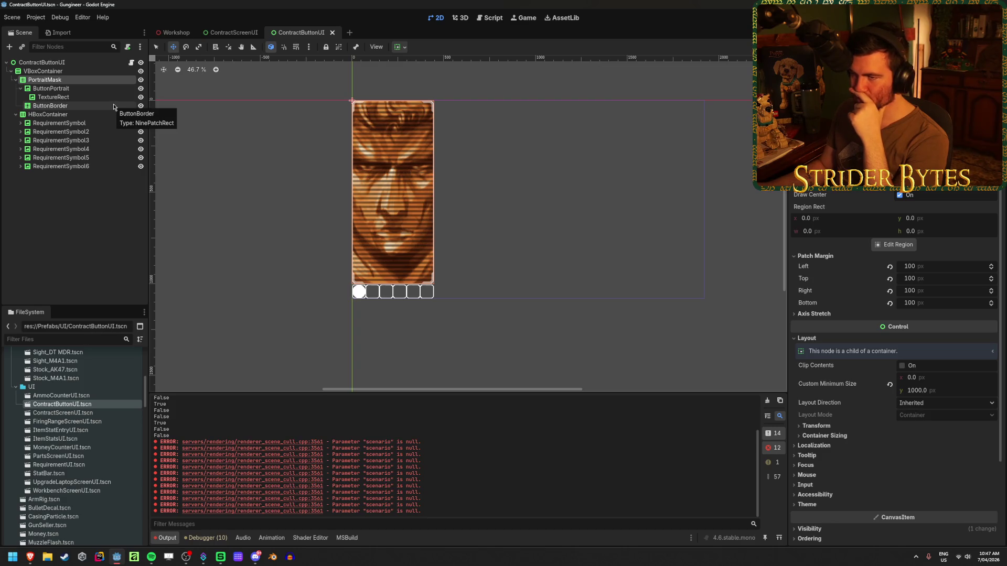
# Step: Set PortraitMask's horizontal container sizing to Fill
pyautogui.click(400, 47)
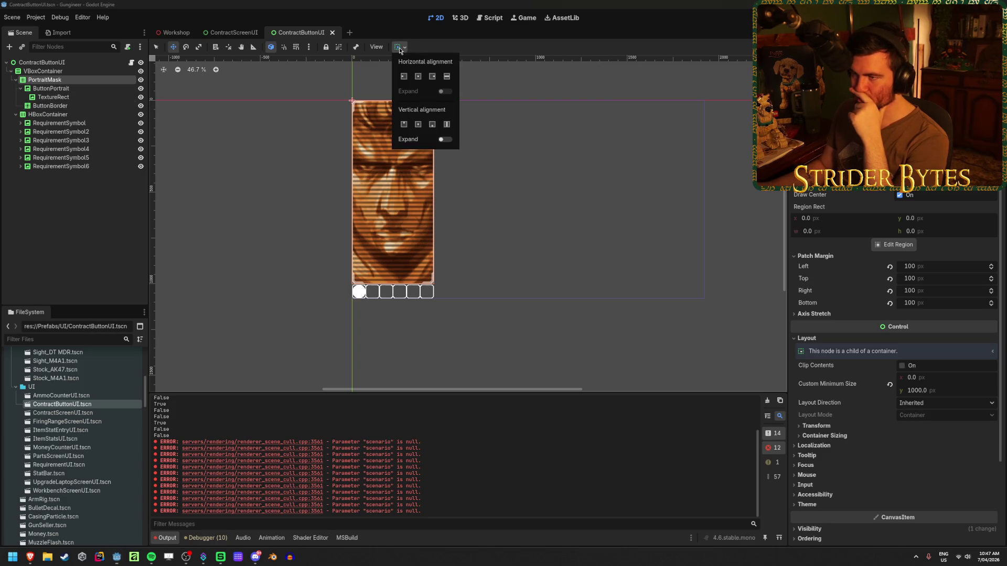
pyautogui.click(421, 78)
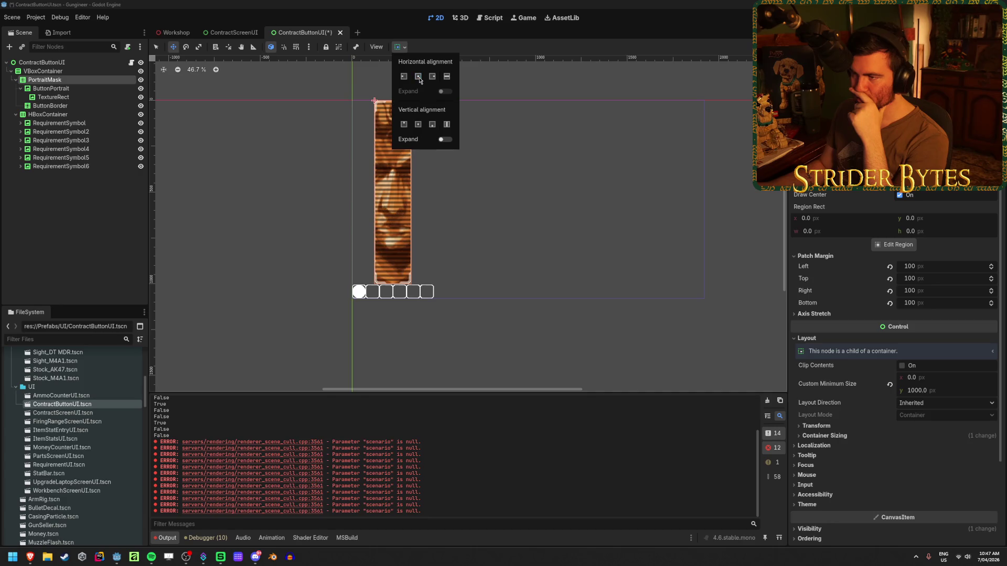
pyautogui.click(447, 77)
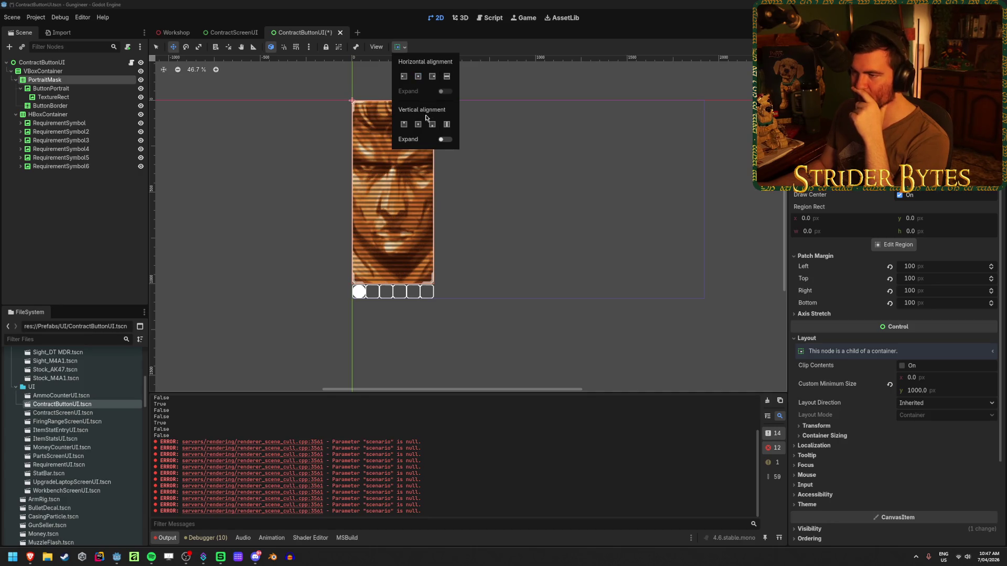
pyautogui.click(402, 125)
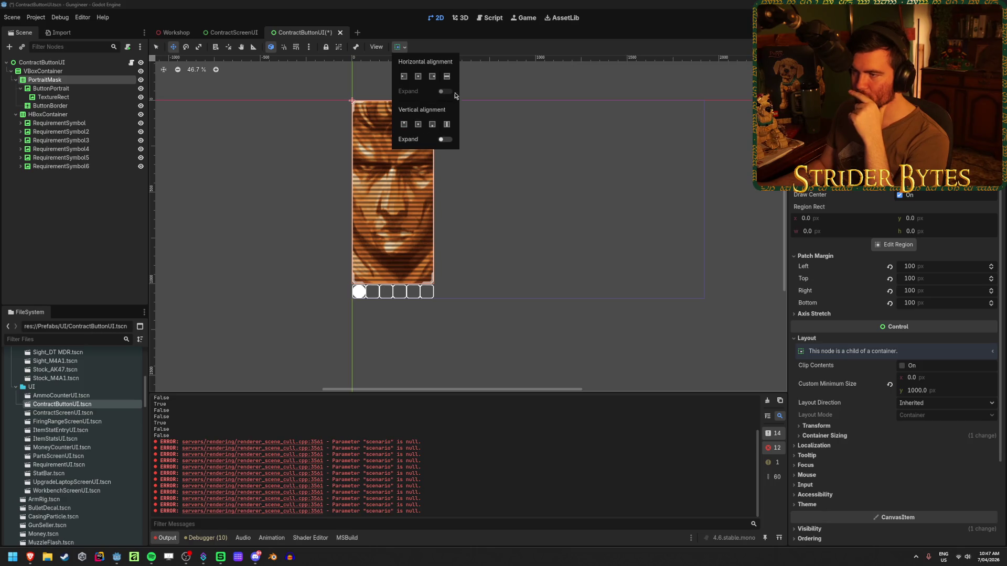
pyautogui.click(417, 42)
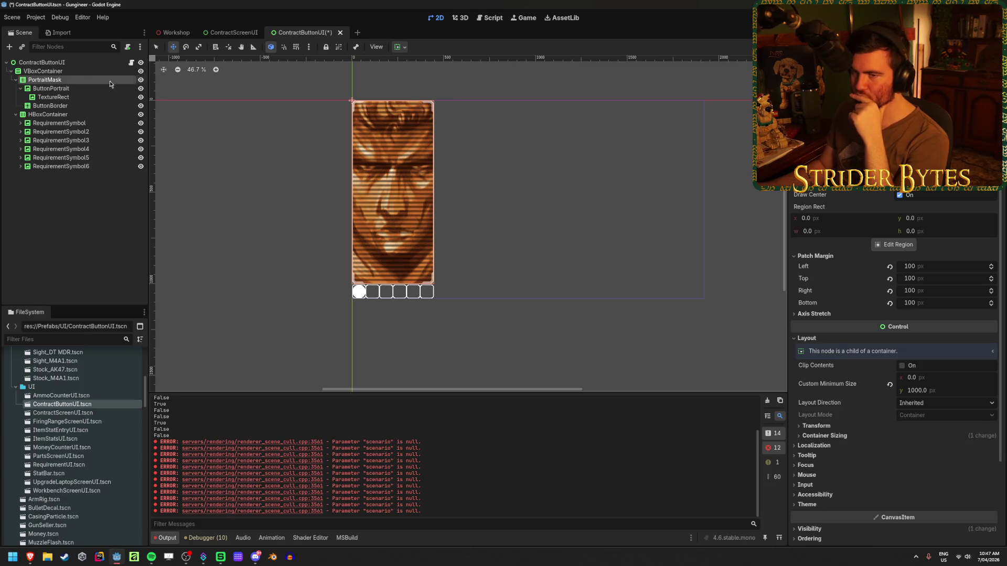
# Step: Apply the Full Rect anchor preset to the VBoxContainer, then select ButtonPortrait
pyautogui.click(816, 426)
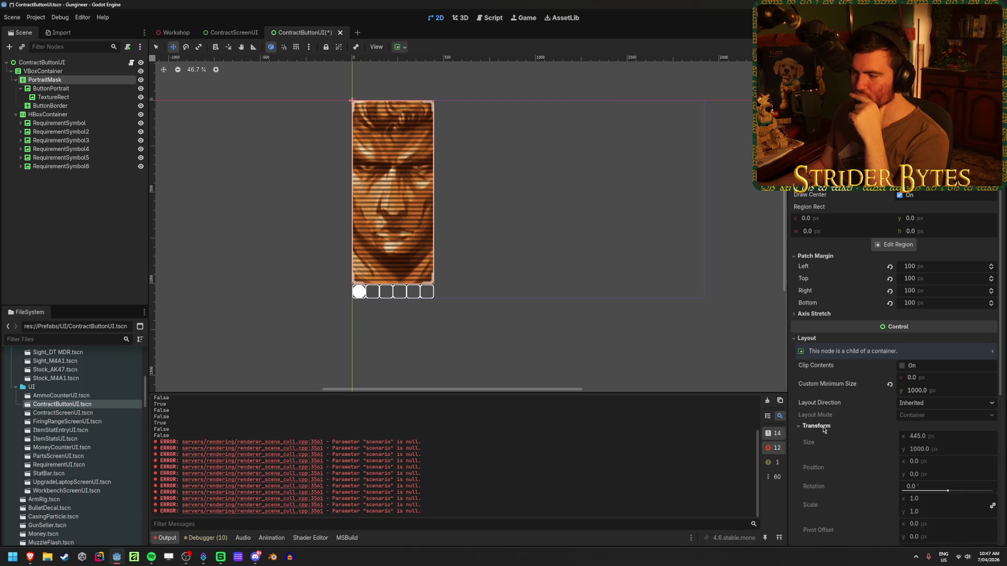
pyautogui.click(816, 425)
pyautogui.click(297, 96)
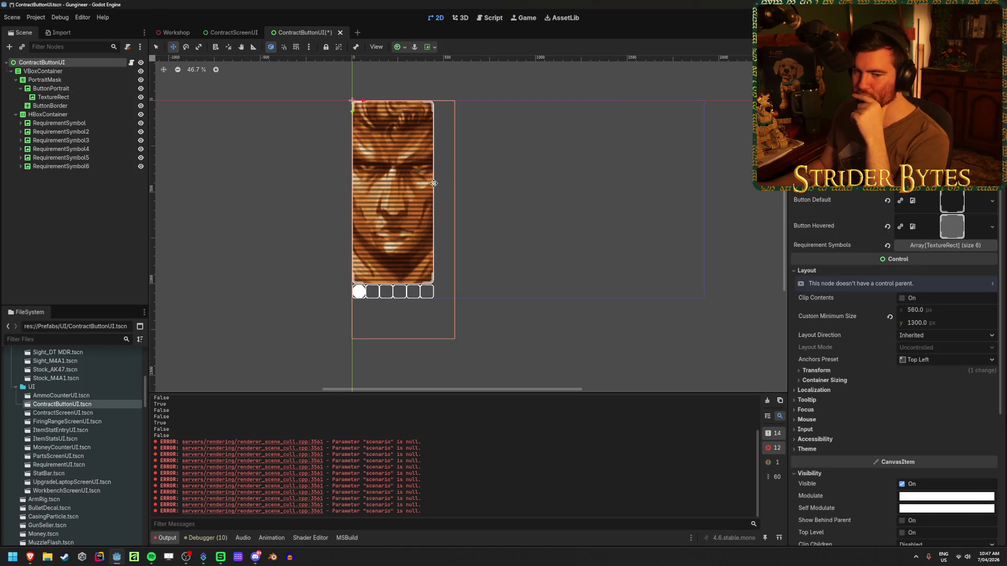
pyautogui.press('Down')
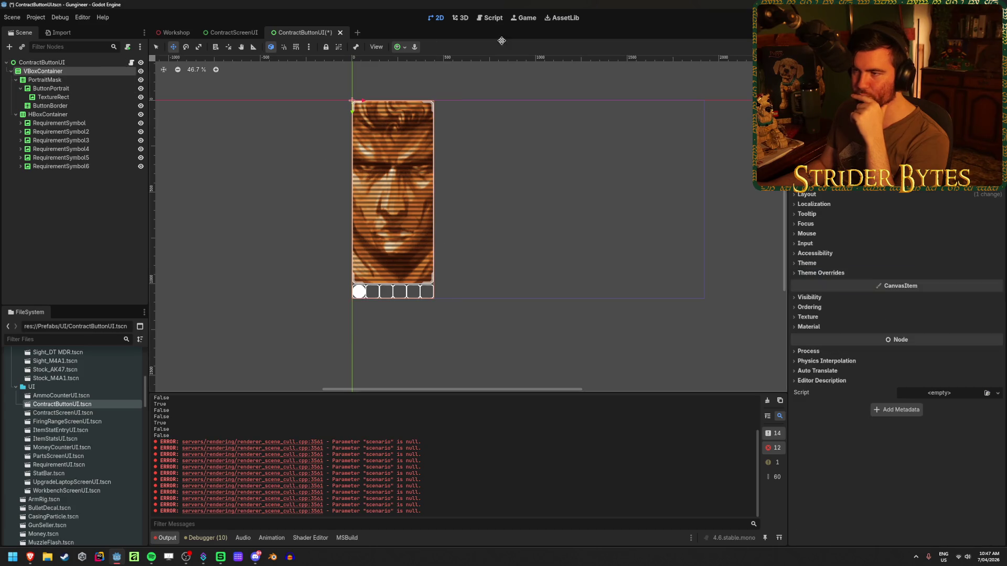
pyautogui.click(405, 47)
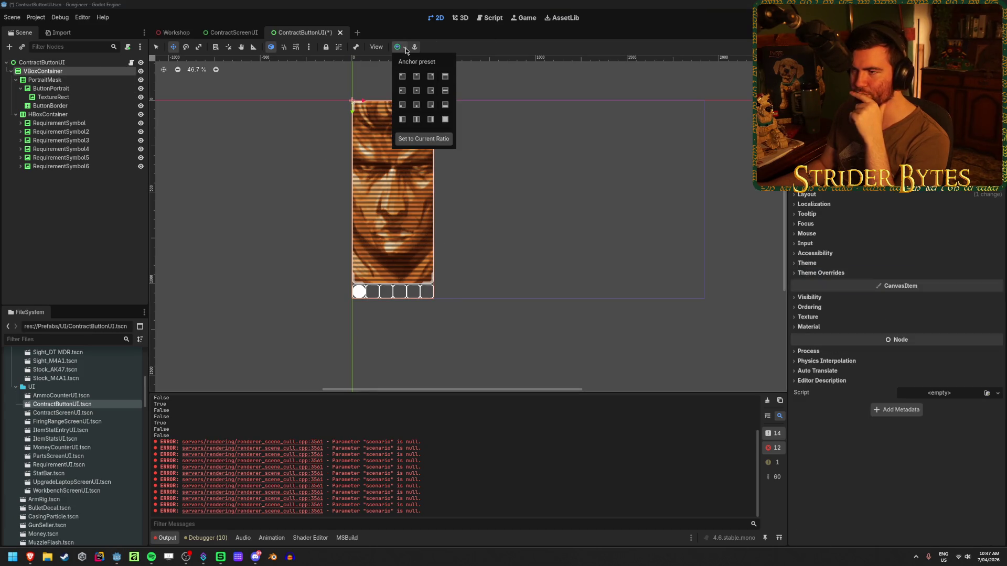
pyautogui.click(416, 77)
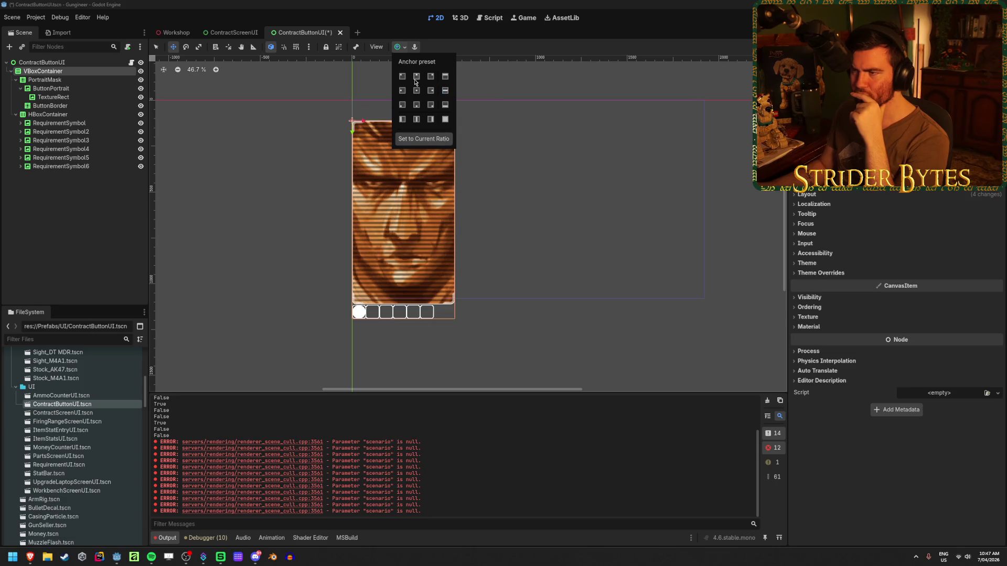
pyautogui.click(445, 77)
pyautogui.click(445, 120)
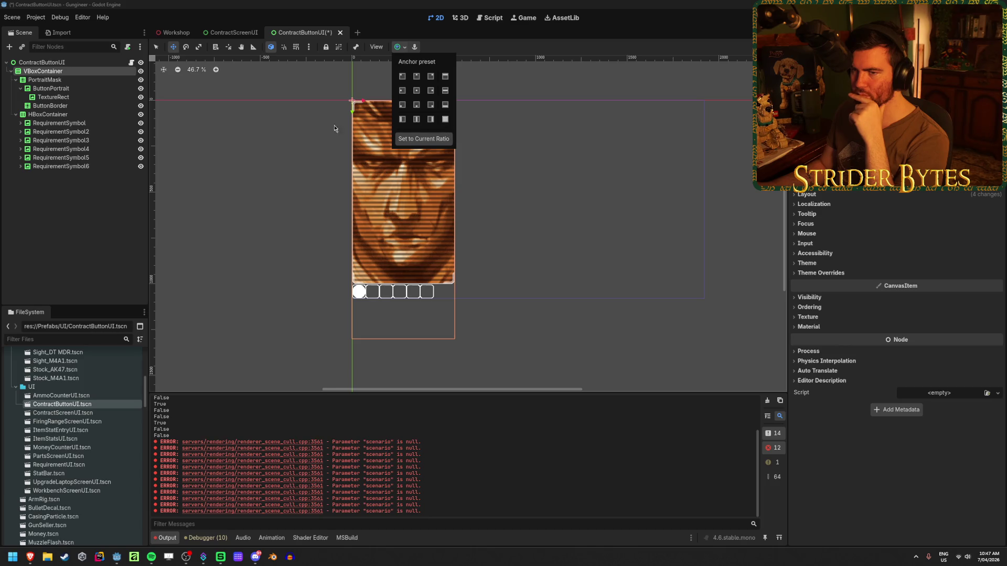
pyautogui.click(68, 63)
pyautogui.click(67, 79)
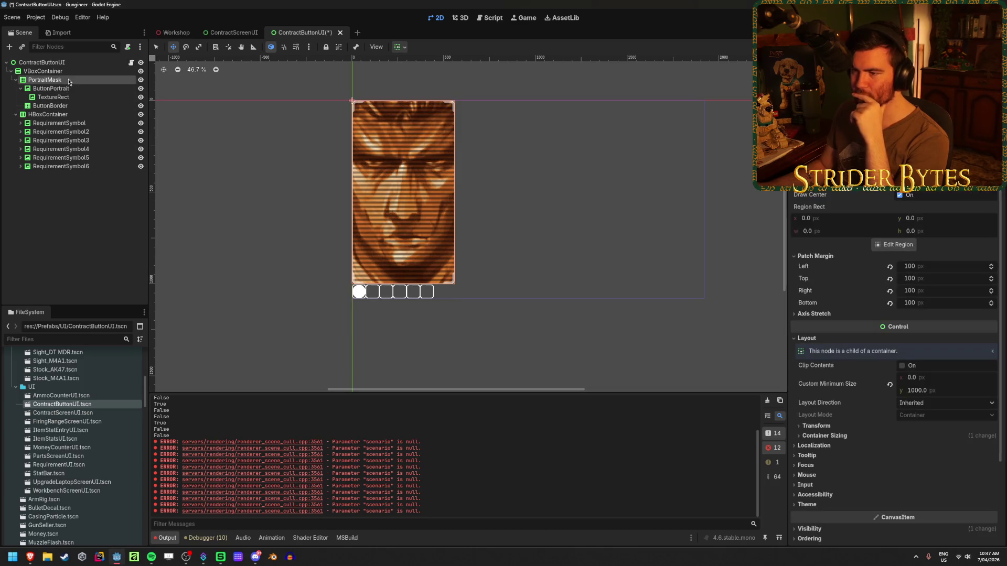
pyautogui.click(67, 89)
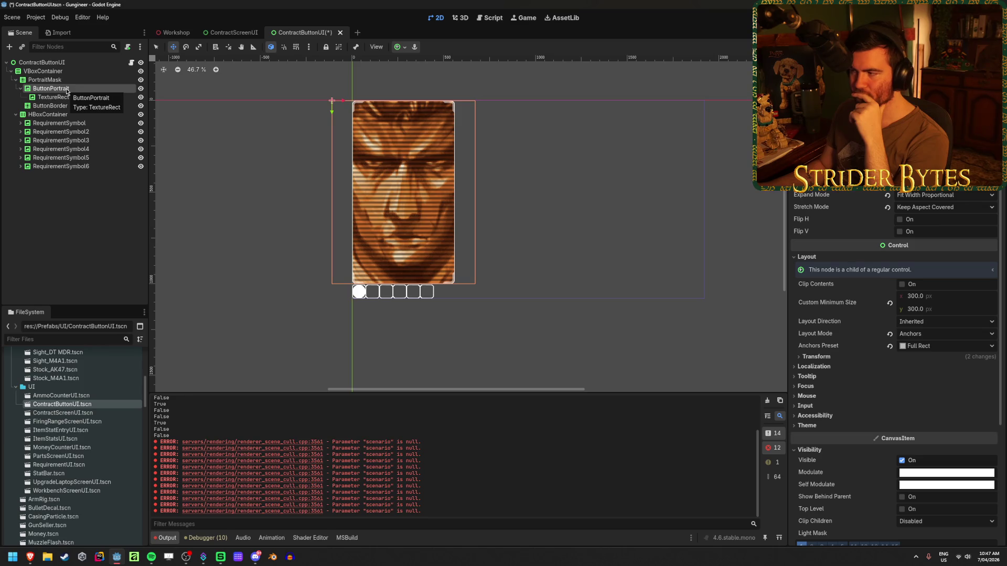
# Step: Shift the portrait image right within the mask and save ContractButtonUI
pyautogui.moveTo(344, 100)
pyautogui.mouseDown()
pyautogui.moveTo(377, 101)
pyautogui.moveTo(354, 126)
pyautogui.moveTo(368, 188)
pyautogui.moveTo(278, 207)
pyautogui.moveTo(359, 113)
pyautogui.moveTo(350, 91)
pyautogui.mouseUp()
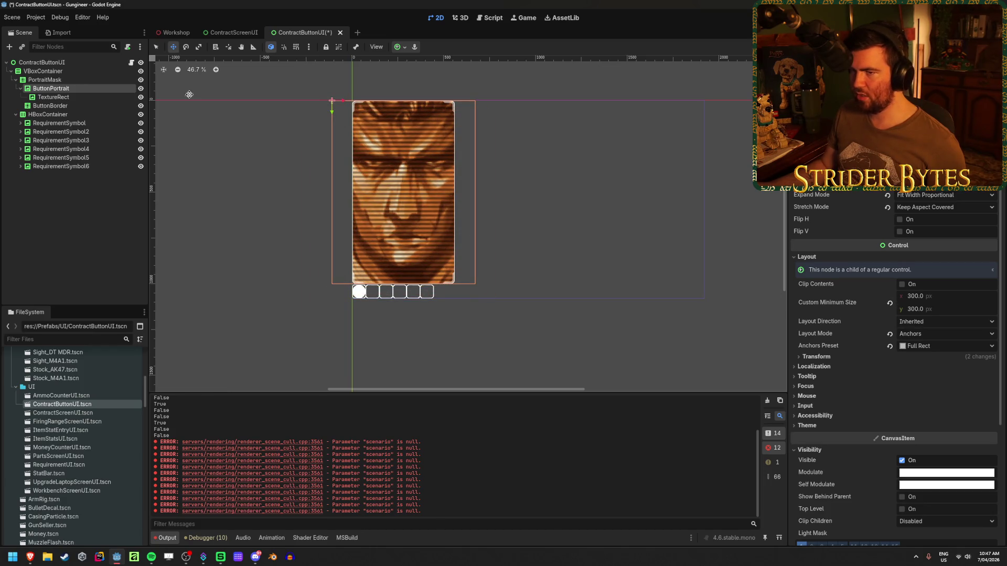
pyautogui.click(79, 66)
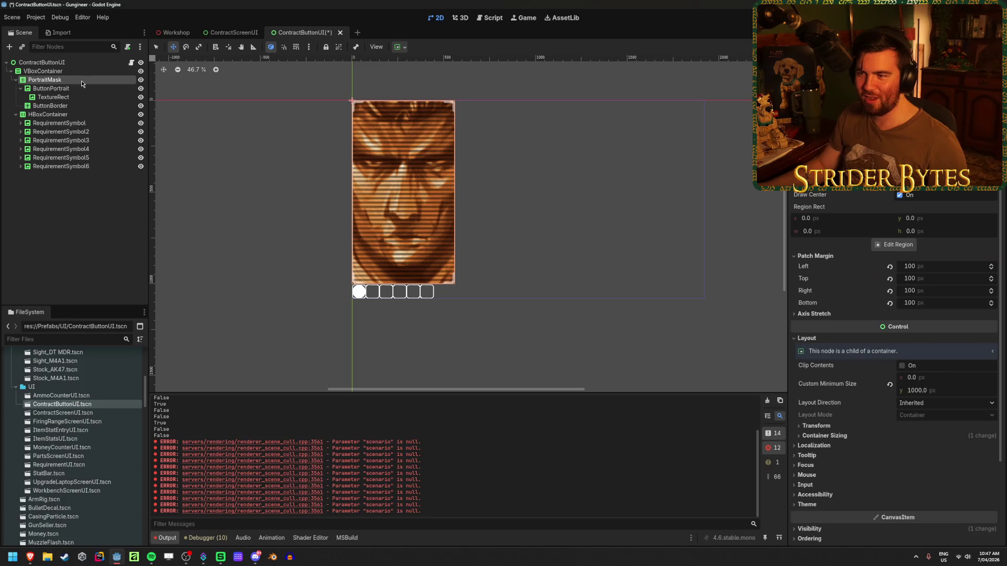
pyautogui.click(84, 71)
pyautogui.hotkey('ctrl', 's')
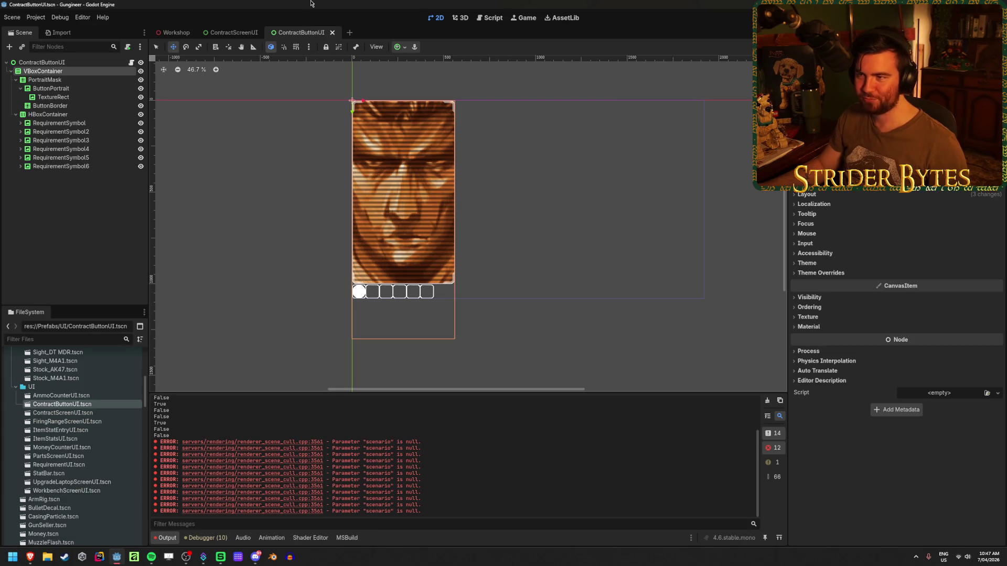
# Step: Review the hierarchy: VBoxContainer, ButtonPortrait, ButtonBorder, PortraitMask and the root node
pyautogui.click(77, 202)
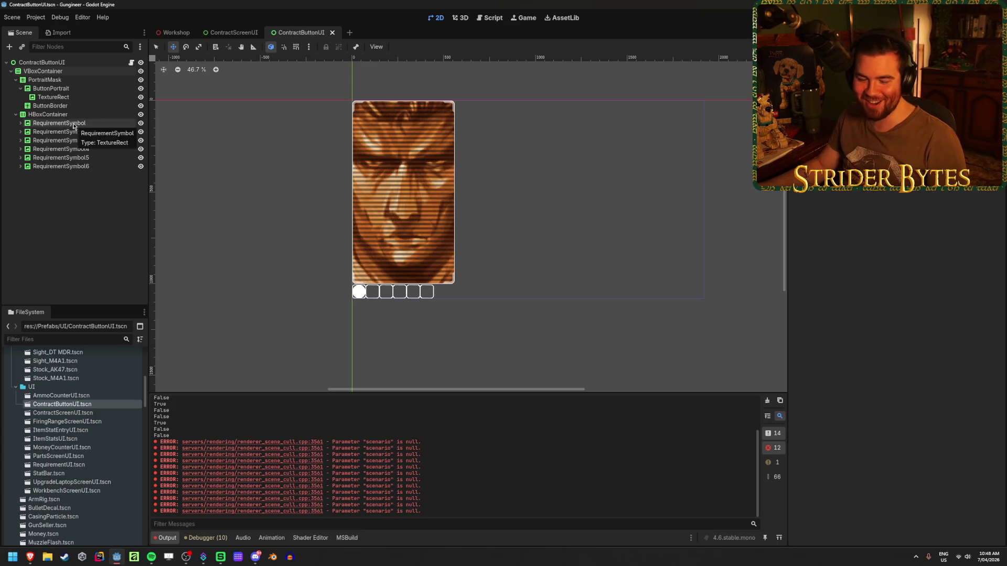
pyautogui.click(39, 72)
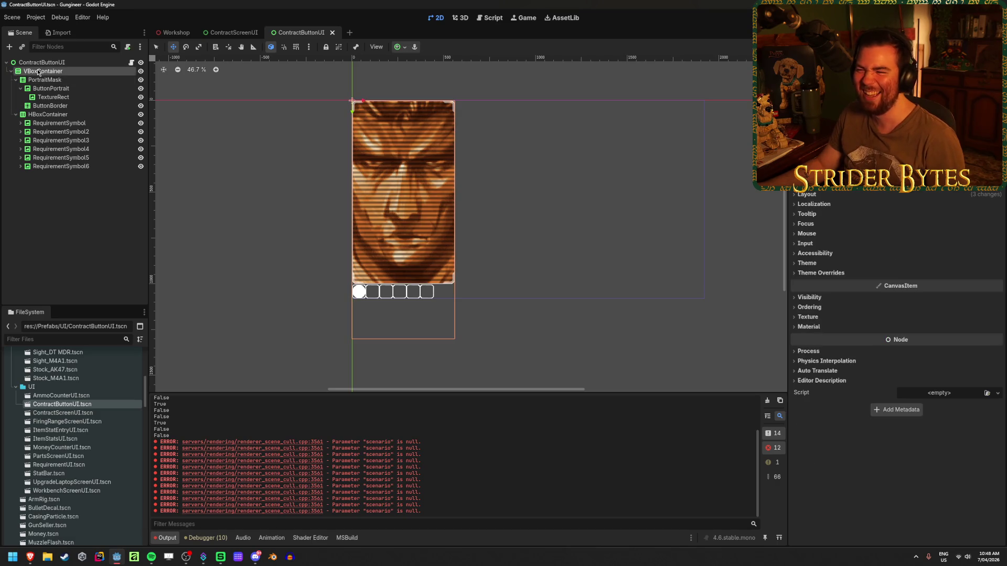
pyautogui.click(59, 90)
pyautogui.click(54, 97)
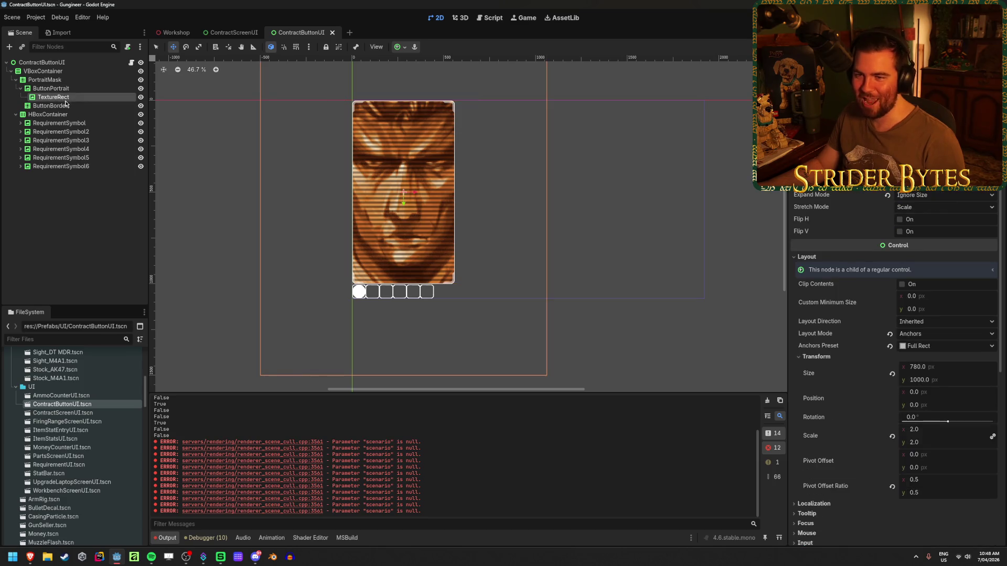
pyautogui.click(50, 105)
pyautogui.click(22, 89)
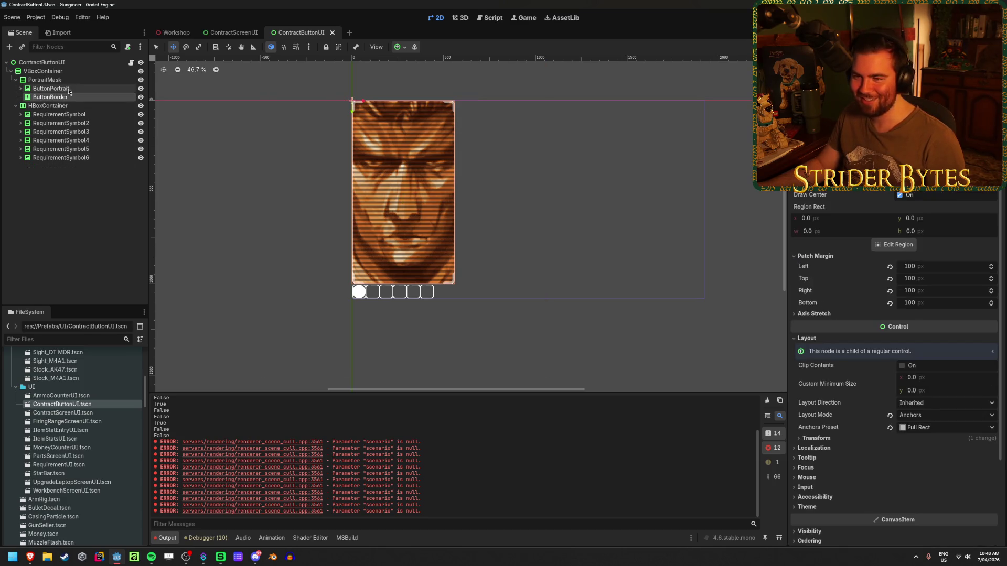
pyautogui.click(58, 88)
pyautogui.click(71, 79)
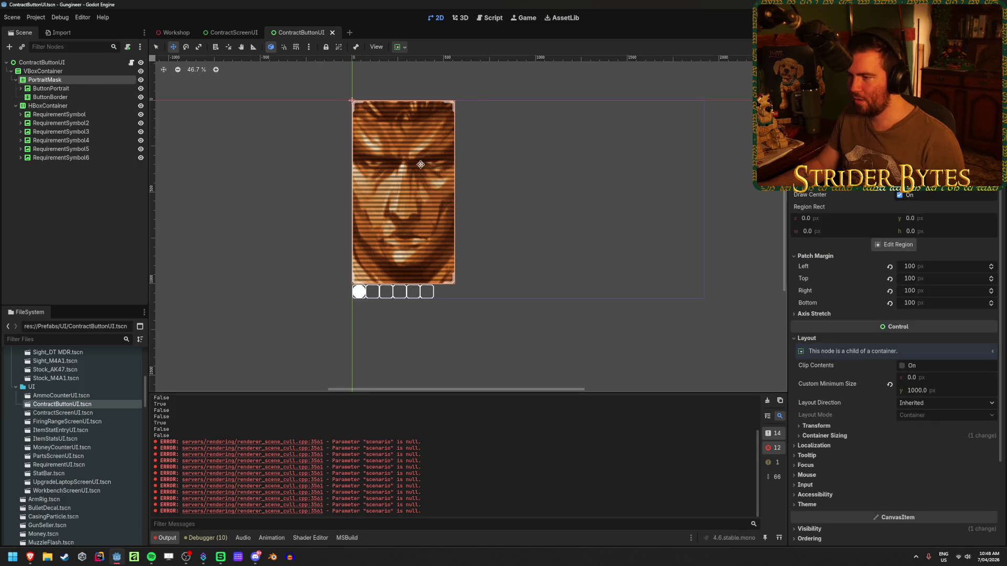
pyautogui.click(47, 63)
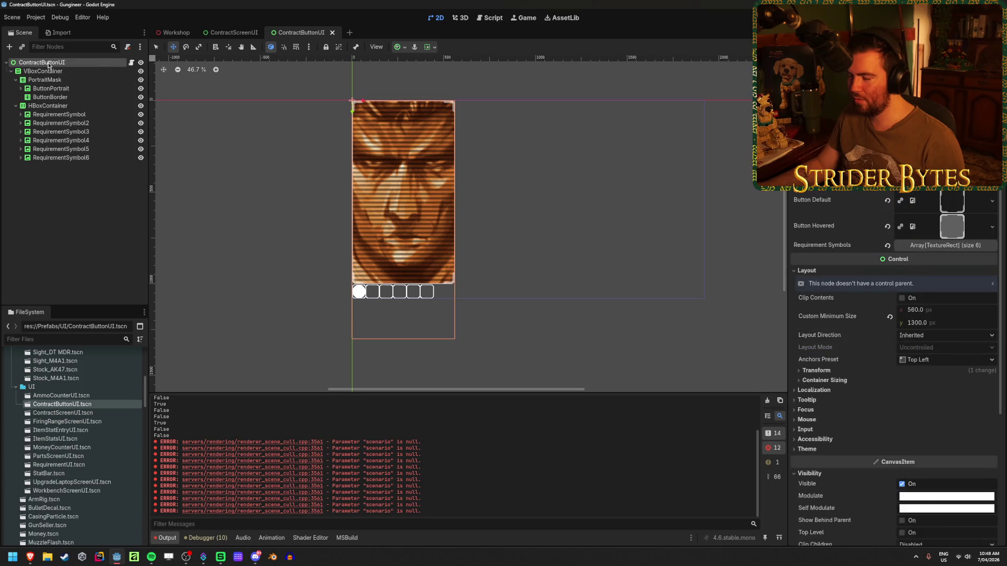
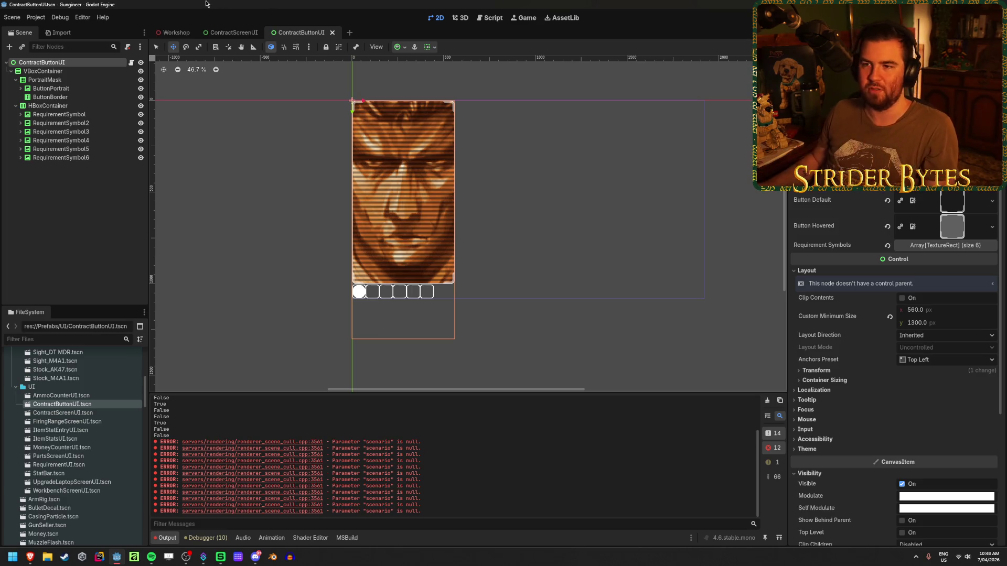
# Step: Check the buttons in Workshop, then select the requirement symbol row container in the contract button scene
pyautogui.click(176, 33)
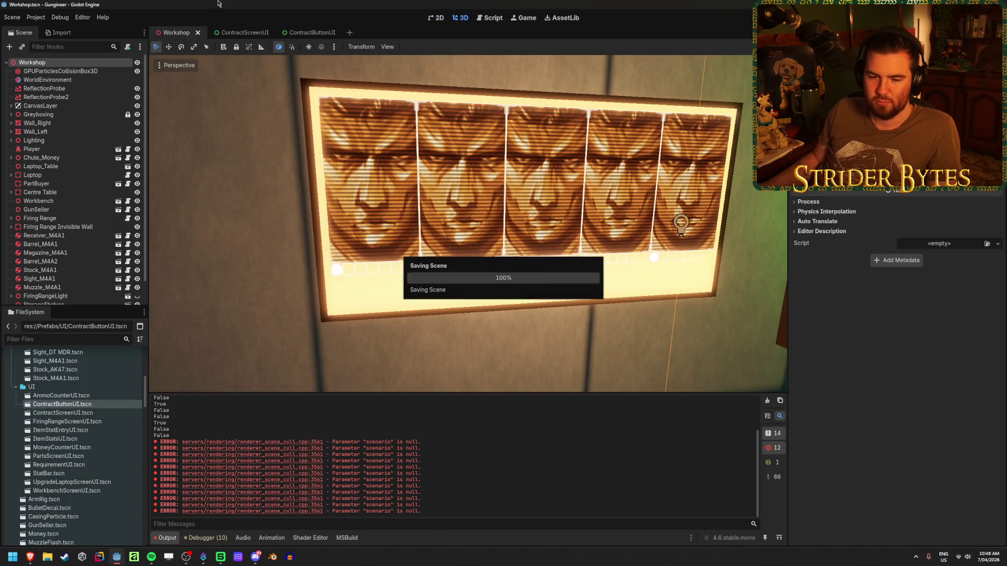
pyautogui.click(311, 33)
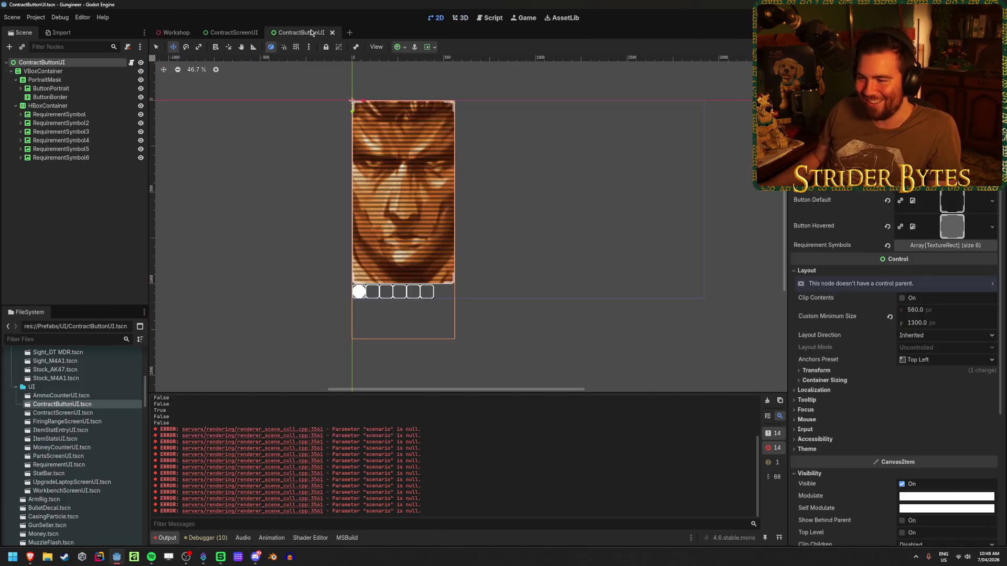
pyautogui.click(114, 219)
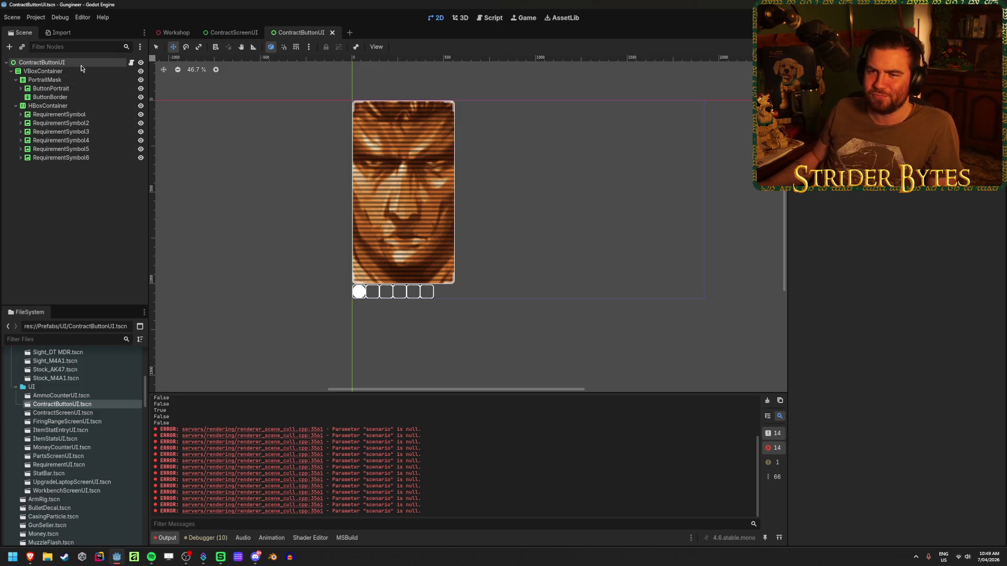
pyautogui.click(74, 106)
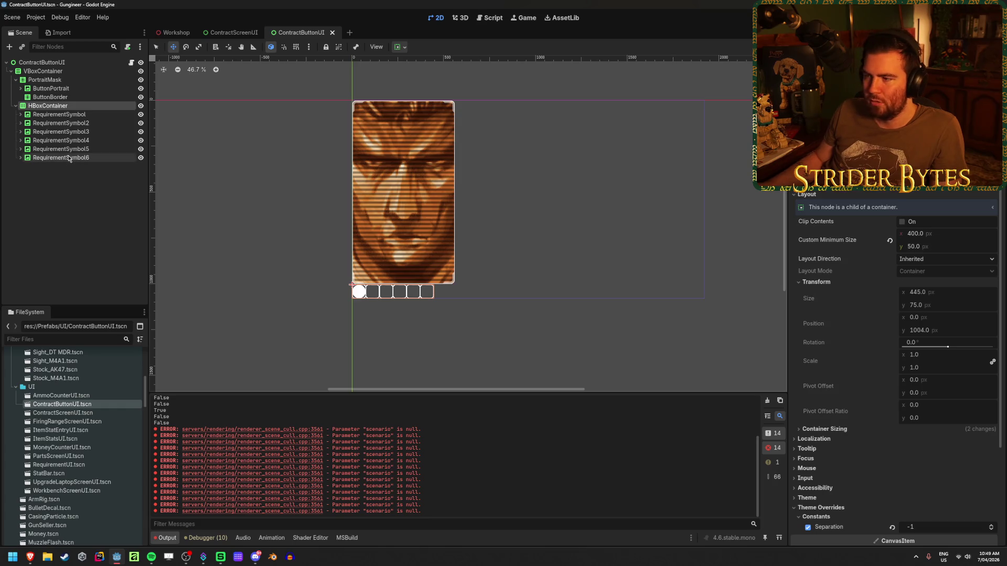
# Step: Clear the symbol row's custom minimum size and set its horizontal alignment to Fill
pyautogui.click(889, 240)
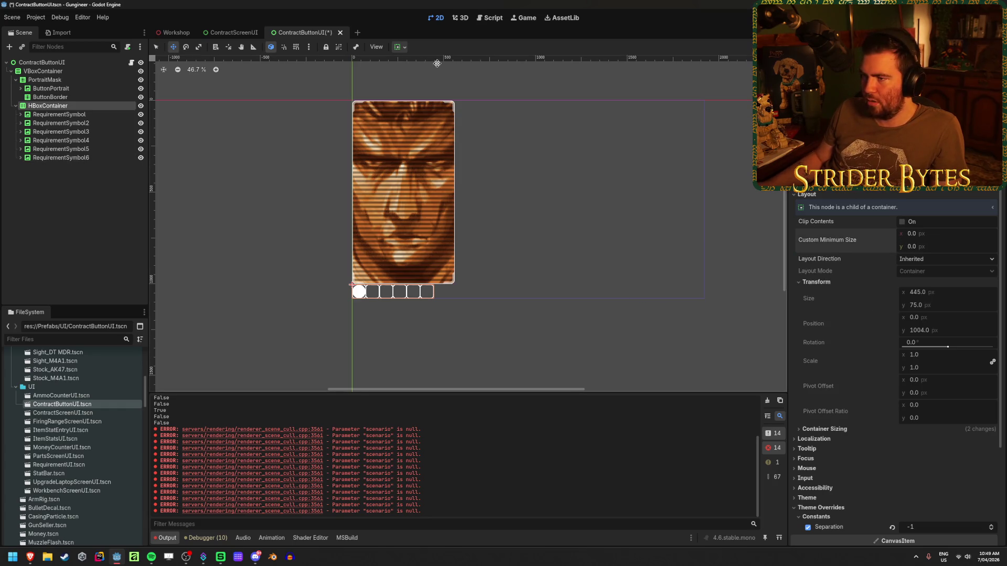
pyautogui.click(401, 48)
pyautogui.click(447, 77)
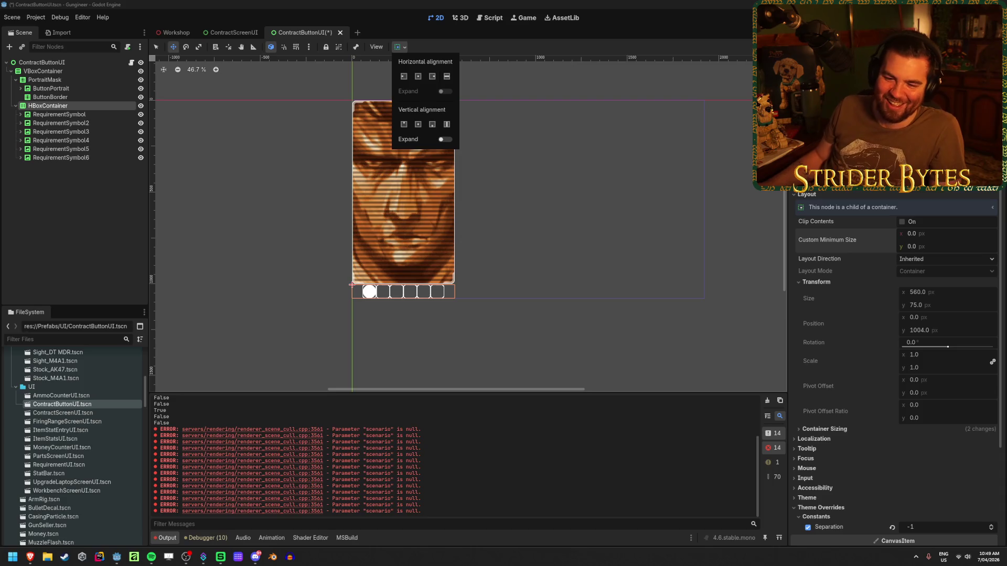
pyautogui.press('Escape')
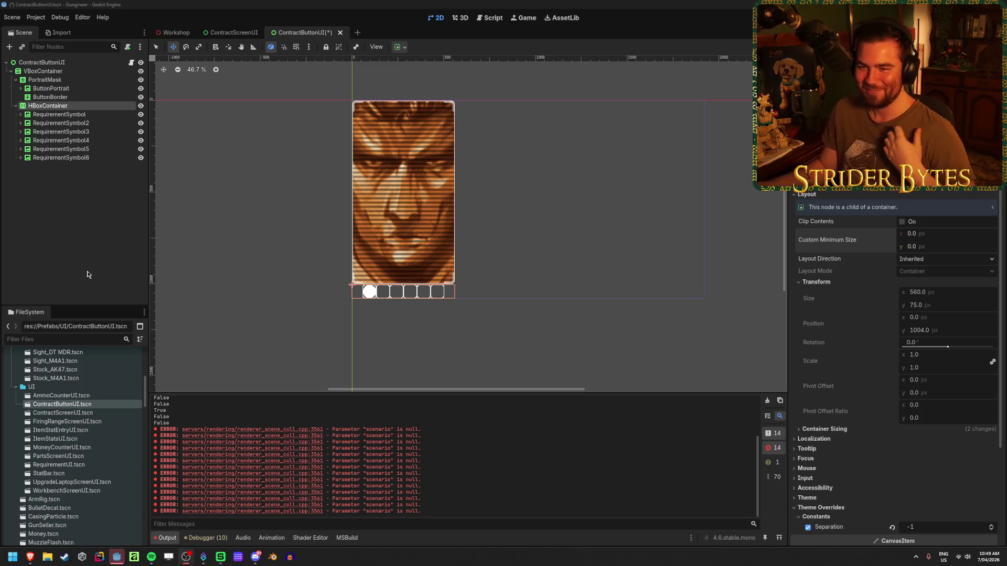
pyautogui.click(104, 253)
pyautogui.click(78, 105)
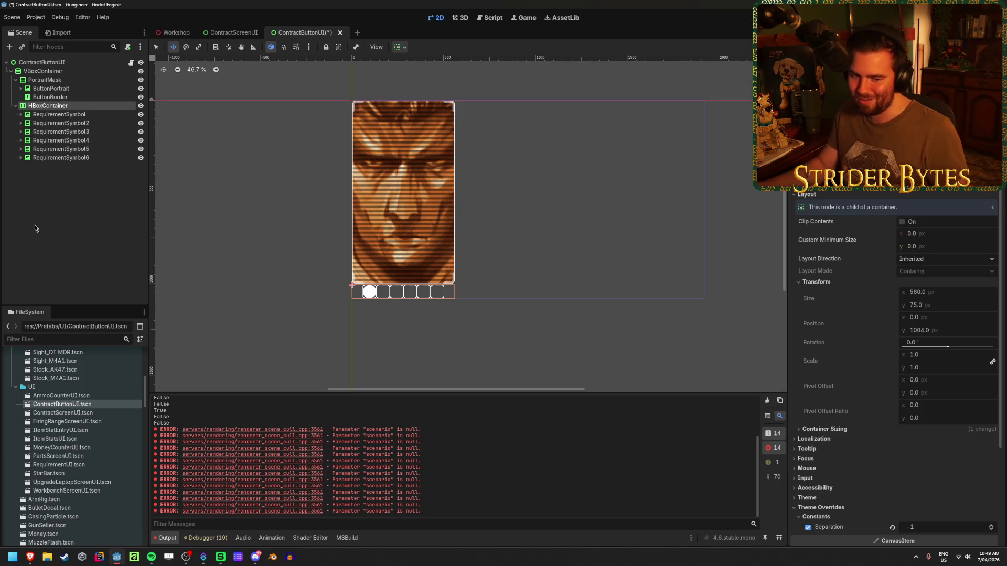
pyautogui.click(54, 225)
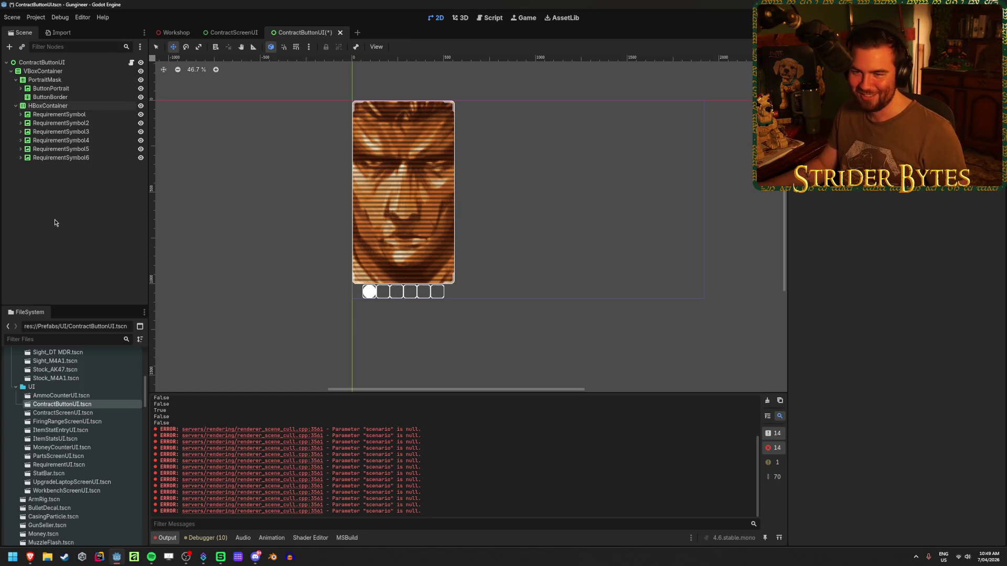
pyautogui.click(70, 108)
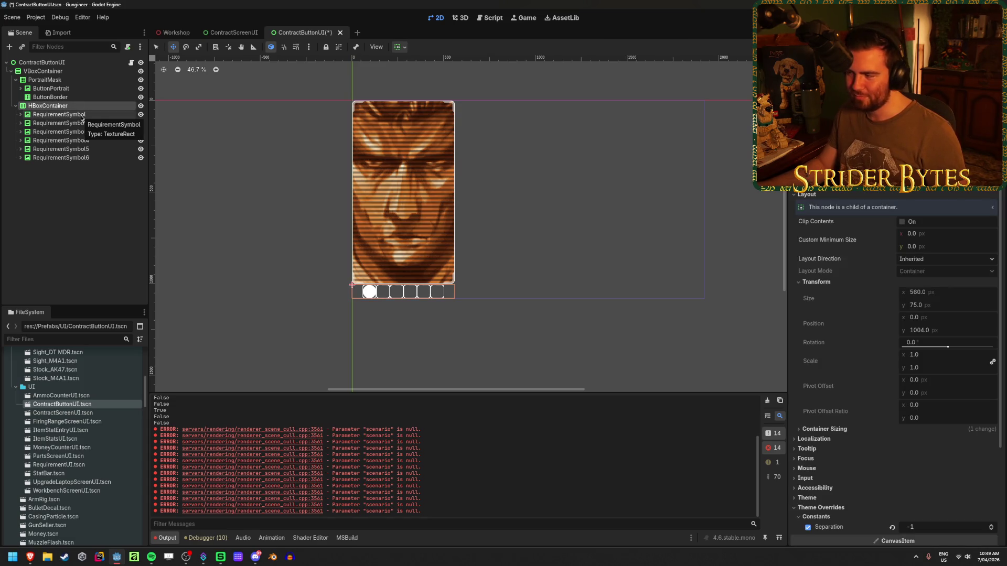
pyautogui.click(83, 115)
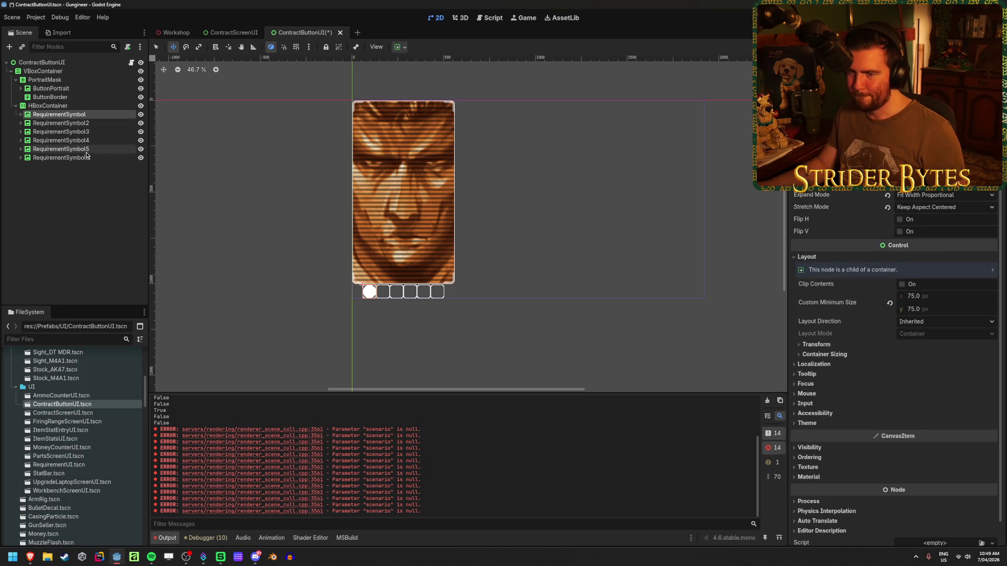
pyautogui.scroll(3, 381, 288)
pyautogui.scroll(1, 381, 288)
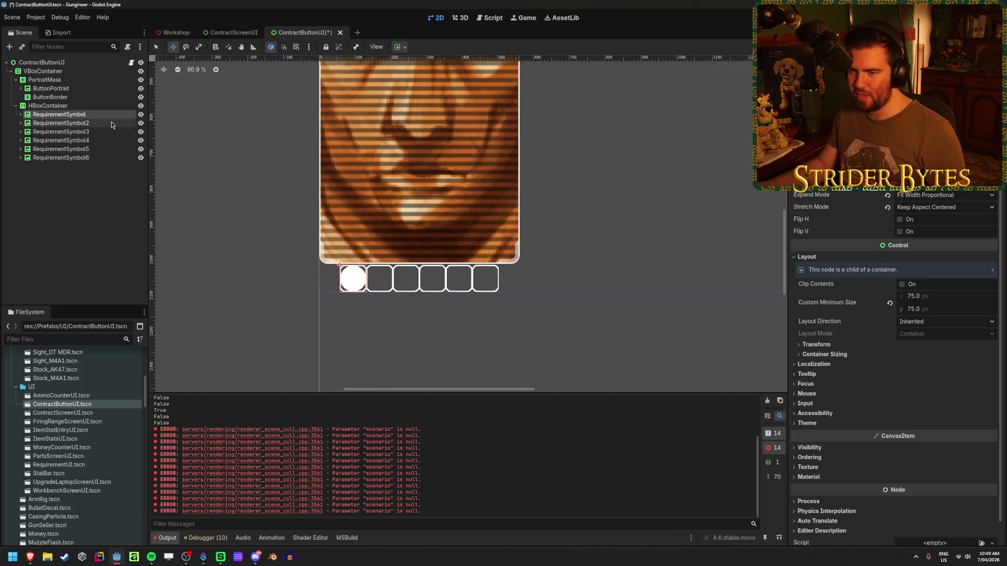
pyautogui.press('XF86Calculator')
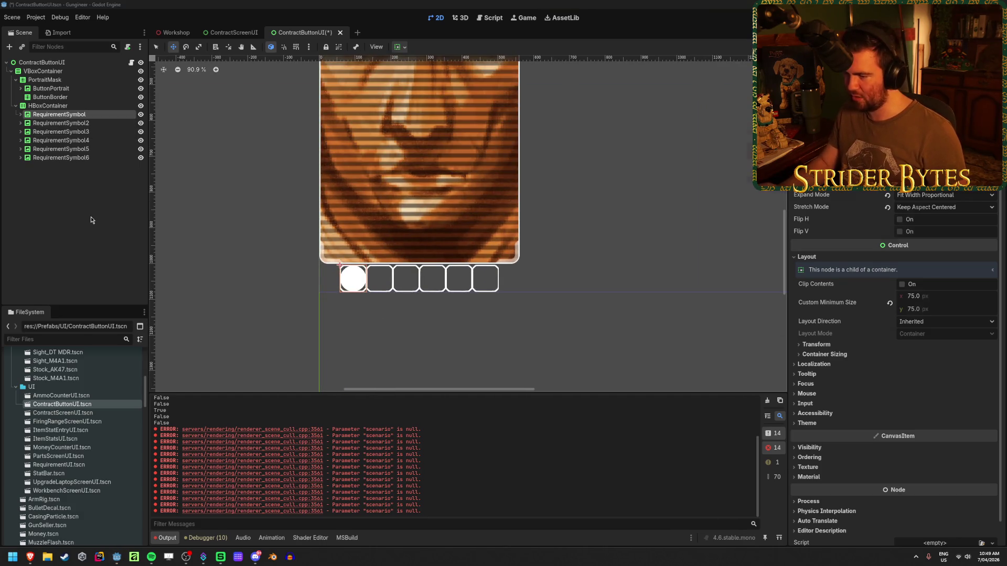
pyautogui.write('560/6')
pyautogui.press('Return')
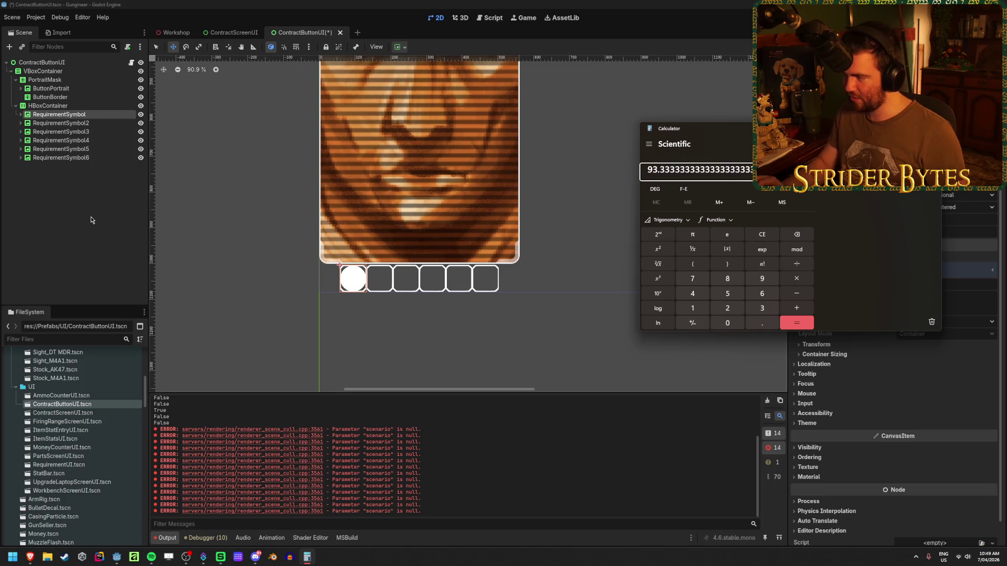
pyautogui.click(762, 235)
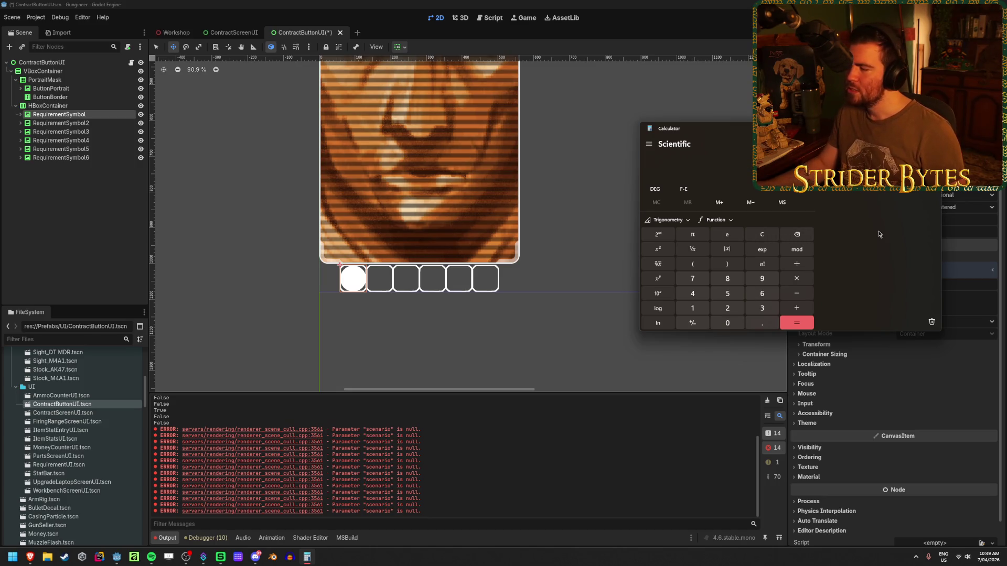
pyautogui.click(301, 3)
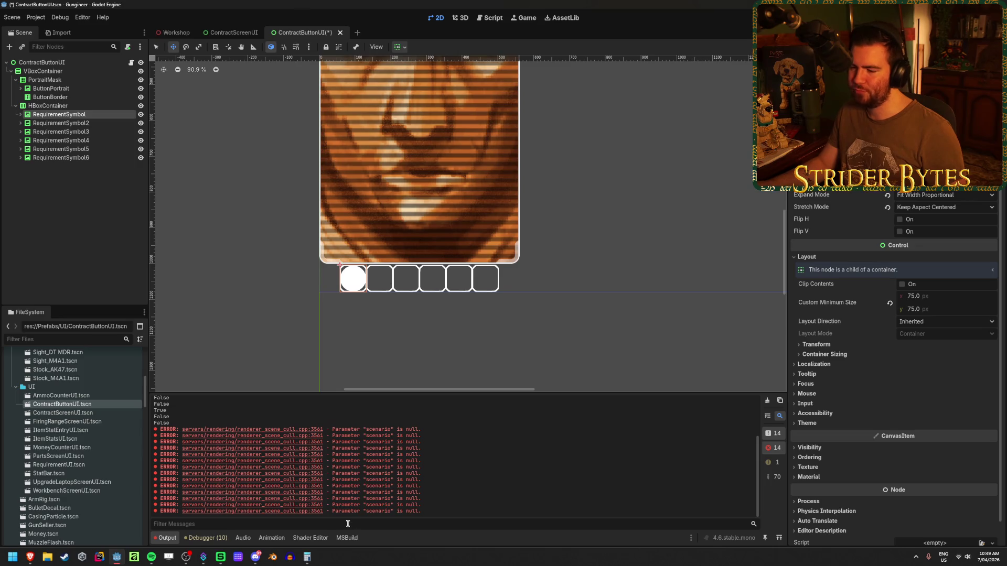
pyautogui.click(307, 557)
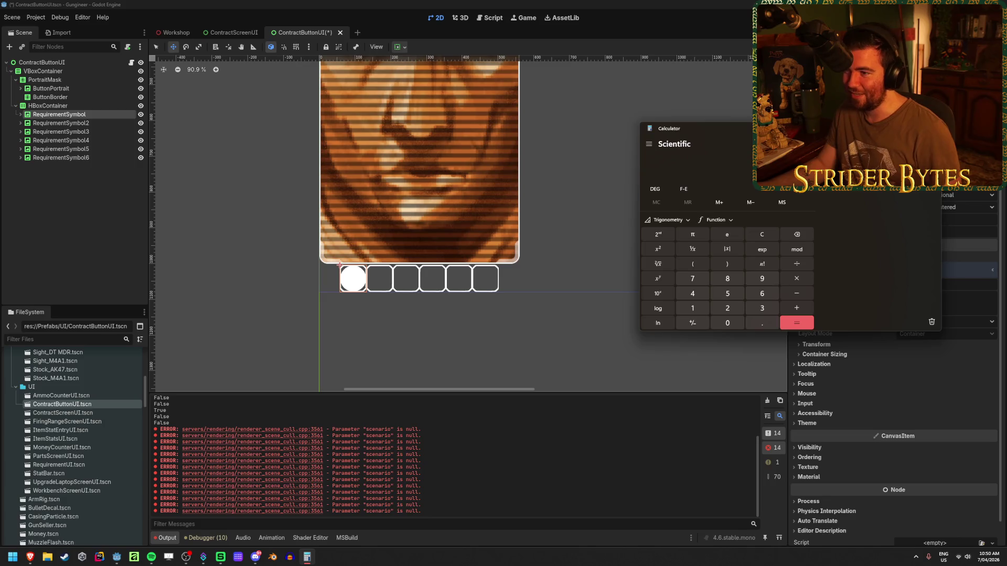
pyautogui.hotkey('alt', 'F4')
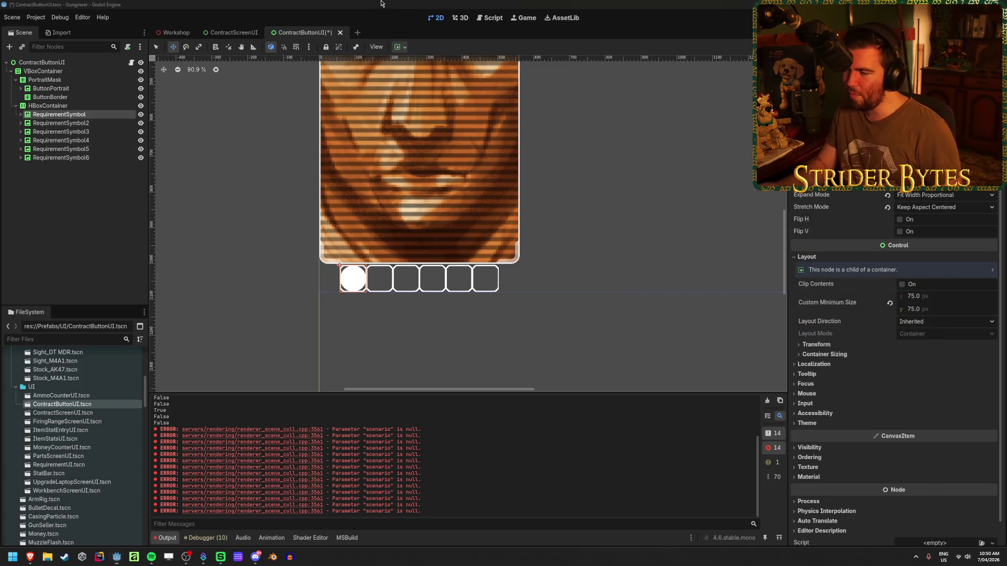
pyautogui.press('XF86Calculator')
pyautogui.hotkey('alt', 'F4')
pyautogui.click(42, 63)
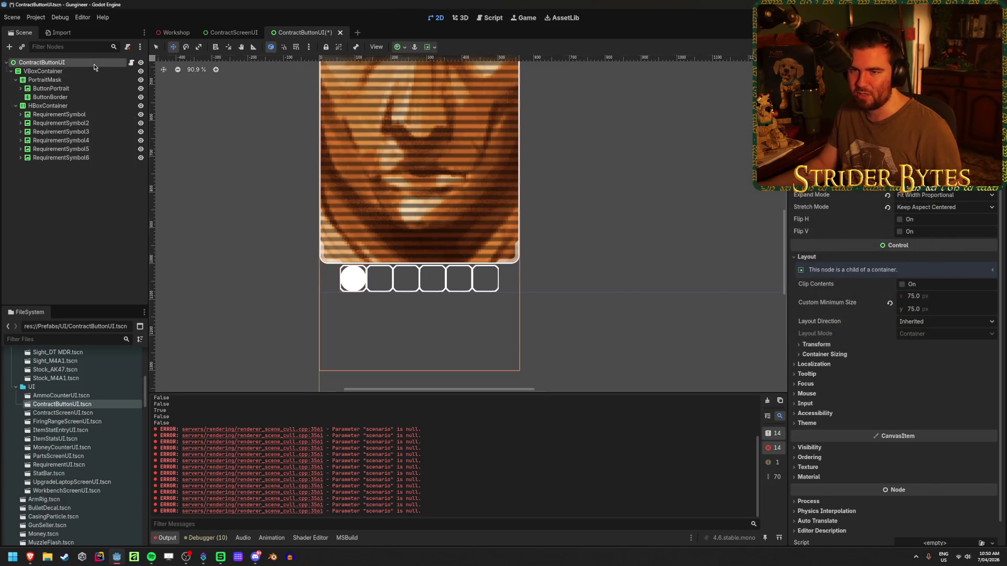
# Step: Set the button root's minimum width to 600 px and save the scene
pyautogui.click(915, 310)
pyautogui.write('600')
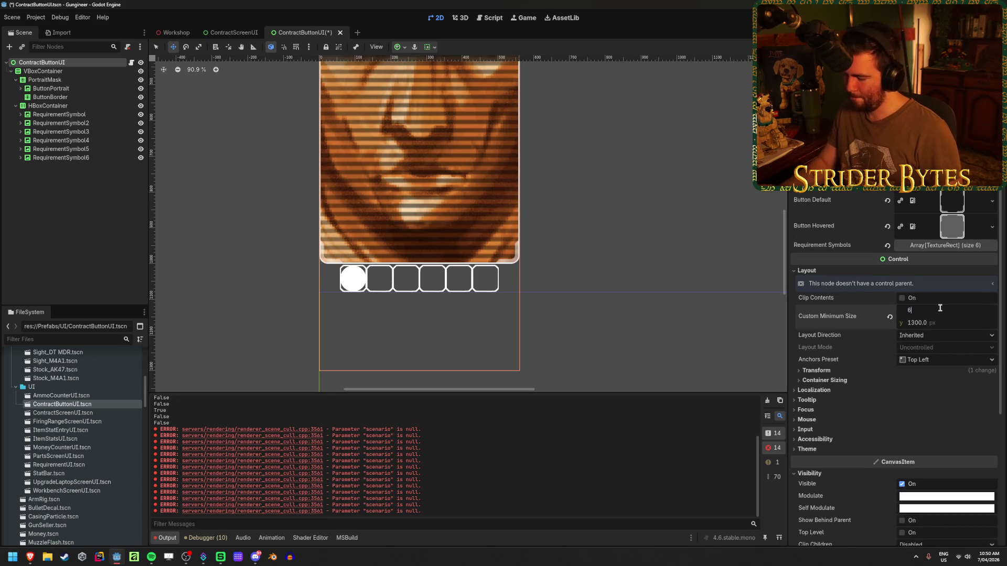
pyautogui.press('Return')
pyautogui.hotkey('ctrl', 's')
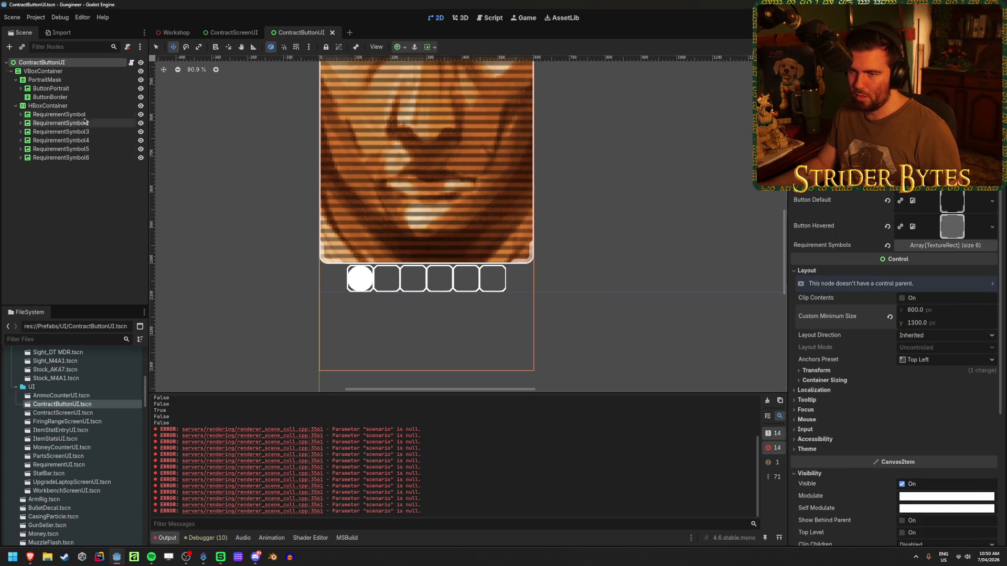
# Step: Give all six RequirementSymbols a 100 × 100 custom minimum size
pyautogui.click(59, 114)
pyautogui.keyDown('shift'); pyautogui.click(61, 157); pyautogui.keyUp('shift')
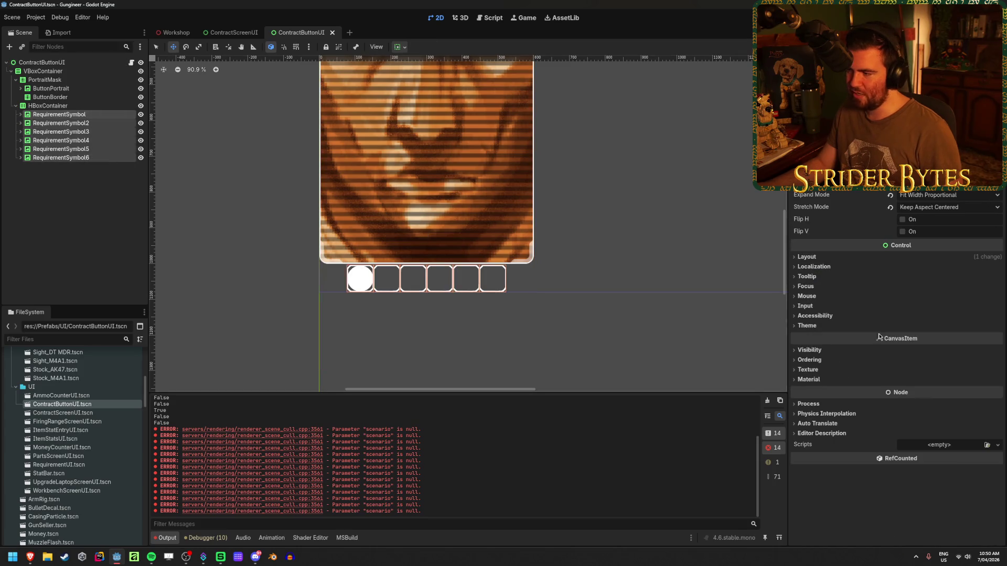
pyautogui.click(807, 256)
pyautogui.click(944, 279)
pyautogui.write('100')
pyautogui.press('Tab')
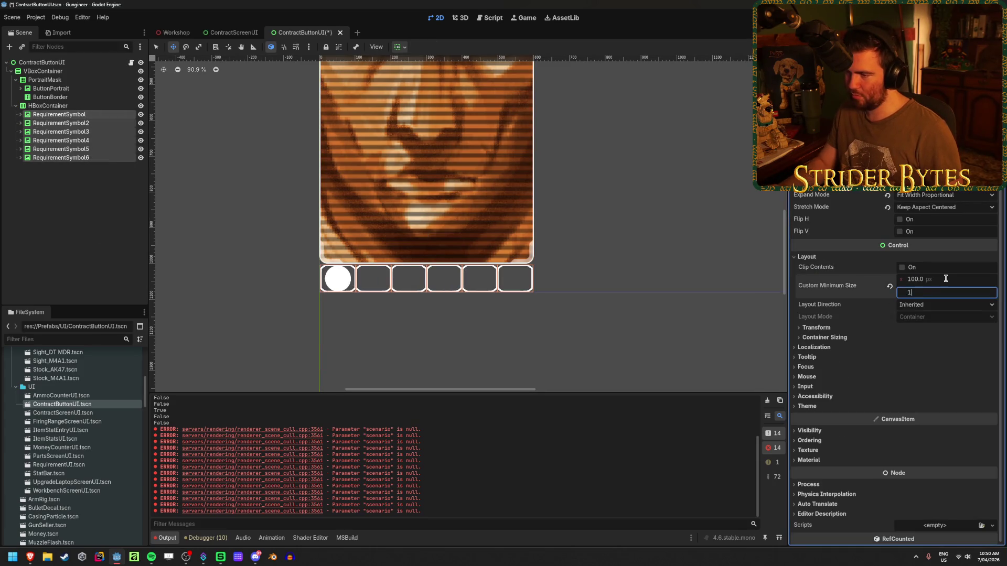
pyautogui.write('100')
pyautogui.press('Return')
pyautogui.click(96, 224)
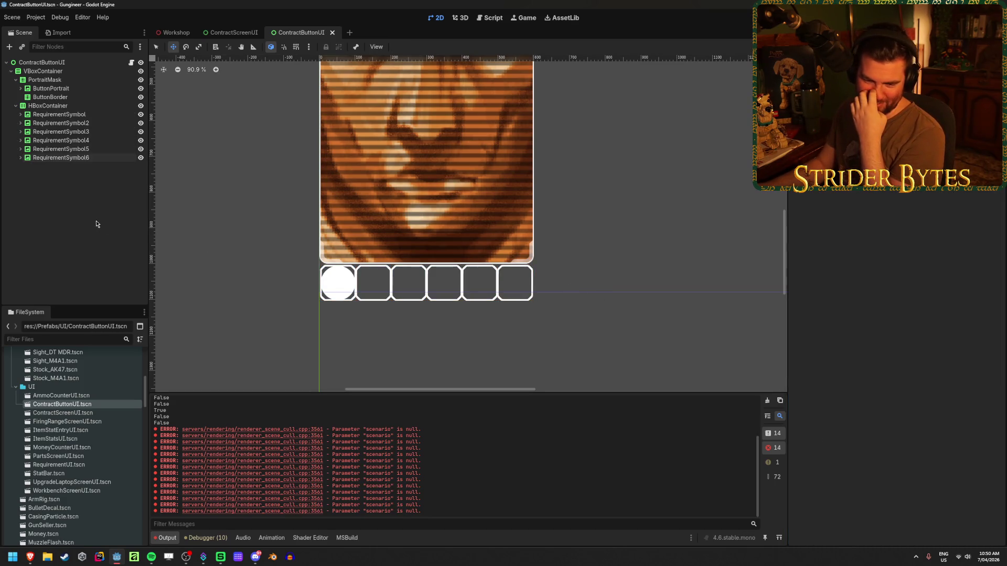
# Step: Widen the ContractScreenUI root's minimum width to 3000 and save, then undo it back to 2800
pyautogui.click(226, 35)
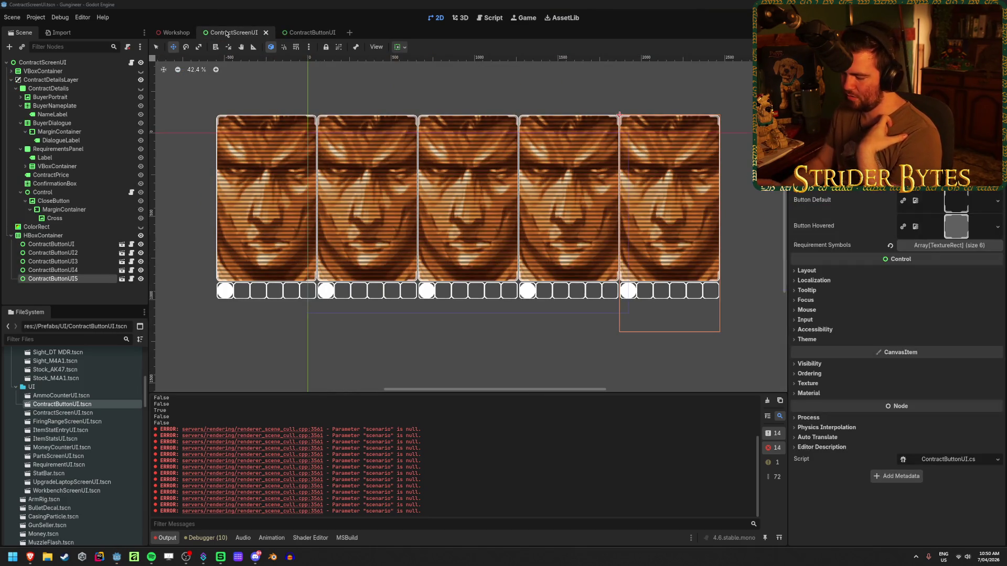
pyautogui.press('XF86Calculator')
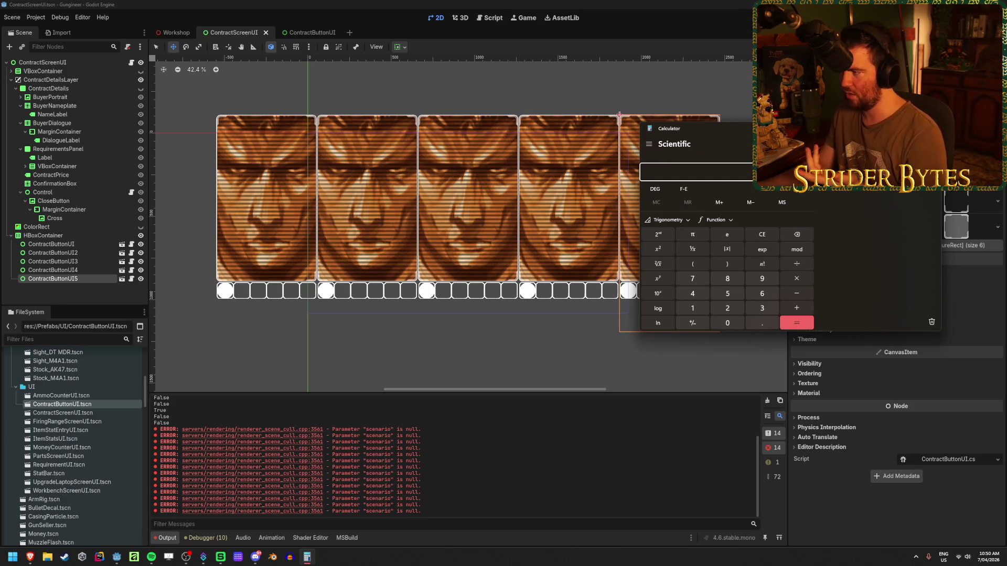
pyautogui.hotkey('alt', 'F4')
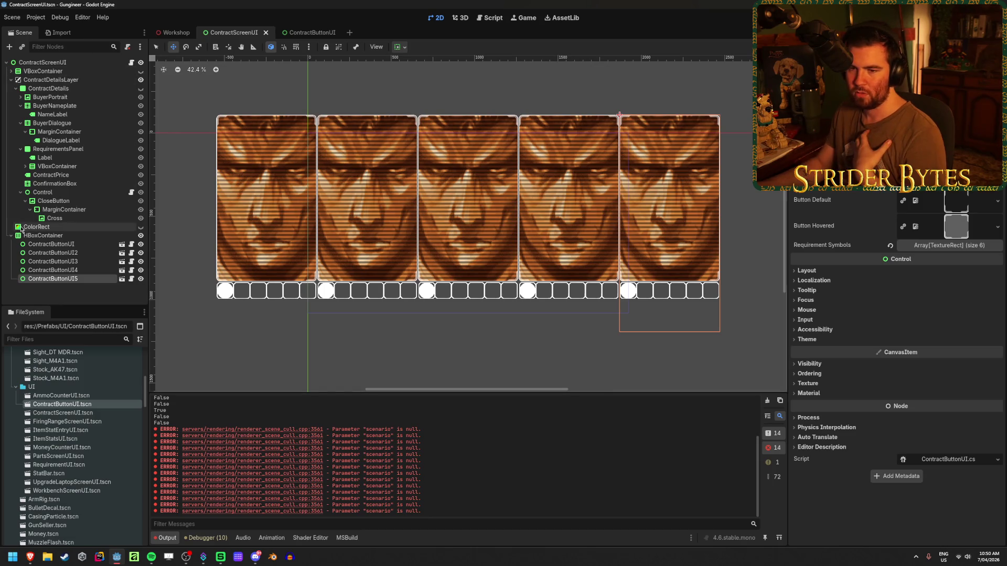
pyautogui.click(76, 62)
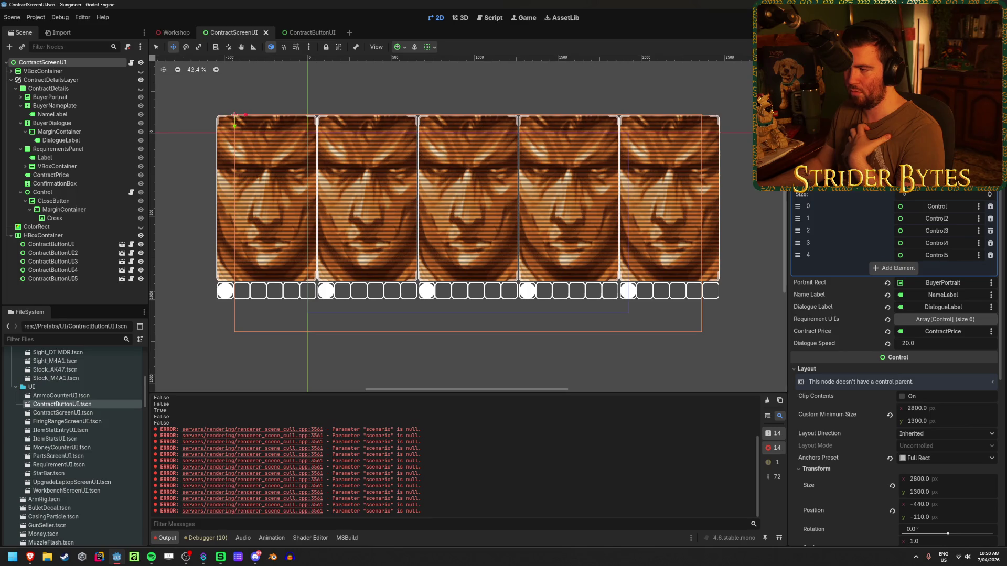
pyautogui.click(930, 412)
pyautogui.write('3')
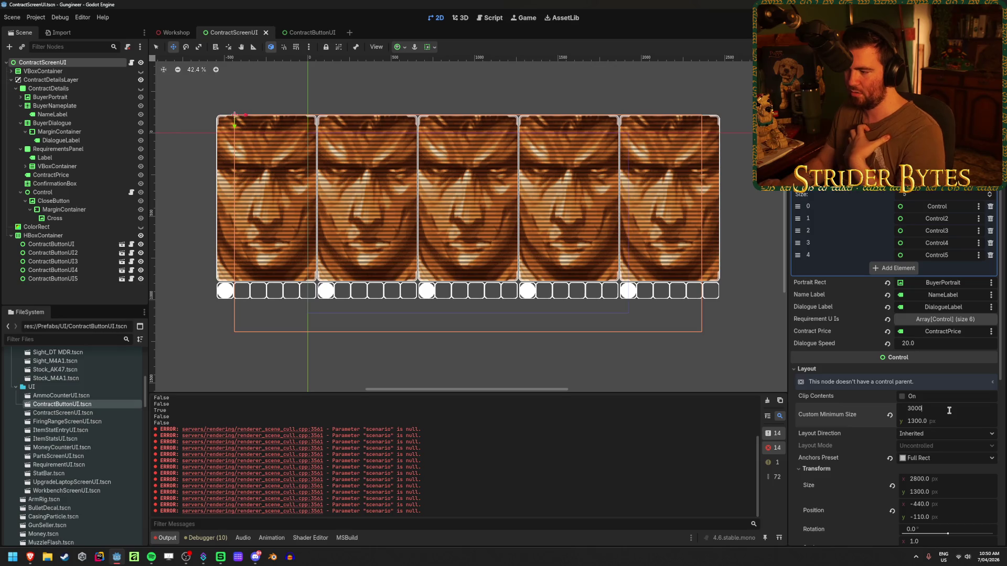
pyautogui.press('Return')
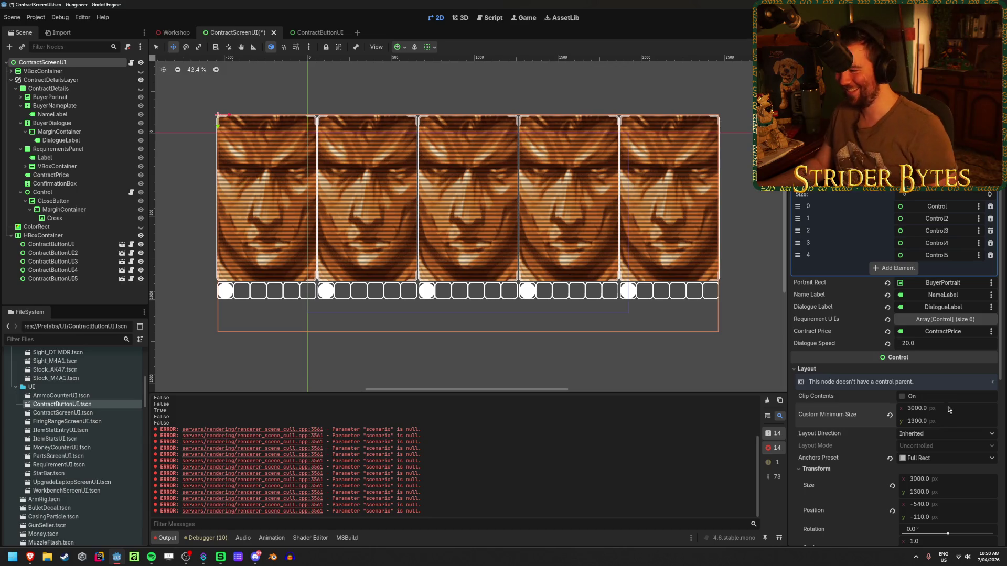
pyautogui.hotkey('ctrl', 's')
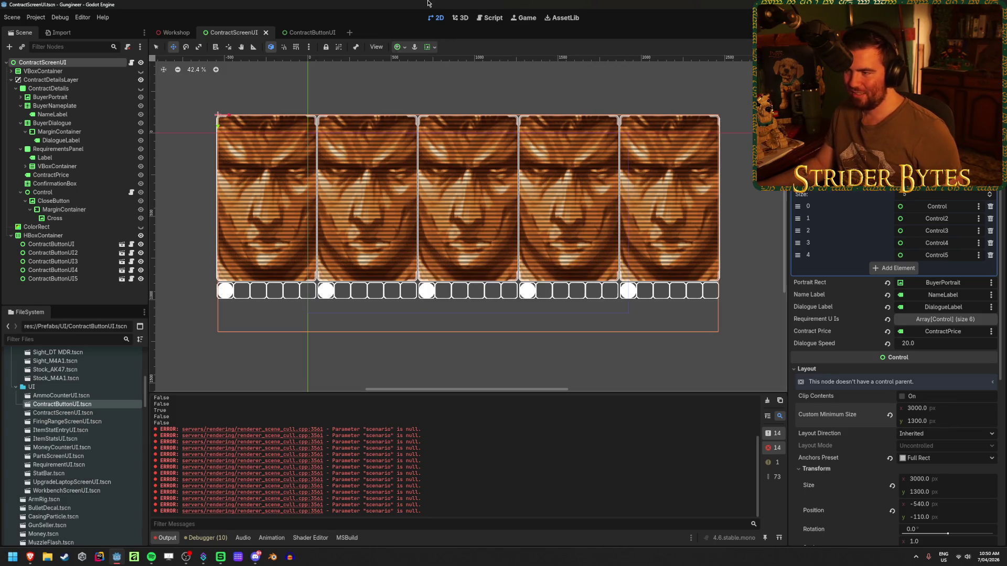
pyautogui.hotkey('ctrl', 'z')
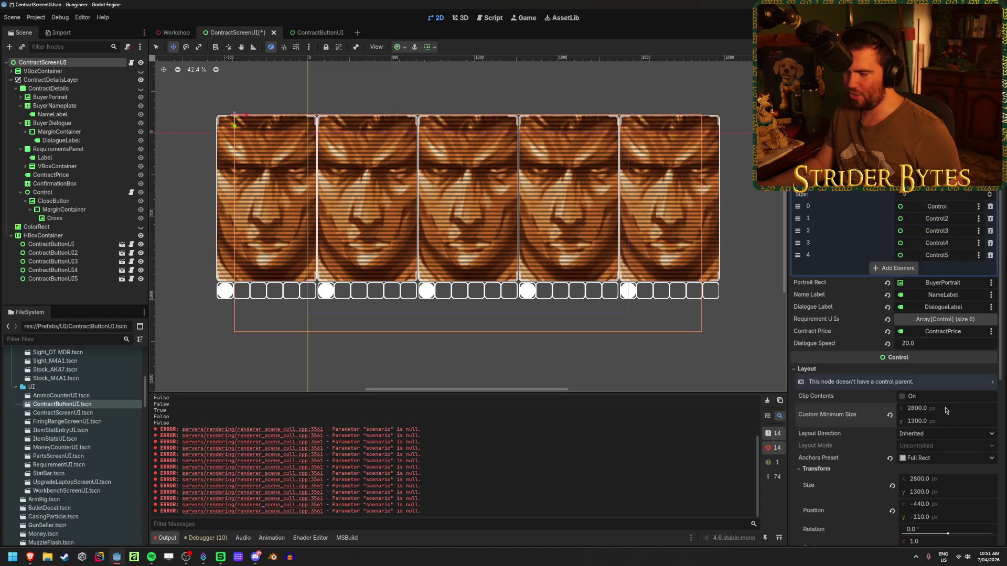
# Step: From Workshop, open the GunSeller scene and place its tab beside Workshop
pyautogui.click(170, 33)
pyautogui.moveTo(312, 160); pyautogui.dragTo(250, 37)
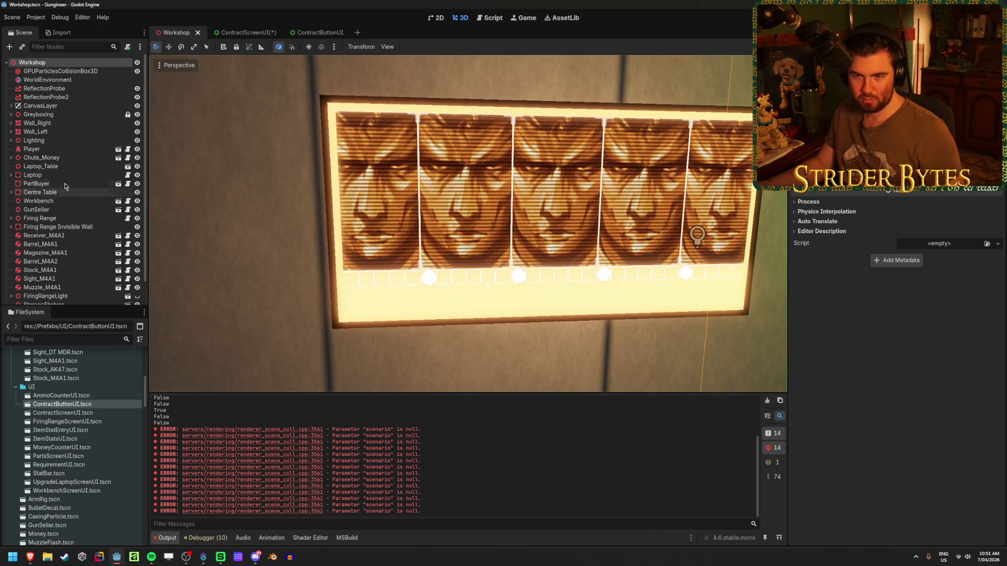
pyautogui.click(118, 210)
pyautogui.moveTo(367, 34); pyautogui.dragTo(223, 38)
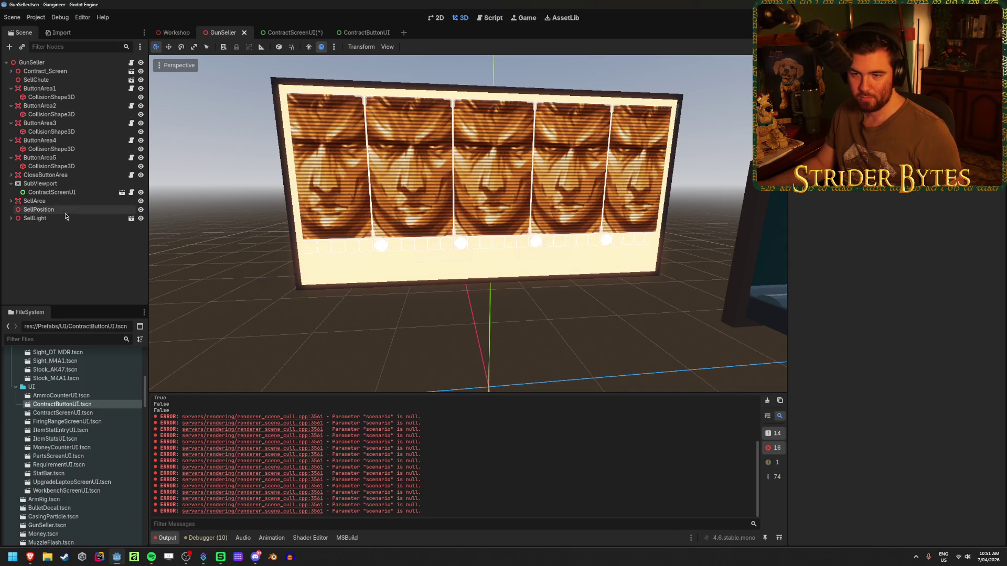
# Step: Collapse ButtonArea1–5 and inspect the ContractScreenUI, SubViewport and Contract_Screen nodes
pyautogui.click(11, 89)
pyautogui.click(11, 97)
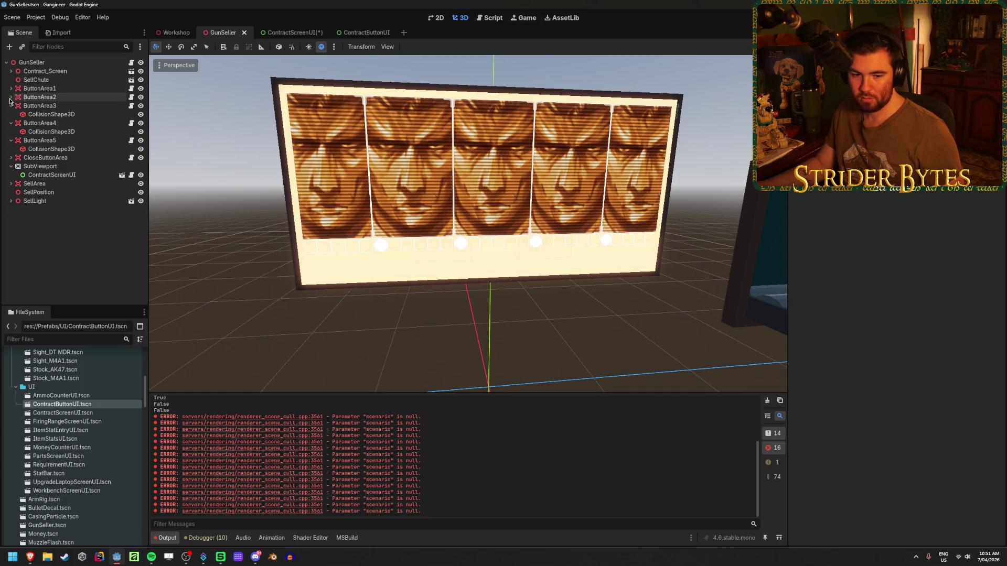
pyautogui.click(11, 106)
pyautogui.click(11, 114)
pyautogui.click(11, 123)
pyautogui.click(68, 150)
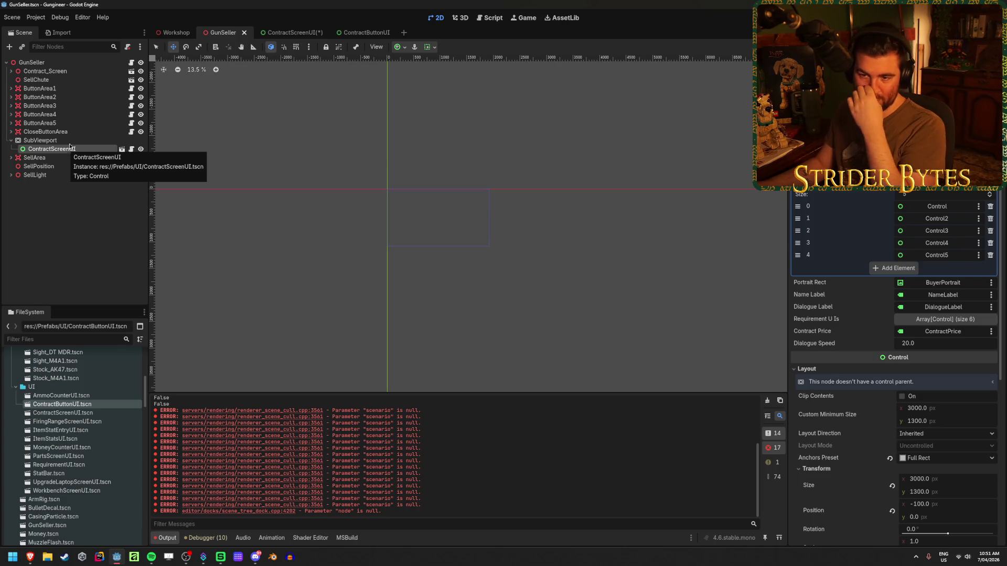
pyautogui.click(75, 141)
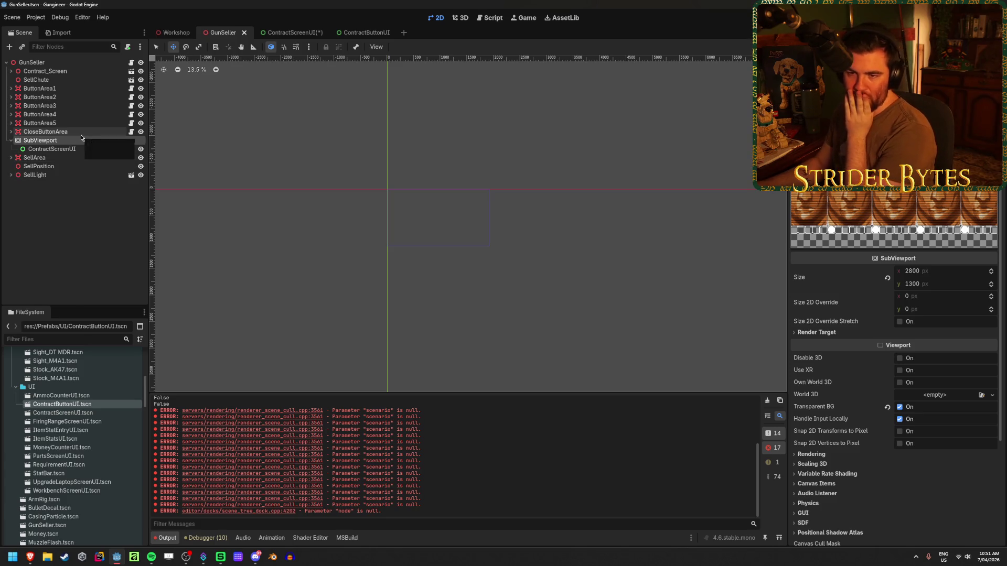
pyautogui.click(55, 73)
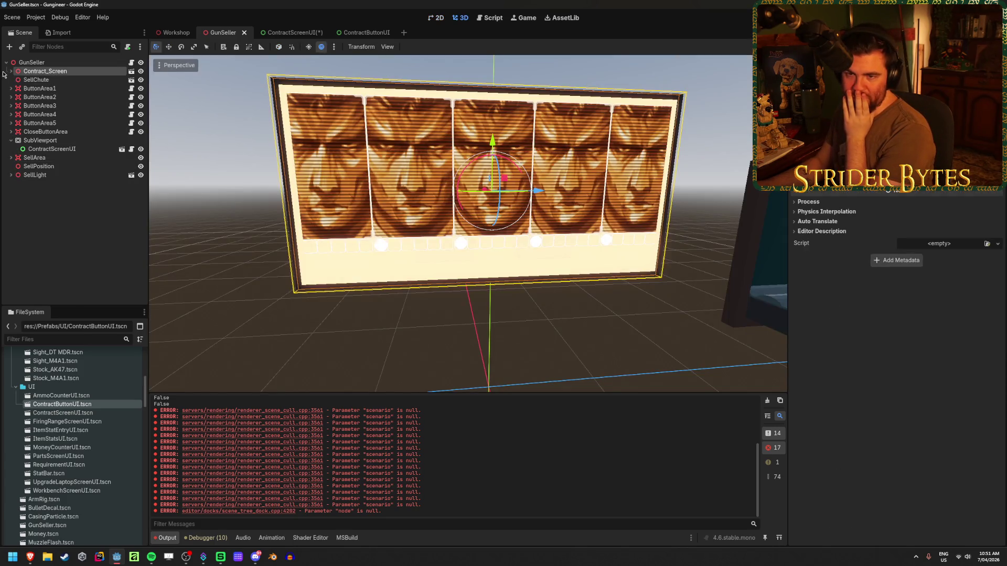
# Step: Expand Contract_Screen and select the MeshInstance3D displaying the contracts
pyautogui.click(10, 71)
pyautogui.click(36, 80)
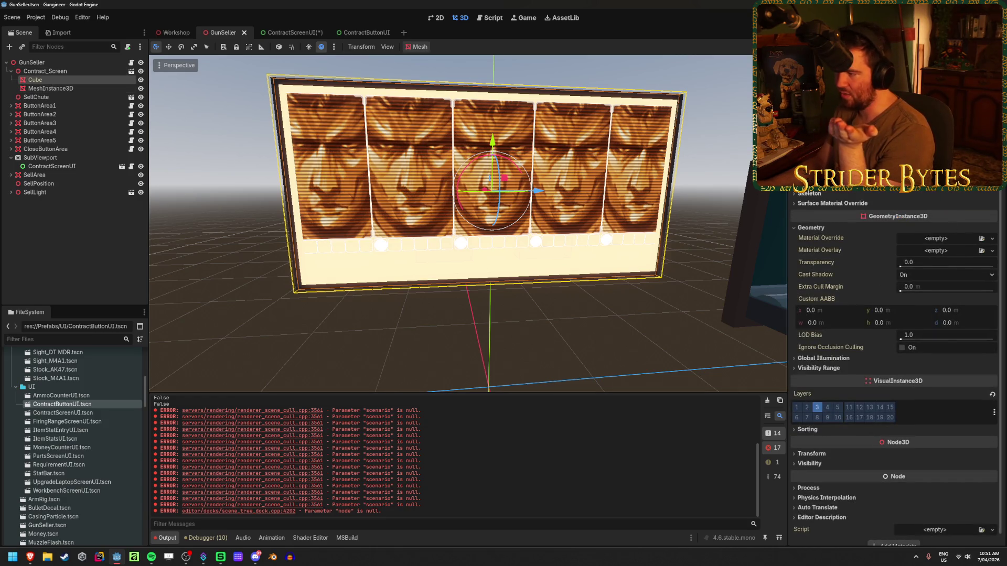
pyautogui.scroll(5, 891, 289)
pyautogui.scroll(-5, 891, 288)
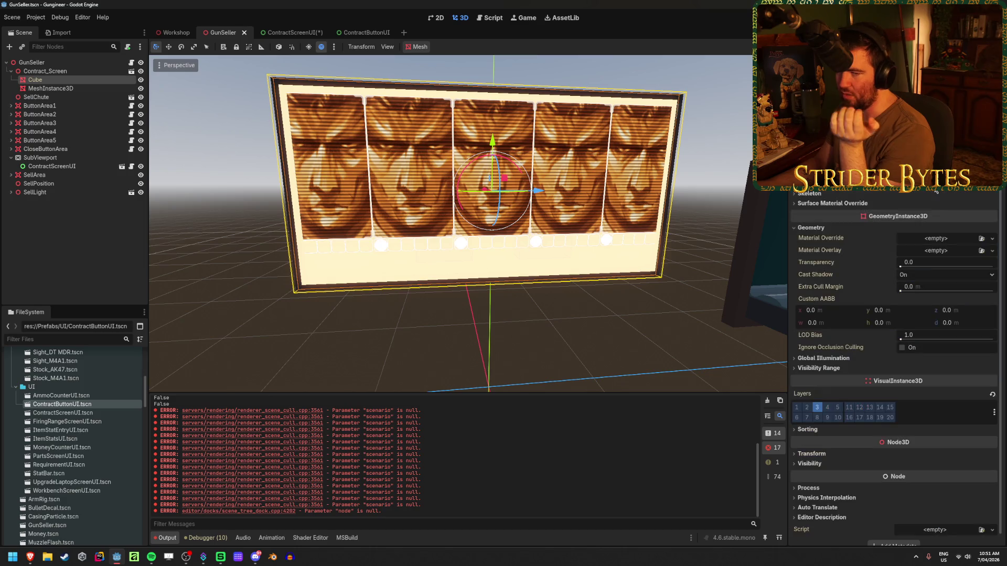
pyautogui.click(58, 88)
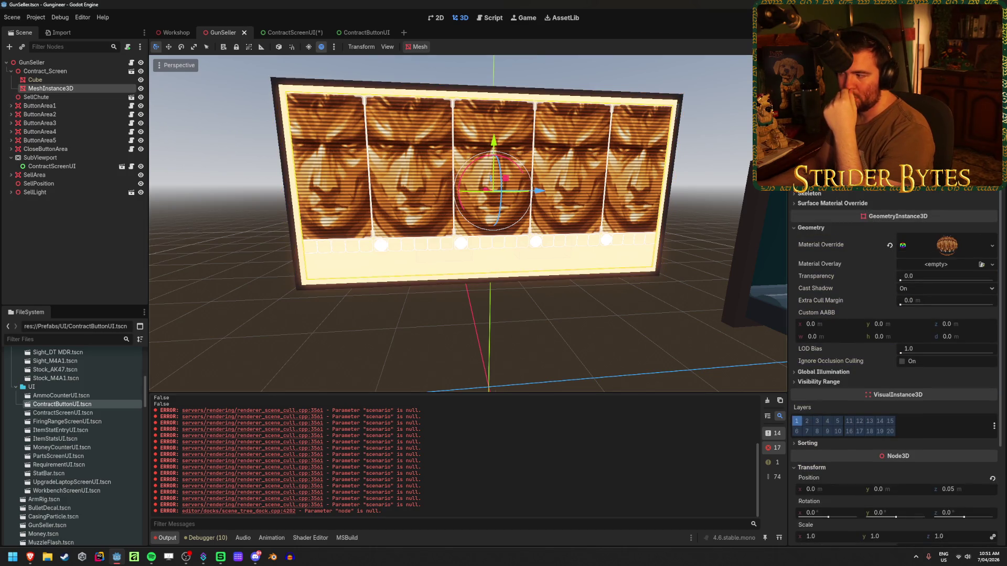
pyautogui.scroll(5, 909, 198)
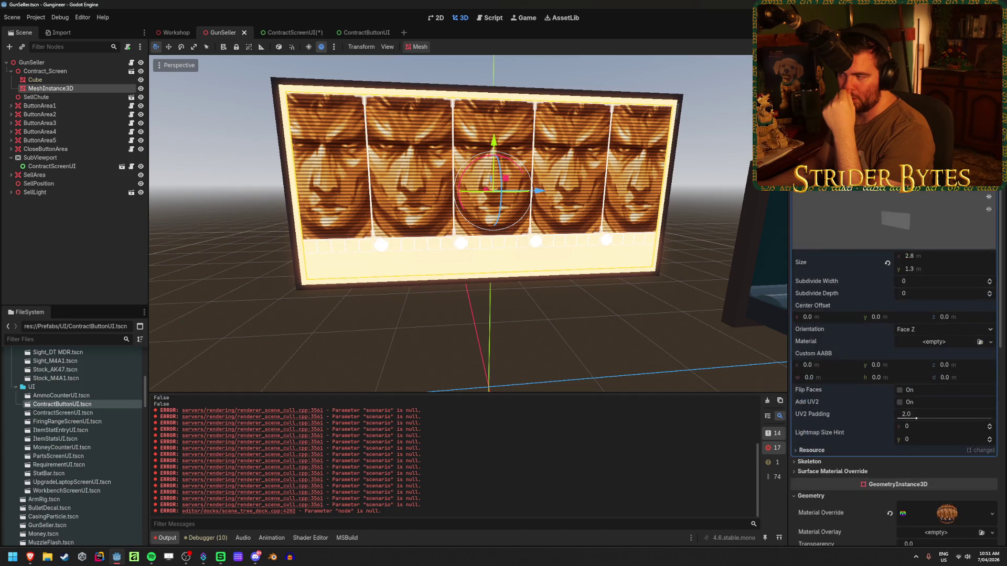
# Step: Set the QuadMesh size to 3.0 × 1.5 m
pyautogui.click(913, 255)
pyautogui.write('3')
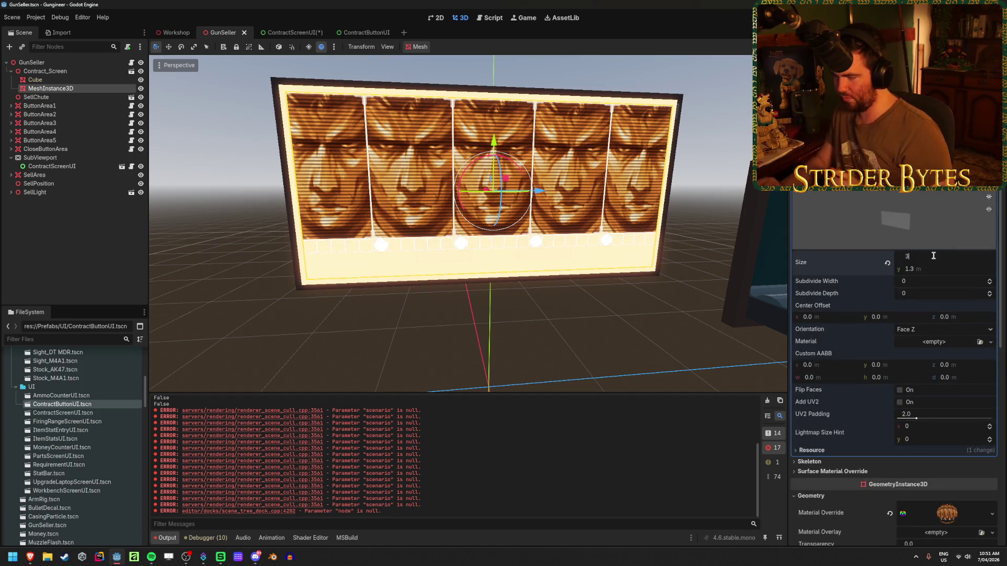
pyautogui.press('Return')
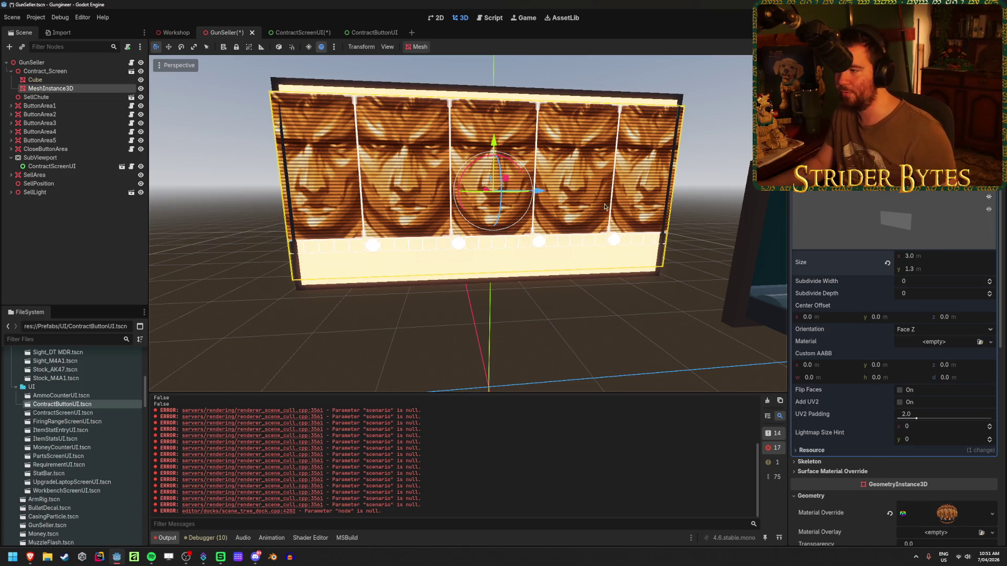
pyautogui.scroll(3, 559, 212)
pyautogui.moveTo(560, 212); pyautogui.dragTo(536, 214)
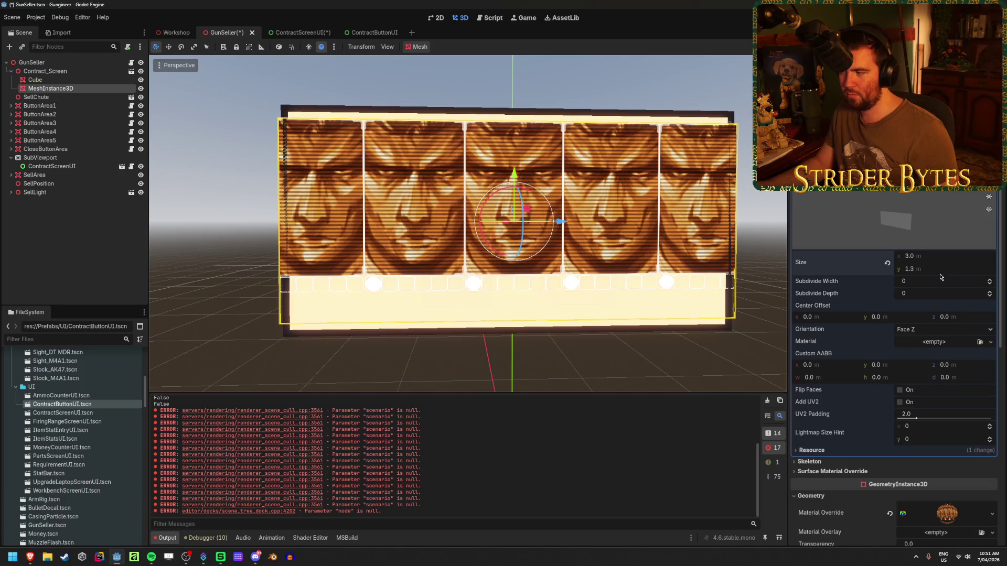
pyautogui.write('1.5')
pyautogui.press('Return')
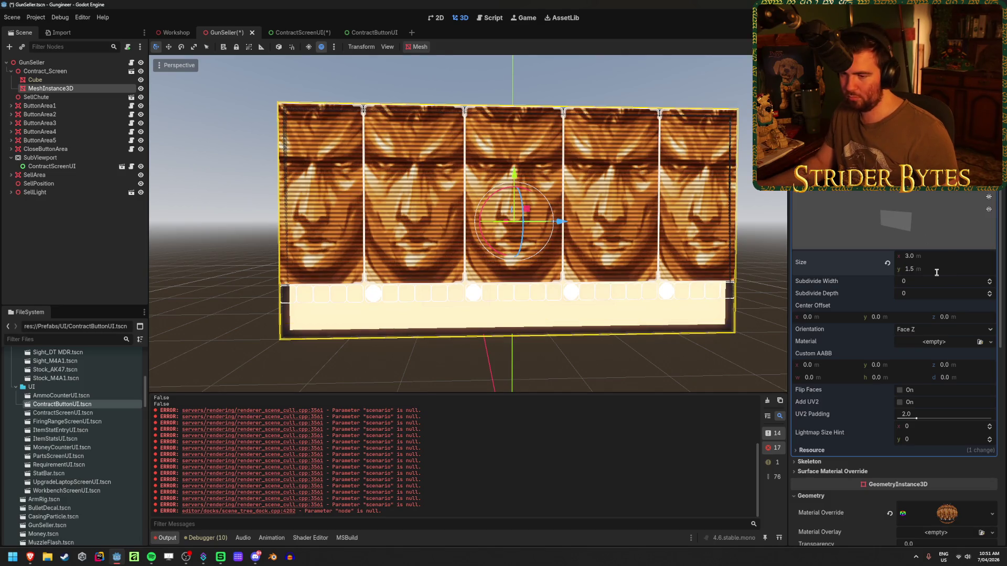
pyautogui.moveTo(388, 209)
pyautogui.mouseDown()
pyautogui.moveTo(416, 196)
pyautogui.moveTo(402, 212)
pyautogui.moveTo(563, 200)
pyautogui.mouseUp()
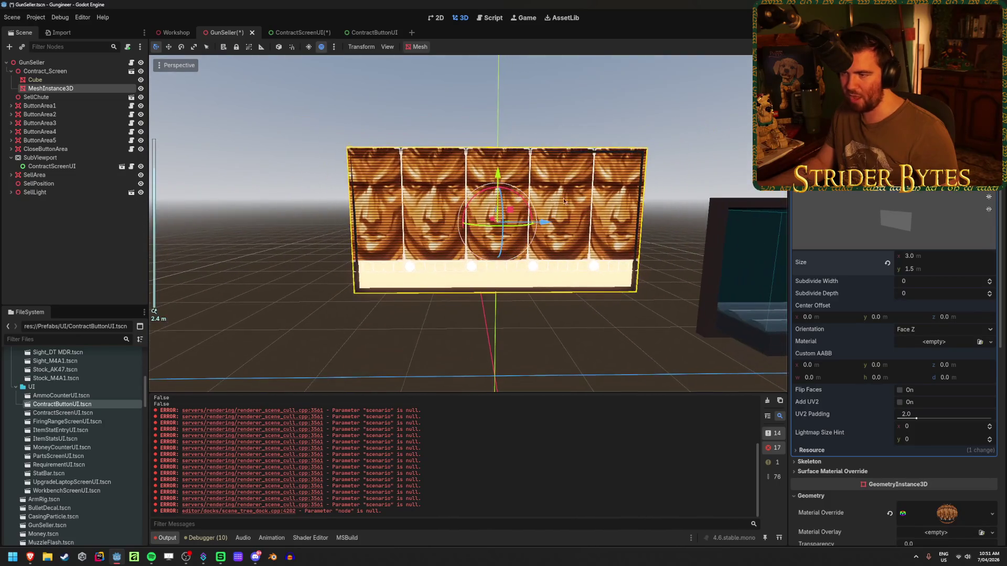
pyautogui.scroll(5, 502, 181)
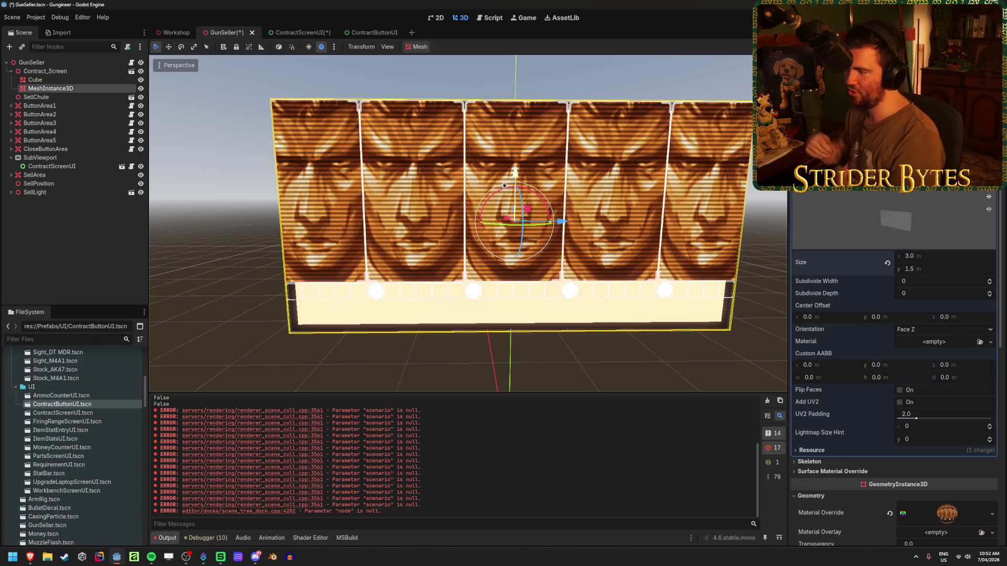
# Step: Save the GunSeller scene and pull back to view the whole contract board
pyautogui.hotkey('ctrl', 's')
pyautogui.moveTo(538, 166)
pyautogui.mouseDown()
pyautogui.moveTo(555, 172)
pyautogui.moveTo(478, 205)
pyautogui.moveTo(576, 251)
pyautogui.mouseUp()
pyautogui.scroll(-3, 536, 183)
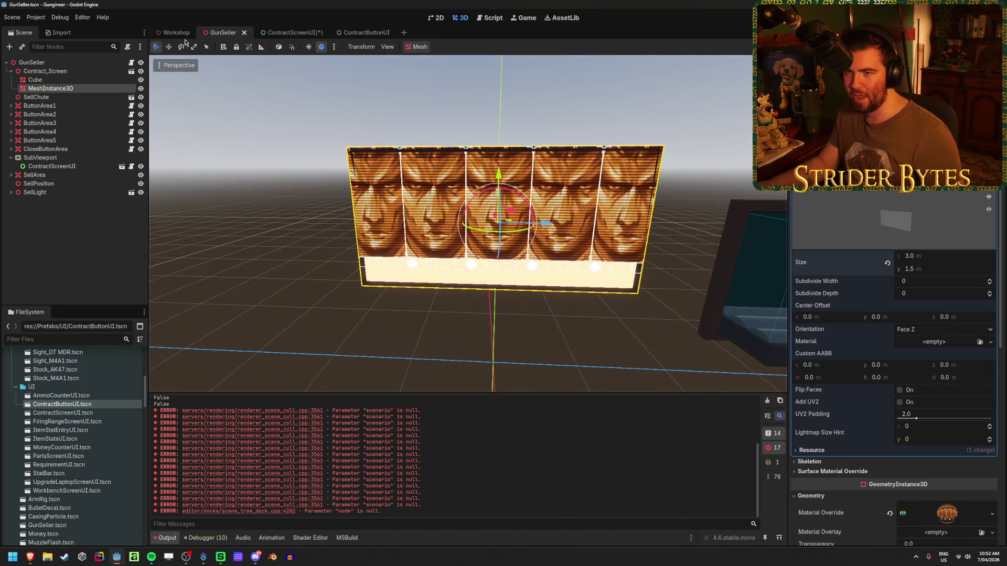
pyautogui.click(176, 32)
# Step: Frame the enlarged contract screen on the Workshop wall and launch Blender
pyautogui.scroll(-5, 441, 261)
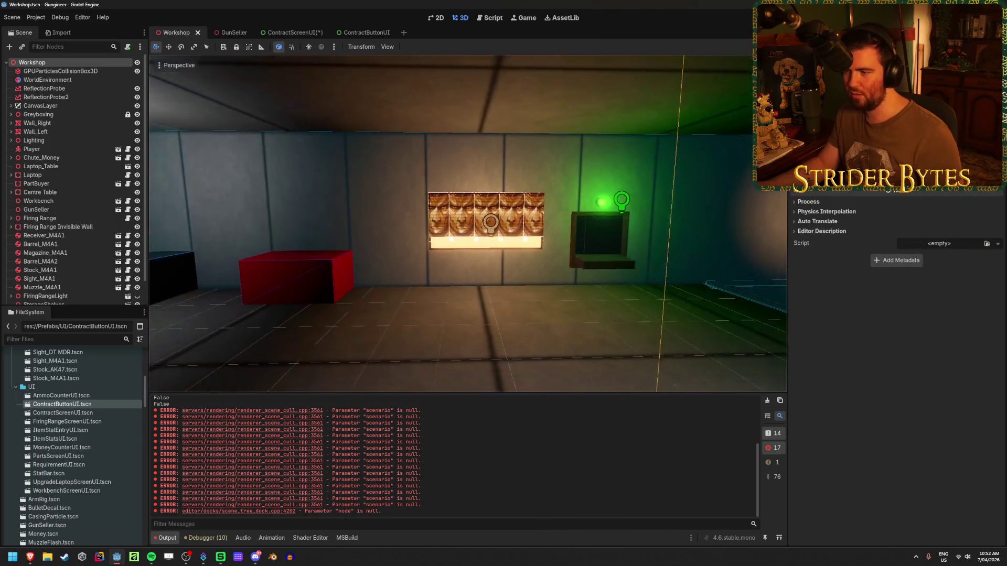
pyautogui.scroll(5, 391, 231)
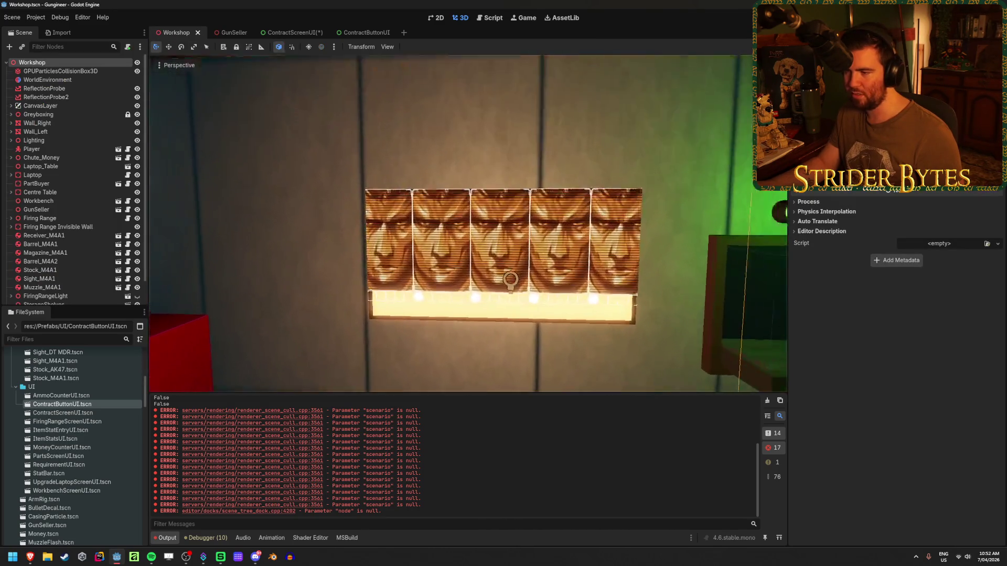
pyautogui.moveTo(486, 317); pyautogui.dragTo(486, 270)
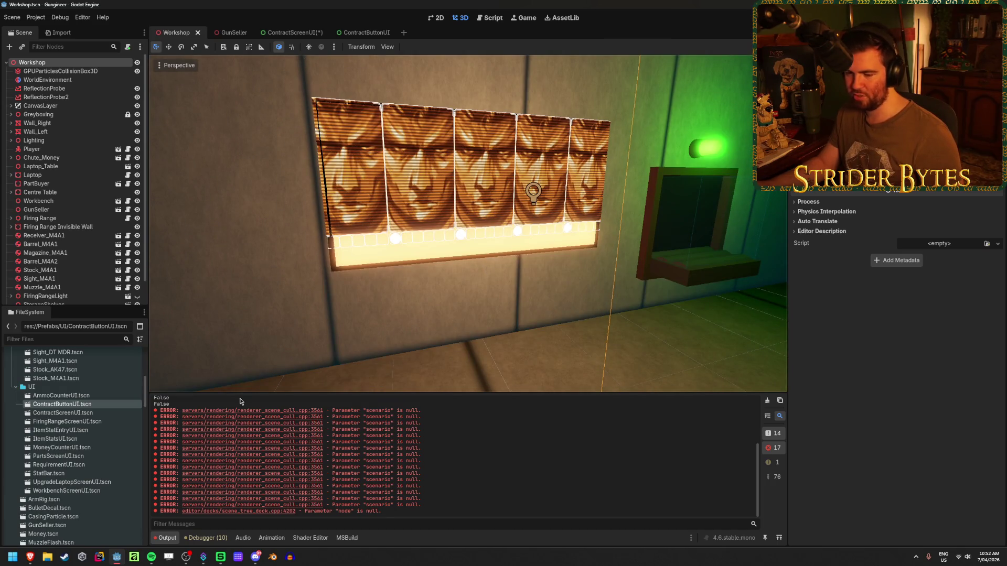
pyautogui.click(272, 557)
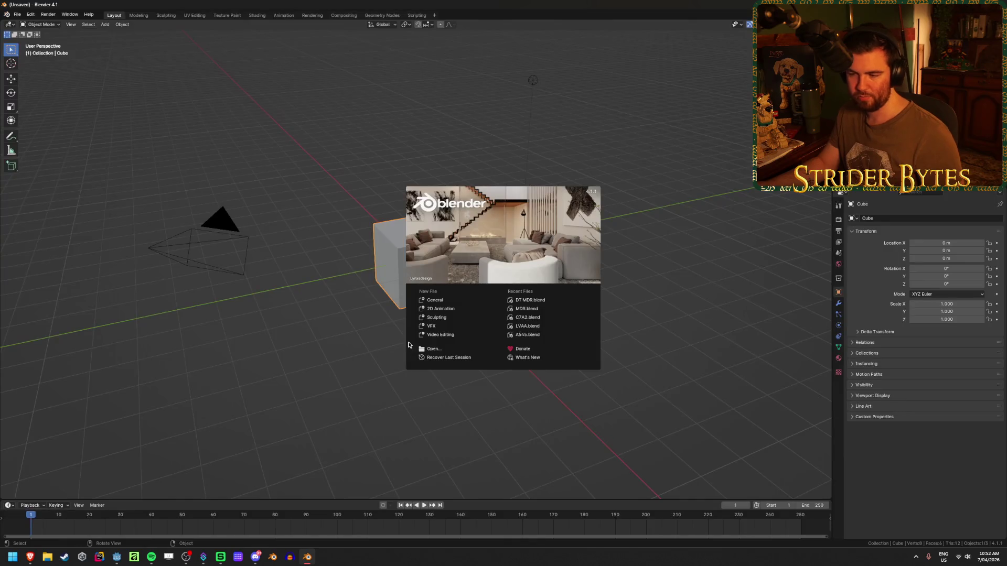
# Step: Dismiss Blender's splash, select all, look over Open Recent, then return to Godot
pyautogui.click(248, 368)
pyautogui.press('a')
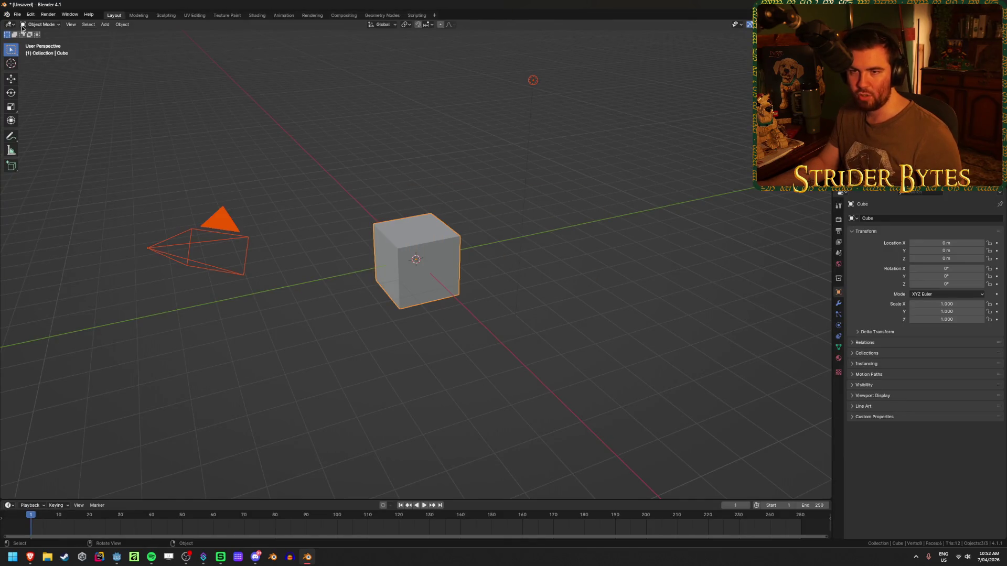
pyautogui.click(18, 14)
pyautogui.moveTo(55, 39)
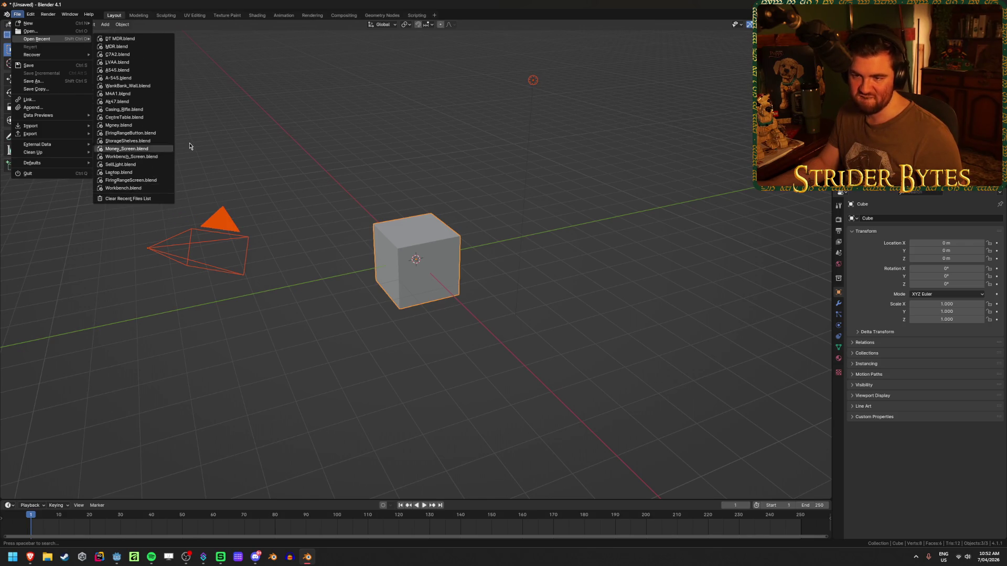
pyautogui.click(232, 202)
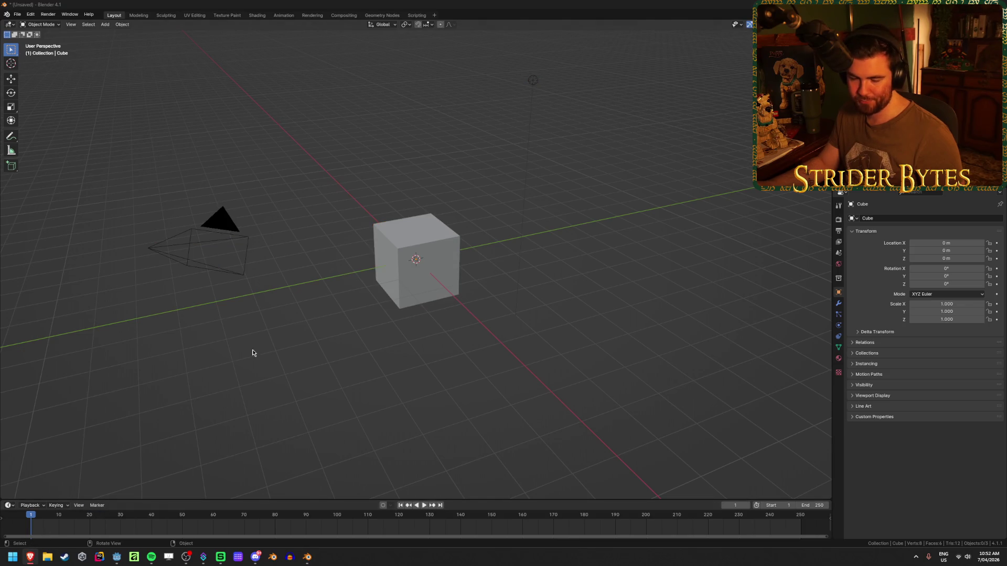
pyautogui.click(116, 558)
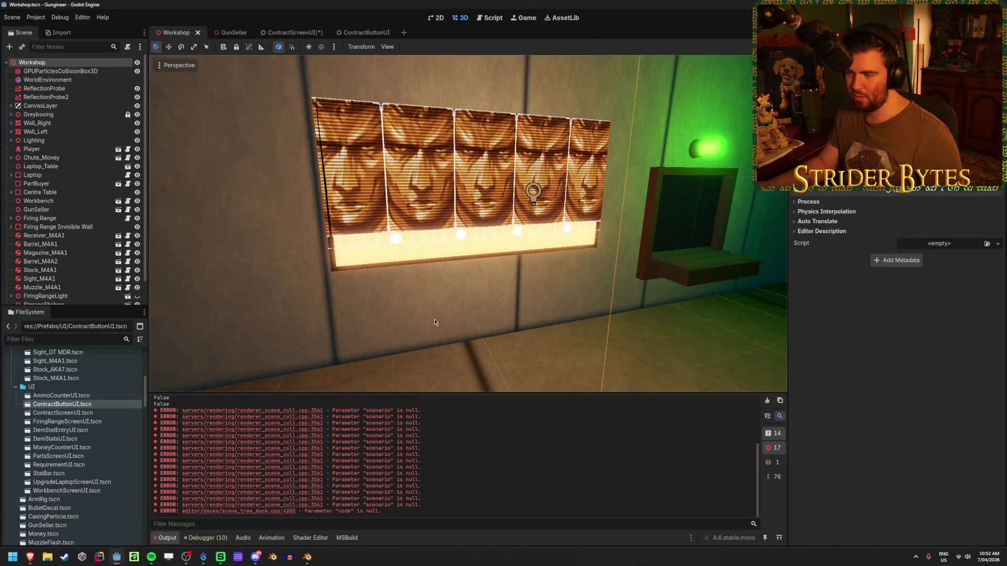
# Step: Browse the FileSystem dock and expand Meshes to list the Gun Parts .glb models
pyautogui.scroll(-1, 68, 209)
pyautogui.scroll(10, 88, 426)
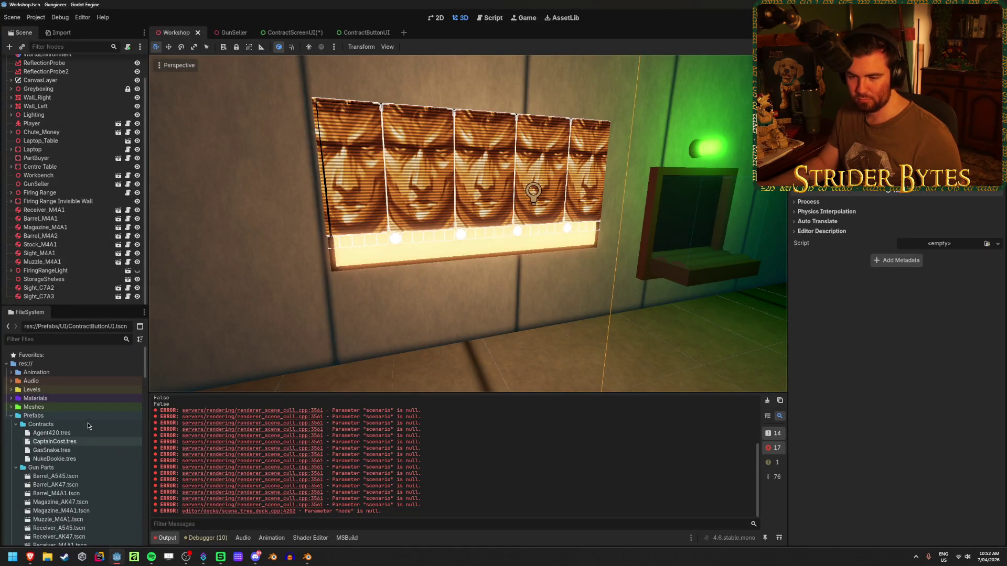
pyautogui.scroll(-10, 88, 425)
pyautogui.scroll(5, 88, 419)
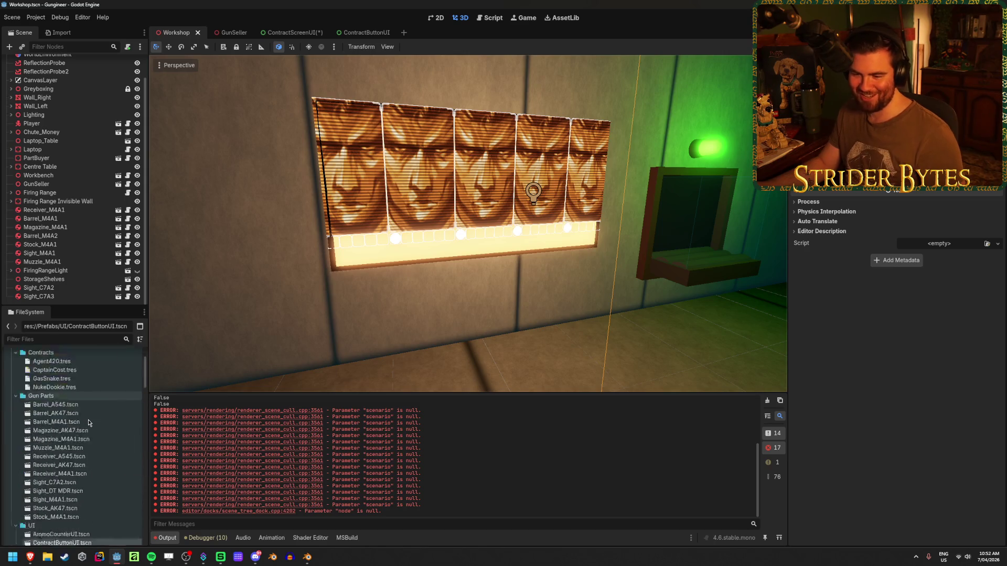
pyautogui.scroll(-8, 88, 420)
pyautogui.scroll(5, 88, 422)
pyautogui.scroll(-6, 88, 422)
pyautogui.scroll(10, 88, 422)
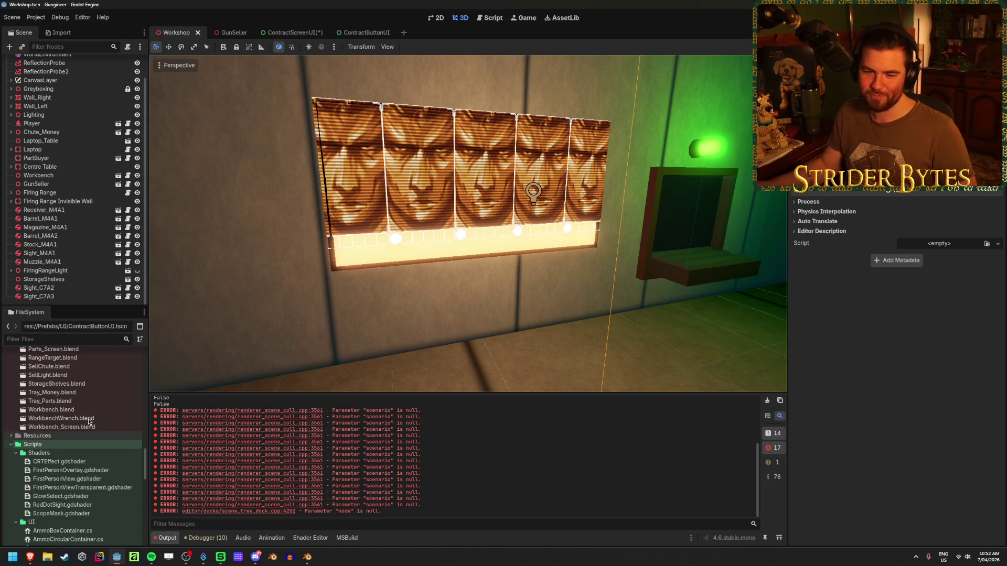
pyautogui.scroll(-4, 87, 424)
pyautogui.scroll(-2, 86, 437)
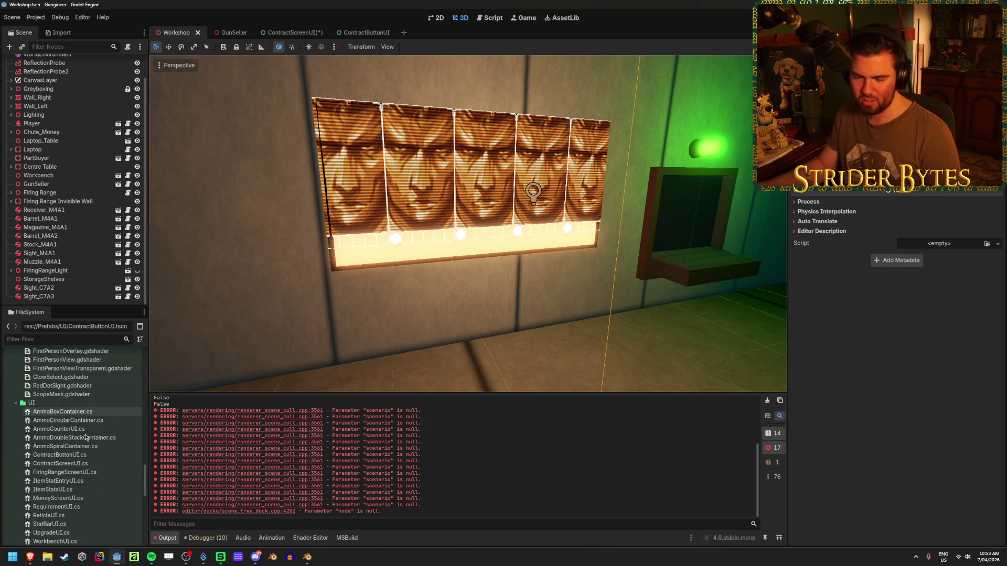
pyautogui.scroll(-3, 87, 437)
pyautogui.scroll(15, 85, 437)
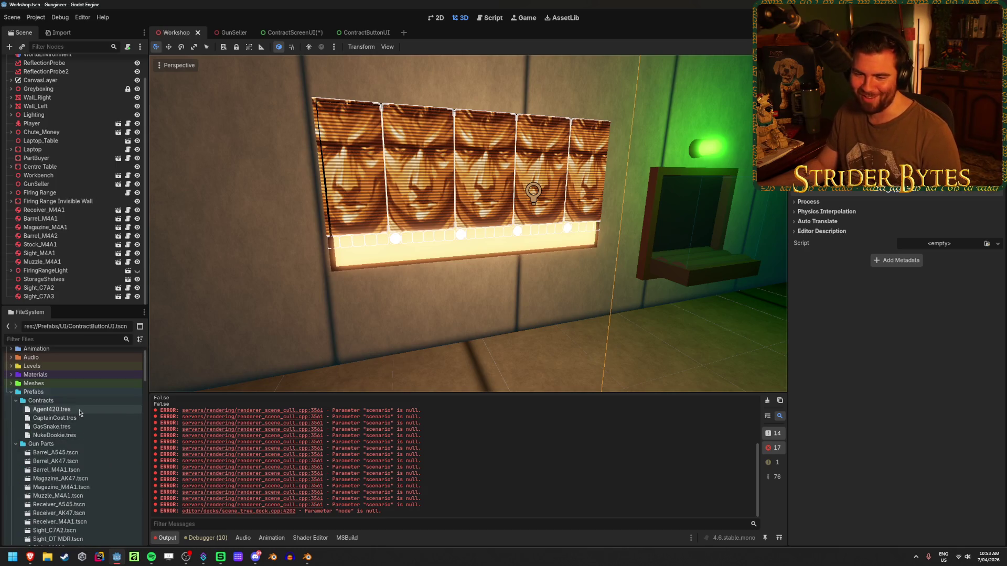
pyautogui.scroll(-1, 74, 402)
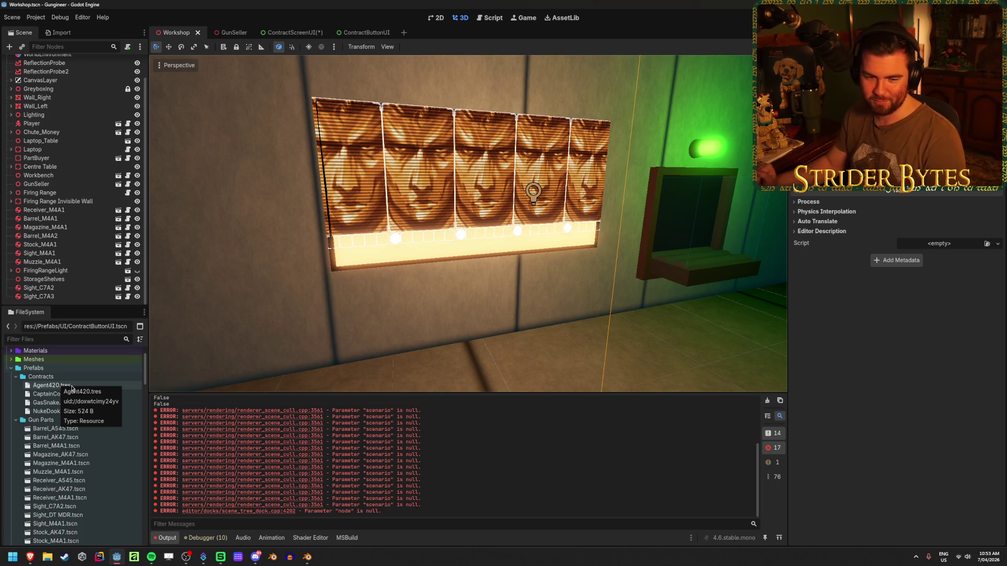
pyautogui.scroll(-3, 78, 429)
pyautogui.scroll(5, 78, 429)
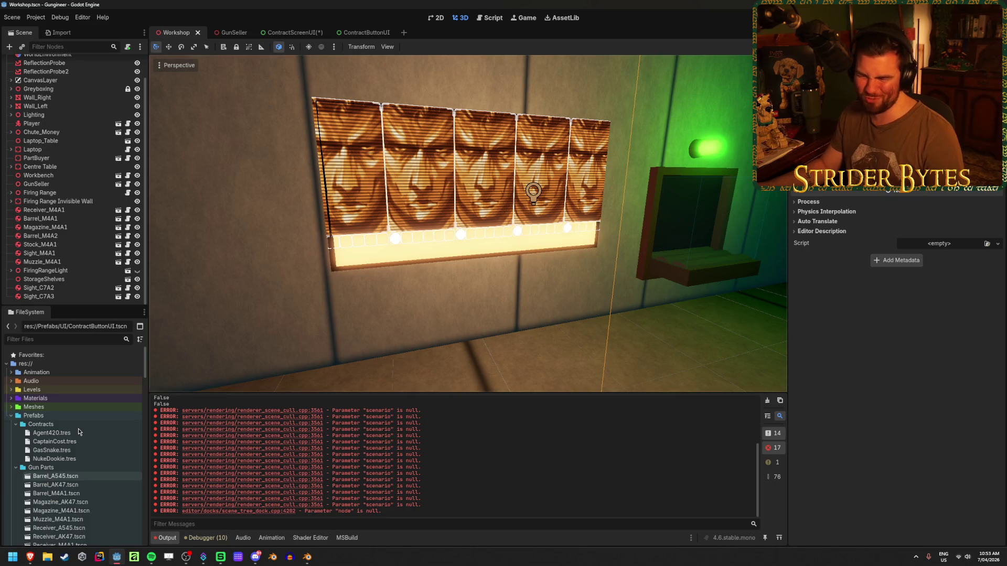
pyautogui.click(12, 408)
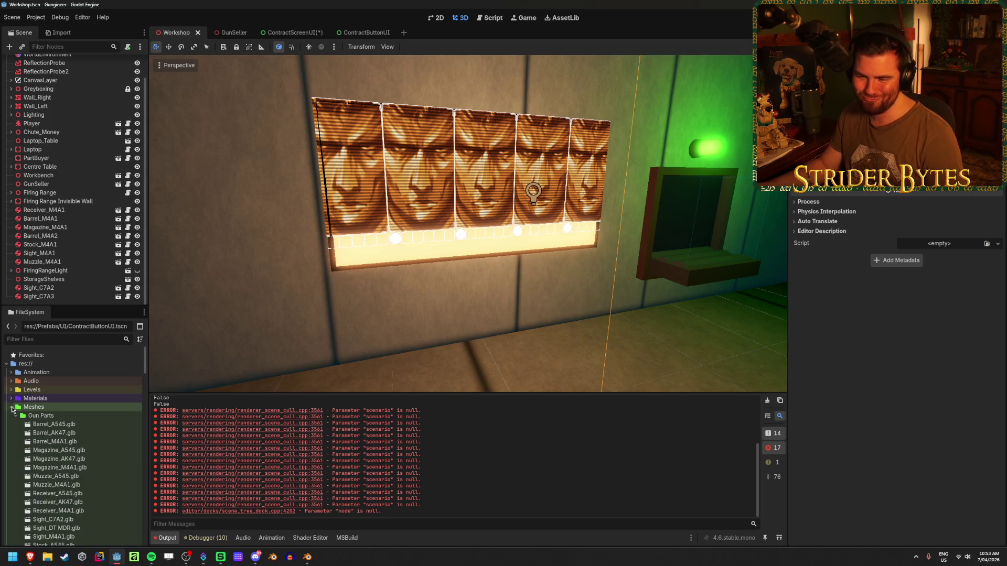
# Step: Find Contract_Screen.blend among the Raw .blend files and bring up its options
pyautogui.scroll(-3, 82, 406)
pyautogui.scroll(-3, 81, 407)
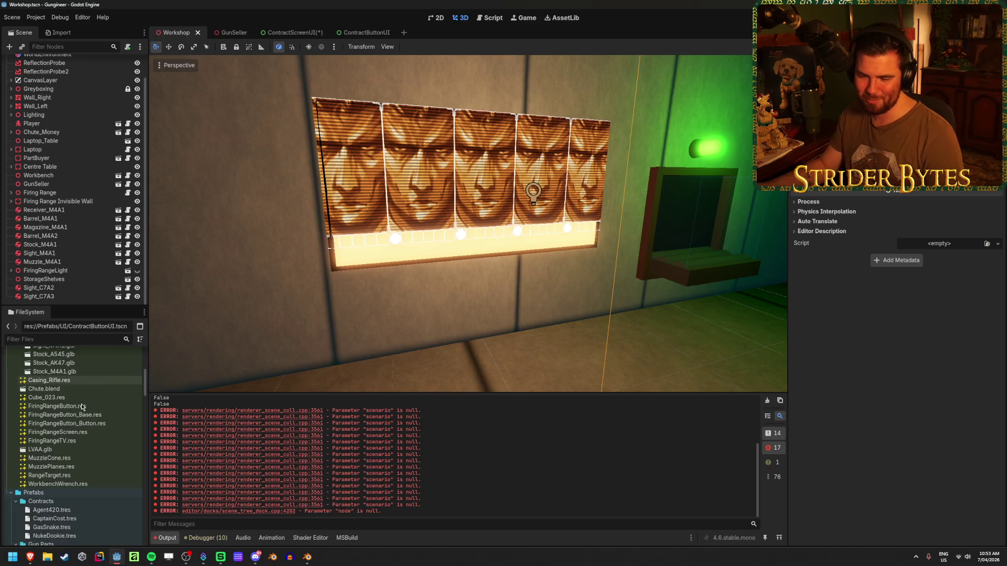
pyautogui.scroll(3, 82, 407)
pyautogui.scroll(3, 82, 407)
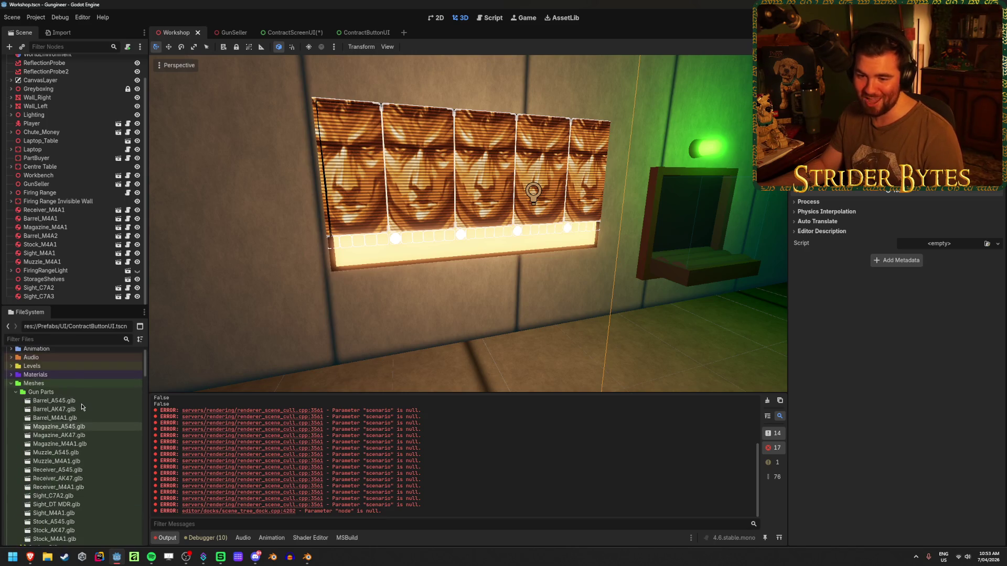
pyautogui.scroll(-5, 82, 407)
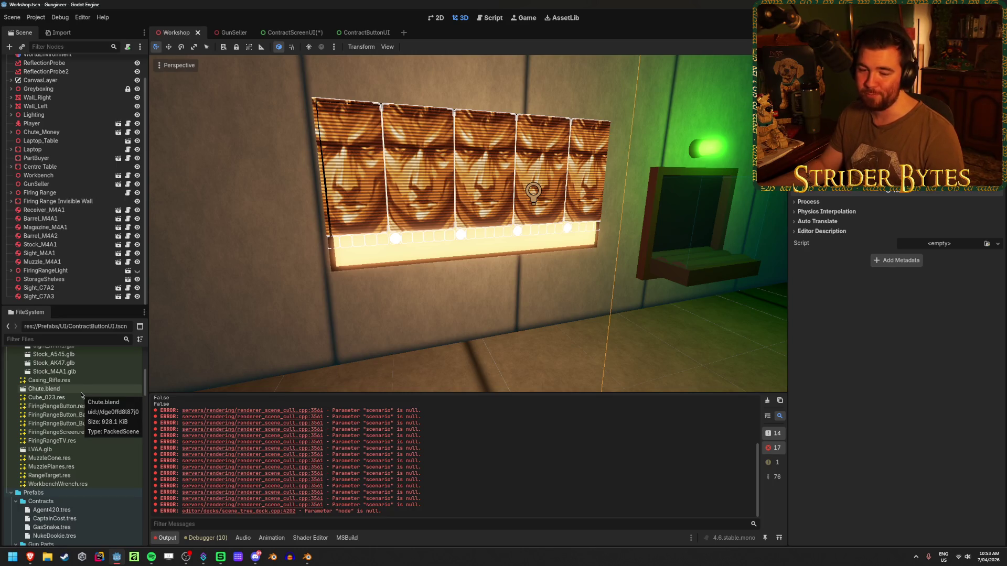
pyautogui.scroll(-10, 93, 413)
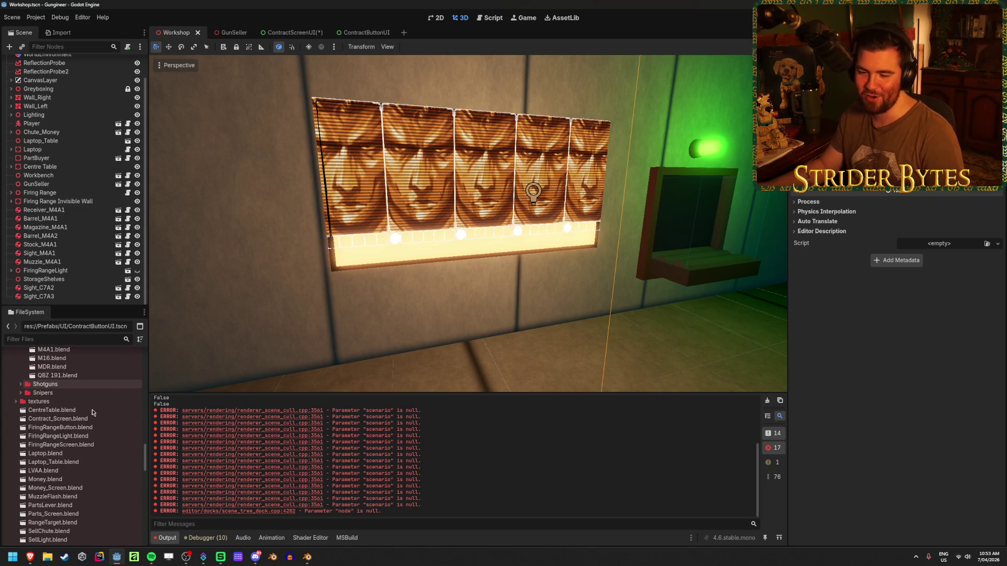
pyautogui.scroll(-6, 93, 413)
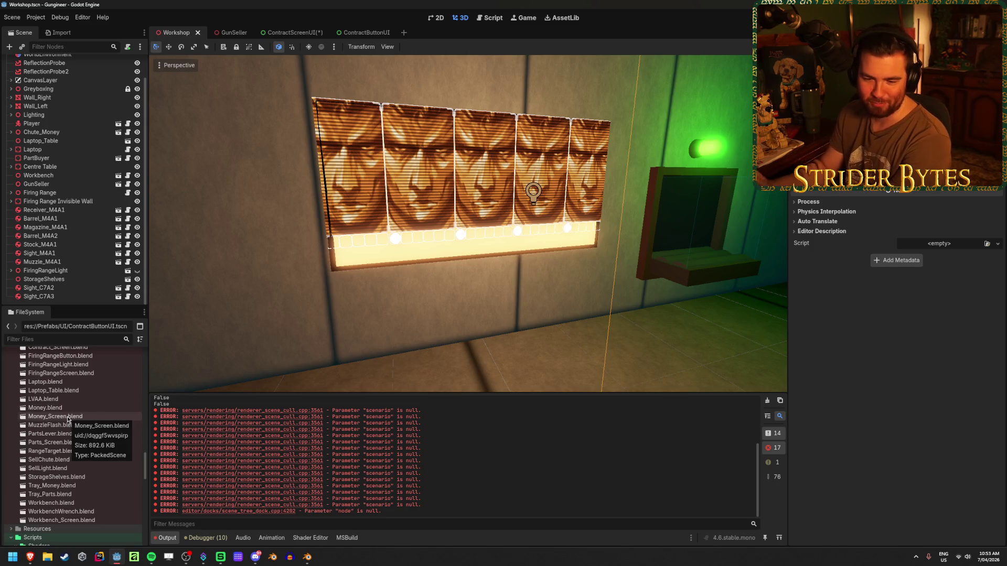
pyautogui.scroll(2, 114, 462)
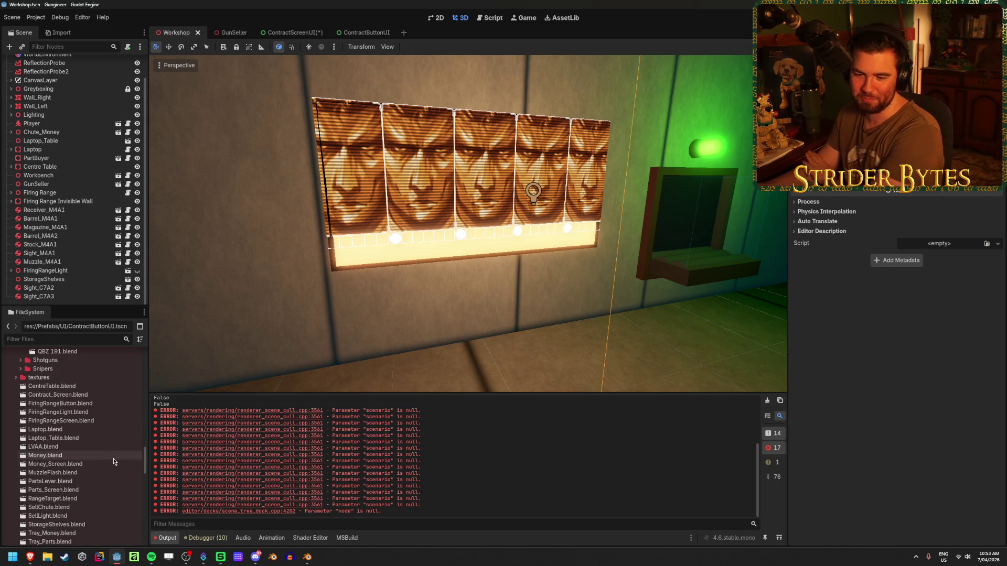
pyautogui.scroll(-2, 106, 440)
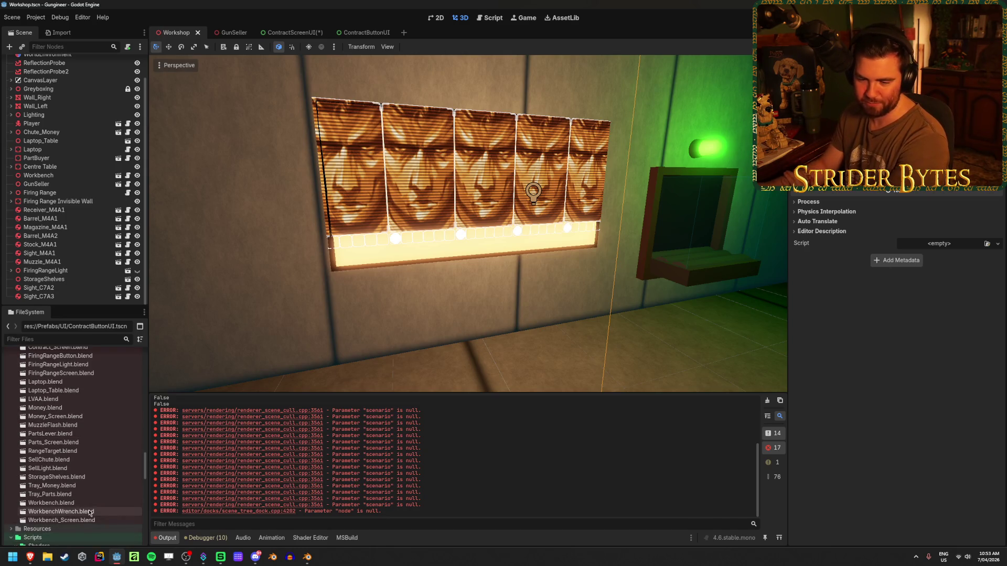
pyautogui.scroll(2, 73, 446)
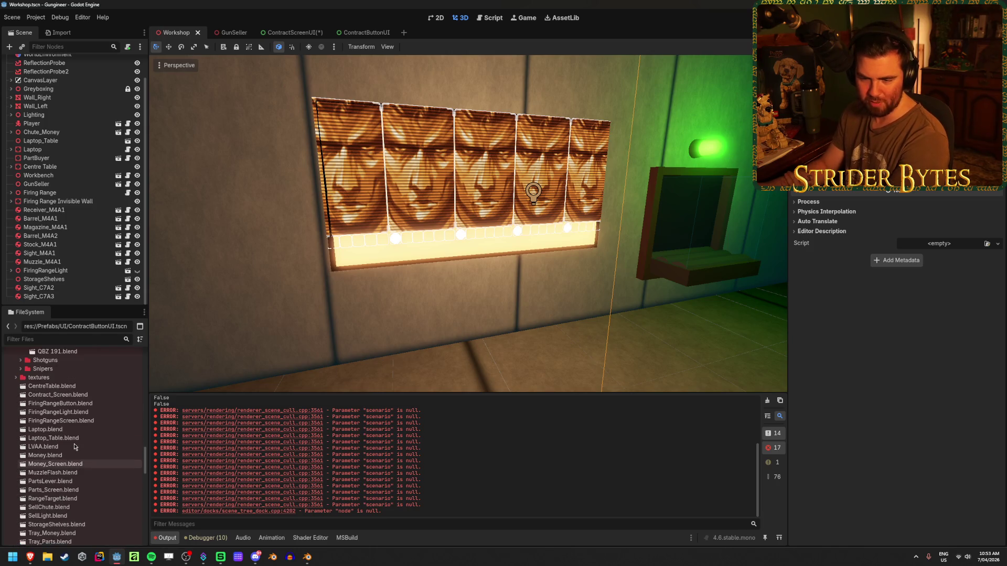
pyautogui.click(78, 397)
pyautogui.rightClick(78, 398)
# Step: Open Contract_Screen.blend in Blender and edit the screen plane in front wireframe view
pyautogui.click(138, 532)
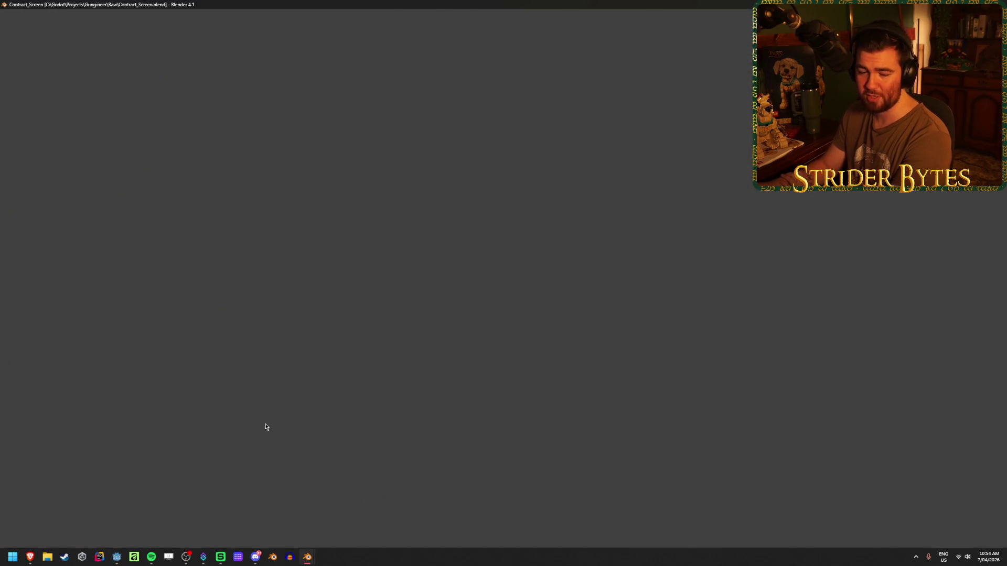
pyautogui.moveTo(376, 356)
pyautogui.mouseDown()
pyautogui.moveTo(402, 371)
pyautogui.moveTo(321, 376)
pyautogui.moveTo(308, 349)
pyautogui.moveTo(465, 347)
pyautogui.mouseUp()
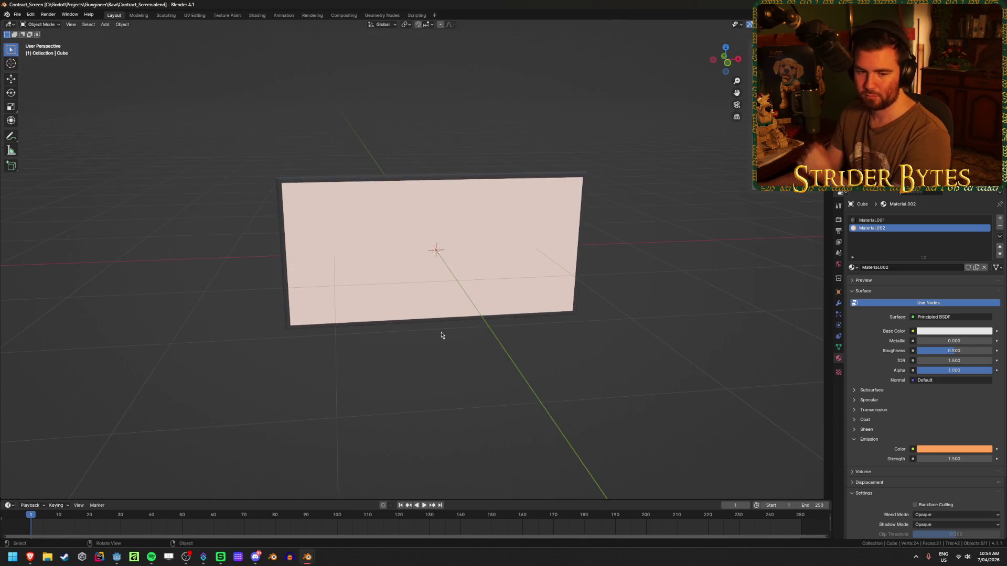
pyautogui.click(376, 326)
pyautogui.press('KP_1')
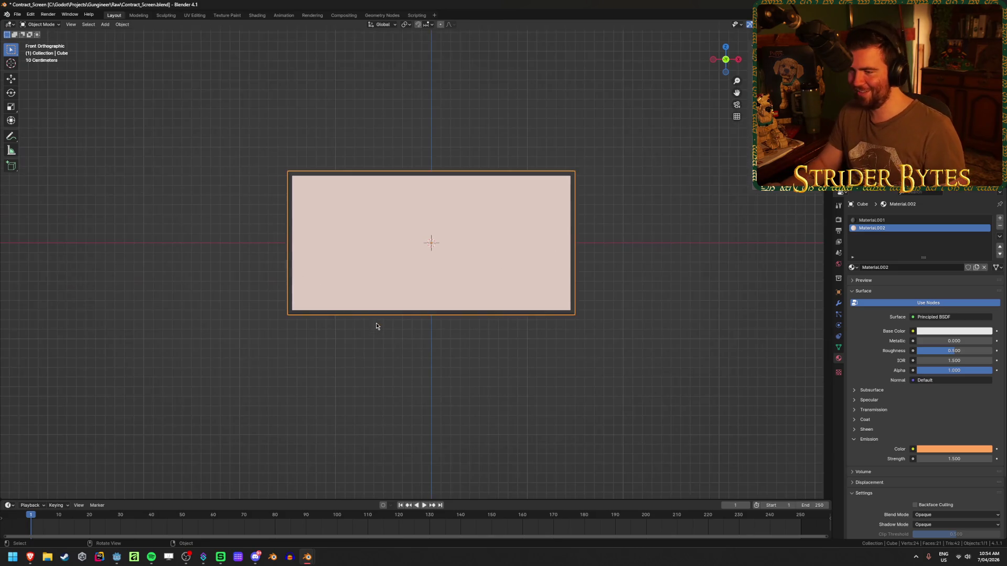
pyautogui.scroll(2, 375, 326)
pyautogui.scroll(1, 376, 327)
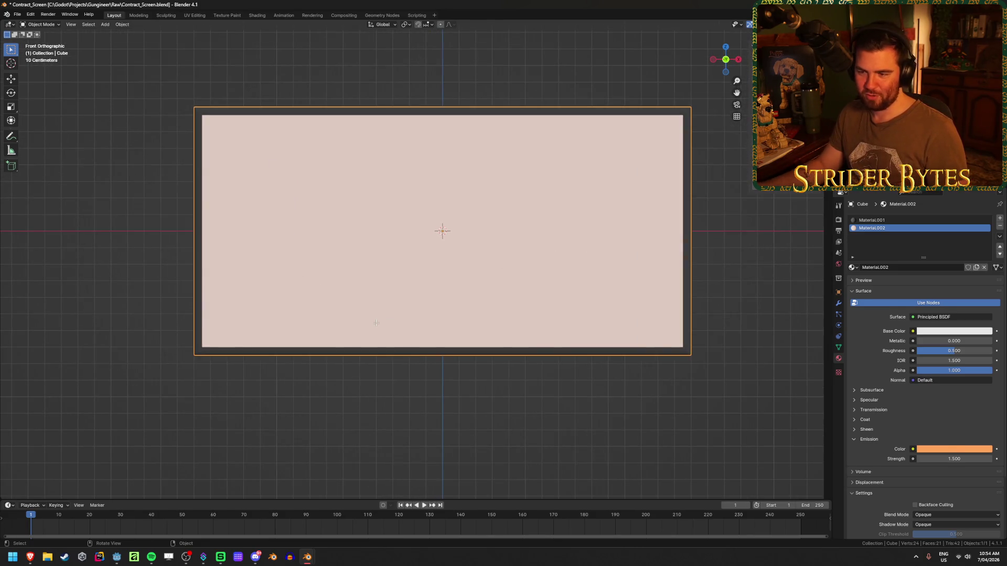
pyautogui.press('Tab')
pyautogui.hotkey('shift', 'z')
# Step: Move the left-side vertices 0.05 m left and the right-side vertices 0.05 m right
pyautogui.click(208, 120)
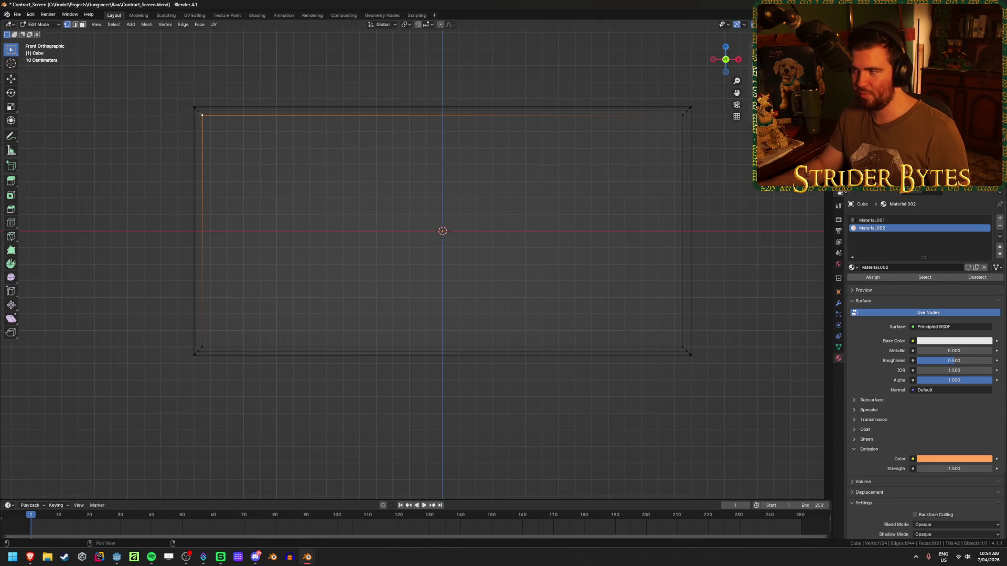
pyautogui.moveTo(136, 62); pyautogui.dragTo(305, 445)
pyautogui.write('gx')
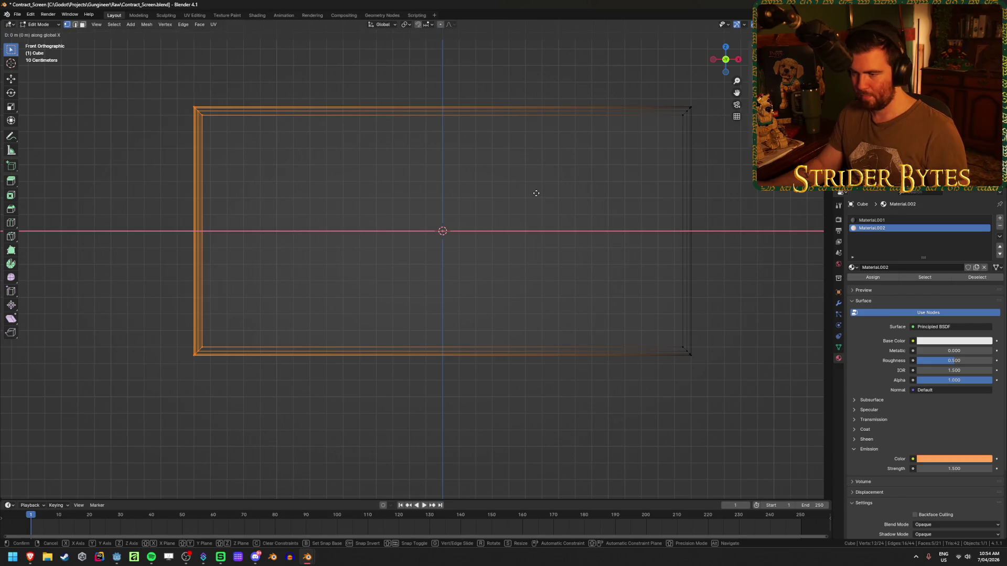
pyautogui.write('-0.05')
pyautogui.press('Return')
pyautogui.moveTo(623, 66); pyautogui.dragTo(767, 444)
pyautogui.write('g')
pyautogui.write('x0.05')
pyautogui.press('Return')
# Step: Lower the bottom-edge vertices 0.05 m, save the .blend, and return to Godot
pyautogui.click(678, 136)
pyautogui.click(677, 141)
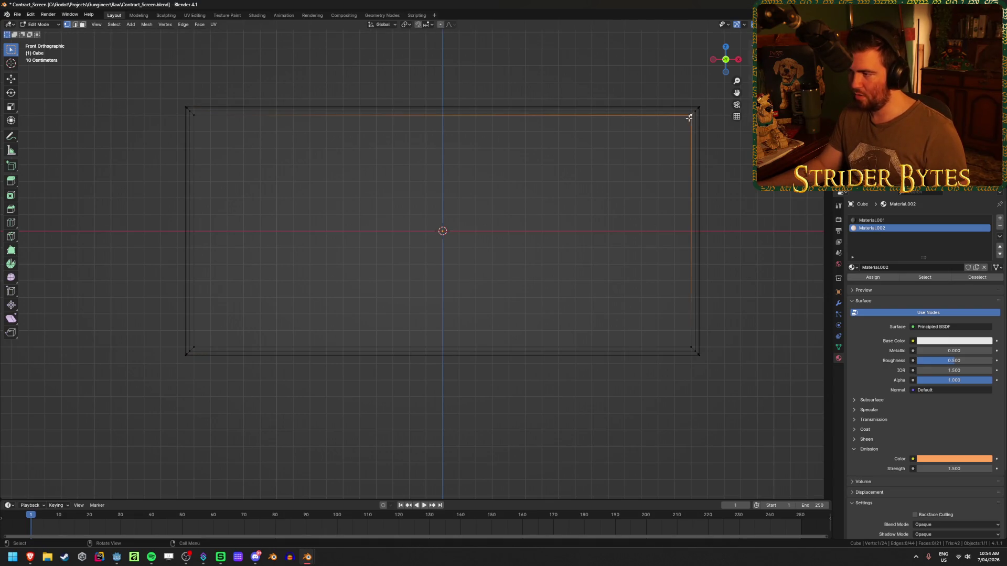
pyautogui.moveTo(133, 157)
pyautogui.mouseDown()
pyautogui.moveTo(417, 145)
pyautogui.moveTo(697, 87)
pyautogui.mouseUp()
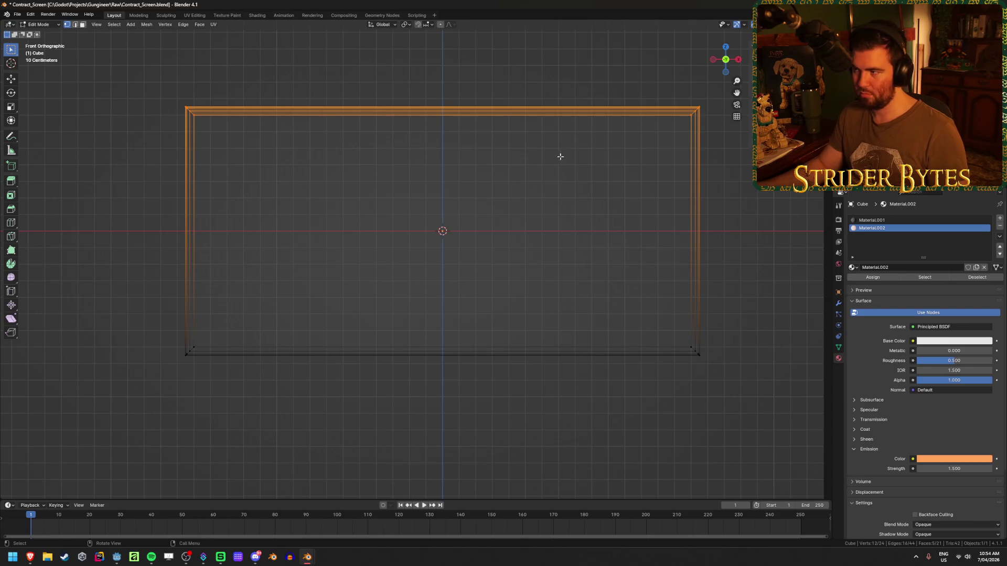
pyautogui.press('g')
pyautogui.press('z')
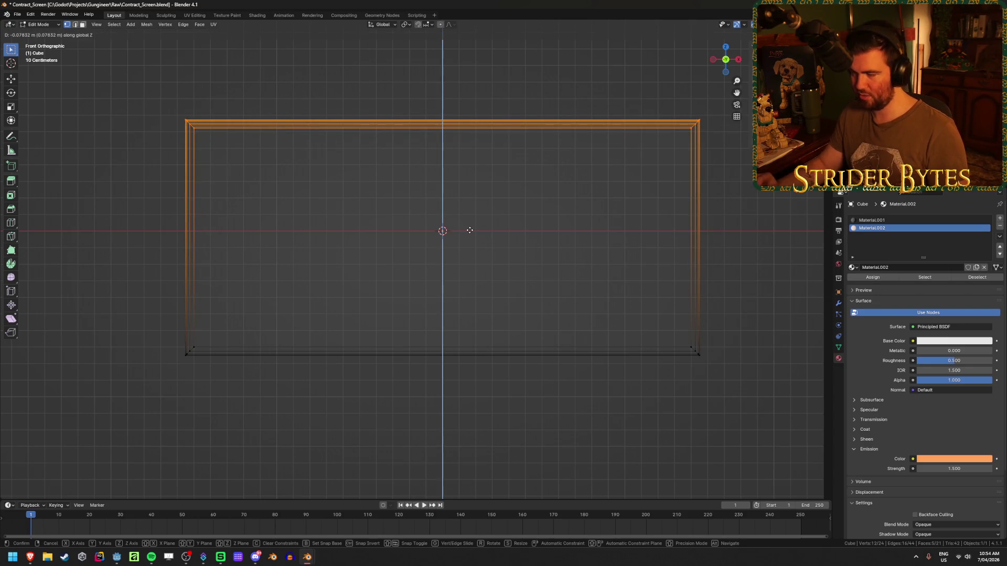
pyautogui.rightClick(469, 230)
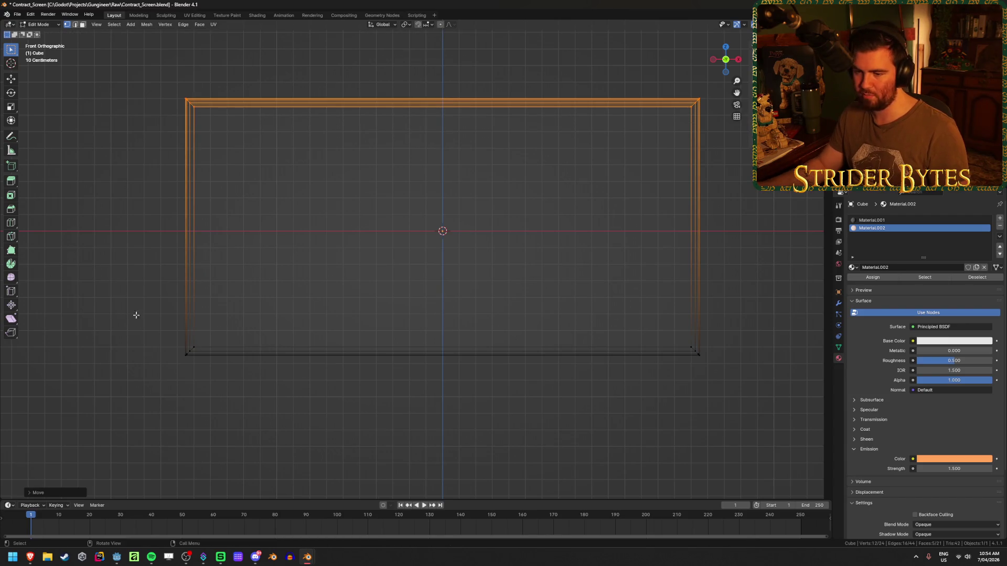
pyautogui.moveTo(135, 313); pyautogui.dragTo(787, 391)
pyautogui.write('gz')
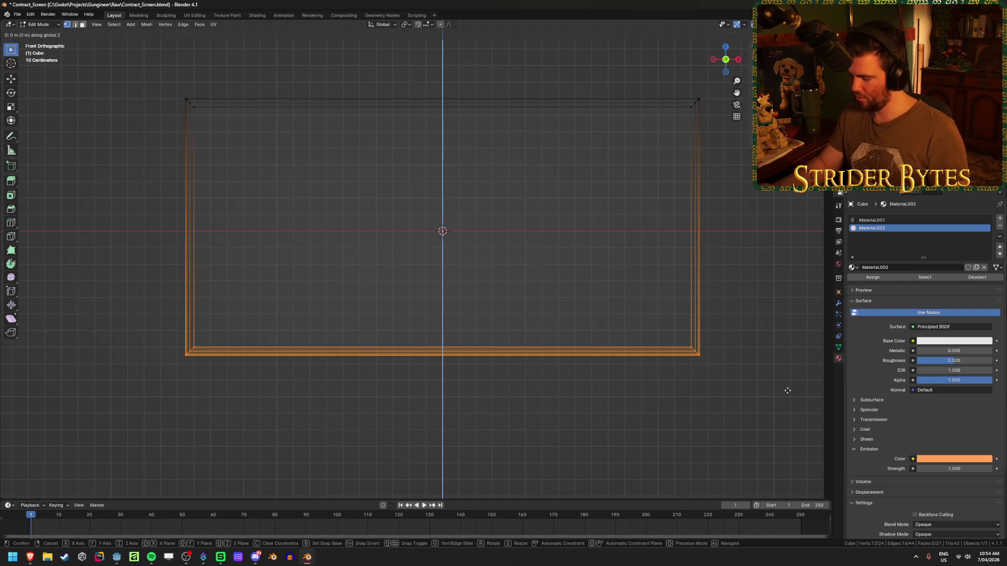
pyautogui.write('-0.05')
pyautogui.press('Return')
pyautogui.hotkey('ctrl', 's')
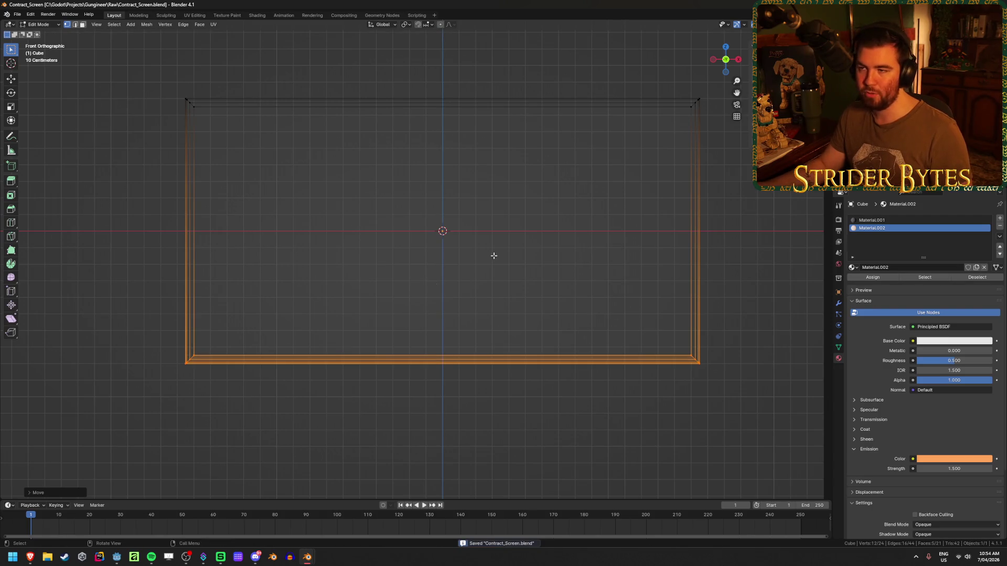
pyautogui.hotkey('alt', 'Tab')
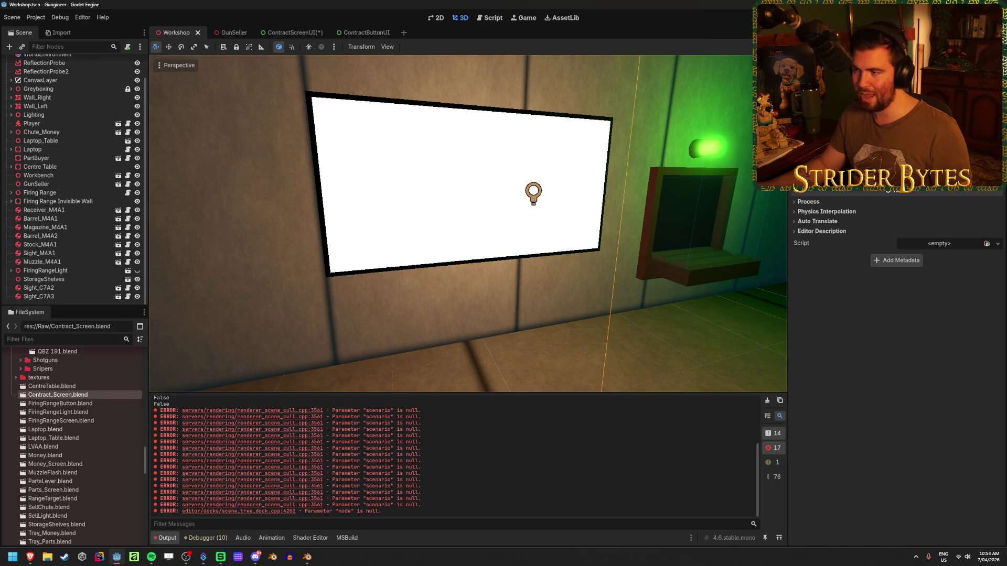
# Step: Fly the Workshop camera along the wall to the blank white screen and save the scene
pyautogui.press('a')
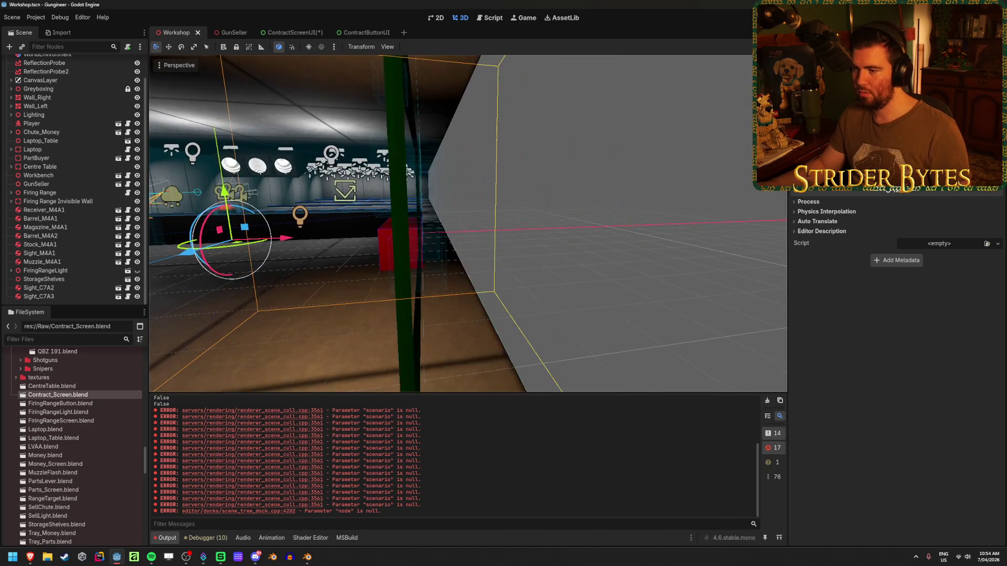
pyautogui.press('d')
pyautogui.hotkey('ctrl', 's')
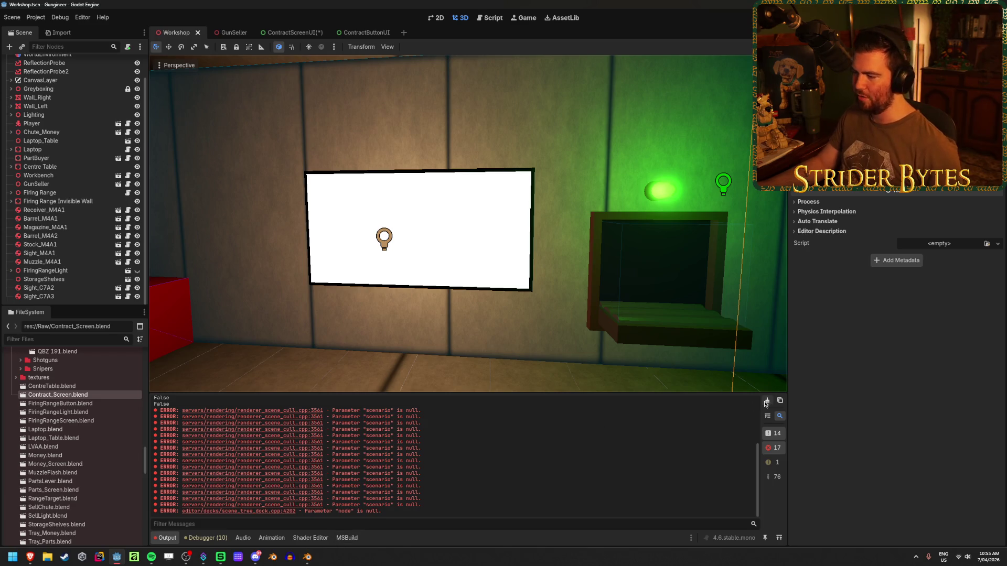
# Step: Return the Contract_Screen Blender model to Object Mode and view its filled screen face
pyautogui.moveTo(307, 557)
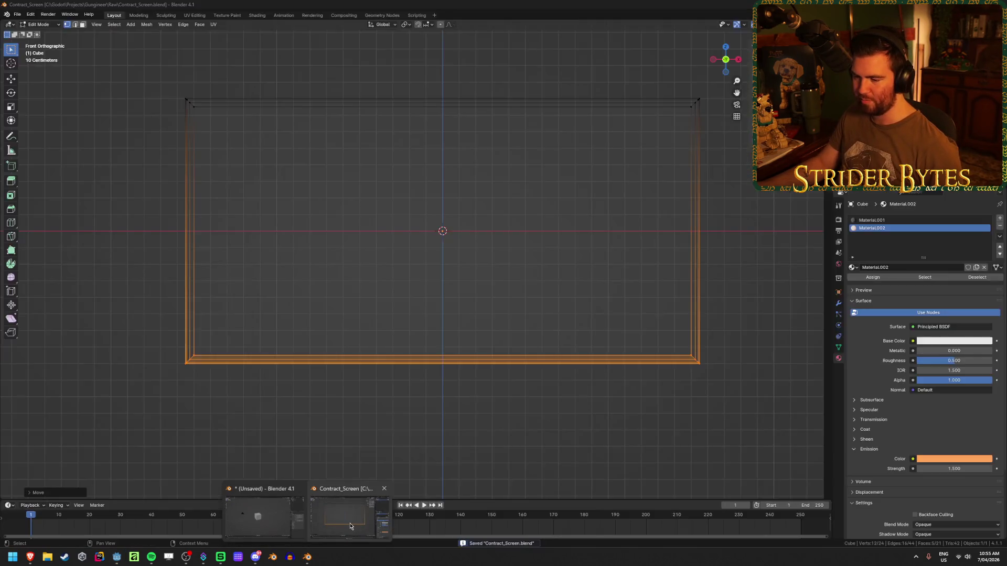
pyautogui.click(350, 526)
pyautogui.press('Tab')
pyautogui.moveTo(472, 409); pyautogui.dragTo(453, 406)
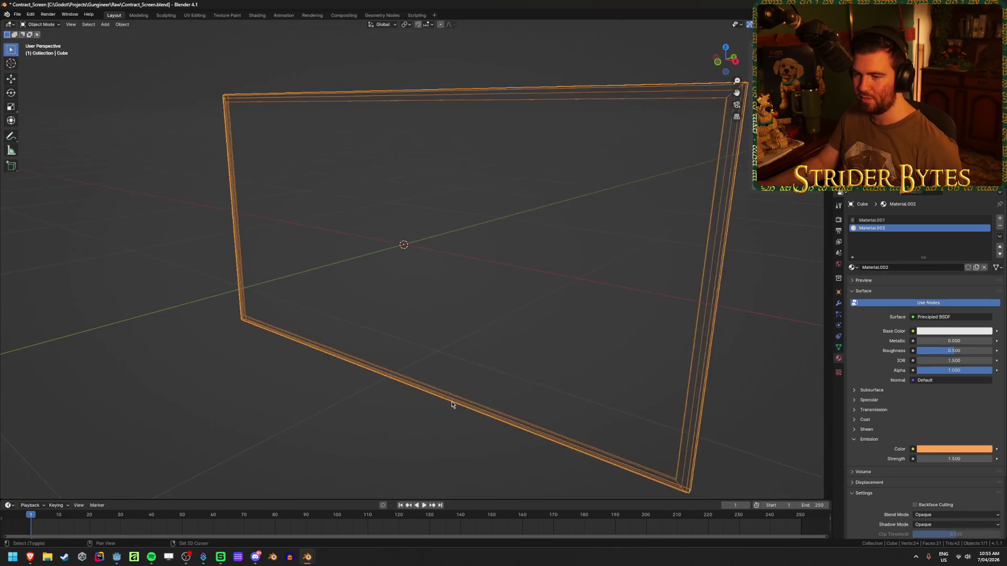
pyautogui.hotkey('alt', 'z')
pyautogui.scroll(-3, 427, 284)
pyautogui.scroll(1, 680, 174)
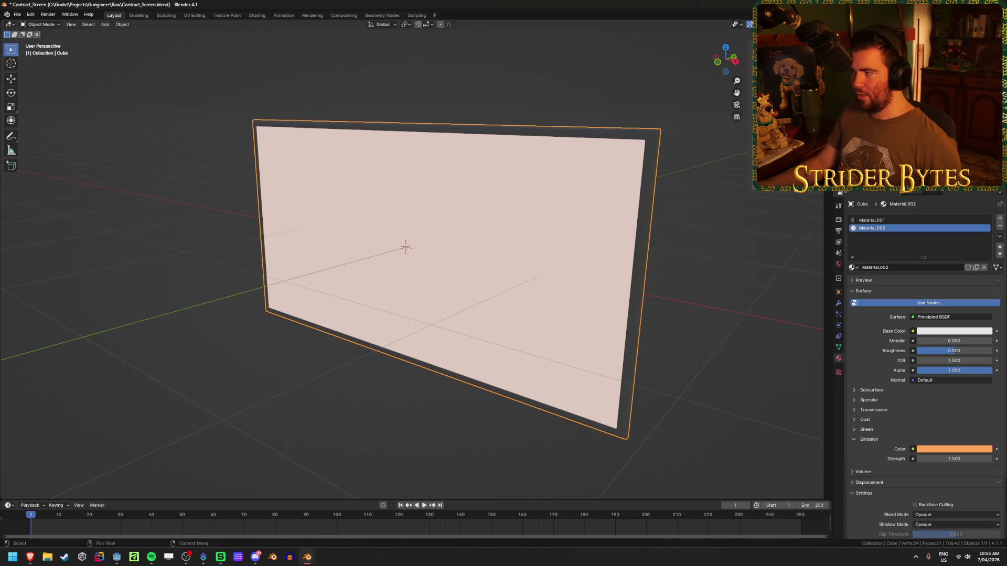
# Step: Check the screen's material slots, reselect Material.002, and save Contract_Screen.blend
pyautogui.click(872, 219)
pyautogui.click(871, 228)
pyautogui.hotkey('ctrl', 's')
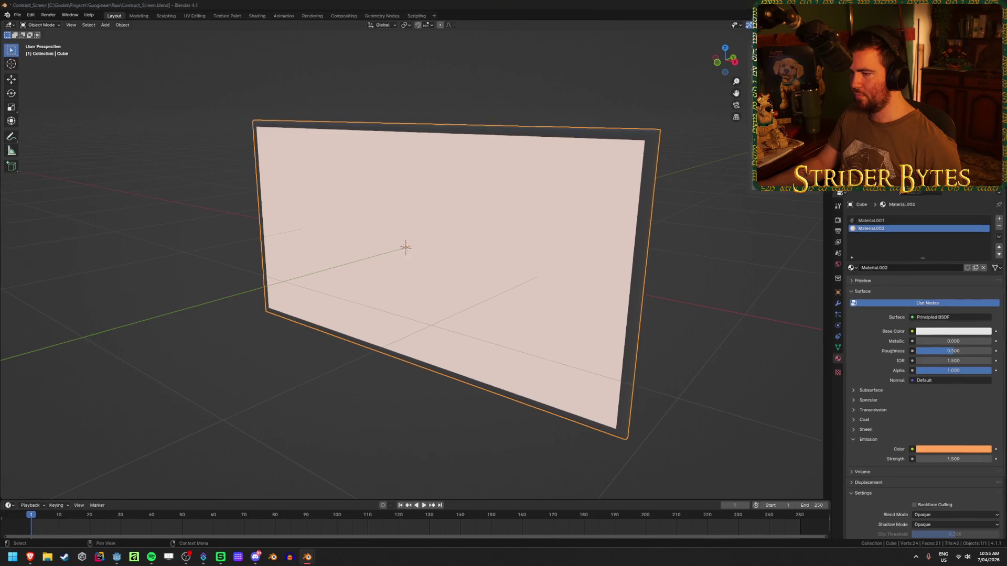
pyautogui.hotkey('alt', 'Tab')
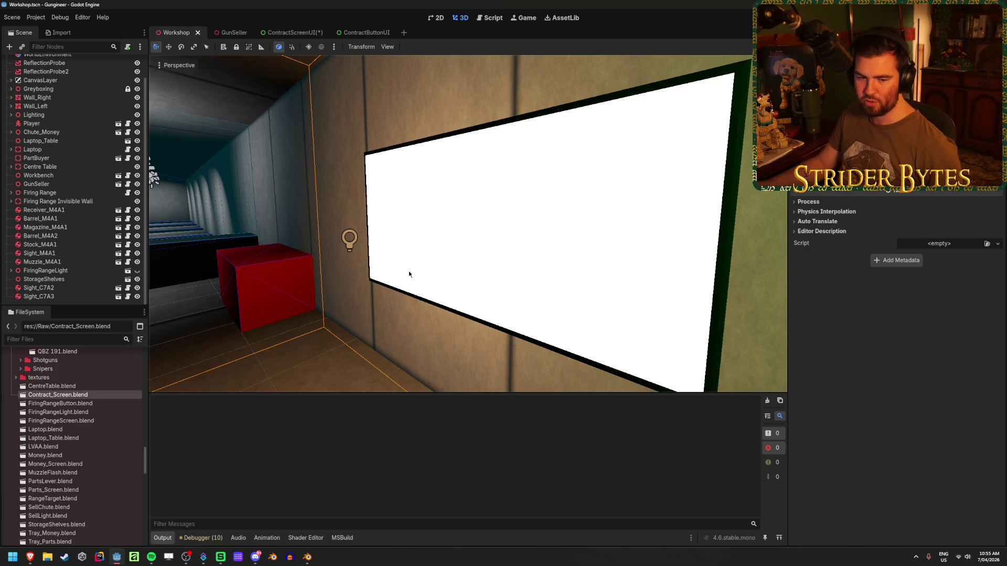
# Step: Select the GunSeller node, open its scene in its own tab, and save
pyautogui.click(413, 106)
pyautogui.click(456, 239)
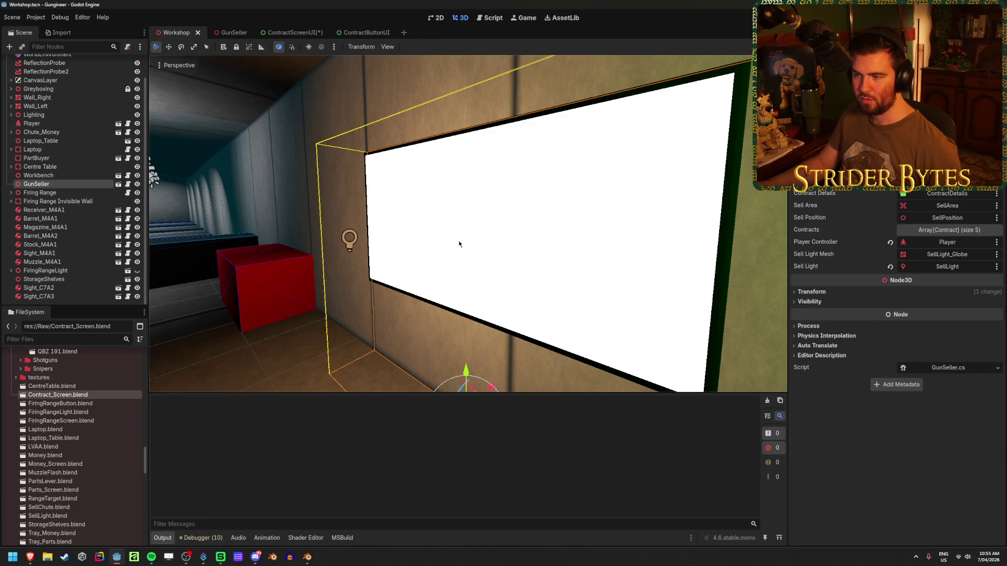
pyautogui.click(118, 184)
pyautogui.scroll(4, 259, 312)
pyautogui.hotkey('ctrl', 's')
# Step: Compare the ContractScreenUI, GunSeller and Workshop tabs, focusing the view on the screen mesh
pyautogui.click(294, 32)
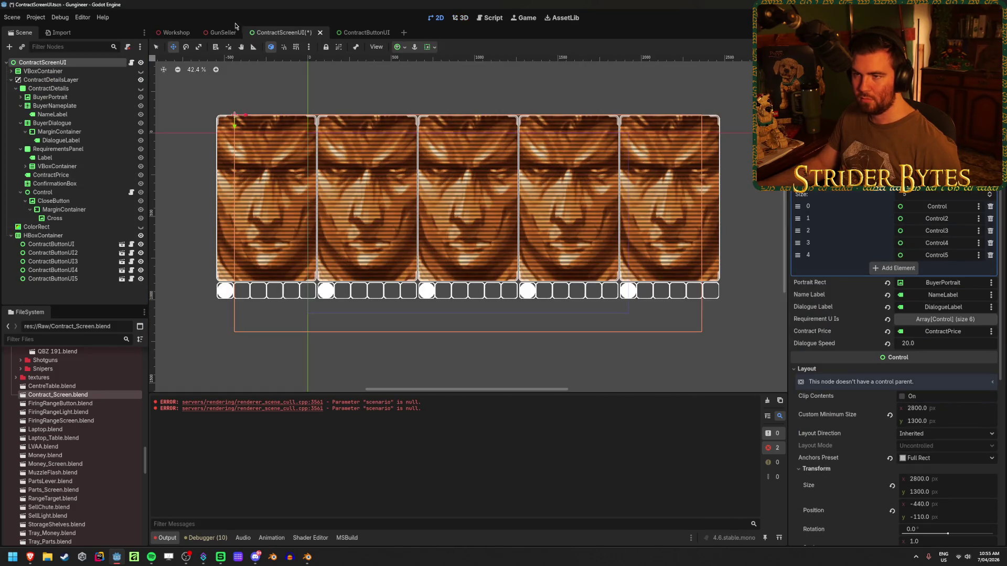
pyautogui.click(211, 32)
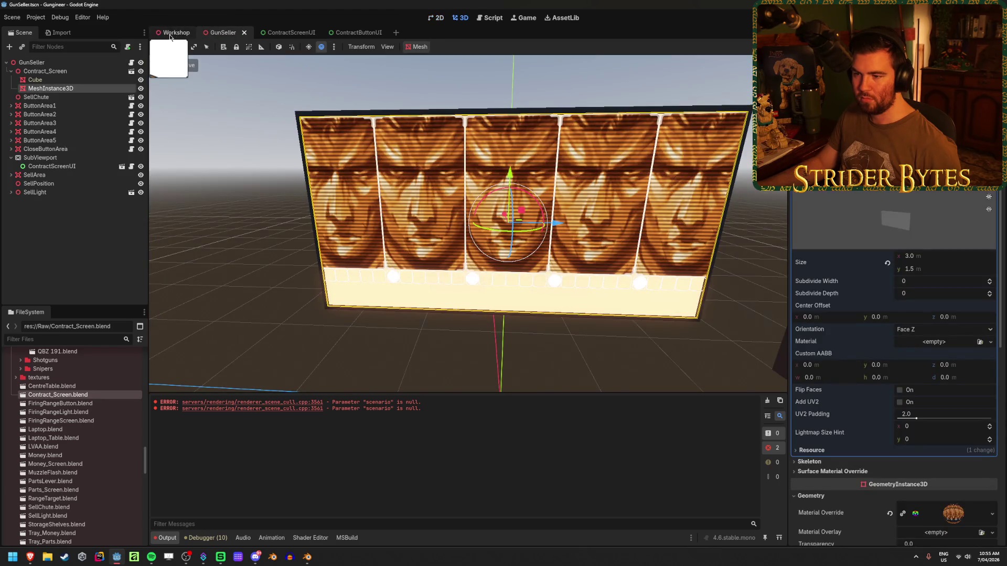
pyautogui.click(175, 32)
pyautogui.press('f')
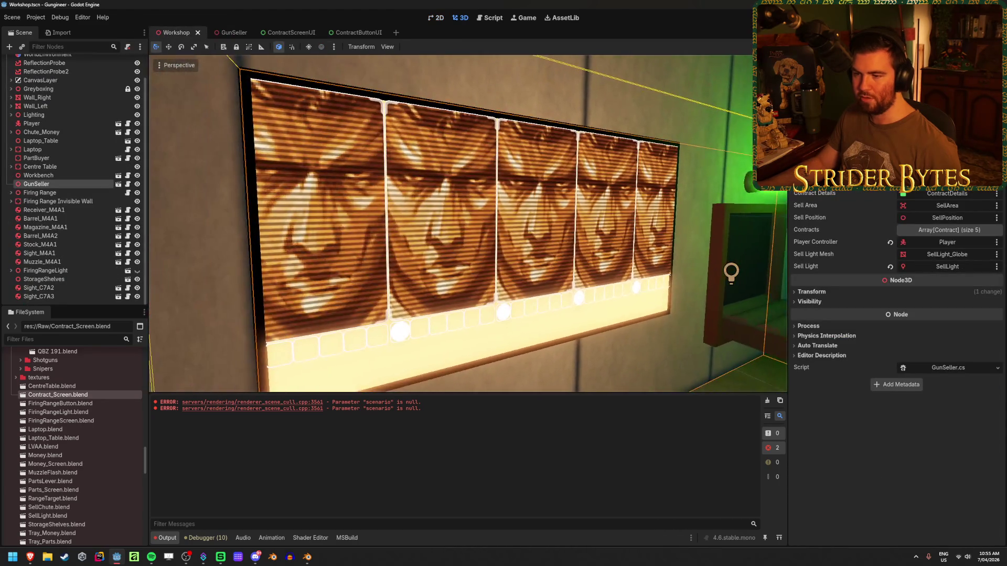
pyautogui.click(221, 33)
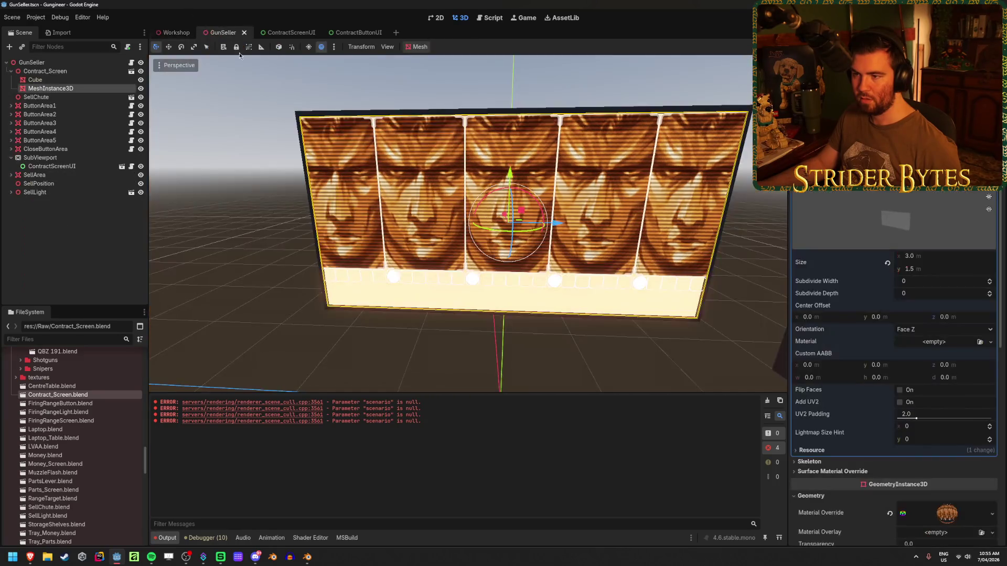
pyautogui.press('f')
pyautogui.press('f')
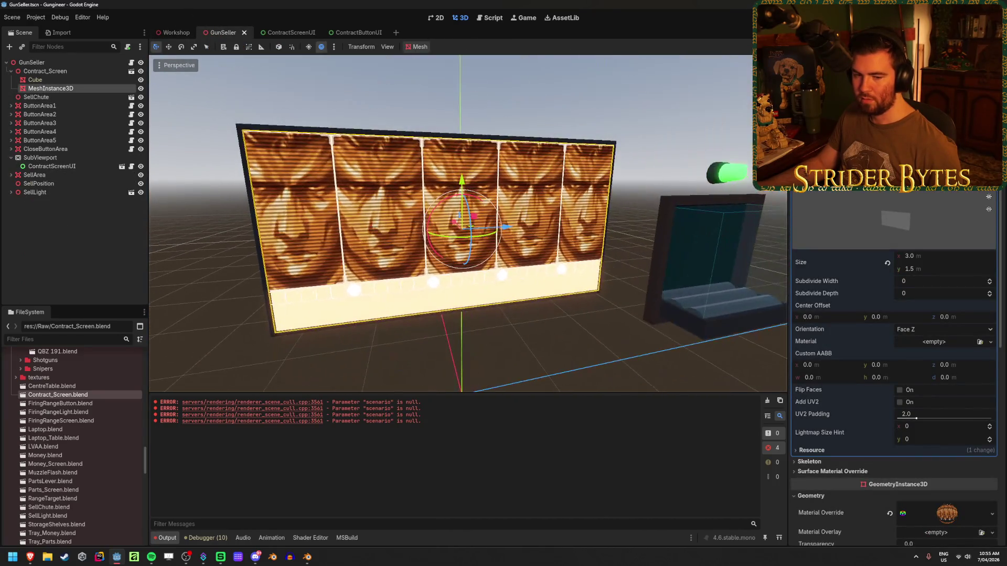
# Step: Orbit the GunSeller view head-on to the five-portrait screen and collapse Contract_Screen
pyautogui.moveTo(468, 223); pyautogui.dragTo(338, 134)
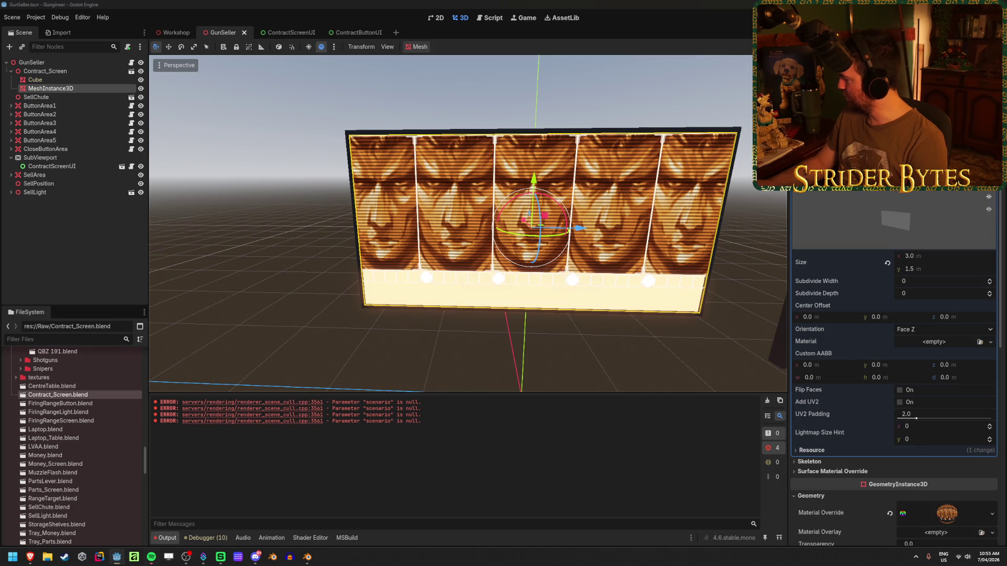
pyautogui.press('XF86AudioLowerVolume')
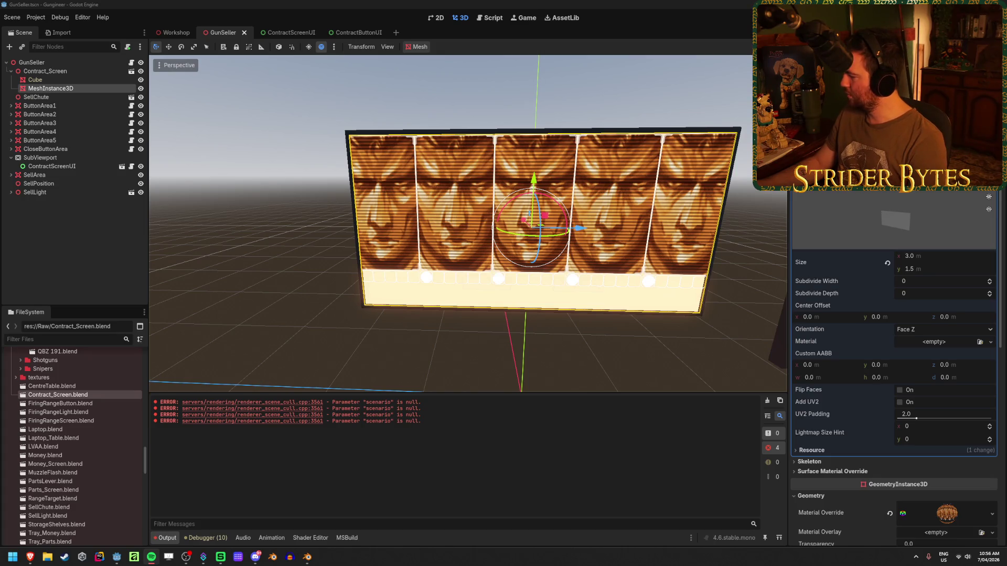
pyautogui.click(434, 3)
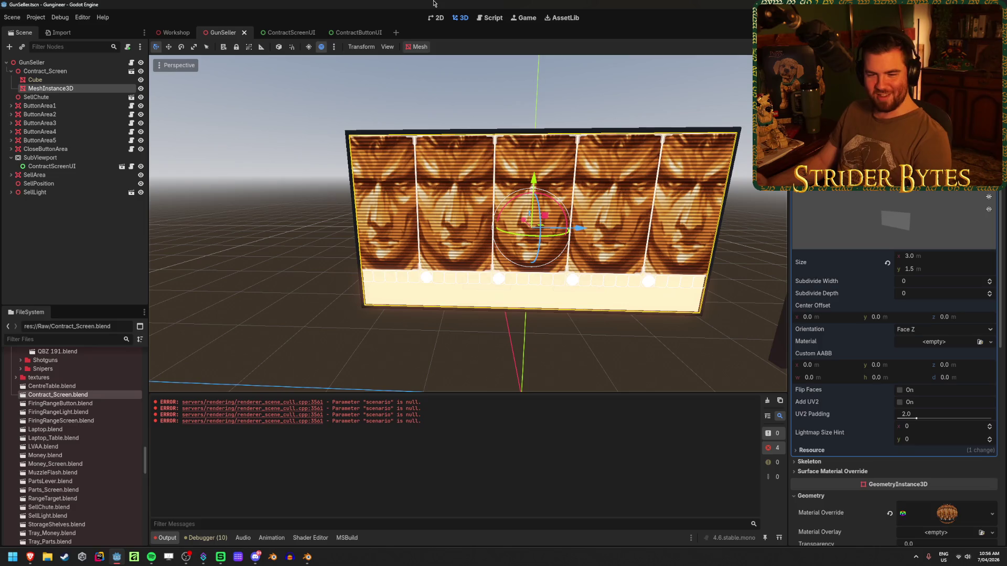
pyautogui.click(250, 256)
pyautogui.click(11, 71)
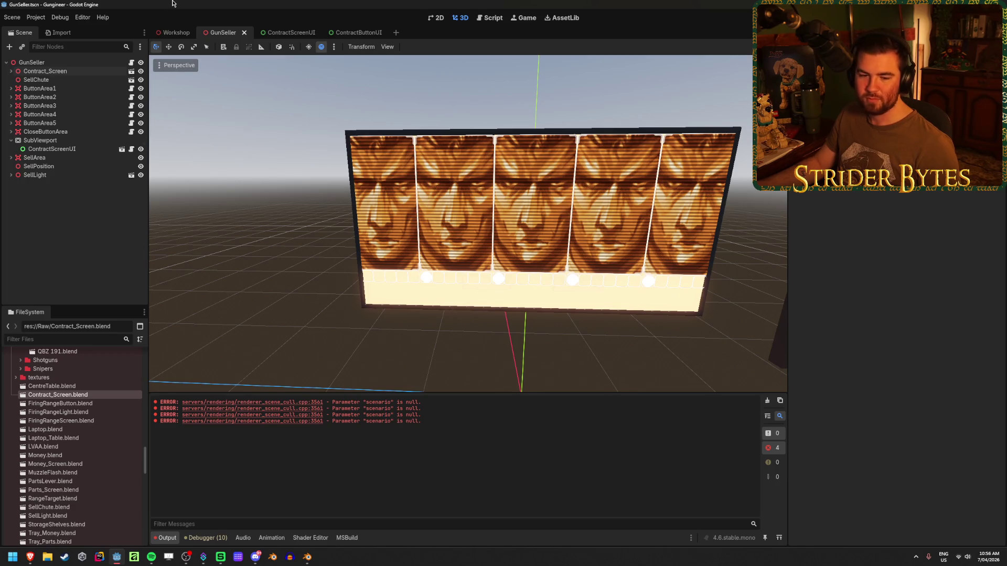
# Step: Set the ContractScreenUI root's Custom Minimum Size to 3000 × 1500 and save the scene
pyautogui.click(281, 35)
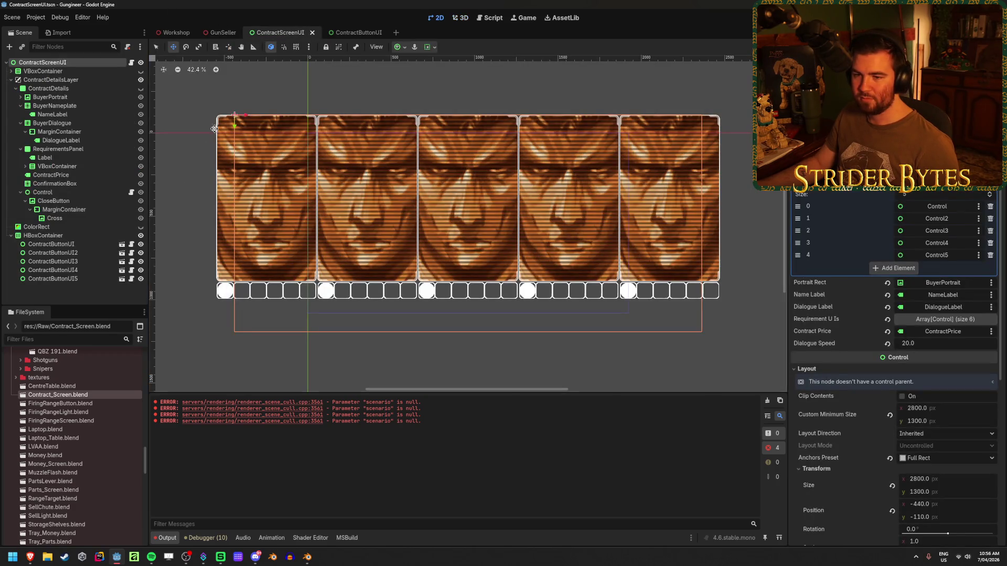
pyautogui.click(767, 189)
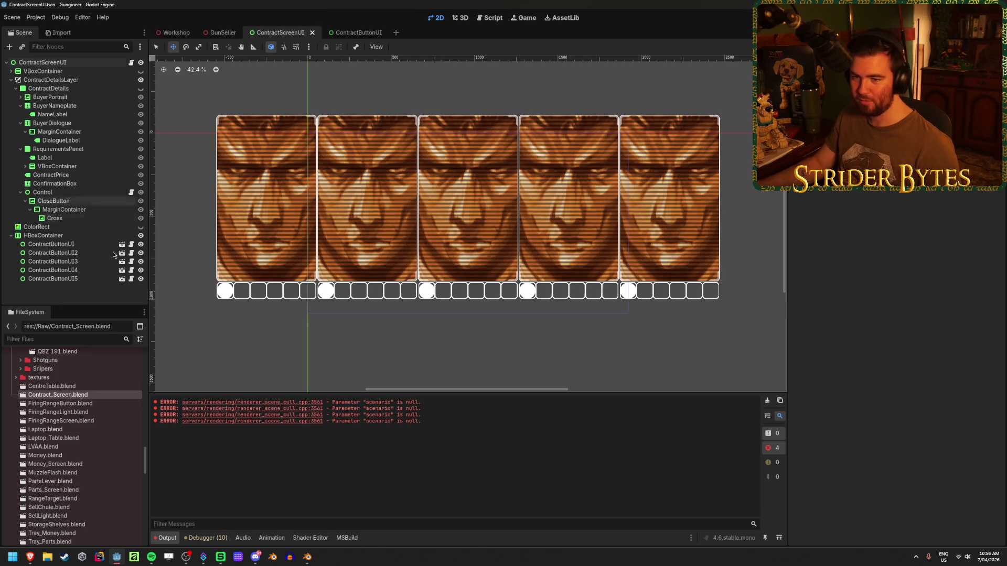
pyautogui.click(42, 61)
pyautogui.click(935, 408)
pyautogui.write('3000')
pyautogui.press('Tab')
pyautogui.write('1500')
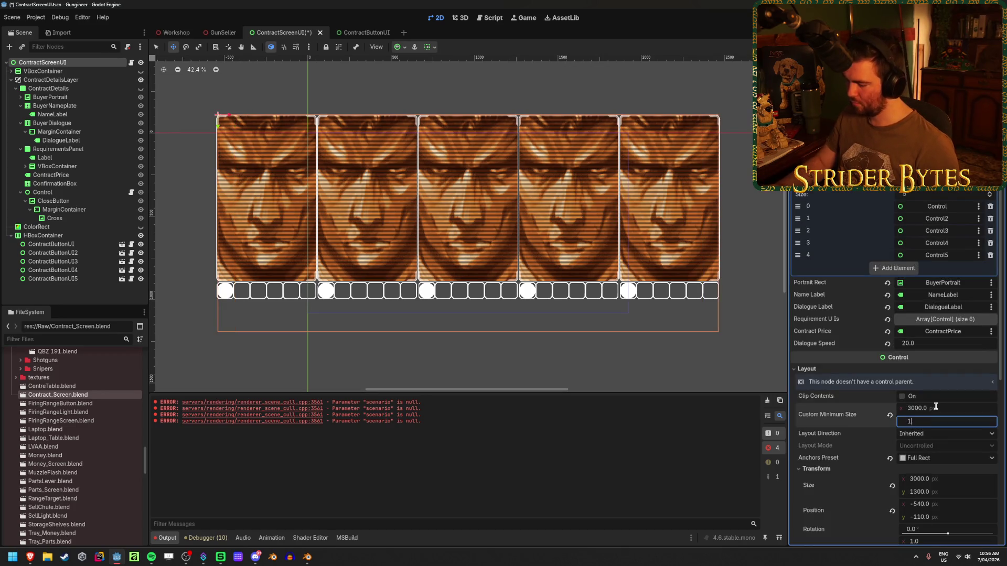
pyautogui.press('Return')
pyautogui.hotkey('ctrl', 's')
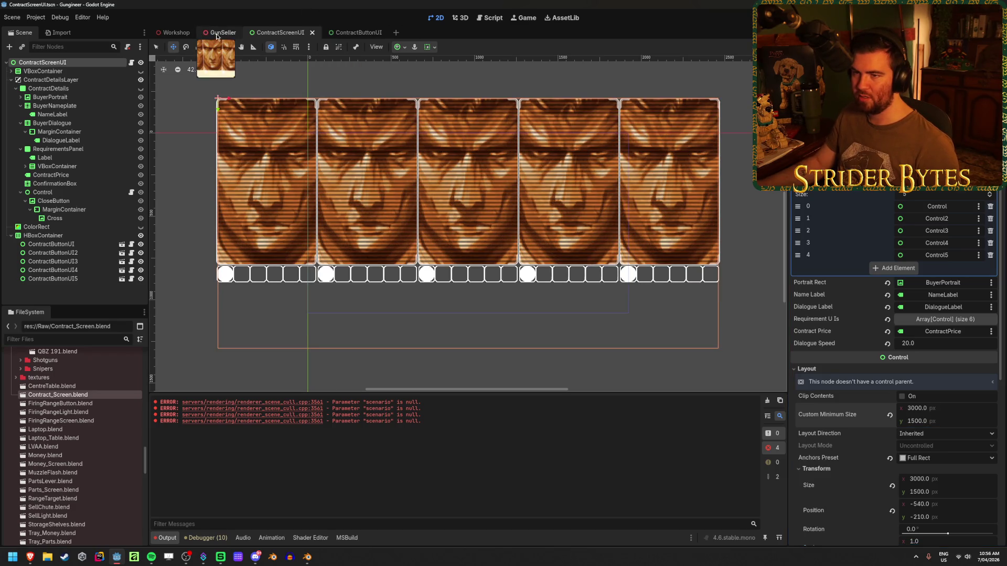
pyautogui.click(223, 32)
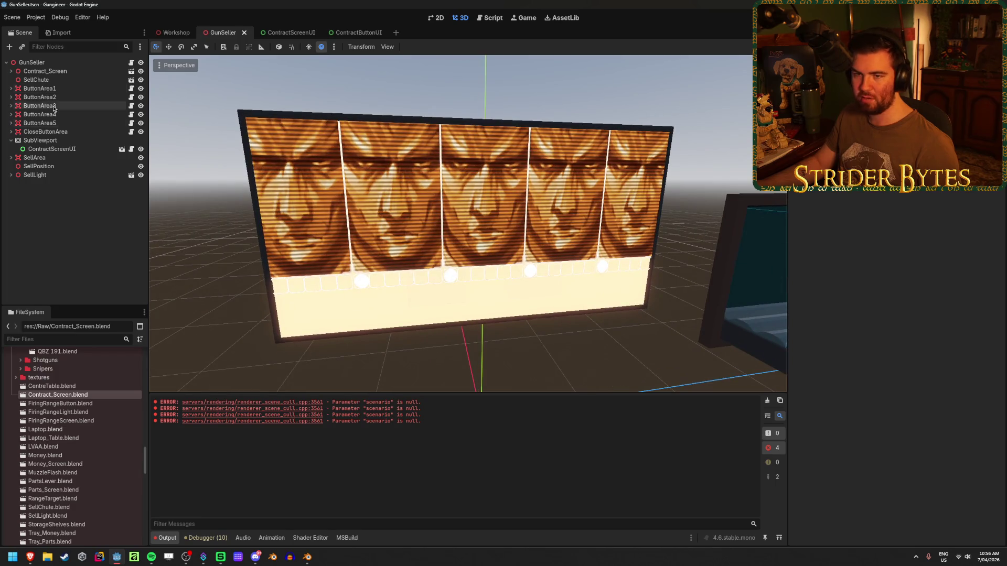
# Step: Set the GunSeller SubViewport size to 3000 × 1500 and save the scene
pyautogui.click(51, 143)
pyautogui.click(959, 273)
pyautogui.write('3000')
pyautogui.press('Tab')
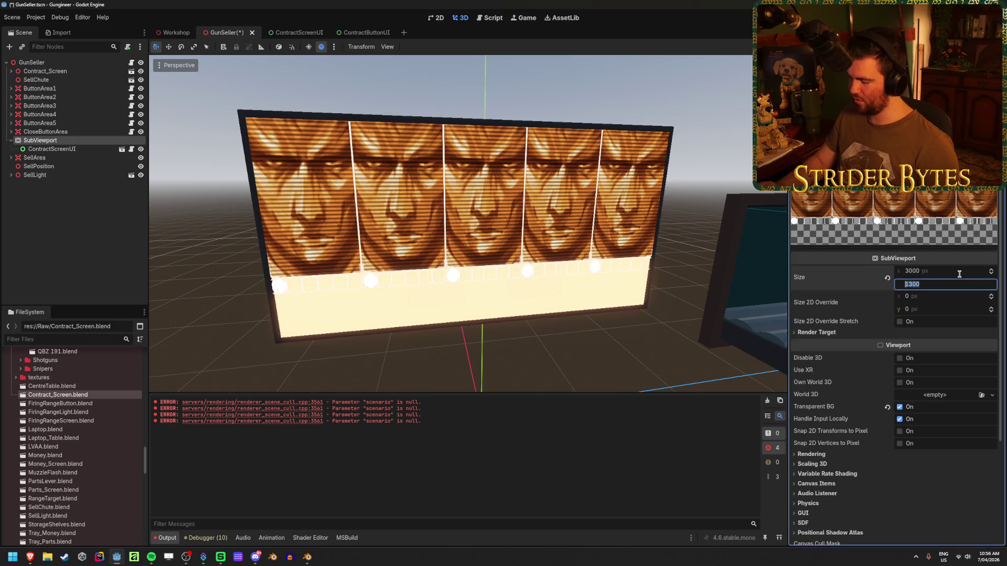
pyautogui.press('Return')
pyautogui.hotkey('ctrl', 's')
# Step: View all five panels on the 3D screen and inspect the Contract_Screen MeshInstance3D and Cube mesh
pyautogui.press('w')
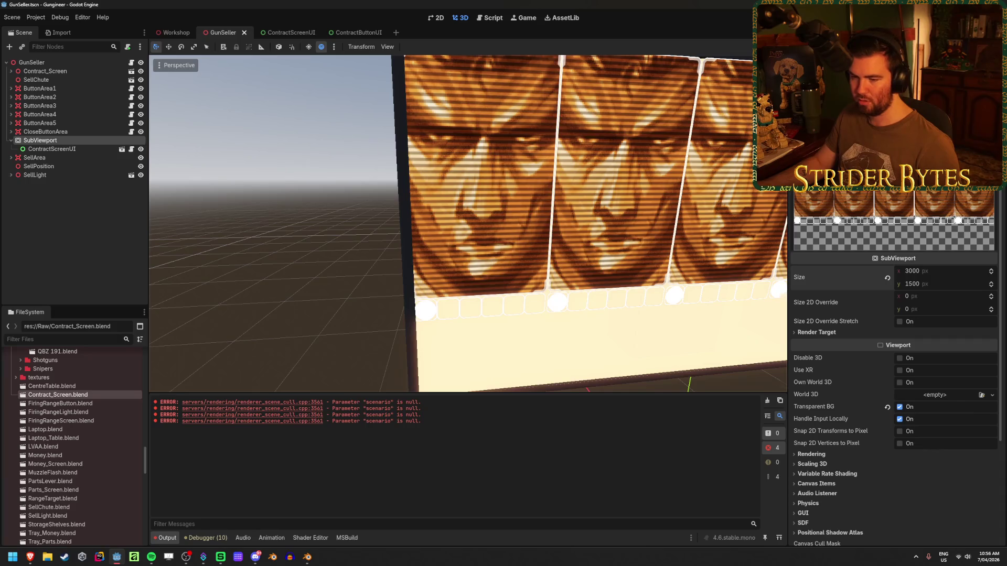
pyautogui.press('s')
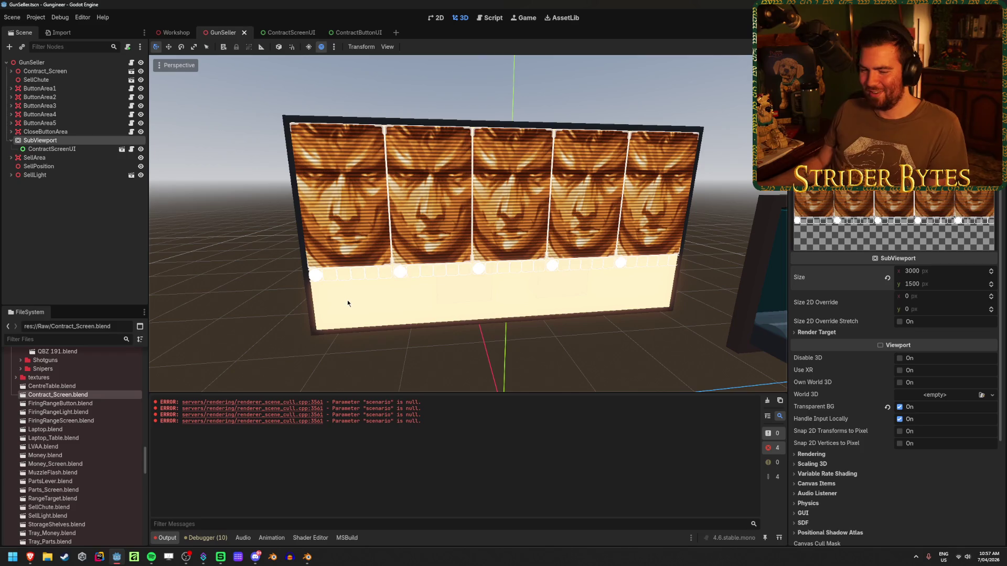
pyautogui.click(80, 229)
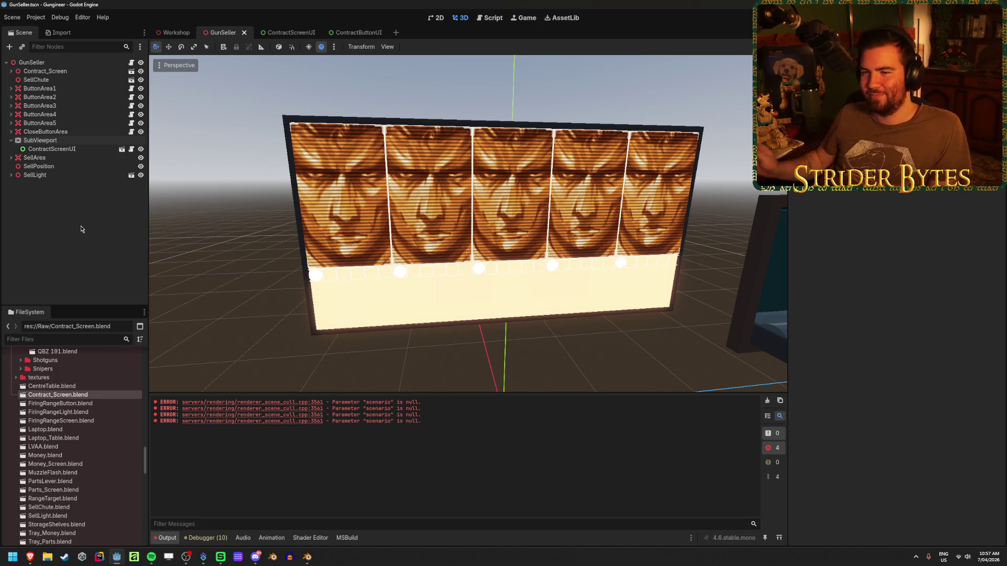
pyautogui.click(98, 151)
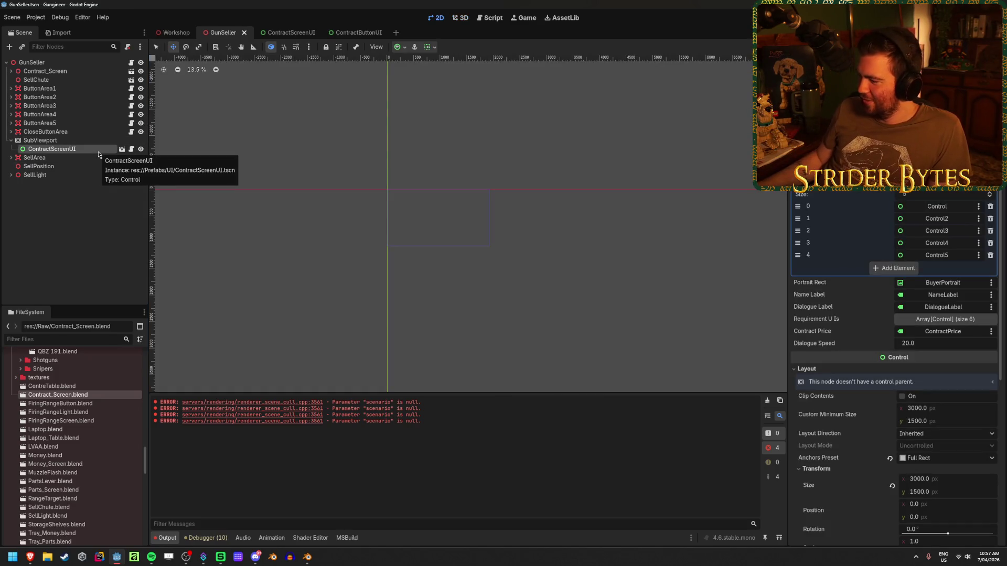
pyautogui.click(11, 140)
pyautogui.click(14, 72)
pyautogui.click(12, 71)
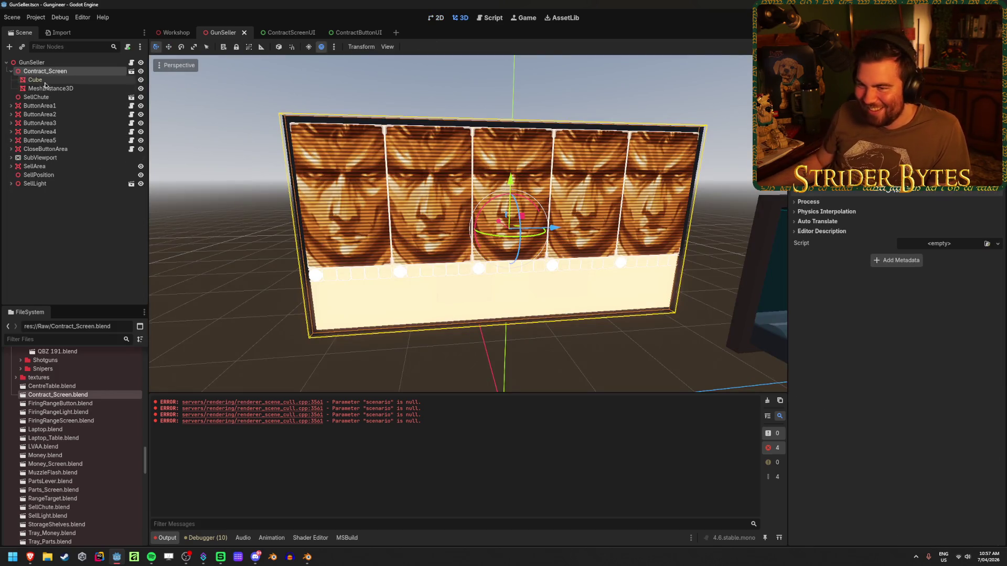
pyautogui.click(613, 189)
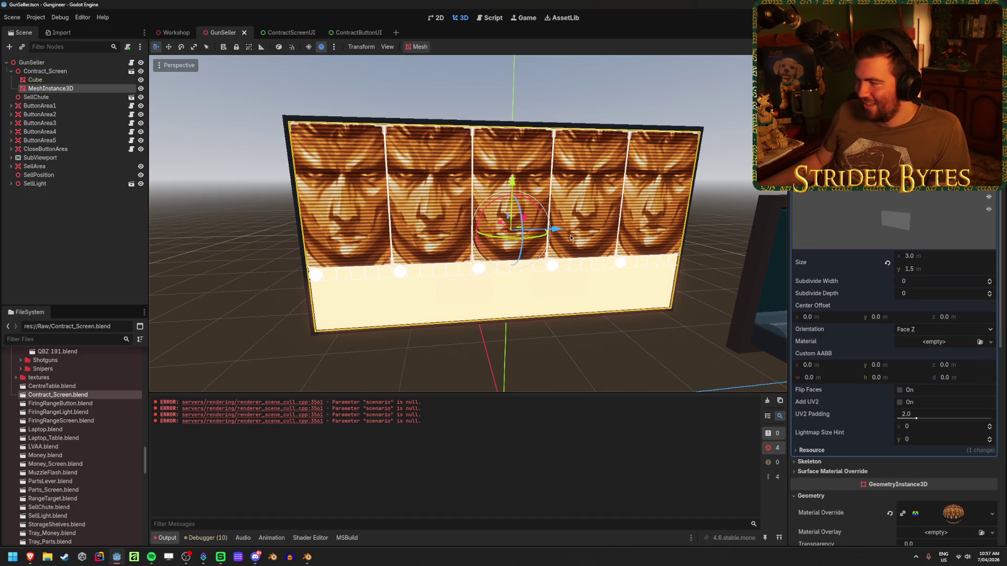
pyautogui.click(83, 80)
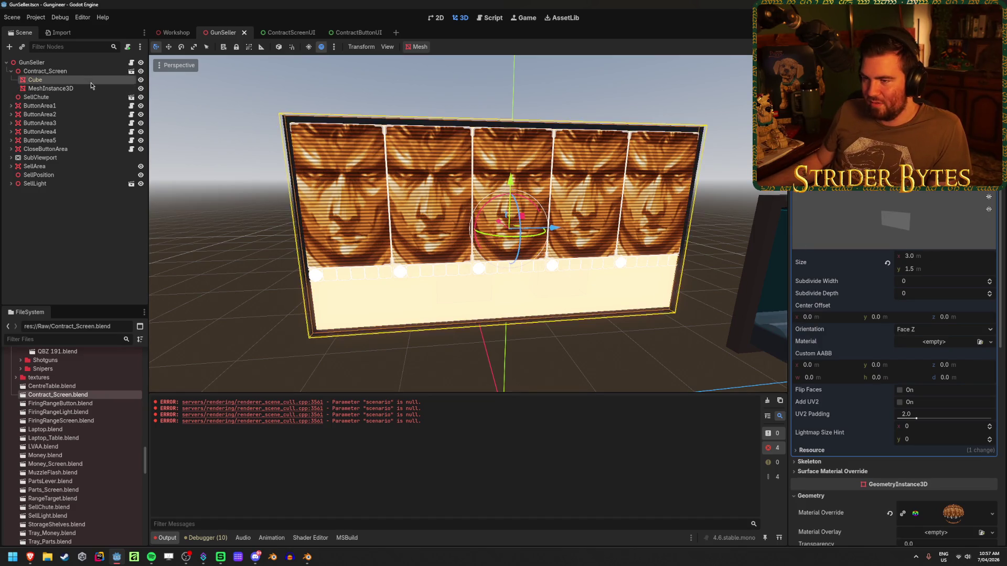
pyautogui.click(84, 88)
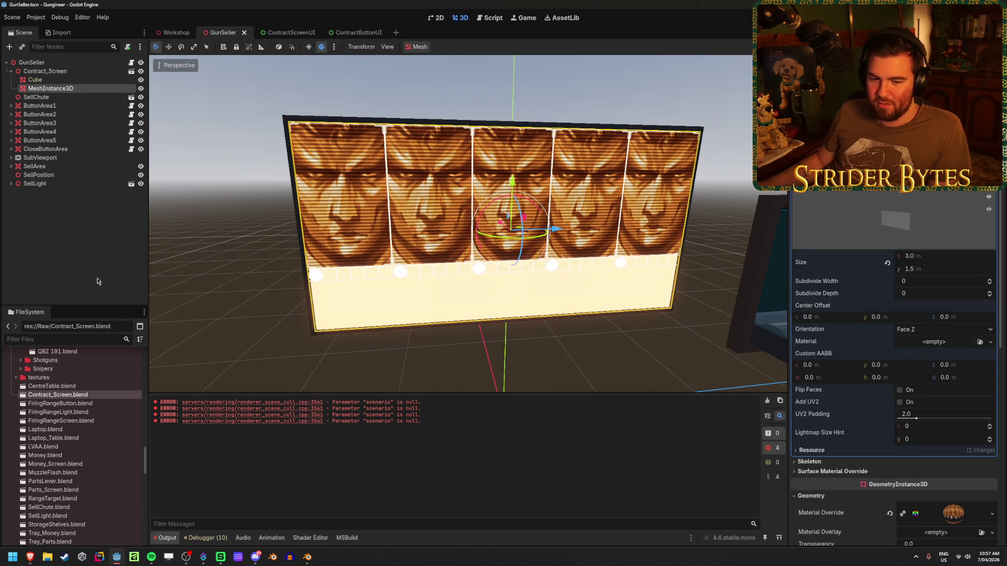
pyautogui.click(96, 196)
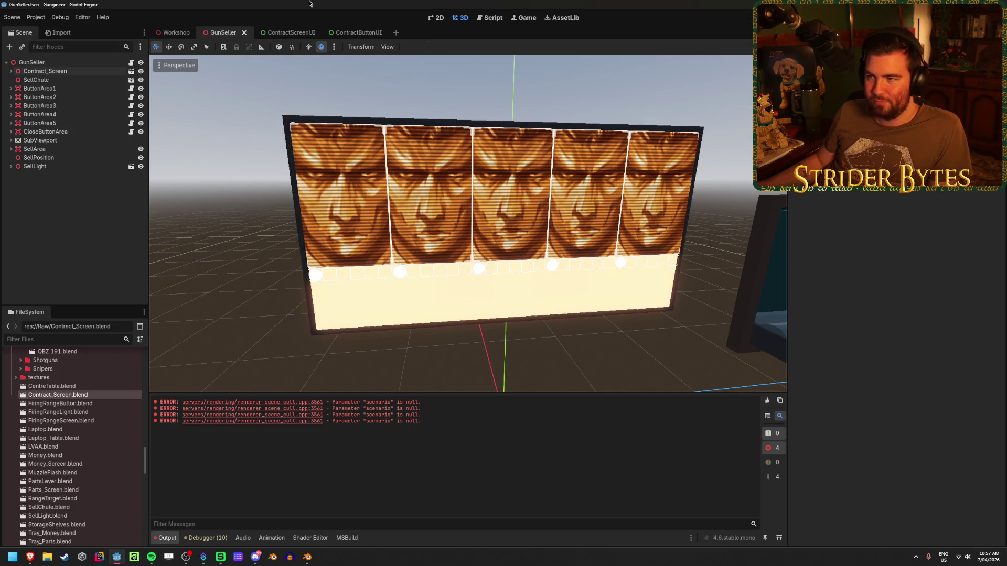
pyautogui.click(264, 32)
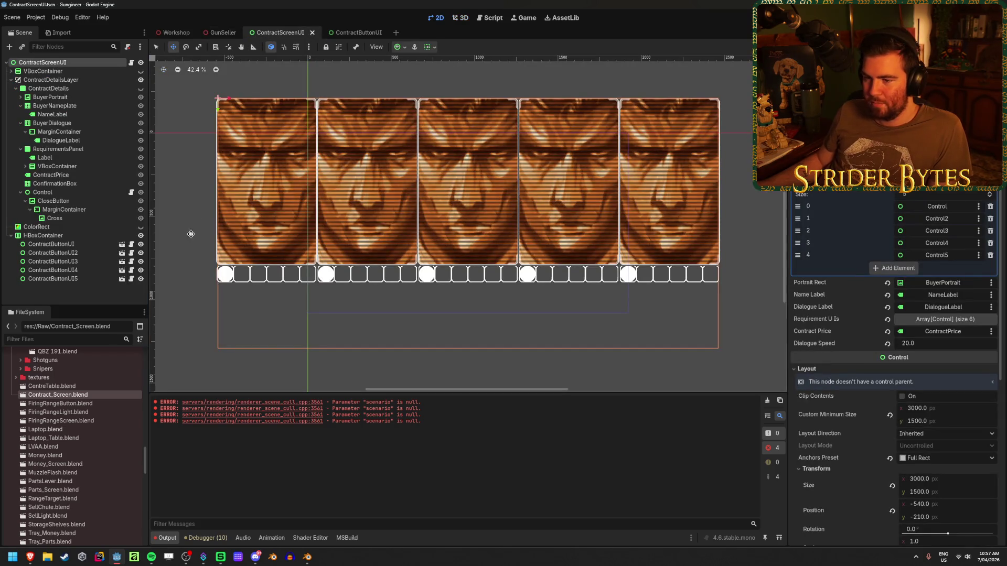
# Step: Inspect the VBoxContainer's spacing and collapse the ContractDetailsLayer branch
pyautogui.scroll(6, 239, 276)
pyautogui.scroll(-7, 239, 276)
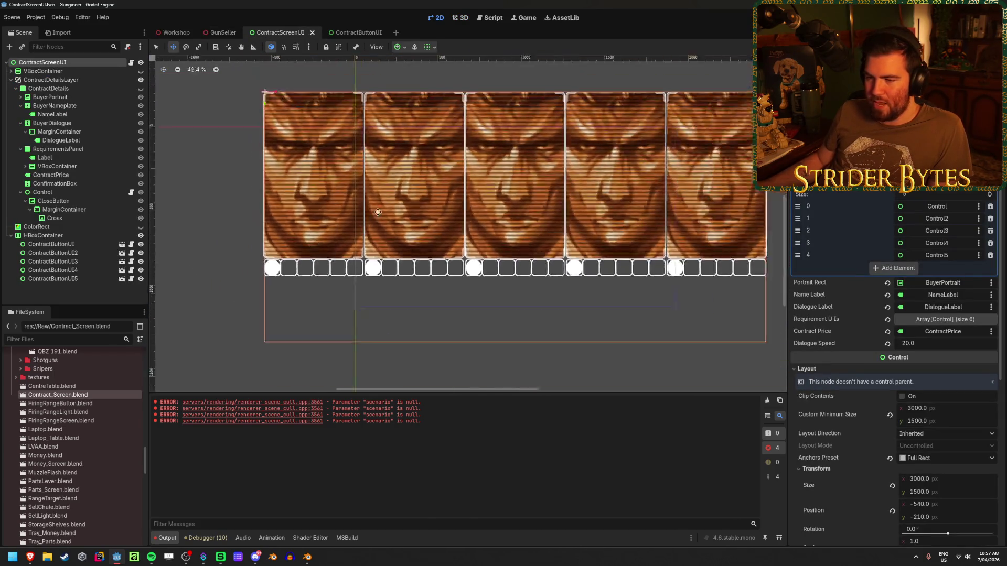
pyautogui.scroll(1, 400, 197)
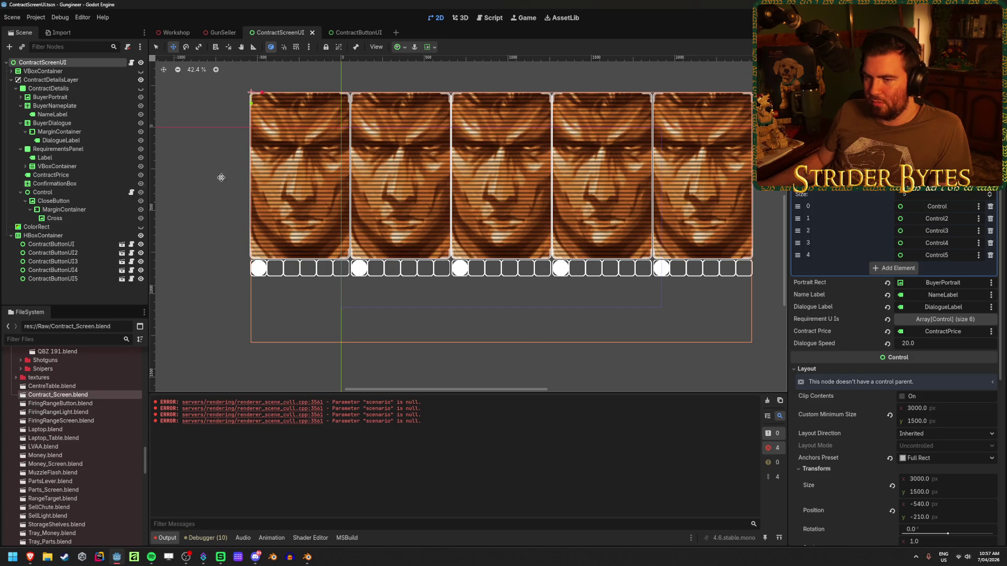
pyautogui.click(43, 71)
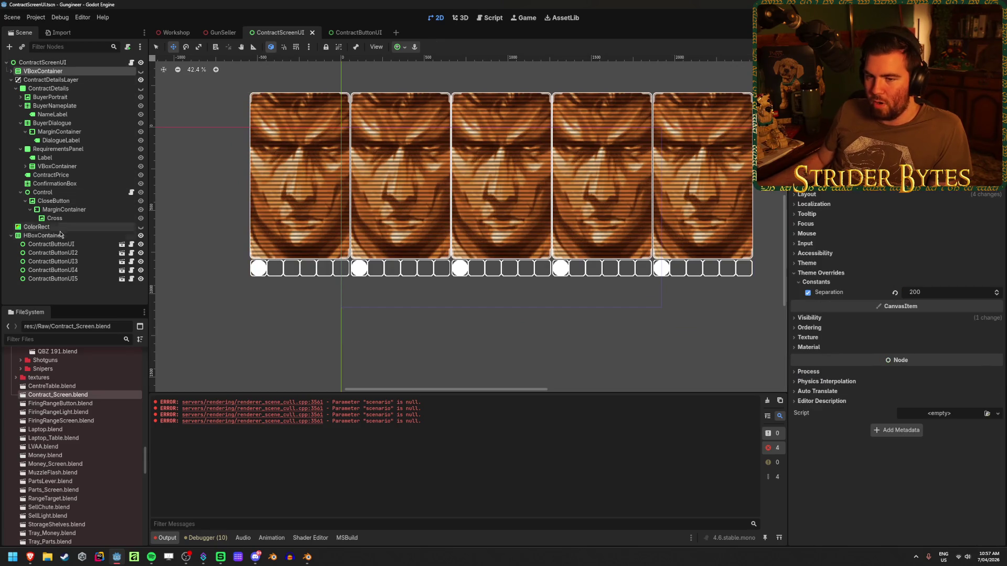
pyautogui.click(11, 79)
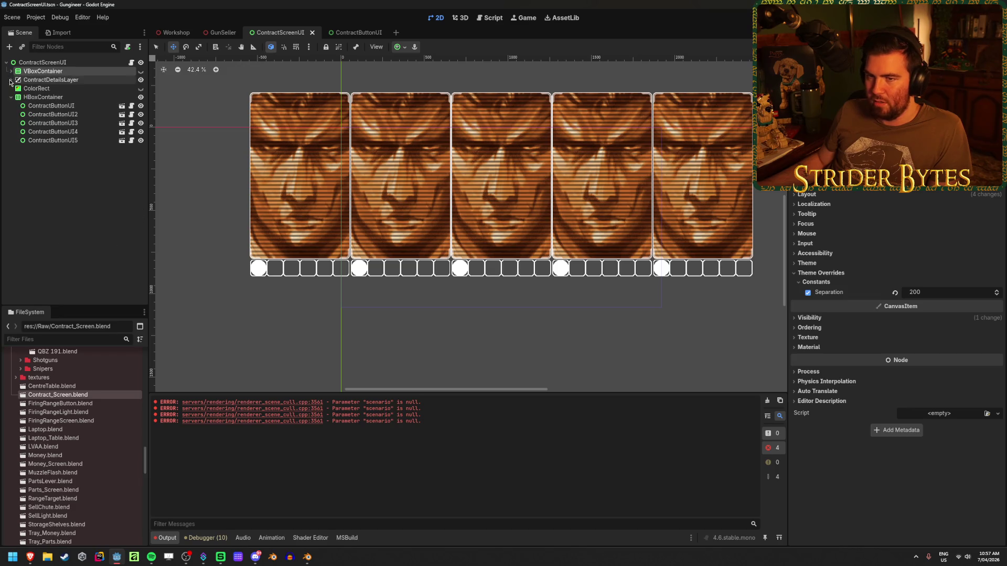
# Step: Set the contract-button HBoxContainer's Separation override to 0 and save ContractScreenUI
pyautogui.click(48, 98)
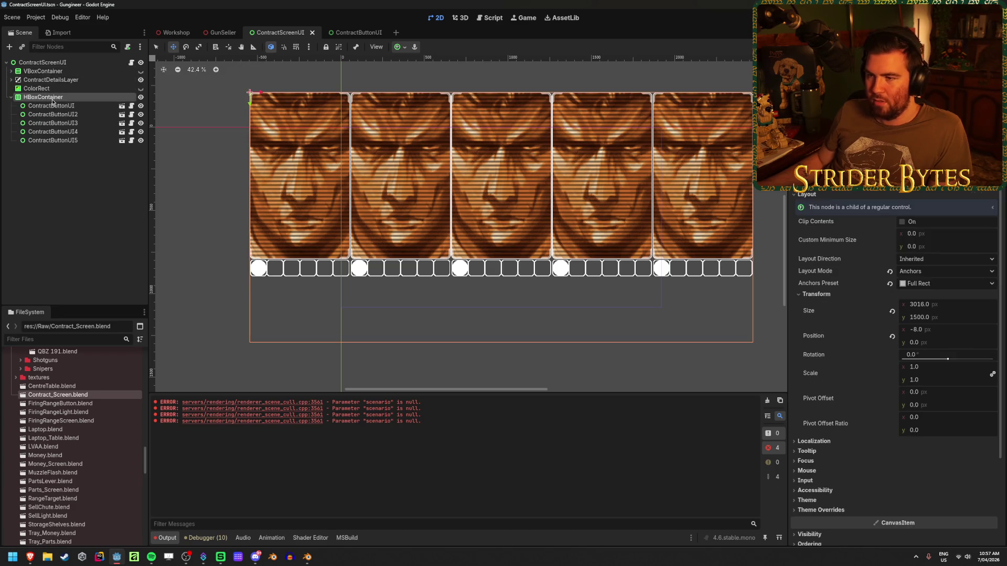
pyautogui.click(850, 510)
pyautogui.click(818, 519)
pyautogui.click(926, 528)
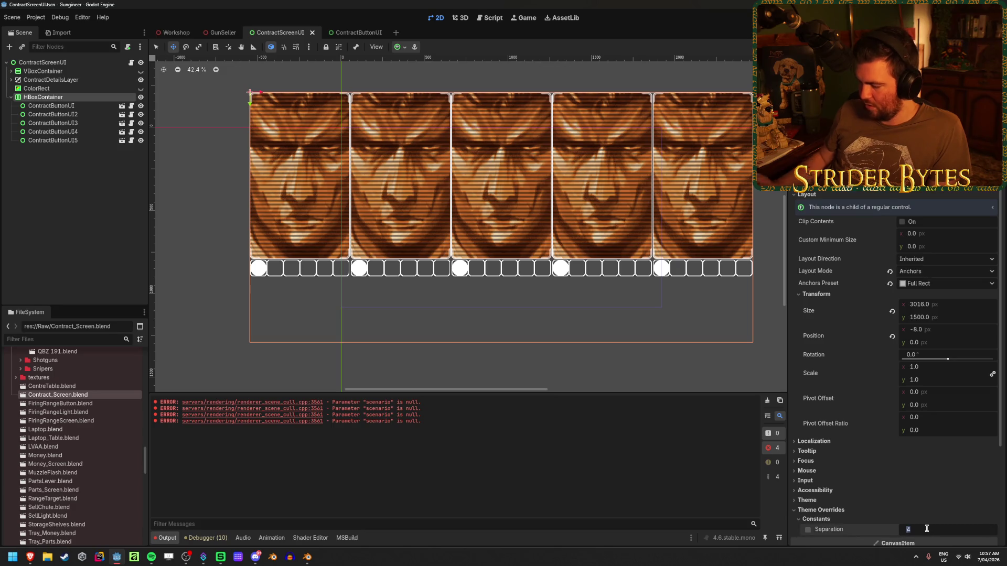
pyautogui.write('0')
pyautogui.press('Return')
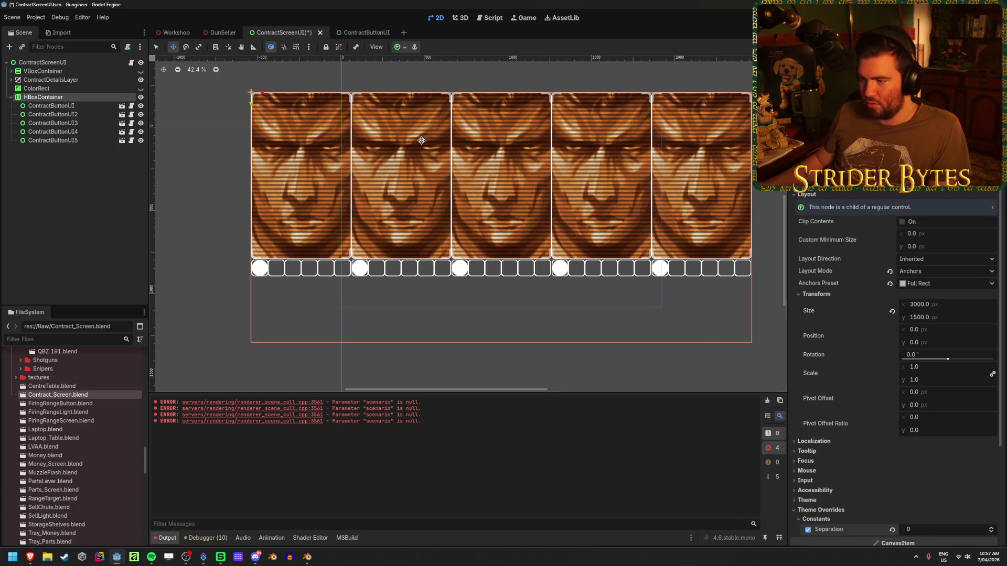
pyautogui.hotkey('ctrl', 's')
# Step: Check the flush contract cards on the GunSeller 3D screen and save that scene
pyautogui.click(217, 35)
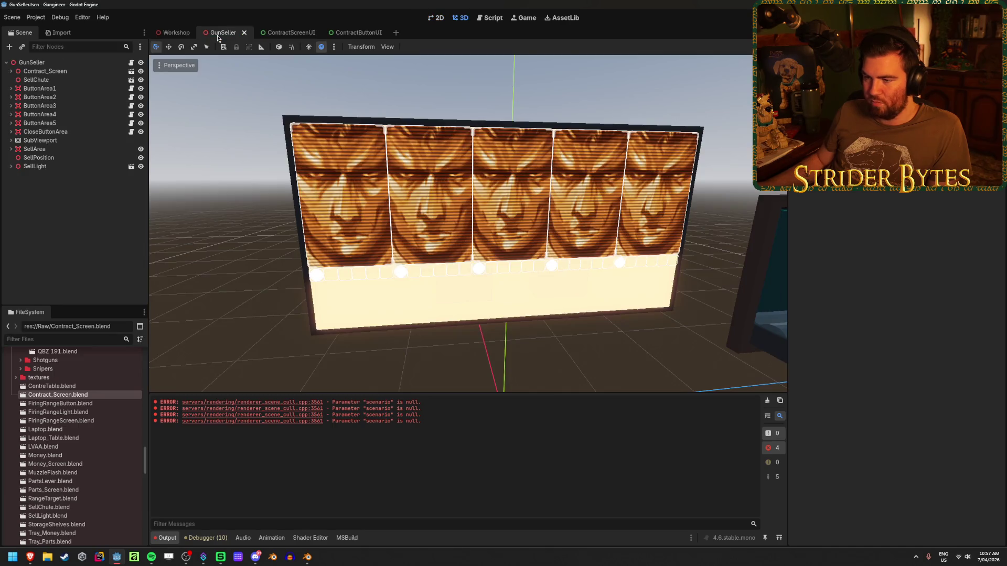
pyautogui.press('w')
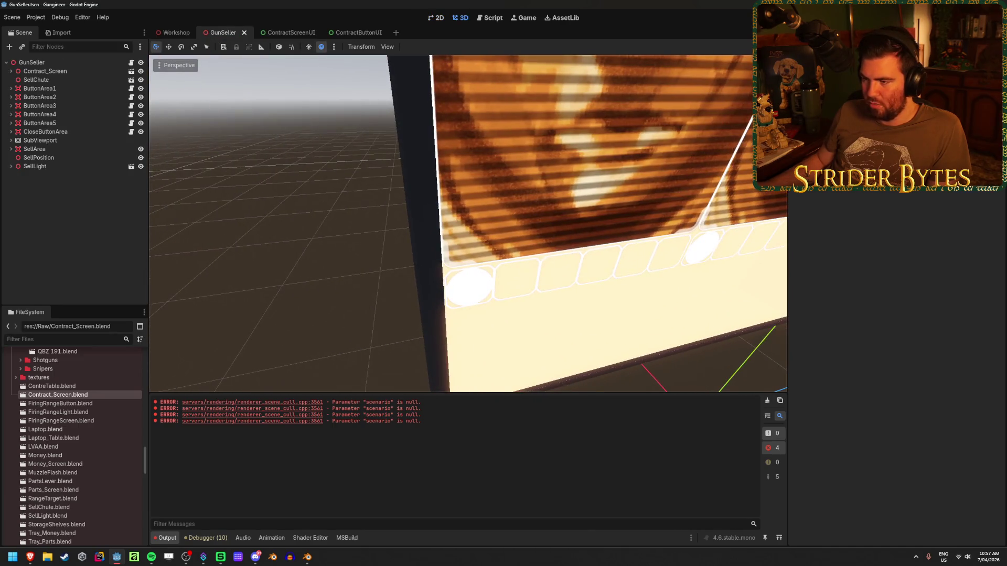
pyautogui.press('a')
pyautogui.press('s')
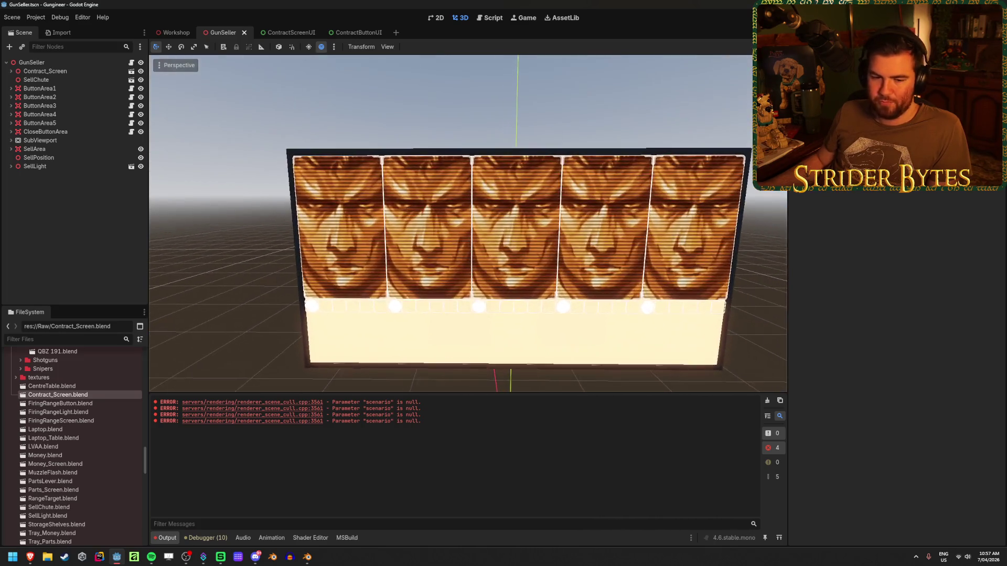
pyautogui.hotkey('ctrl', 's')
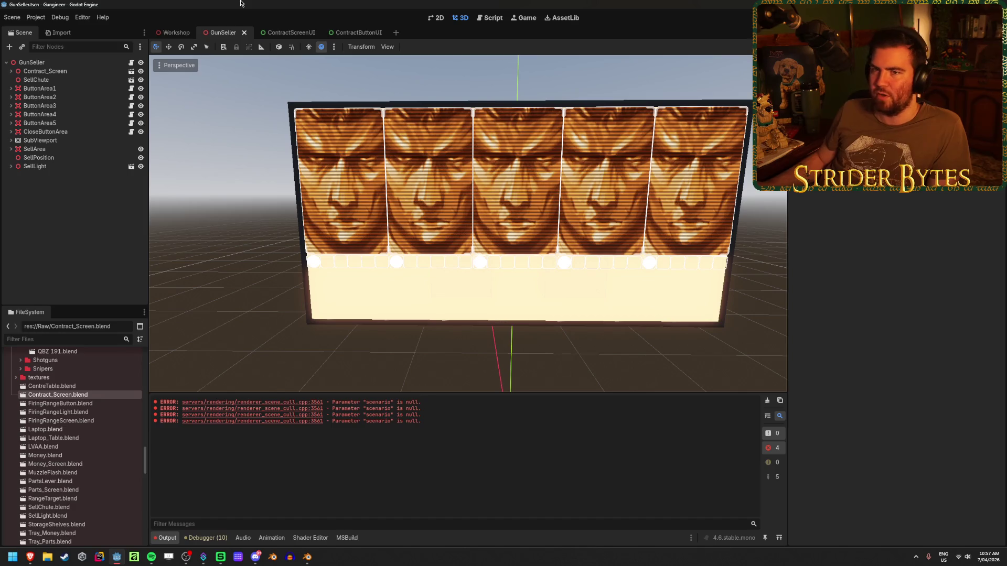
pyautogui.click(289, 32)
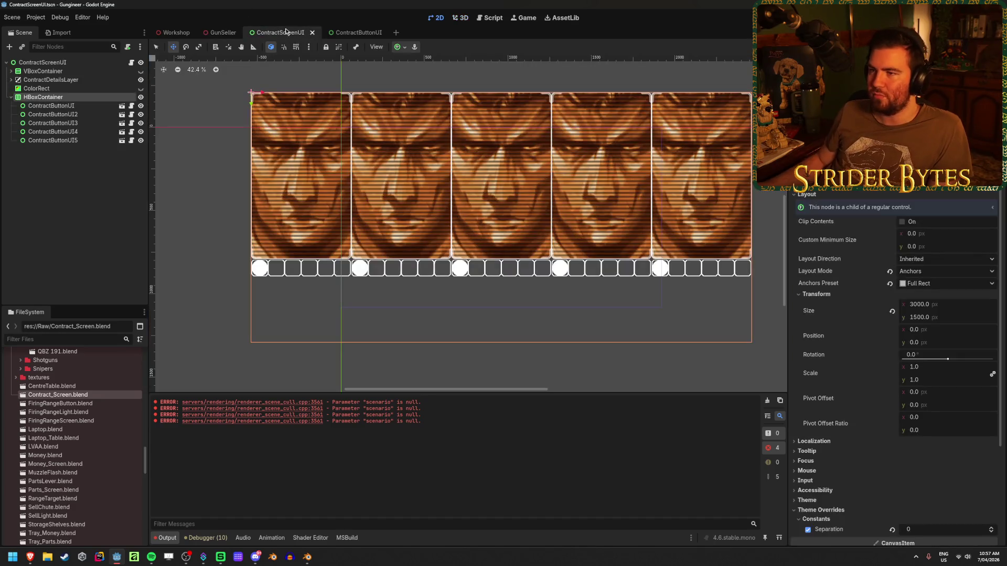
# Step: Inspect the ContractButtonUI root's minimum height, leaving it unchanged at 1300
pyautogui.click(103, 204)
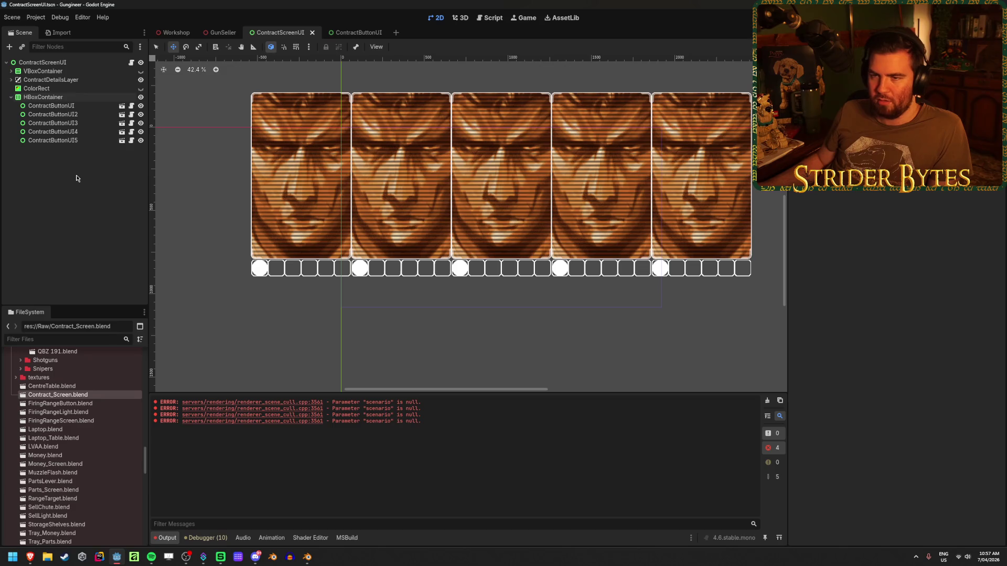
pyautogui.click(355, 34)
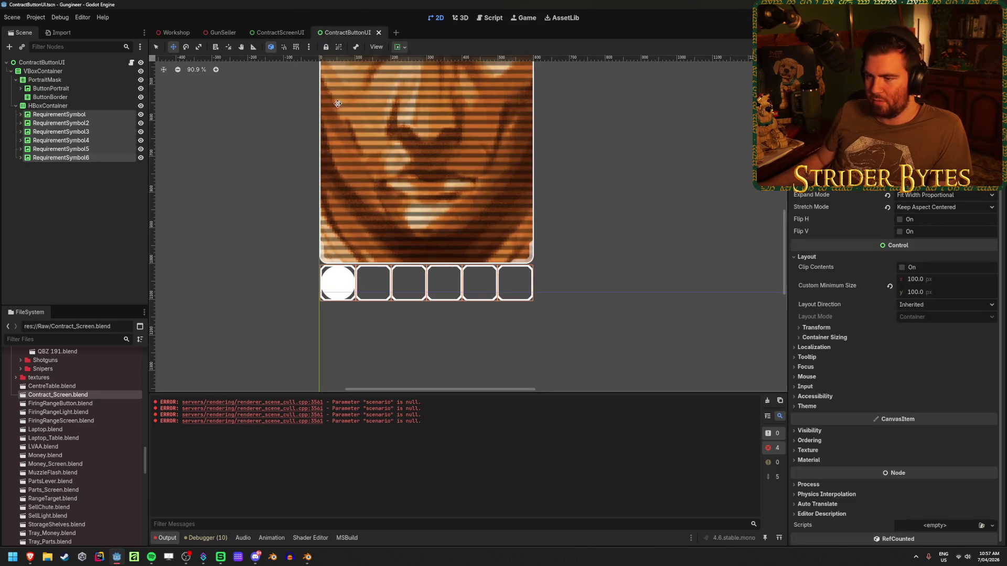
pyautogui.scroll(-4, 375, 268)
pyautogui.click(42, 63)
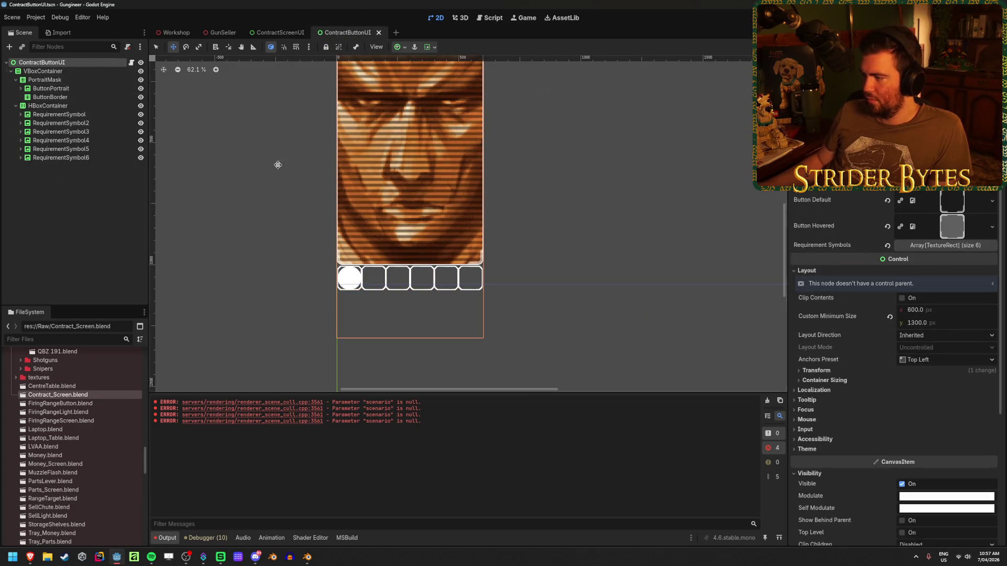
pyautogui.click(973, 325)
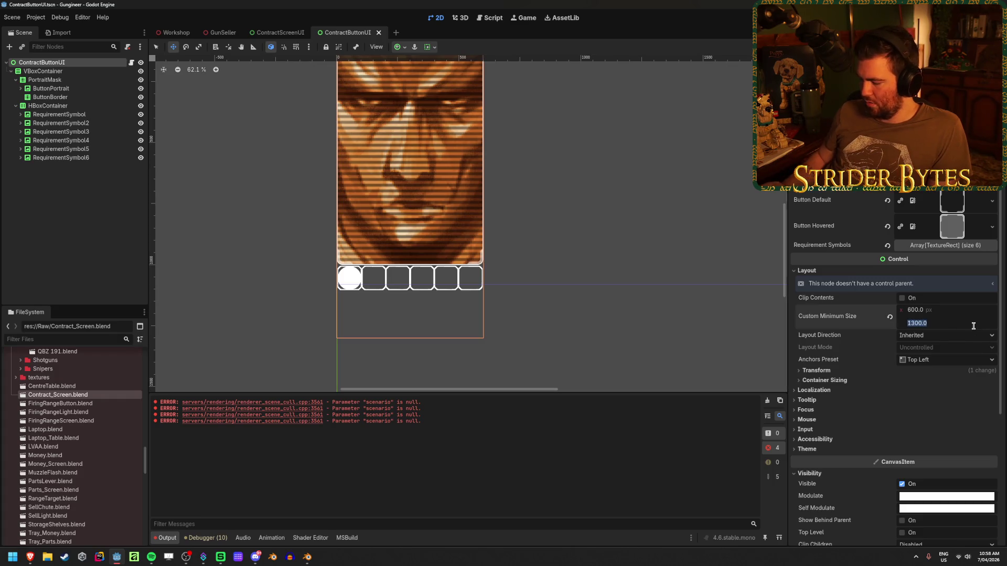
pyautogui.write('15')
pyautogui.press('Escape')
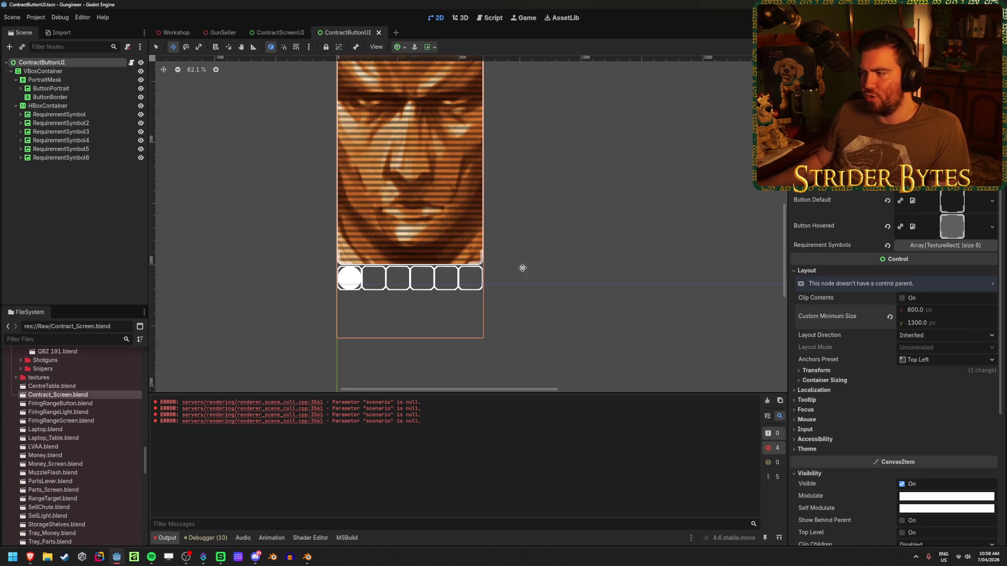
pyautogui.scroll(-2, 671, 283)
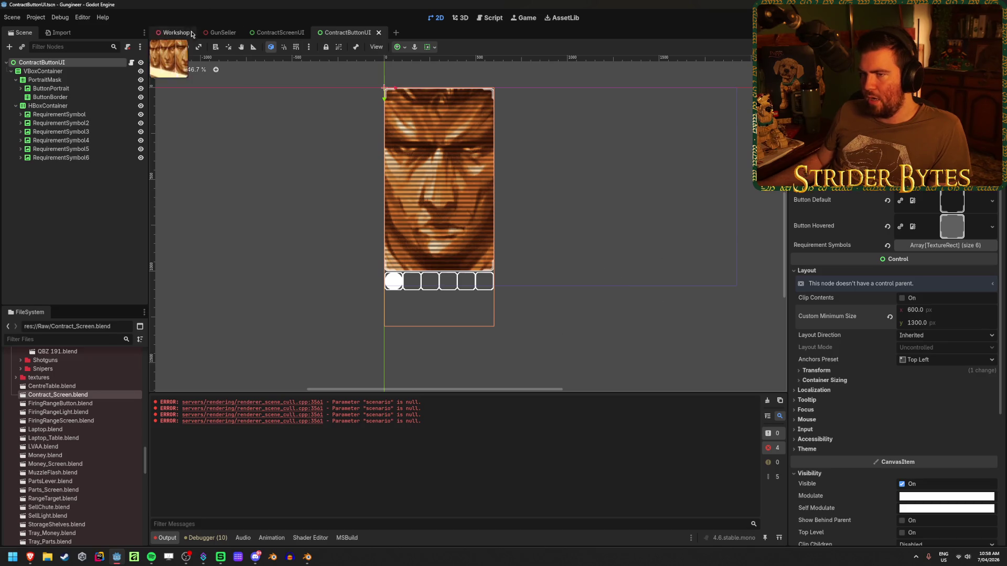
pyautogui.click(220, 32)
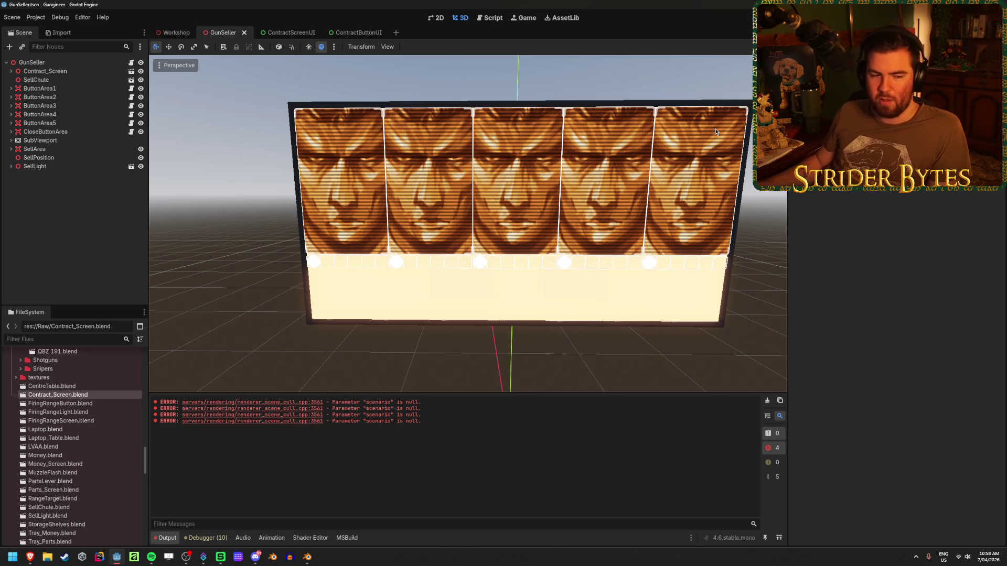
# Step: Inspect the requirement symbols, ButtonPortrait, PortraitMask and VBoxContainer nodes in ContractButtonUI
pyautogui.click(355, 32)
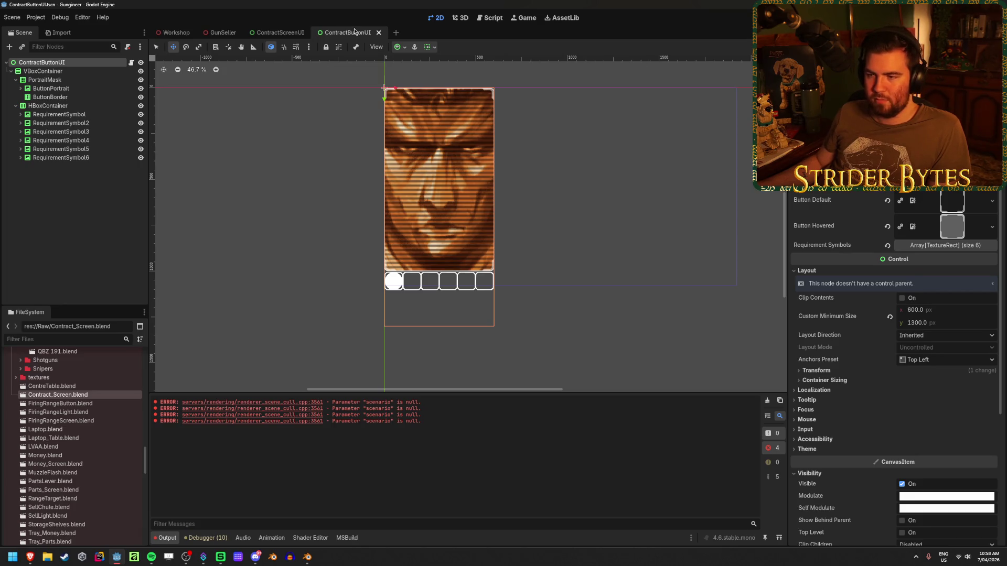
pyautogui.click(79, 105)
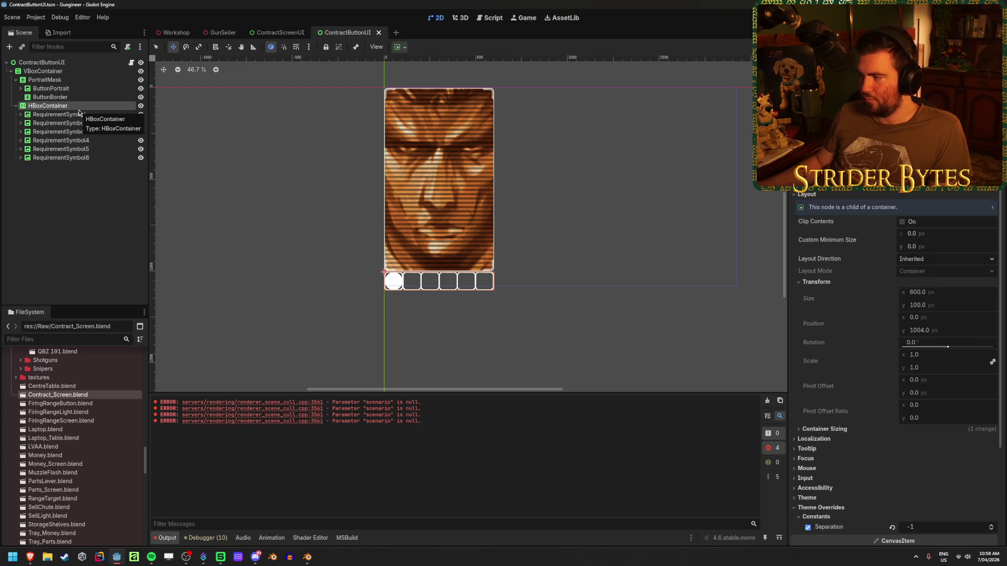
pyautogui.click(82, 115)
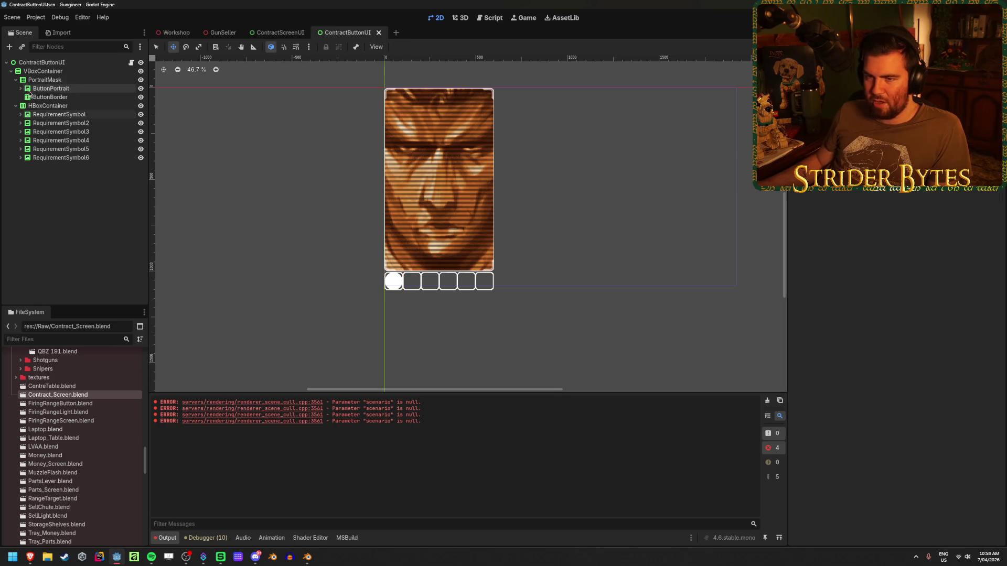
pyautogui.click(37, 107)
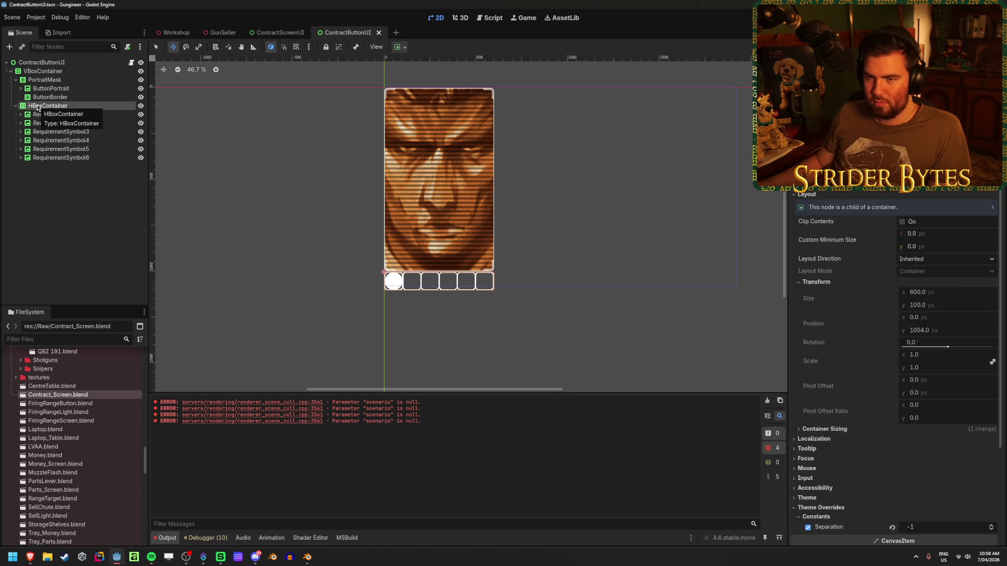
pyautogui.click(69, 90)
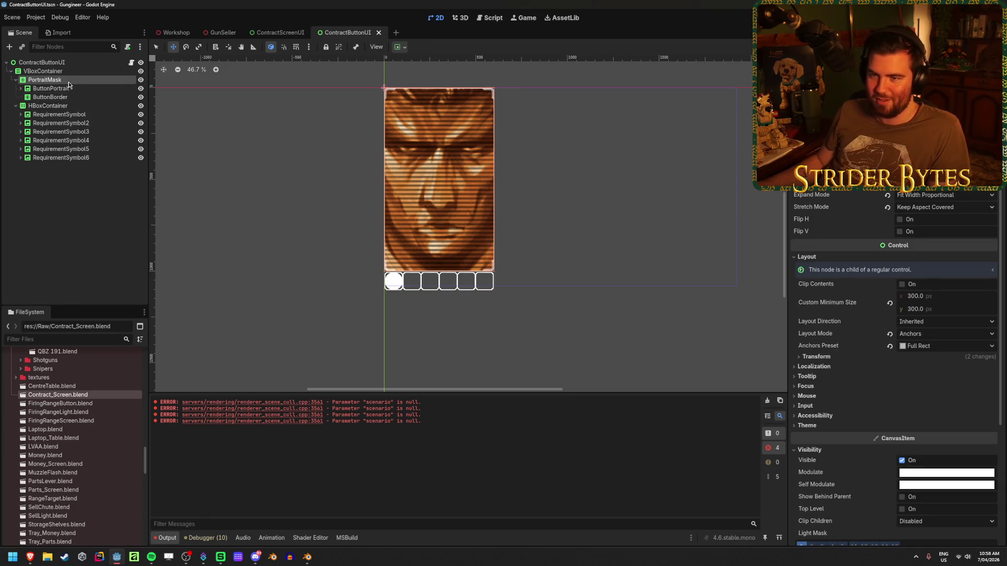
pyautogui.click(69, 81)
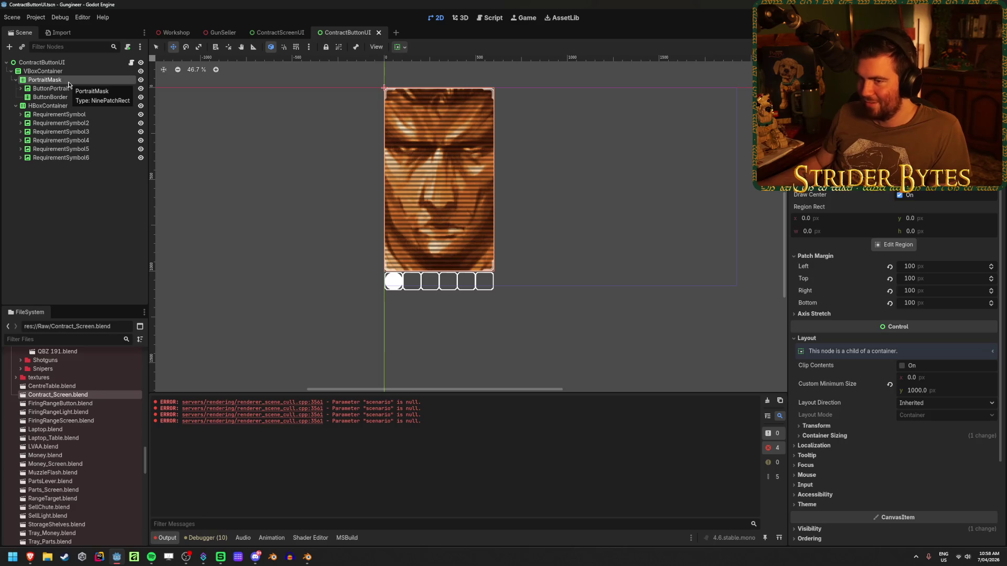
pyautogui.click(70, 73)
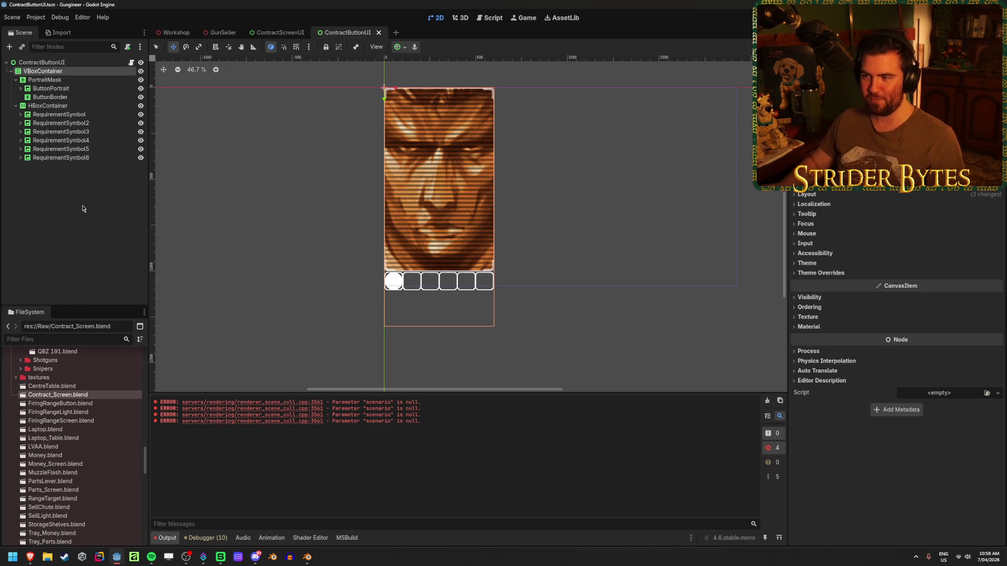
pyautogui.click(84, 206)
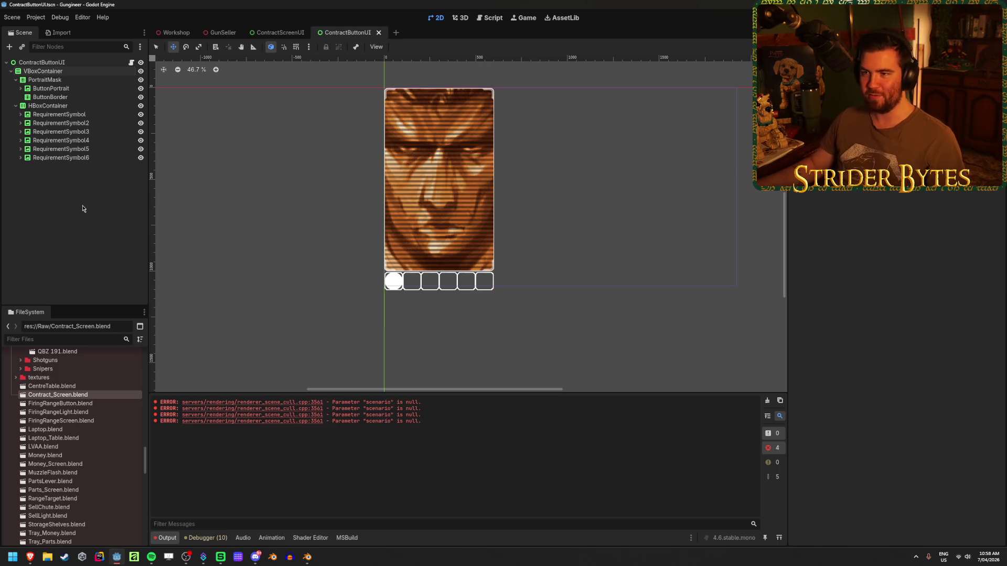
# Step: Compare the ContractScreenUI and GunSeller views, then select VBoxContainer and PortraitMask in ContractButtonUI
pyautogui.click(251, 32)
pyautogui.click(218, 33)
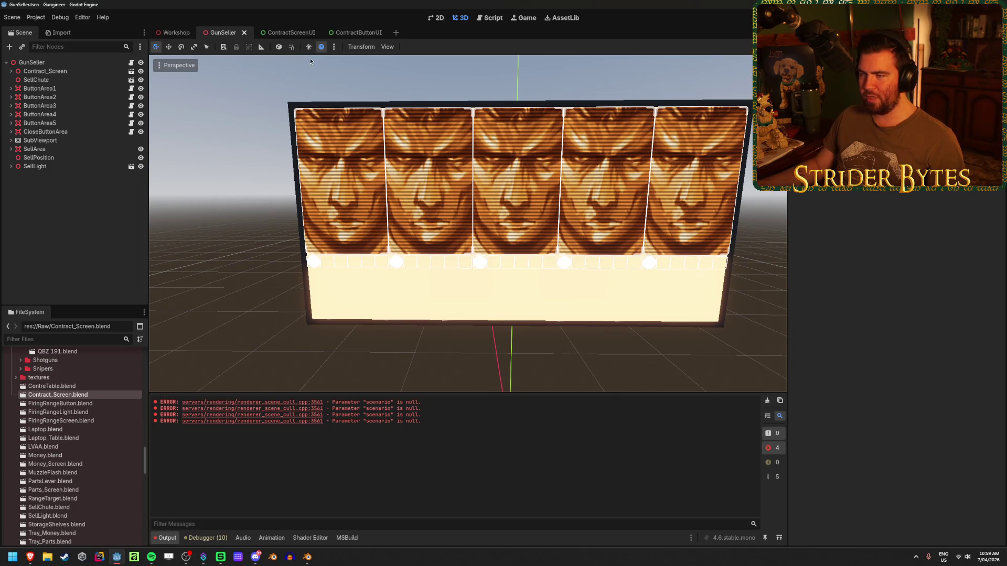
pyautogui.click(357, 33)
pyautogui.click(81, 71)
pyautogui.click(48, 105)
# Step: Set the PortraitMask's Custom Minimum Size height to 1200 px and save ContractButtonUI
pyautogui.click(83, 79)
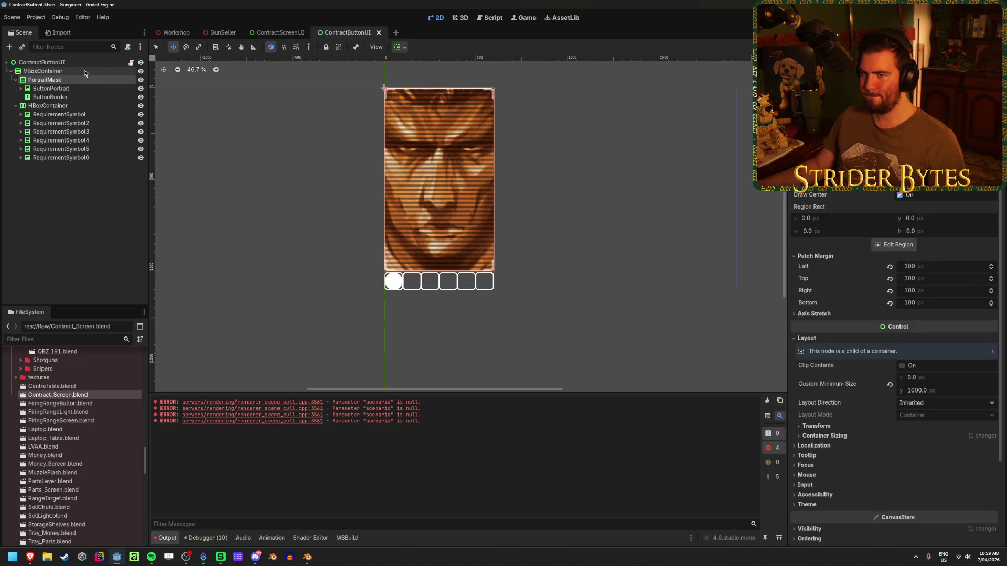
pyautogui.click(84, 72)
pyautogui.click(79, 80)
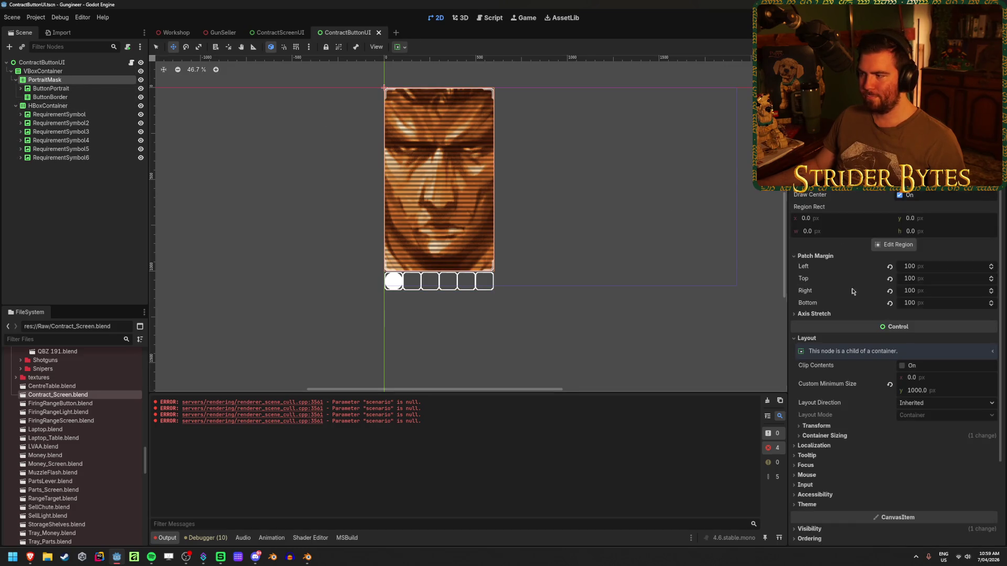
pyautogui.click(918, 390)
pyautogui.write('1200')
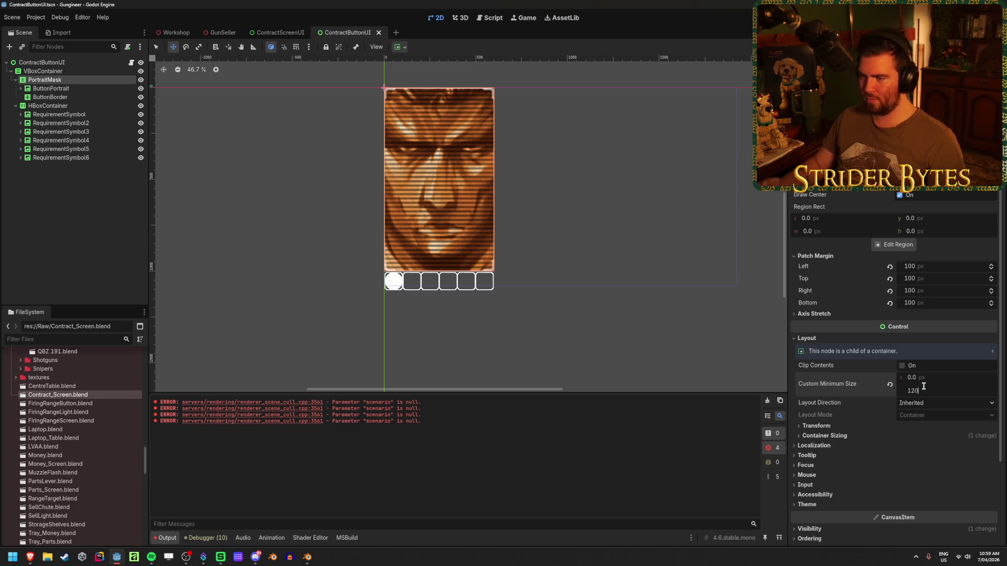
pyautogui.press('Return')
pyautogui.scroll(-1, 431, 205)
pyautogui.hotkey('ctrl', 's')
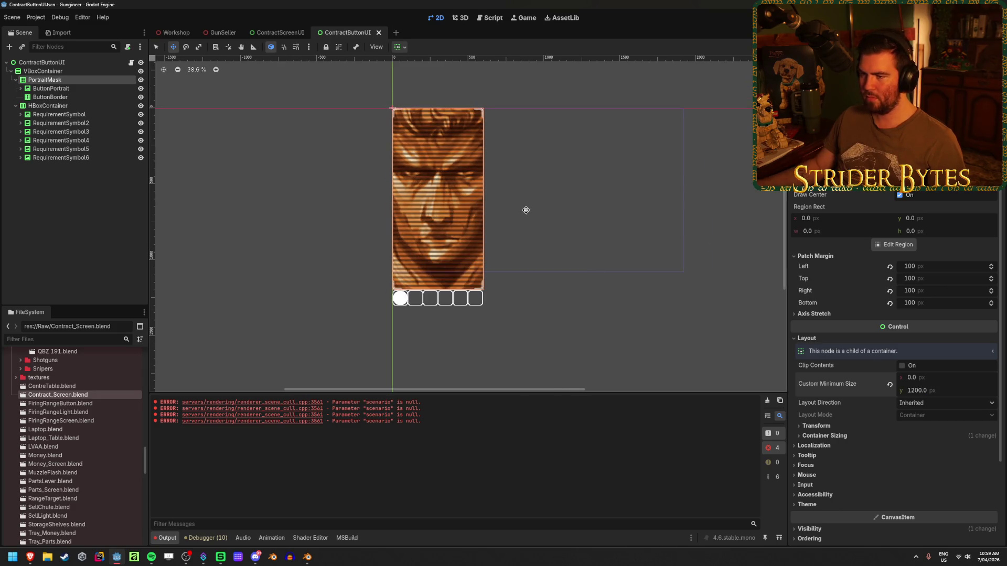
# Step: Preview the taller portraits on the GunSeller 3D screen and in ContractScreenUI
pyautogui.scroll(2, 421, 179)
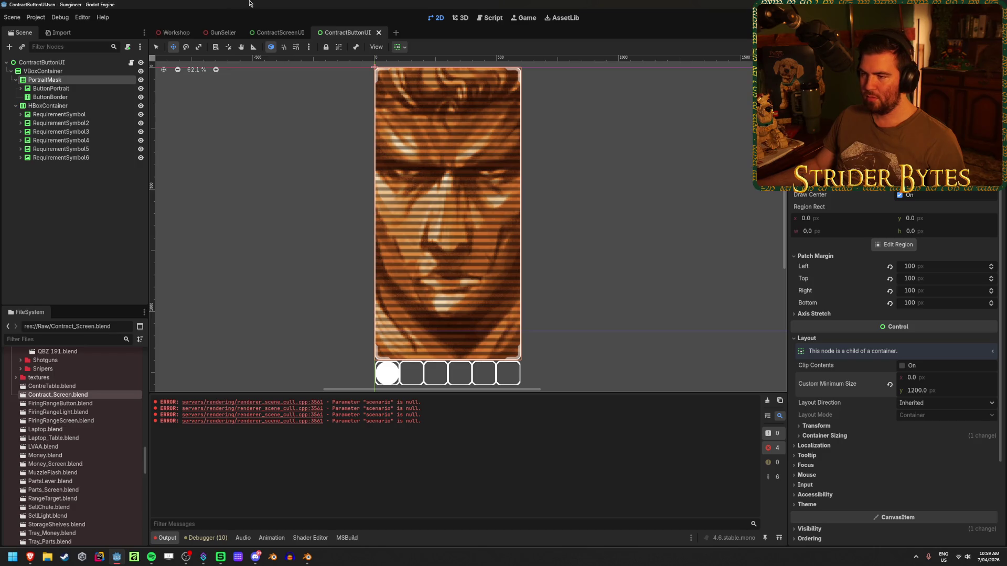
pyautogui.scroll(-2, 391, 205)
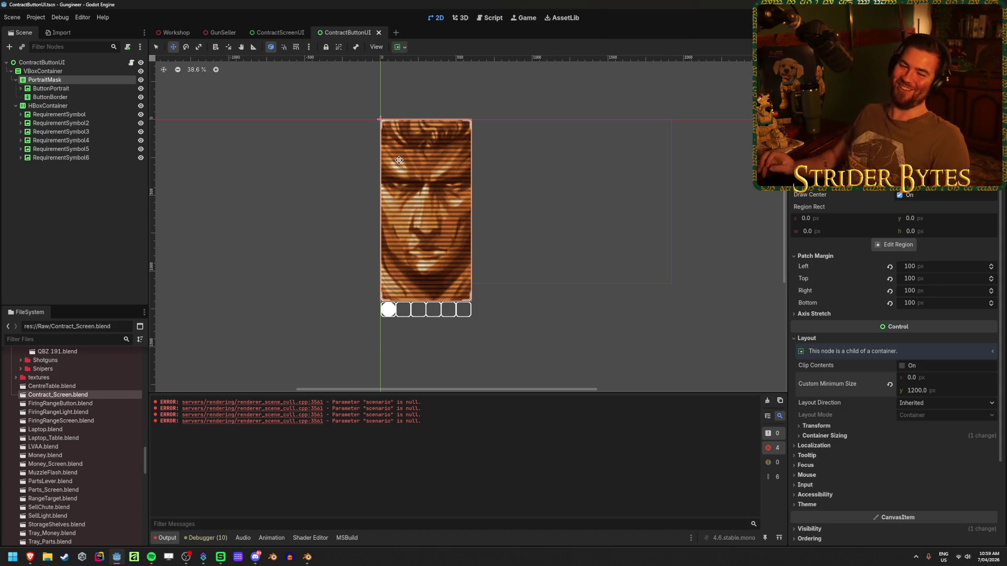
pyautogui.click(214, 35)
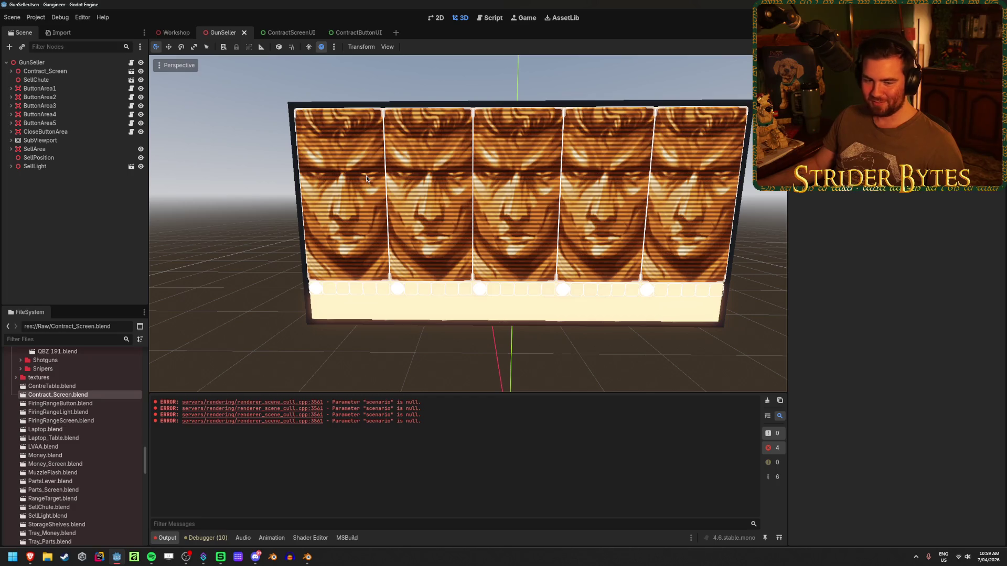
pyautogui.click(268, 32)
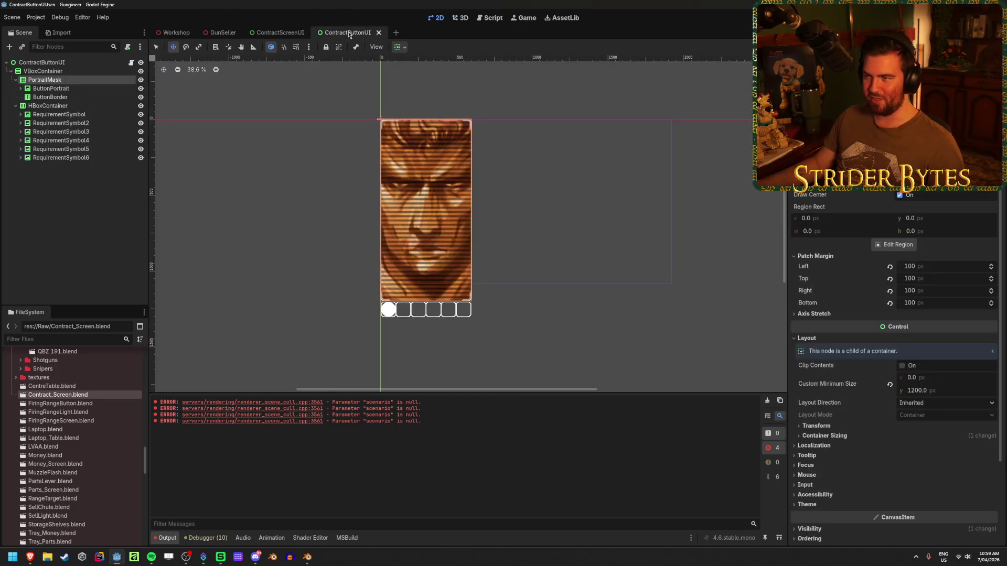
pyautogui.click(269, 32)
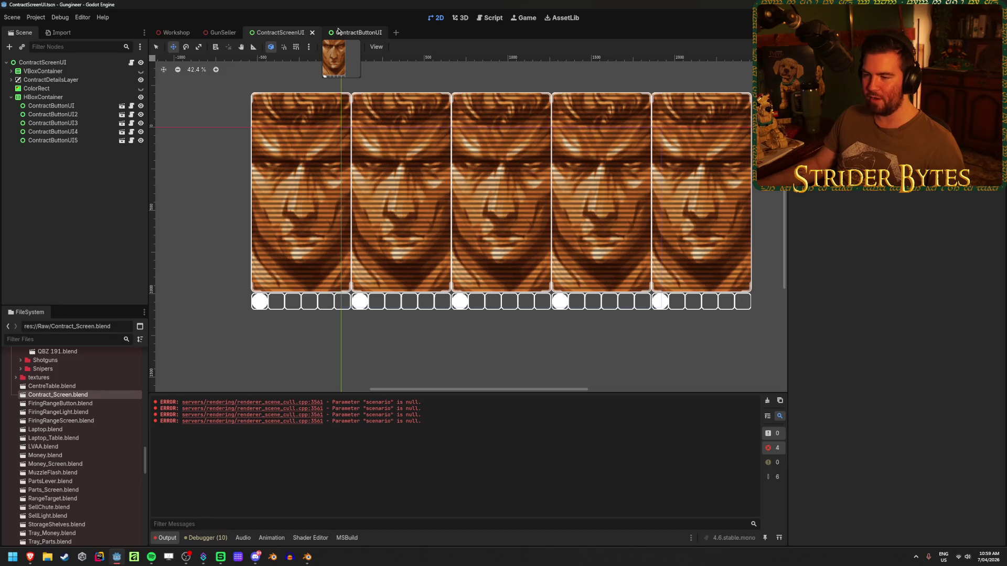
pyautogui.click(338, 31)
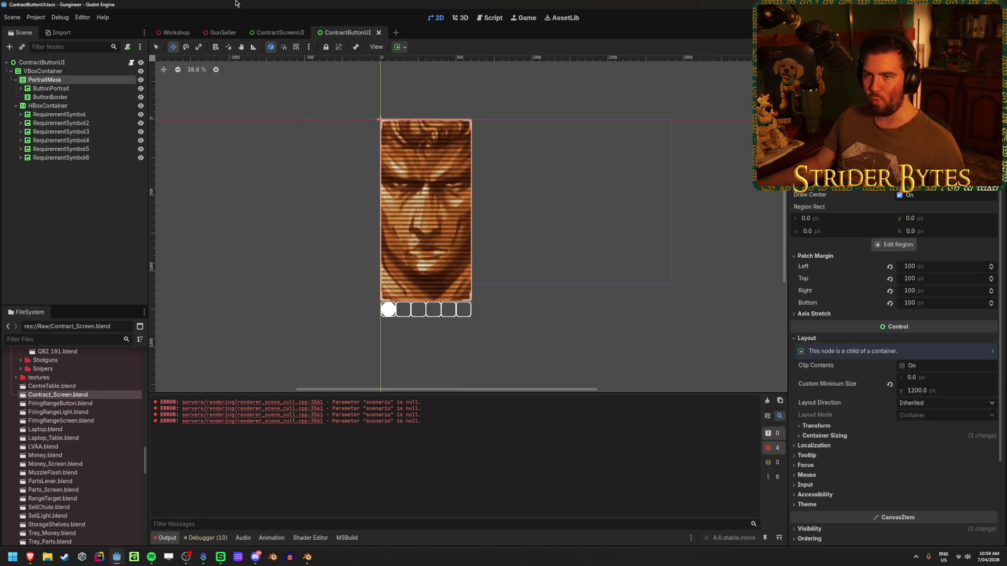
pyautogui.click(108, 222)
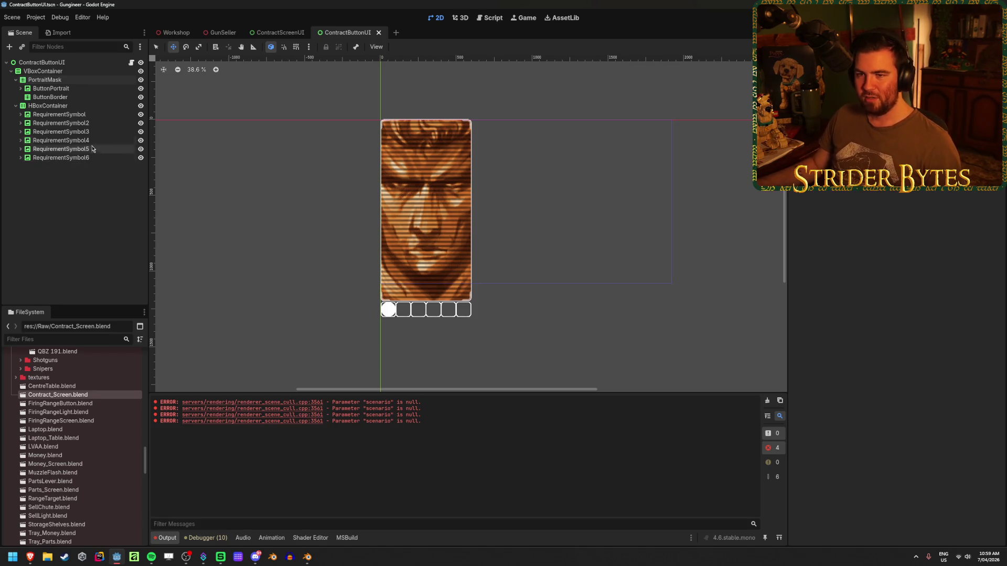
# Step: Set the ContractButtonUI VBoxContainer's Separation override to 0 and save
pyautogui.click(78, 106)
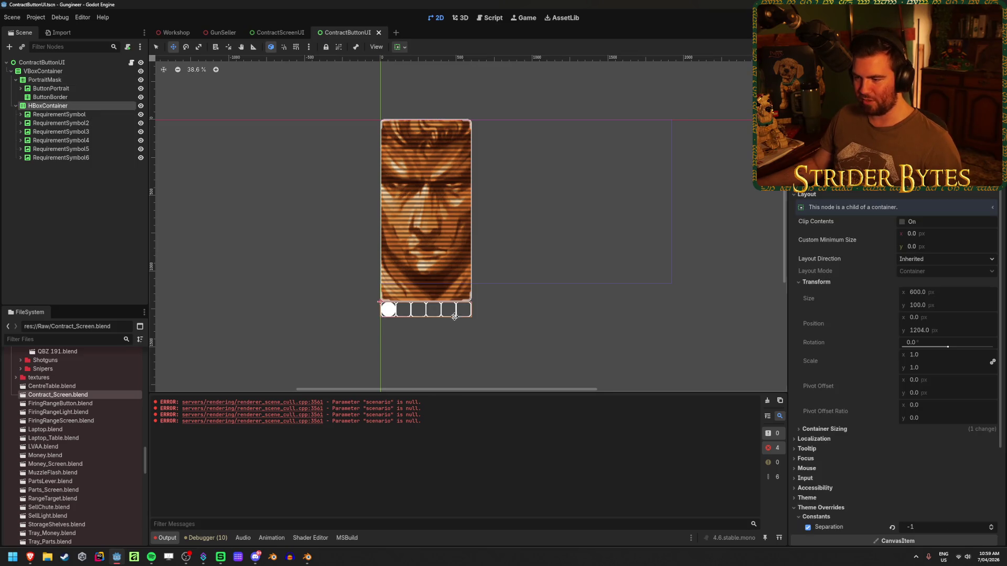
pyautogui.click(61, 218)
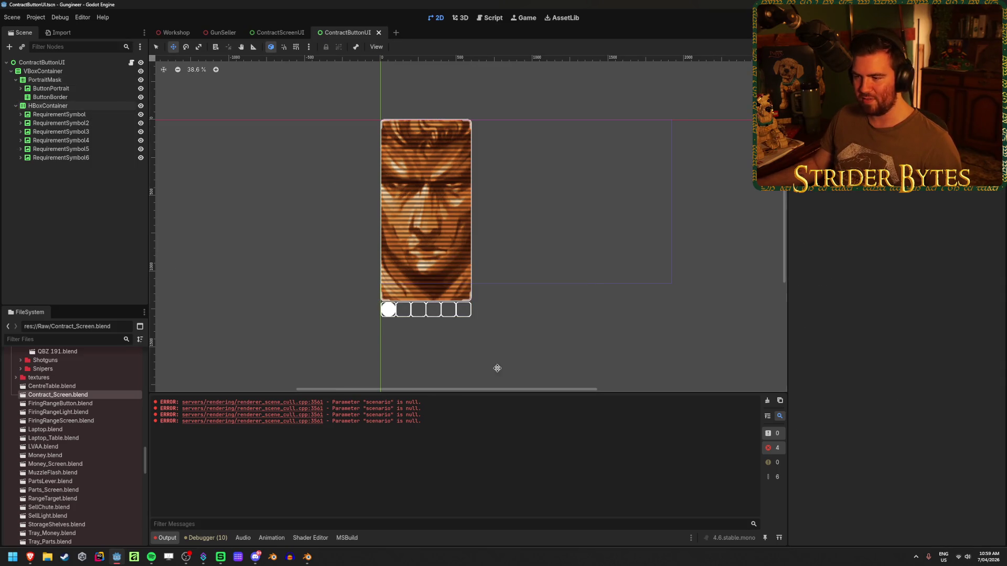
pyautogui.scroll(2, 471, 361)
pyautogui.scroll(1, 351, 278)
pyautogui.click(74, 72)
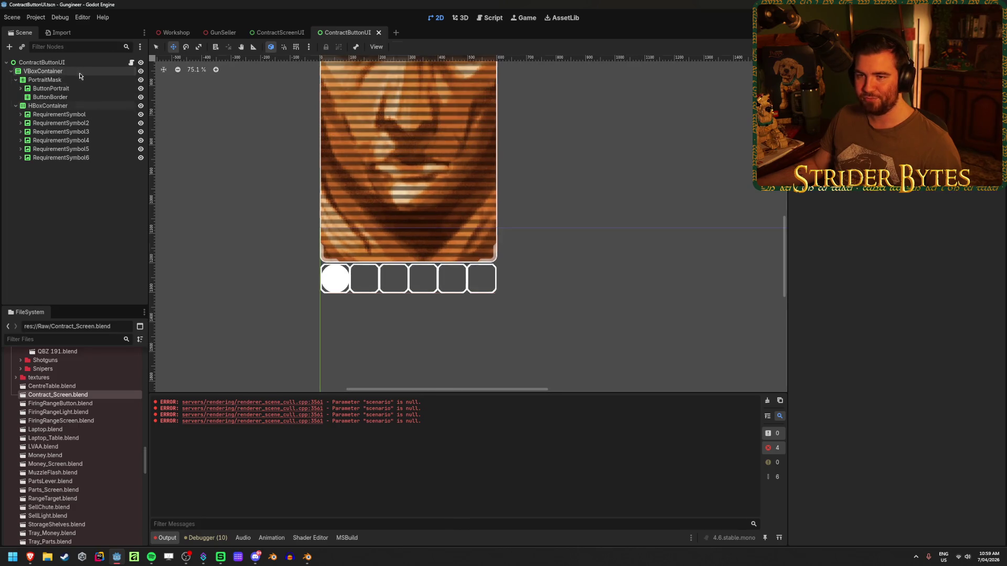
pyautogui.click(834, 284)
pyautogui.click(941, 292)
pyautogui.write('0')
pyautogui.press('Return')
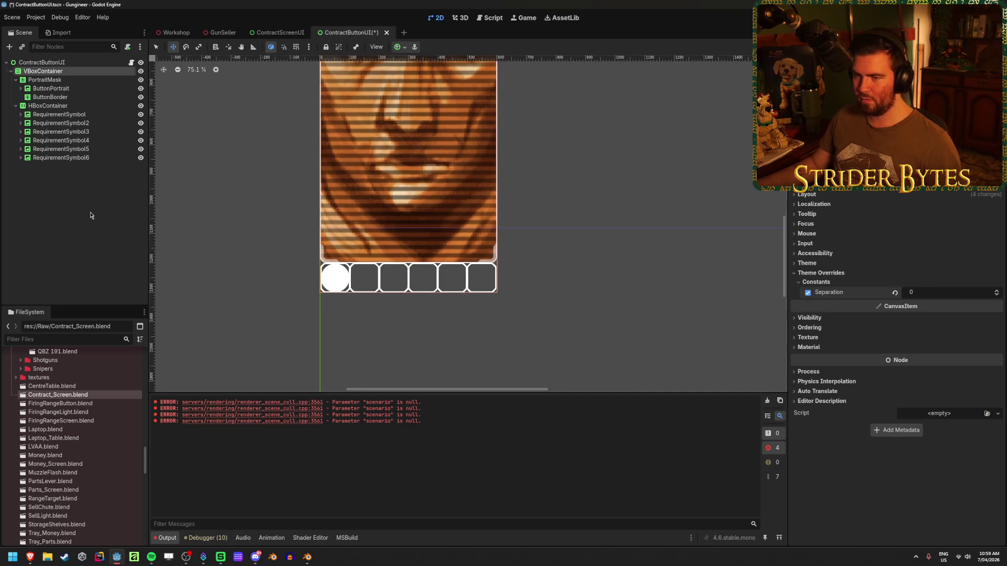
pyautogui.click(90, 215)
pyautogui.hotkey('ctrl', 's')
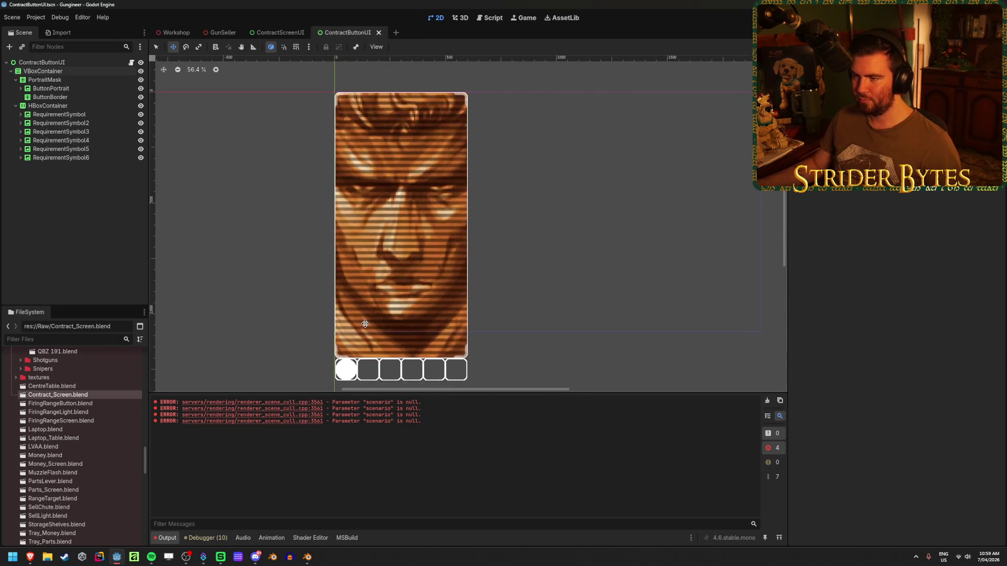
# Step: Reset ButtonPortrait's 300×300 minimum size and set its Expand Mode to Ignore Size
pyautogui.click(60, 89)
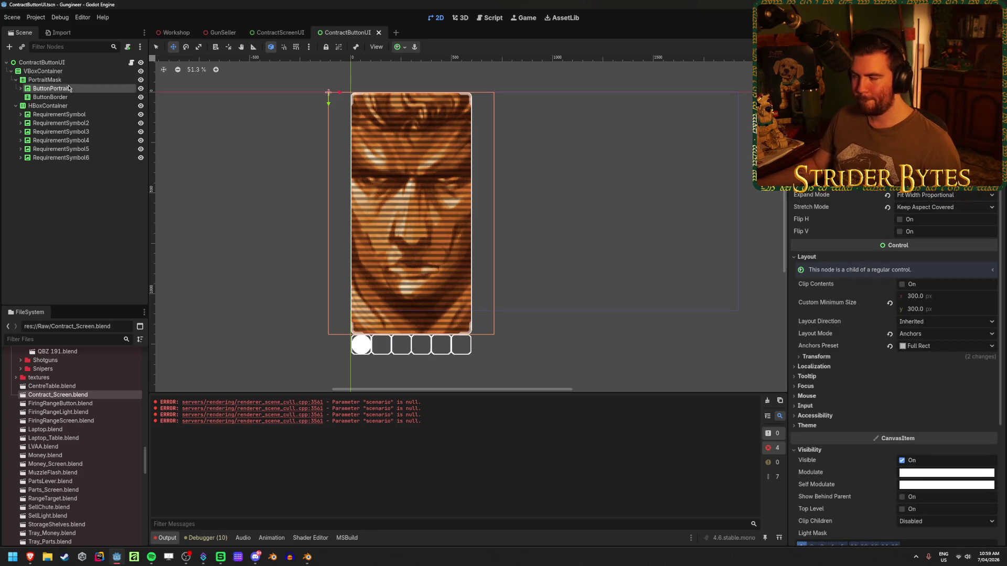
pyautogui.click(890, 304)
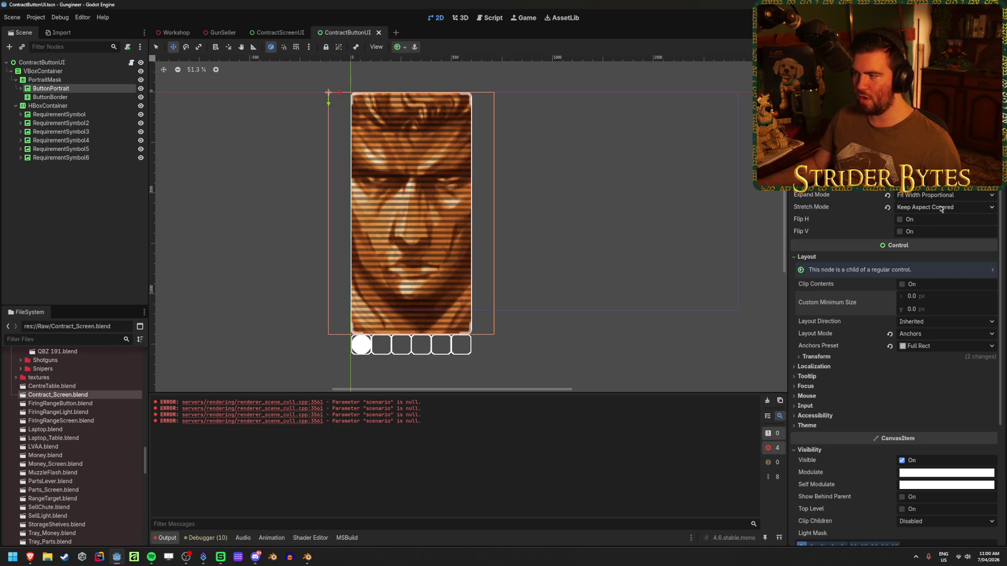
pyautogui.click(957, 212)
pyautogui.click(951, 196)
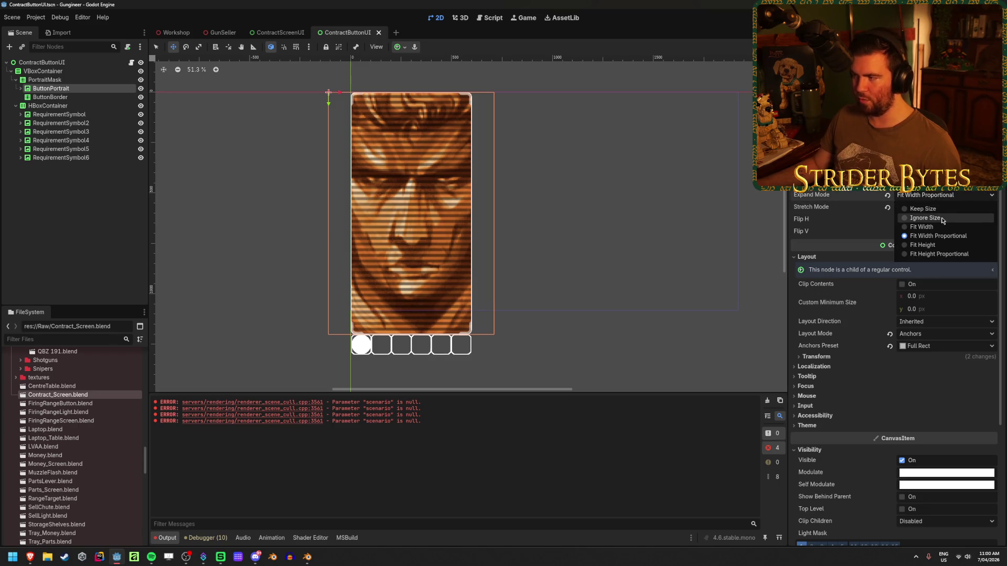
pyautogui.click(924, 217)
pyautogui.moveTo(912, 296); pyautogui.dragTo(915, 296)
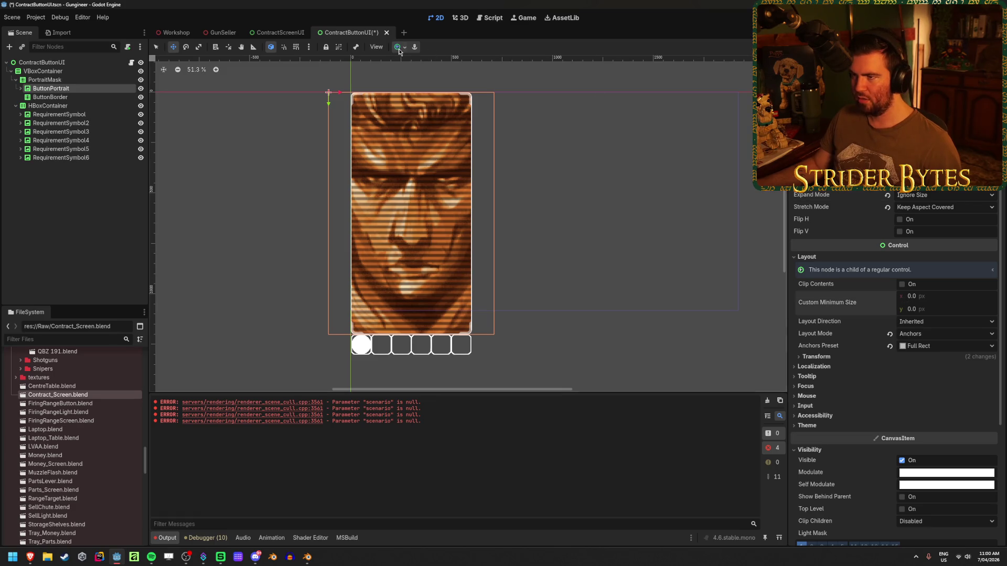
# Step: Anchor the portrait to the centre with a 600 × 1000 minimum size and save
pyautogui.click(398, 47)
pyautogui.click(416, 90)
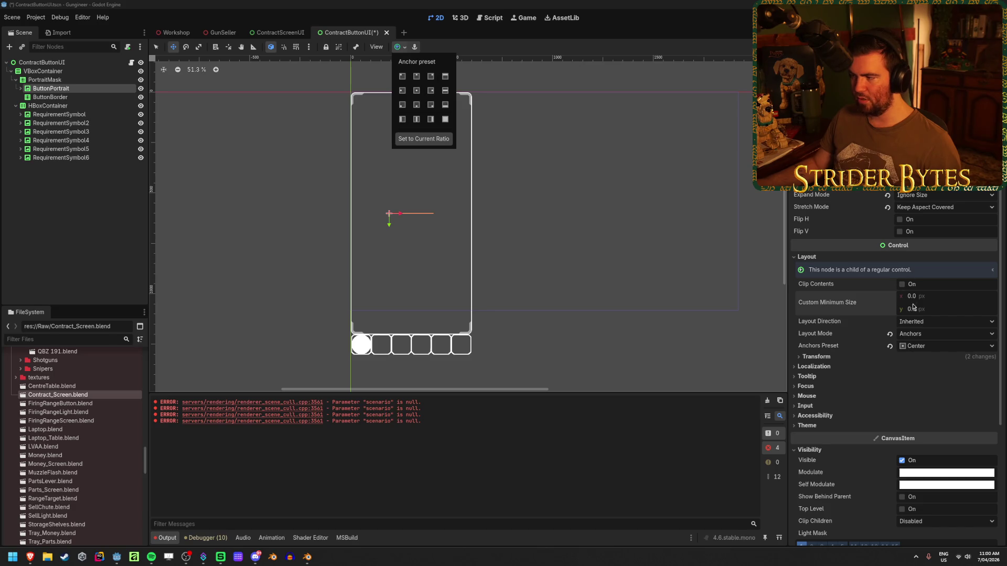
pyautogui.write('600')
pyautogui.press('Tab')
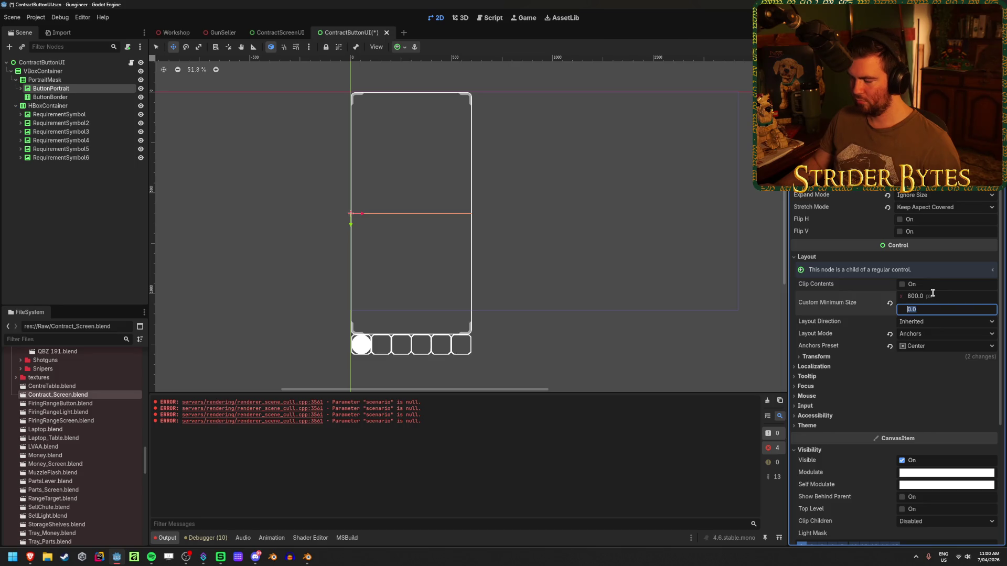
pyautogui.write('1000')
pyautogui.press('Return')
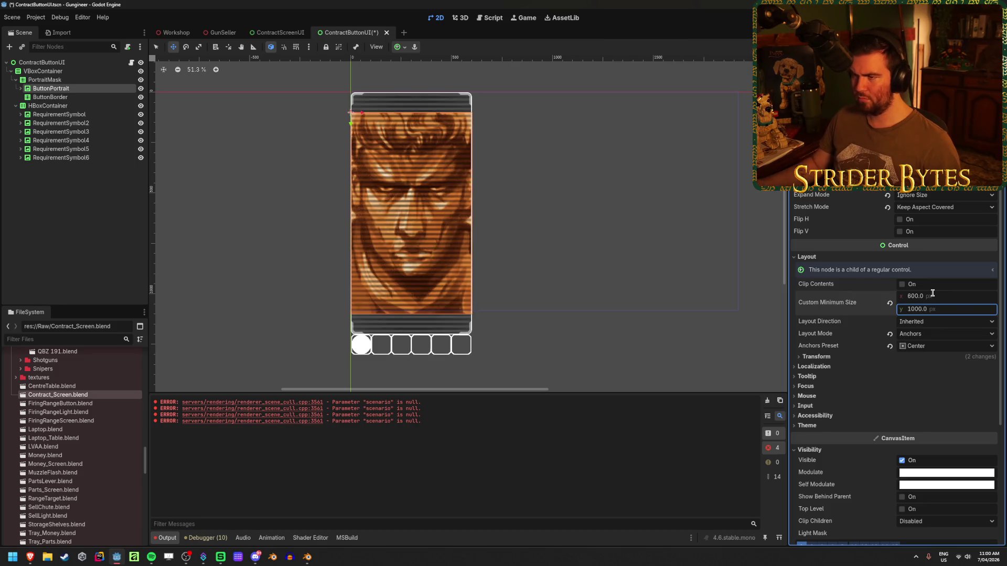
pyautogui.hotkey('ctrl', 's')
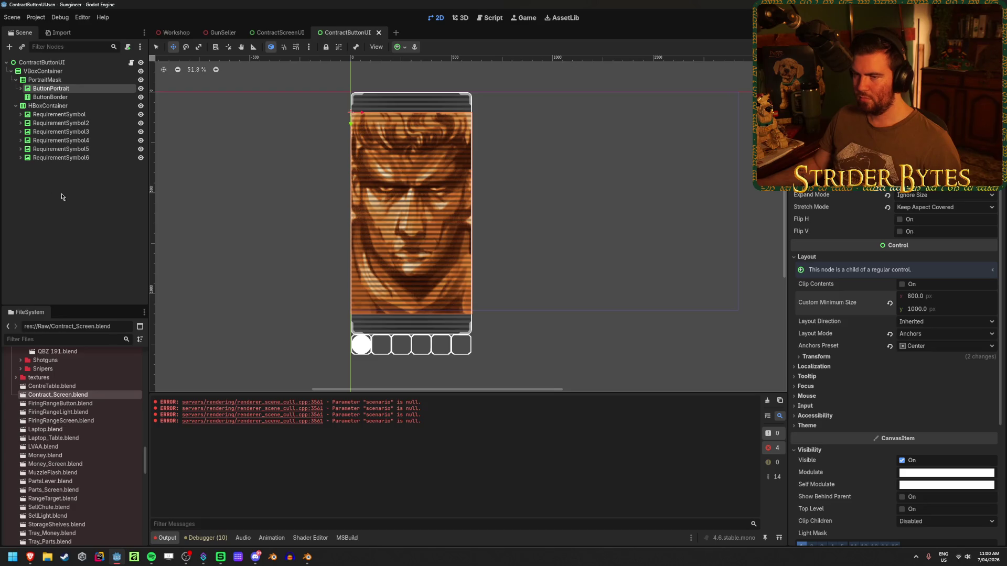
pyautogui.click(81, 208)
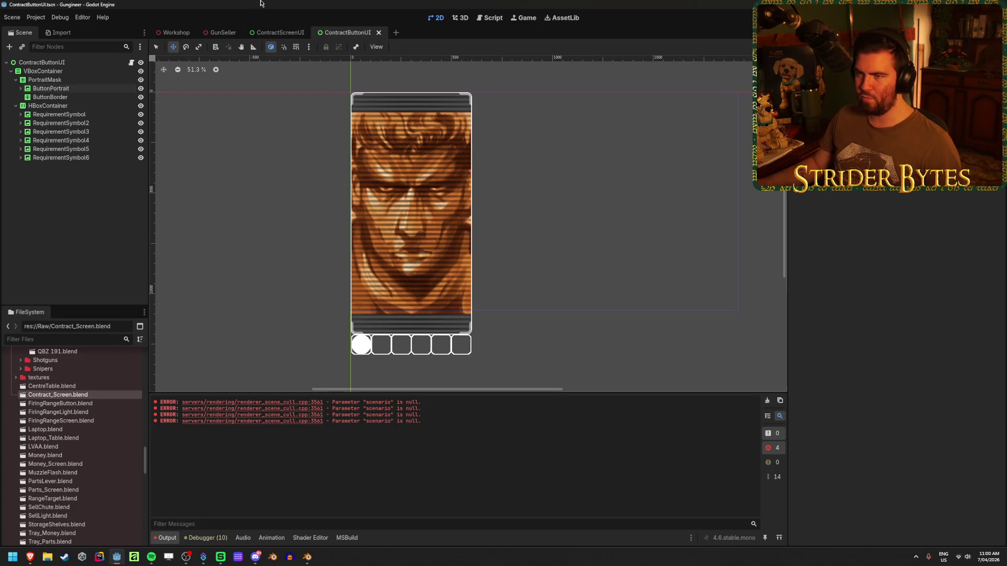
pyautogui.click(223, 33)
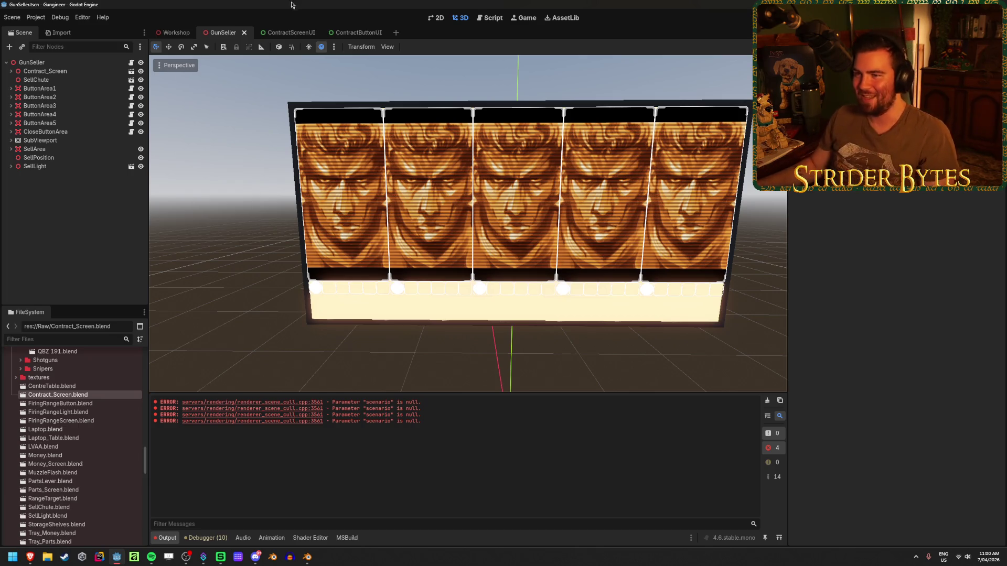
# Step: Move the GunSeller 3D view toward the screen, then switch to the ContractScreenUI scene in 2D
pyautogui.press('w')
pyautogui.press('a')
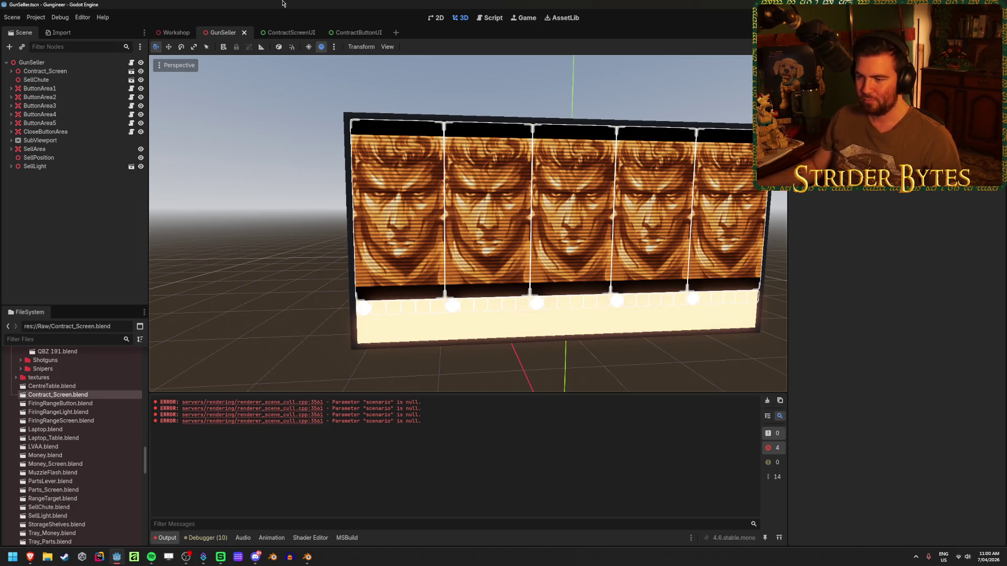
pyautogui.moveTo(280, 31)
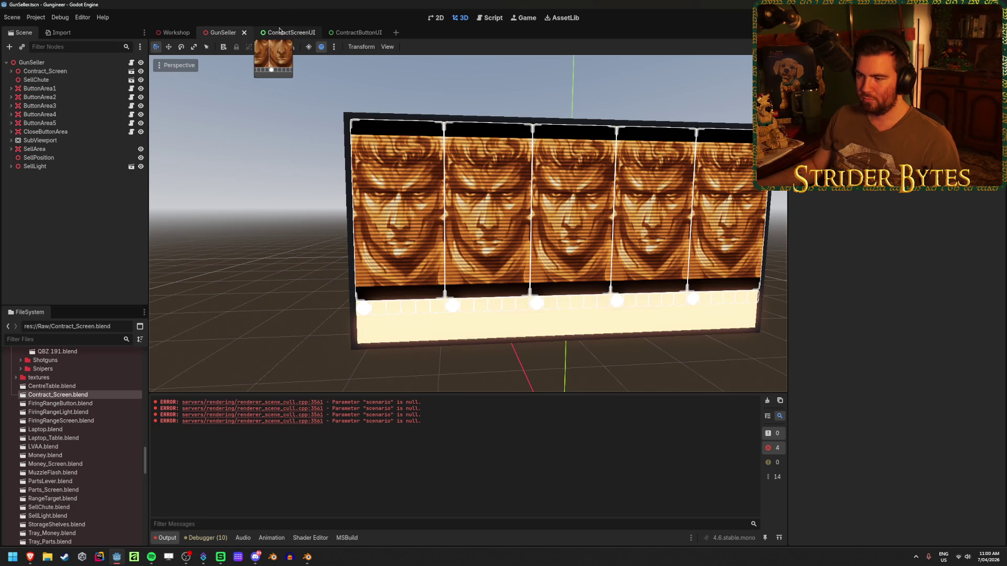
pyautogui.click(279, 31)
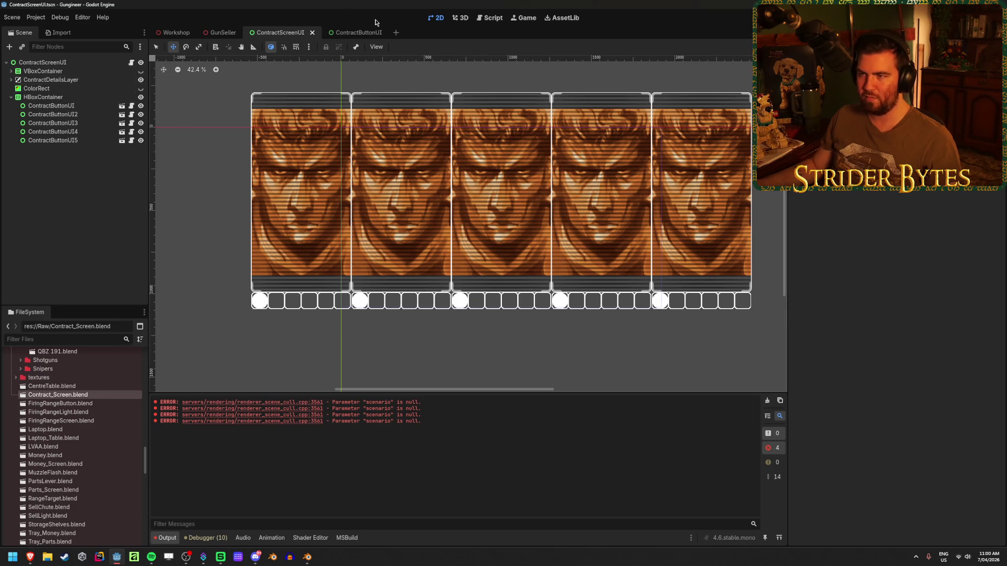
# Step: In ContractButtonUI, check the ButtonPortrait image's dimensions and work out the proportions in a calculator
pyautogui.click(357, 33)
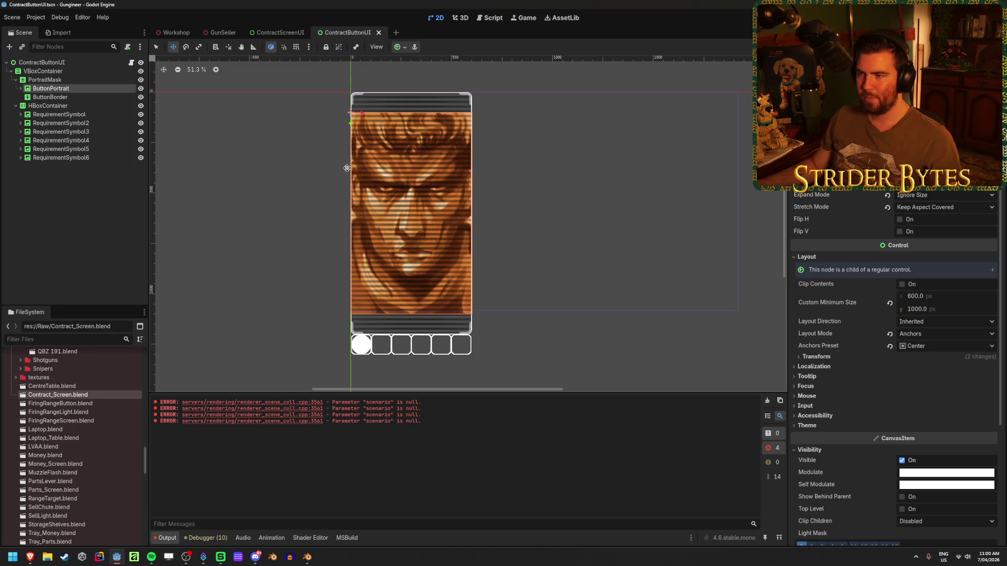
pyautogui.click(46, 80)
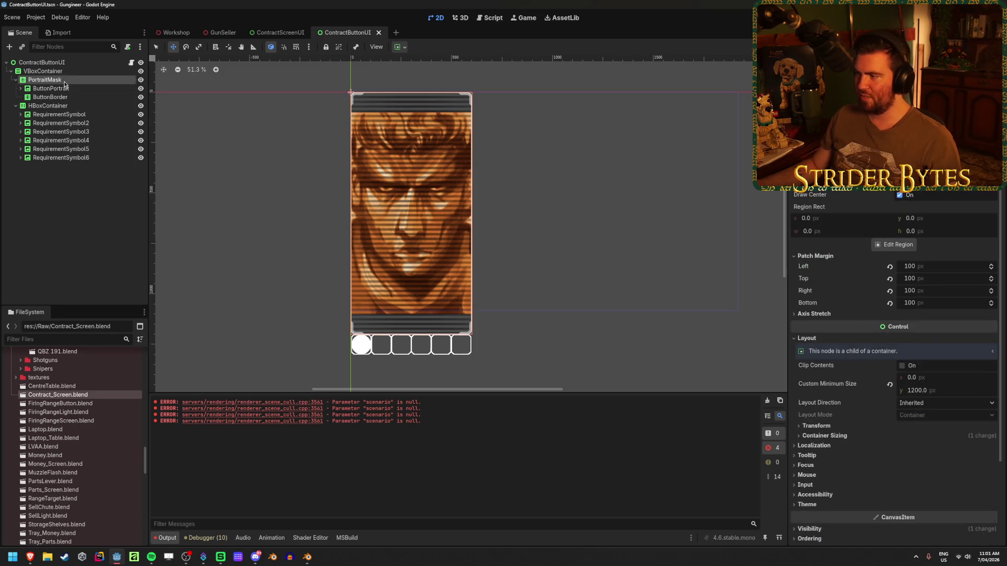
pyautogui.moveTo(936, 393); pyautogui.dragTo(929, 393)
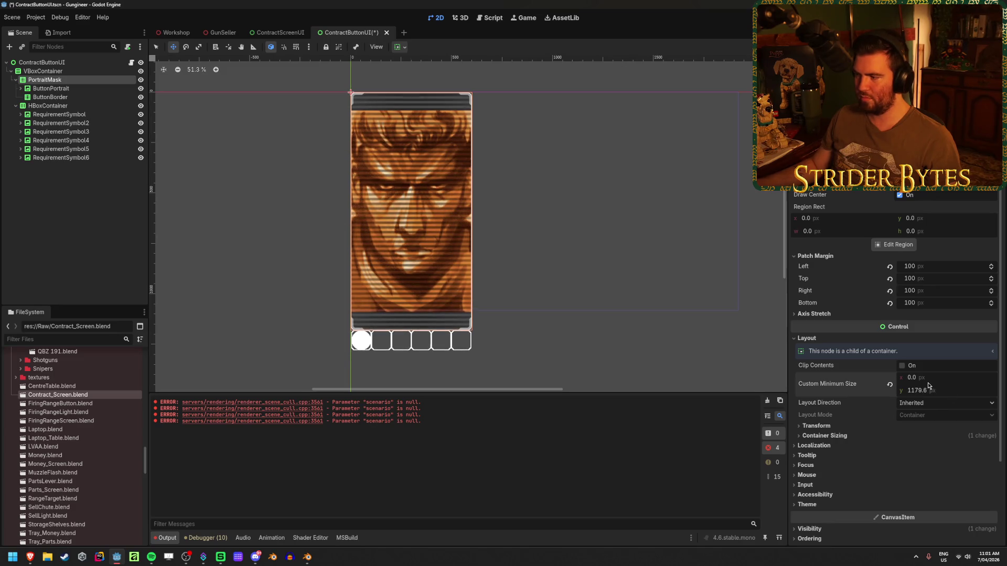
pyautogui.hotkey('ctrl', 'z')
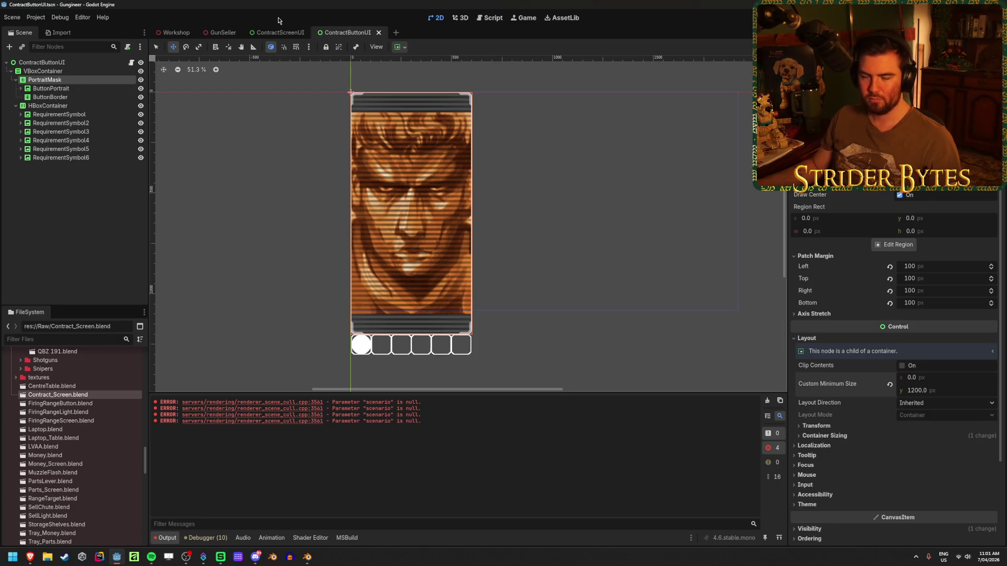
pyautogui.click(90, 71)
pyautogui.click(79, 82)
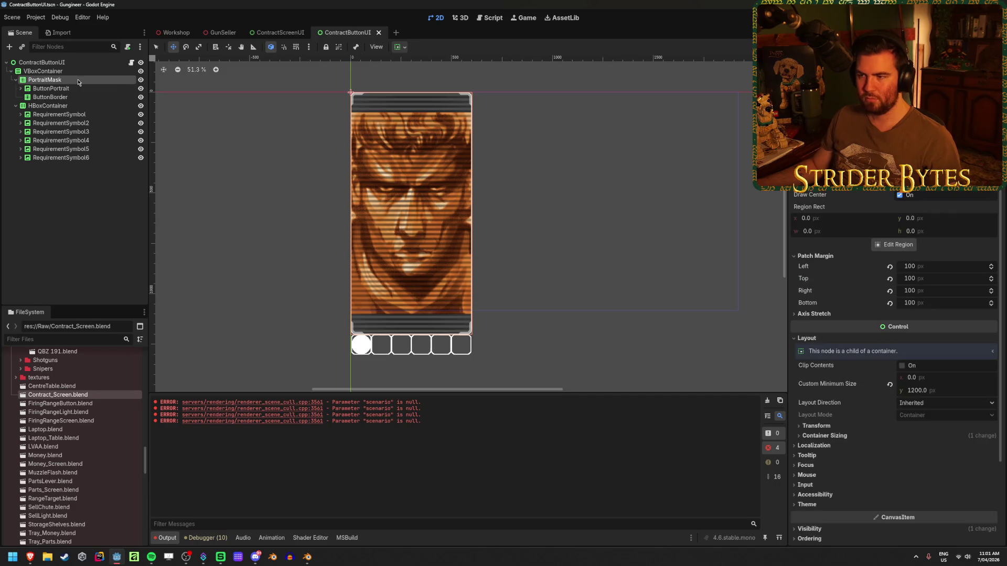
pyautogui.click(51, 88)
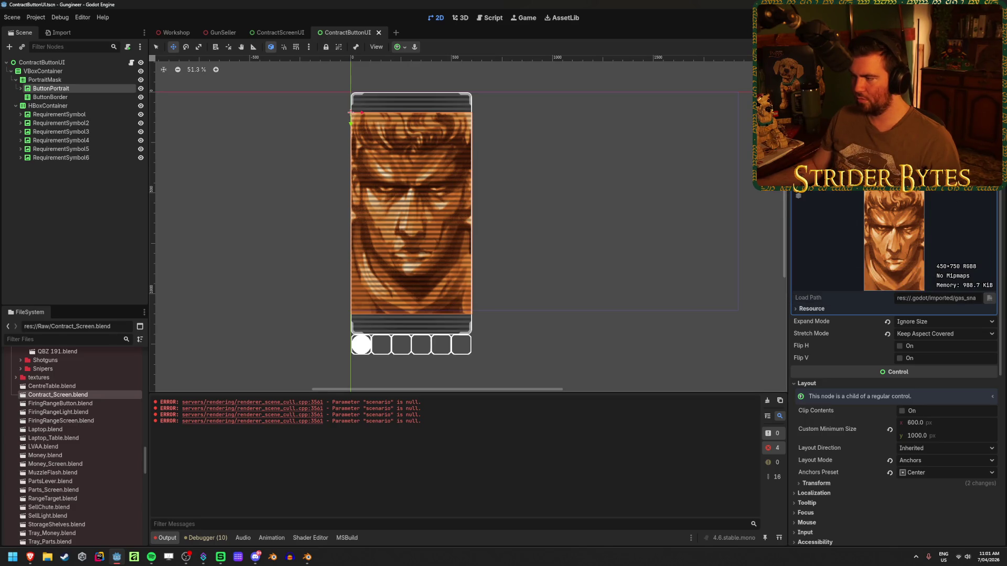
pyautogui.press('XF86Calculator')
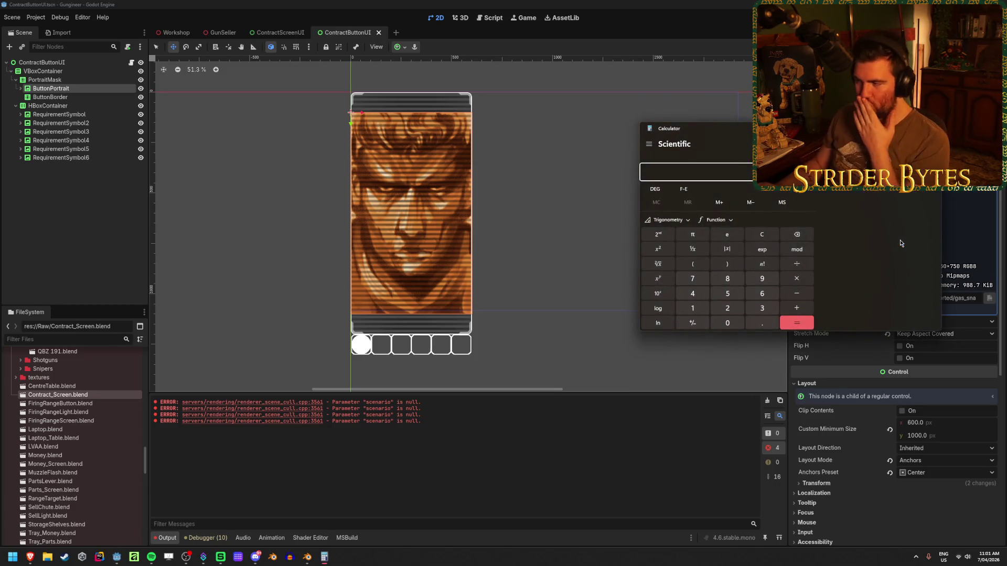
pyautogui.moveTo(843, 136); pyautogui.dragTo(685, 136)
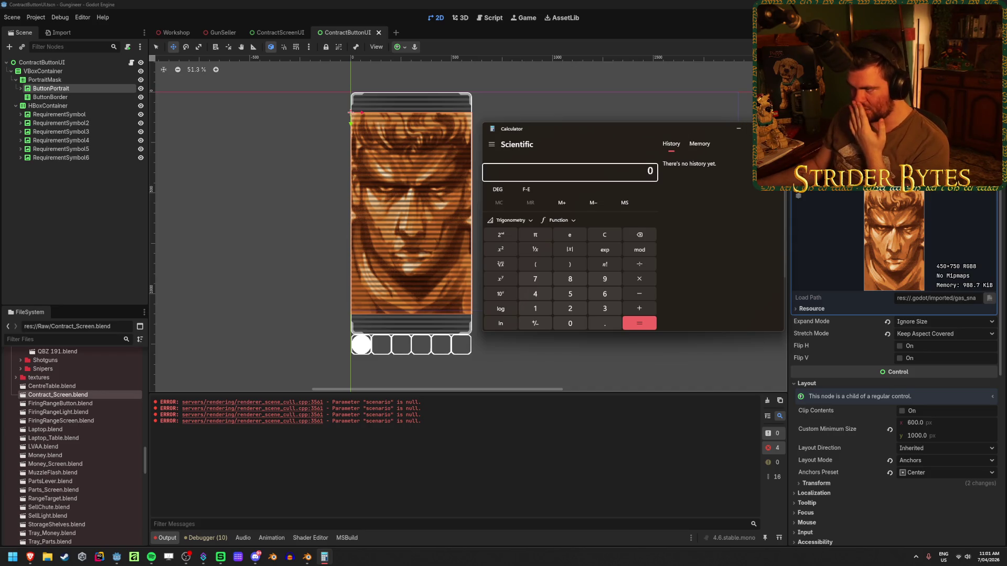
pyautogui.click(772, 129)
# Step: Set PortraitMask's Custom Minimum Size height to 1000 px and save the scene
pyautogui.click(109, 79)
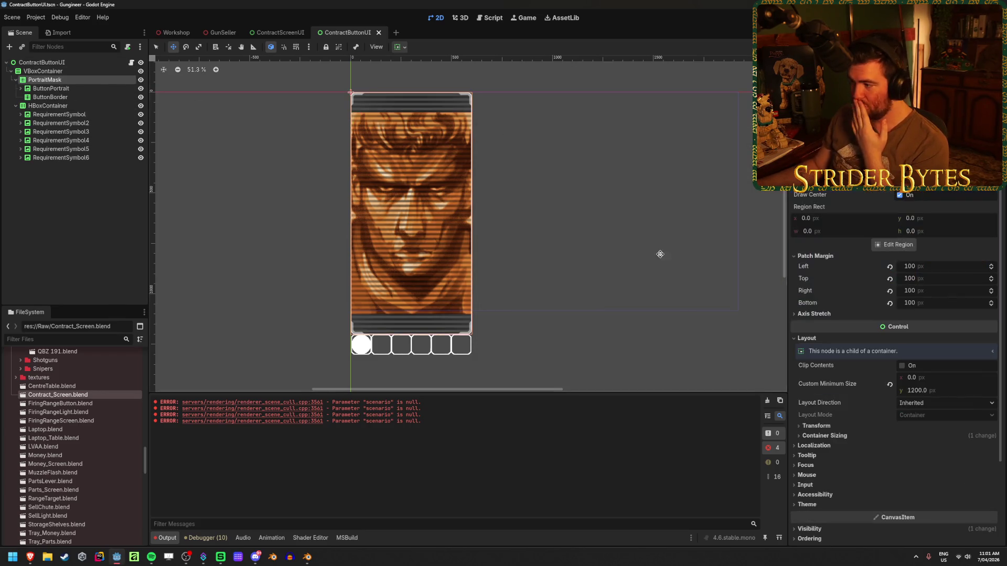
pyautogui.click(941, 391)
pyautogui.write('1000')
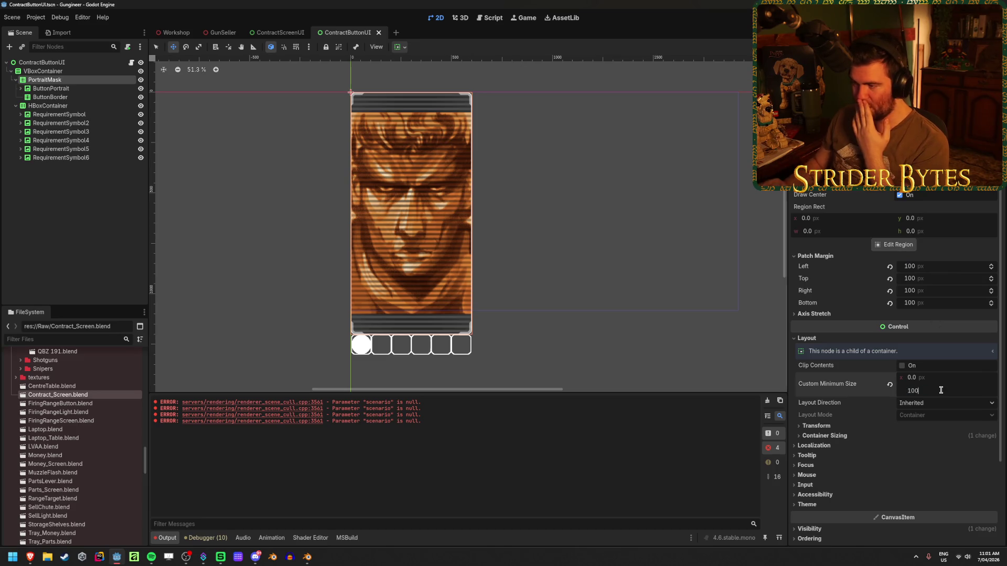
pyautogui.press('Return')
pyautogui.click(85, 214)
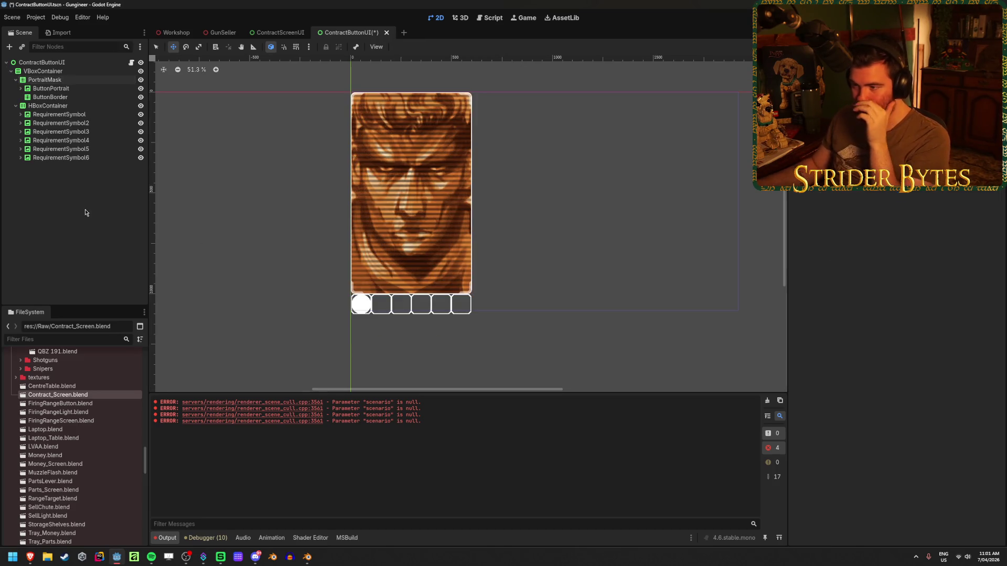
pyautogui.scroll(4, 414, 196)
pyautogui.scroll(-5, 502, 327)
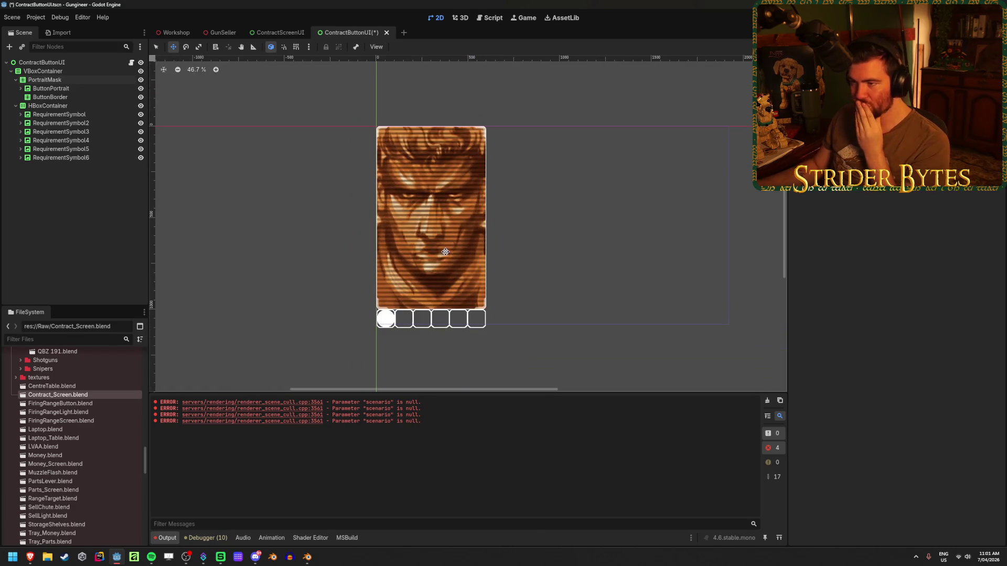
pyautogui.hotkey('ctrl', 's')
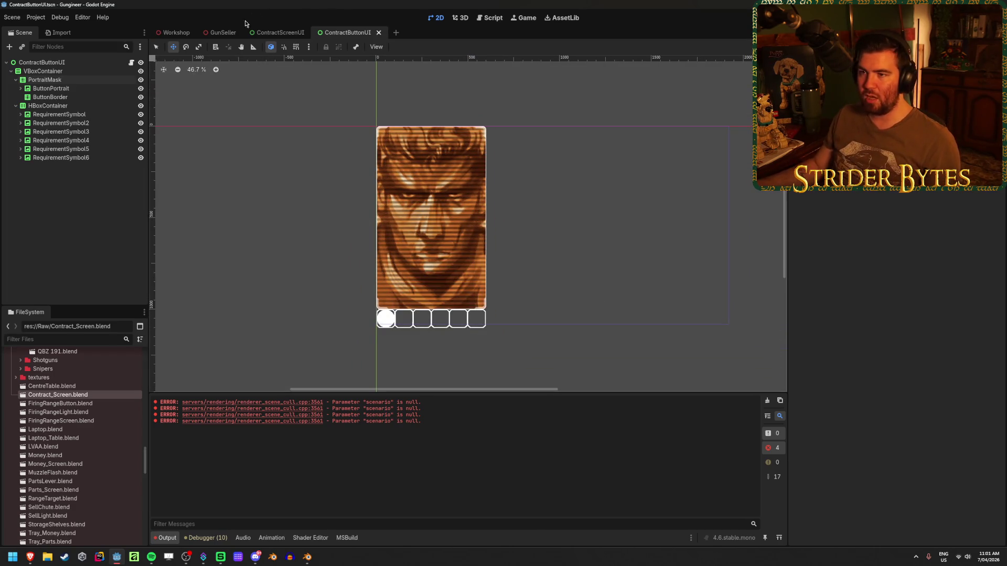
pyautogui.click(223, 32)
pyautogui.scroll(-4, 391, 176)
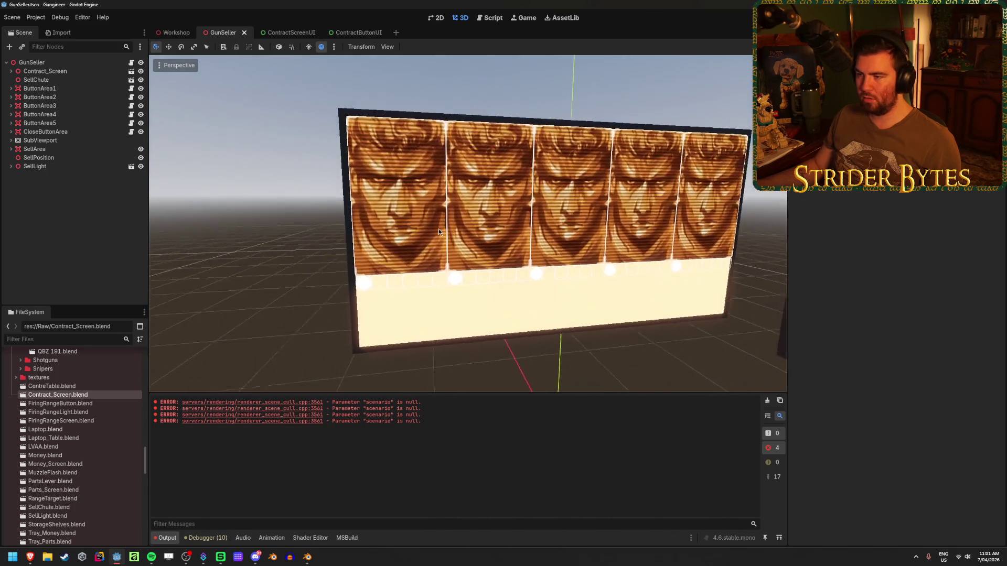
pyautogui.scroll(2, 418, 236)
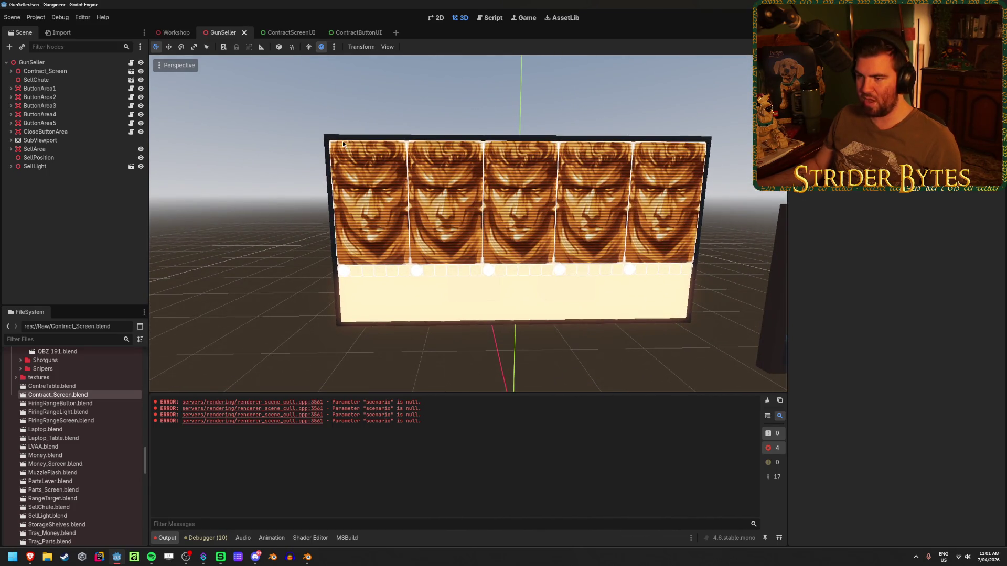
pyautogui.click(366, 37)
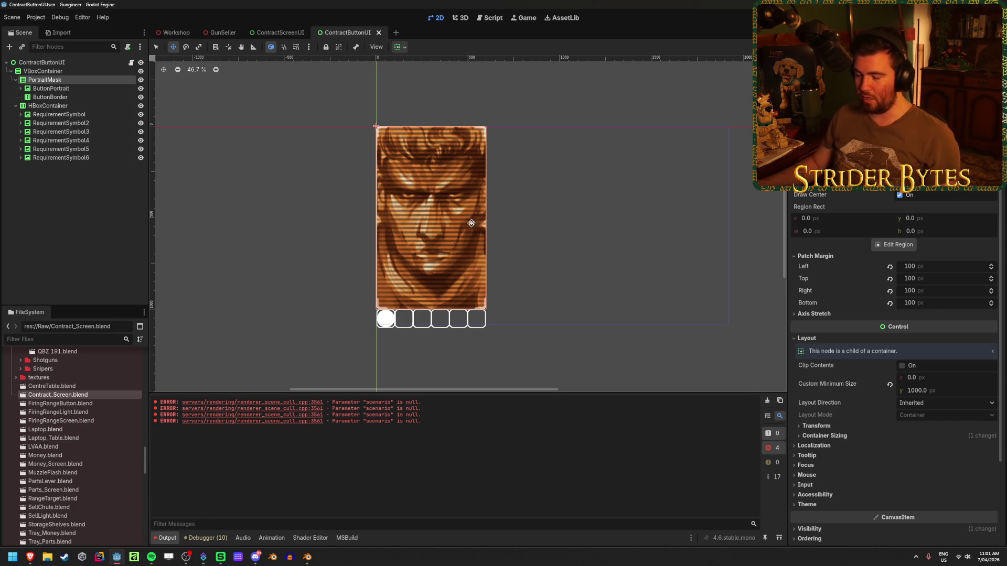
# Step: Collapse the PortraitMask branch in the Scene tree and bring up the add-child context menu
pyautogui.click(55, 74)
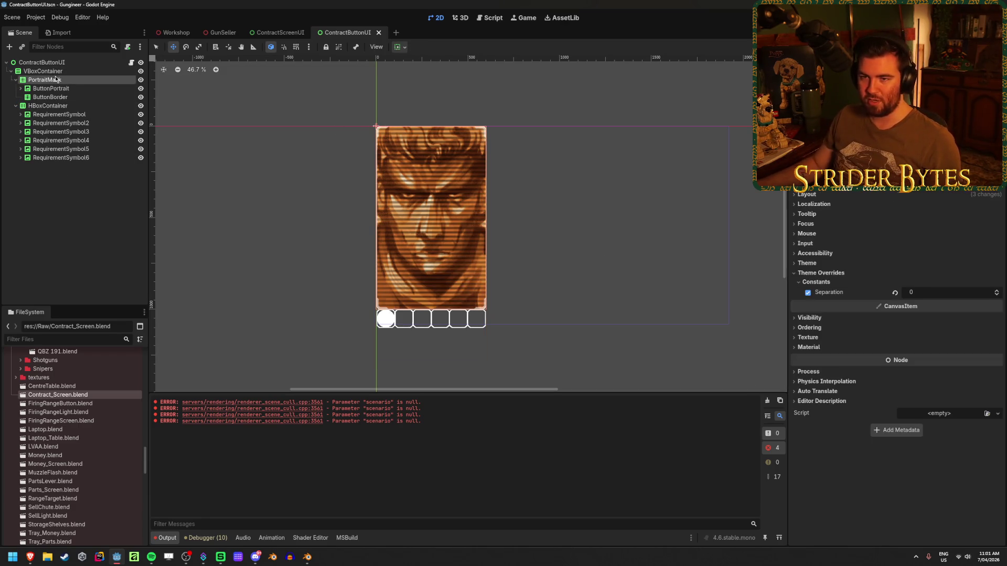
pyautogui.click(52, 62)
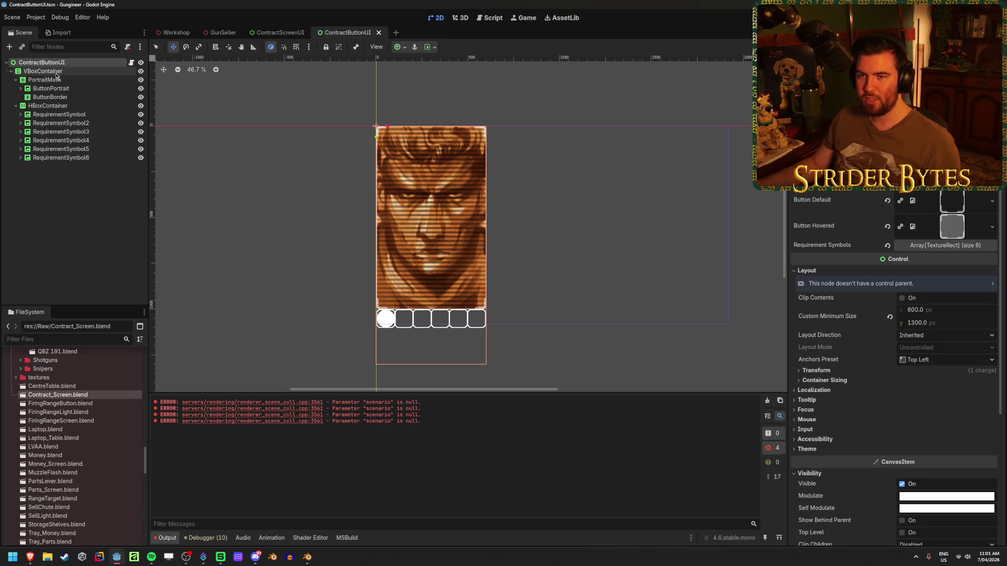
pyautogui.click(50, 80)
pyautogui.click(16, 80)
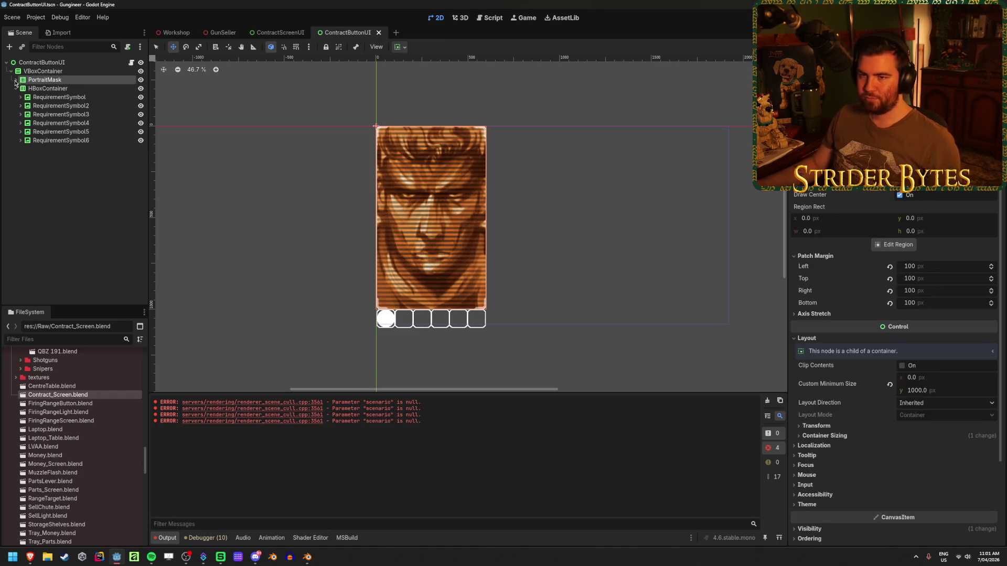
pyautogui.click(51, 89)
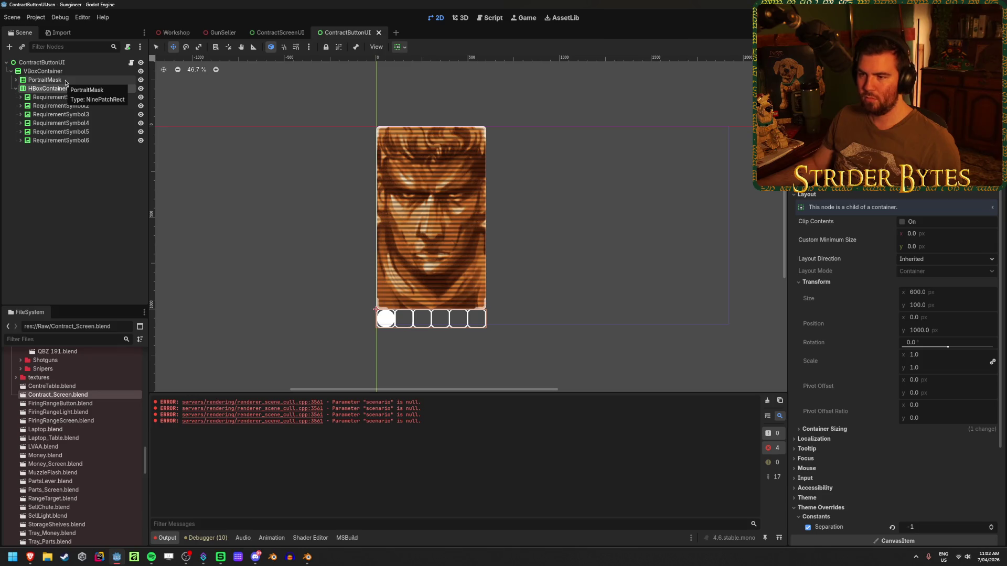
pyautogui.click(66, 176)
pyautogui.rightClick(66, 176)
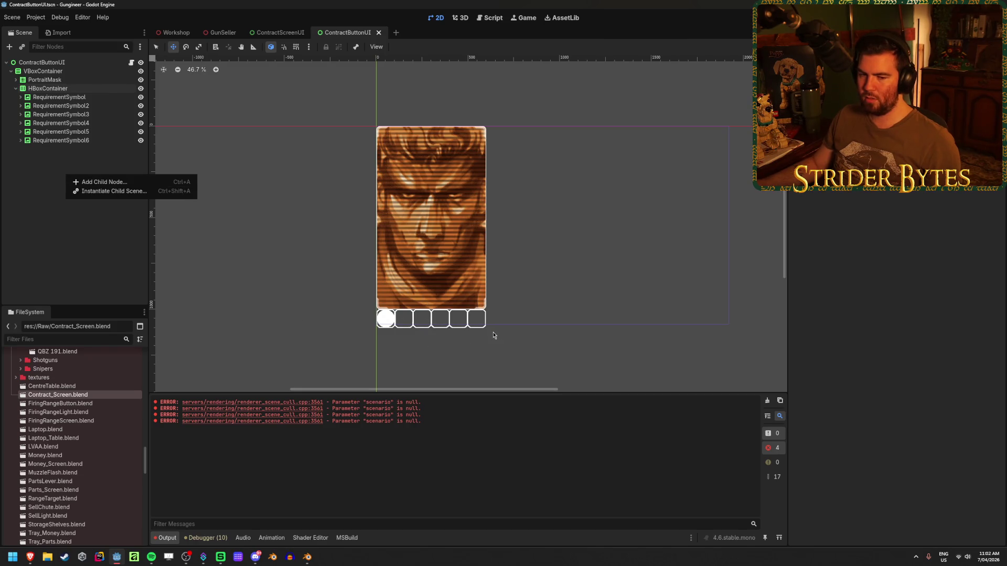
# Step: Start adding a child node, clearing the search and browsing the Control types for a Panel
pyautogui.click(101, 182)
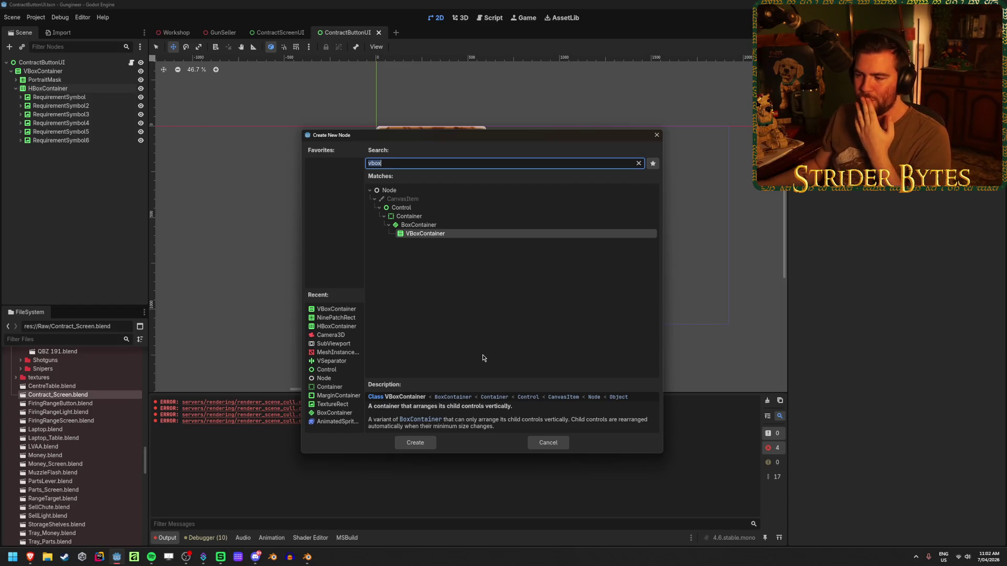
pyautogui.press('BackSpace')
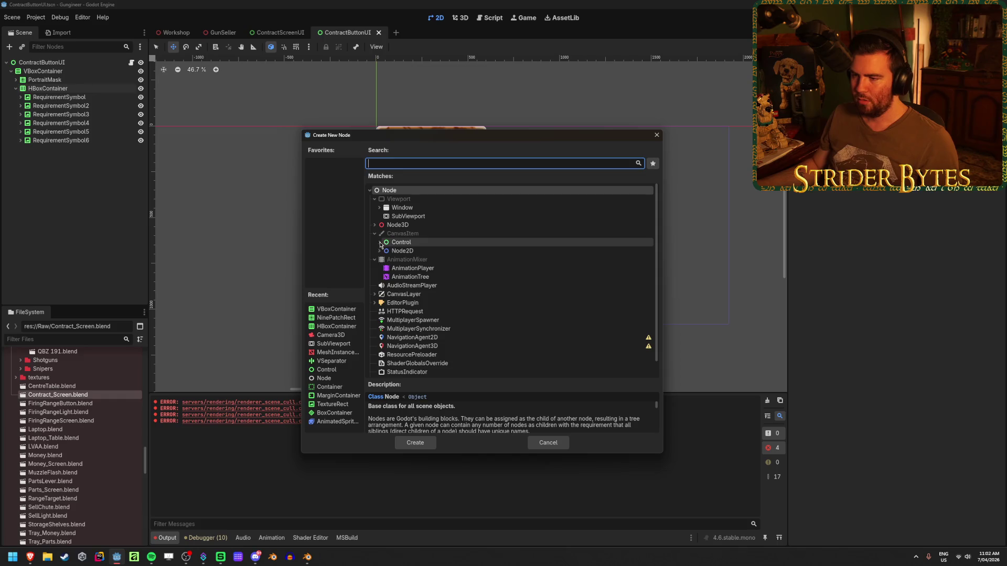
pyautogui.click(380, 243)
pyautogui.scroll(-2, 423, 253)
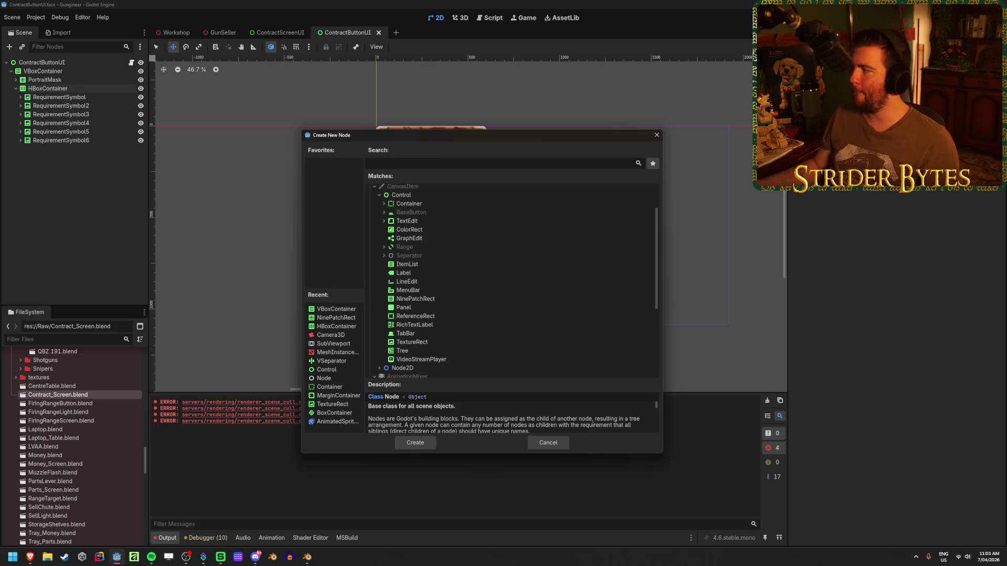
pyautogui.hotkey('alt', 'Tab')
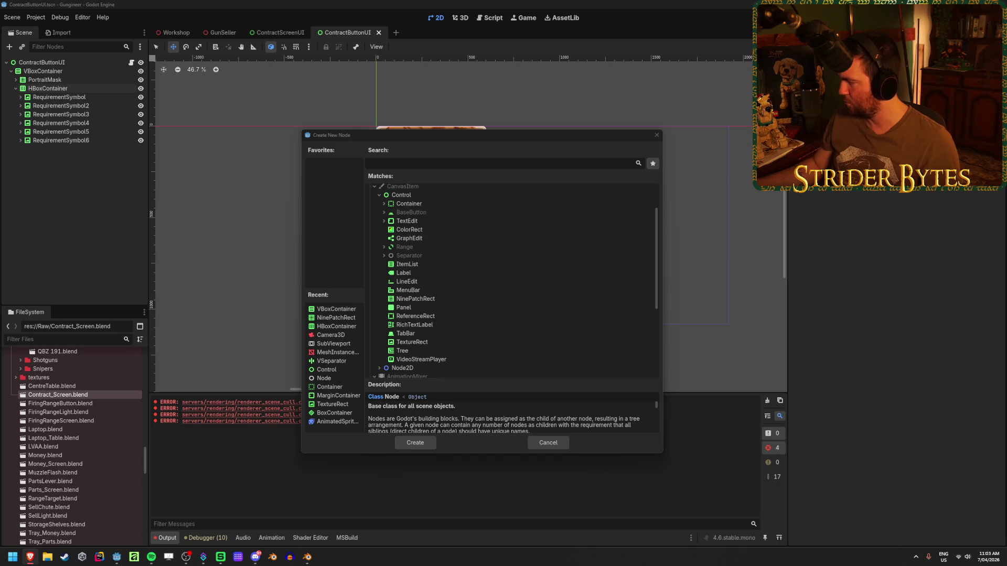
pyautogui.hotkey('alt', 'Tab')
pyautogui.hotkey('alt', 'Tab')
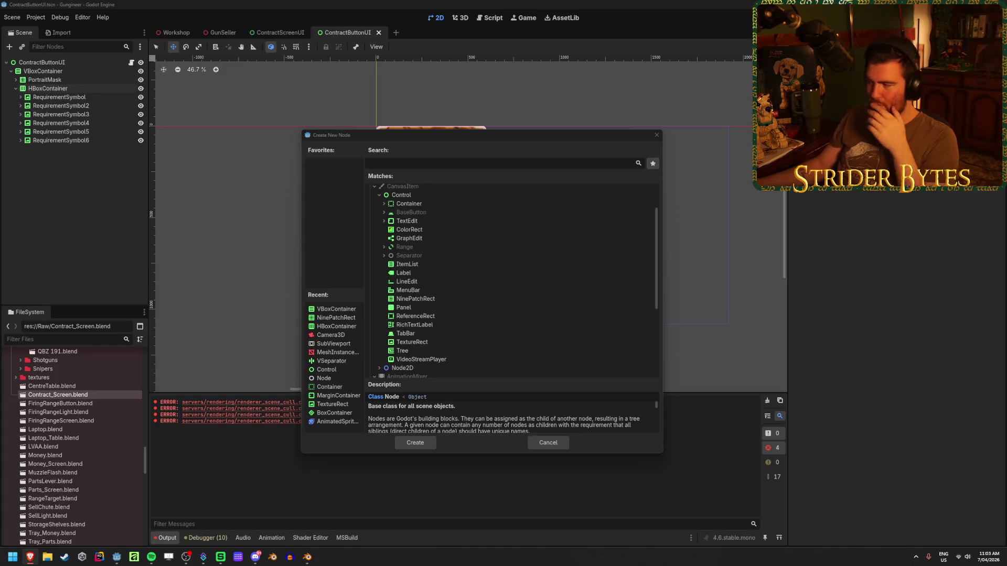
pyautogui.click(469, 138)
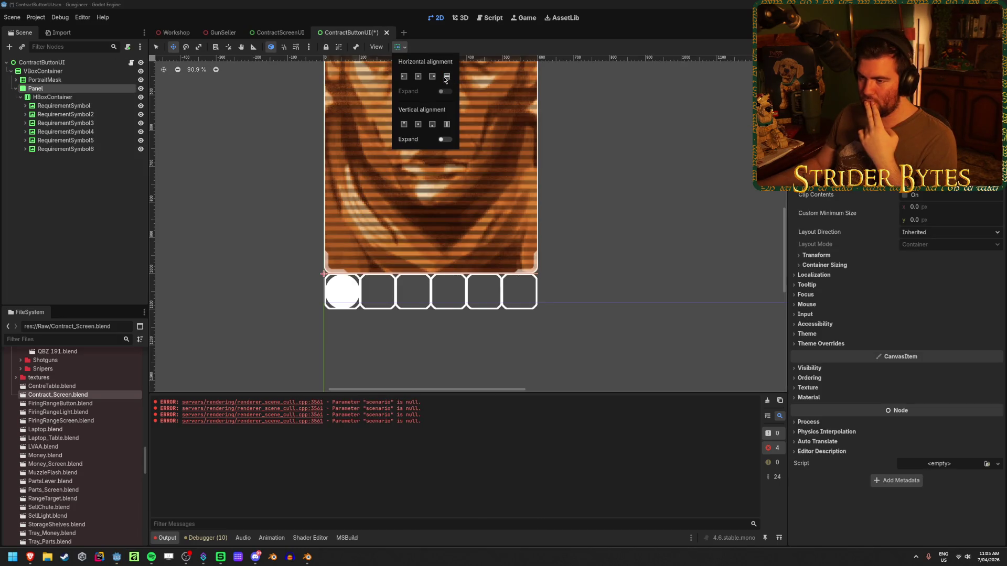
# Step: Give the Panel a 100 px Custom Minimum Size height and save ContractButtonUI
pyautogui.click(433, 125)
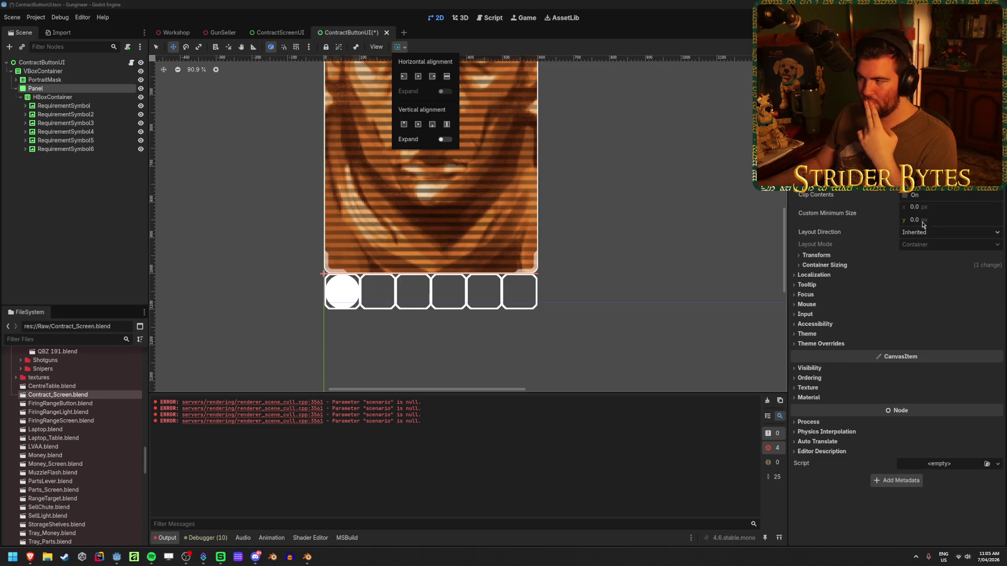
pyautogui.click(923, 222)
pyautogui.write('100')
pyautogui.press('Return')
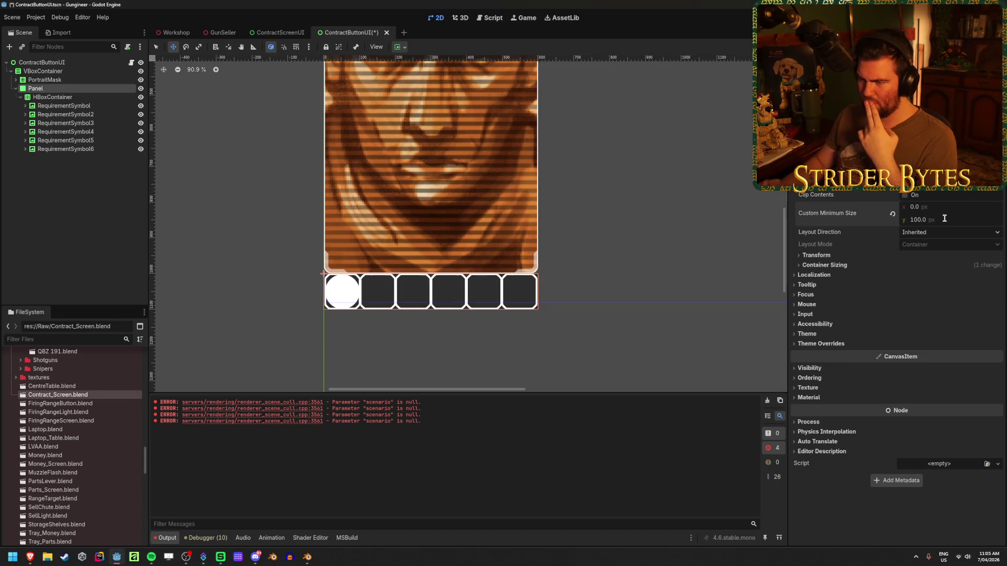
pyautogui.scroll(7, 390, 249)
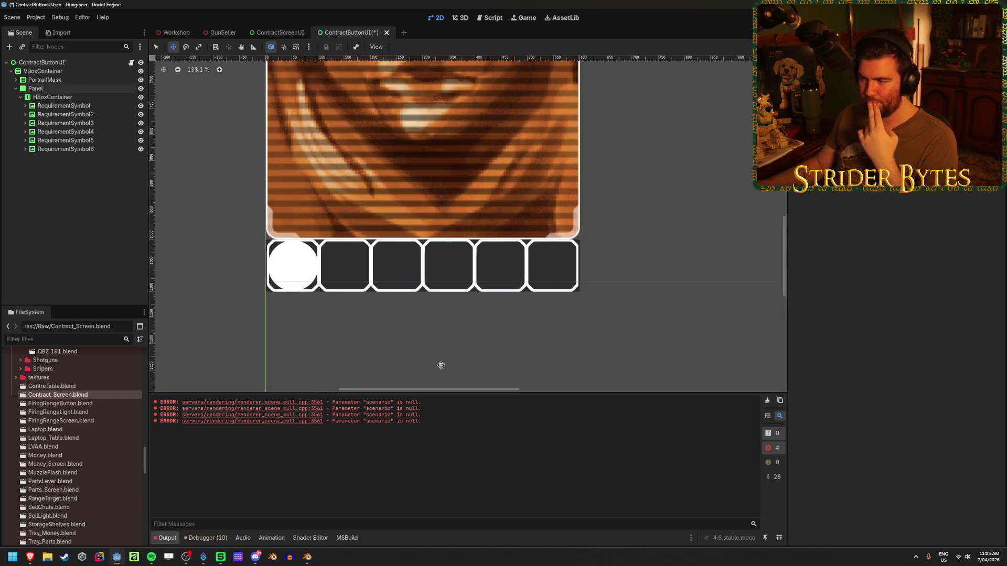
pyautogui.scroll(-6, 390, 249)
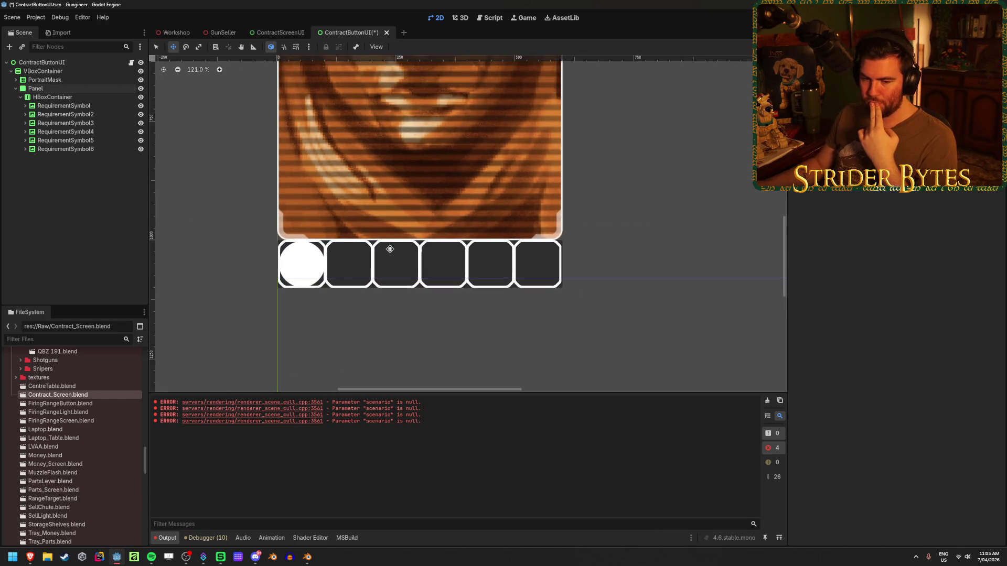
pyautogui.hotkey('ctrl', 's')
# Step: Check the result in the GunSeller and Workshop scenes, then return to ContractButtonUI
pyautogui.click(227, 31)
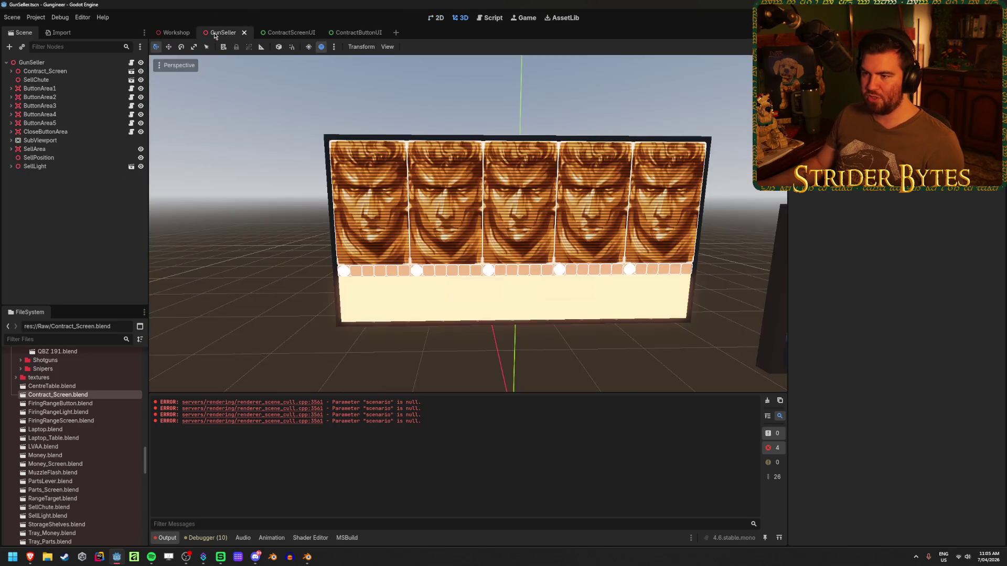
pyautogui.click(174, 32)
pyautogui.scroll(5, 468, 224)
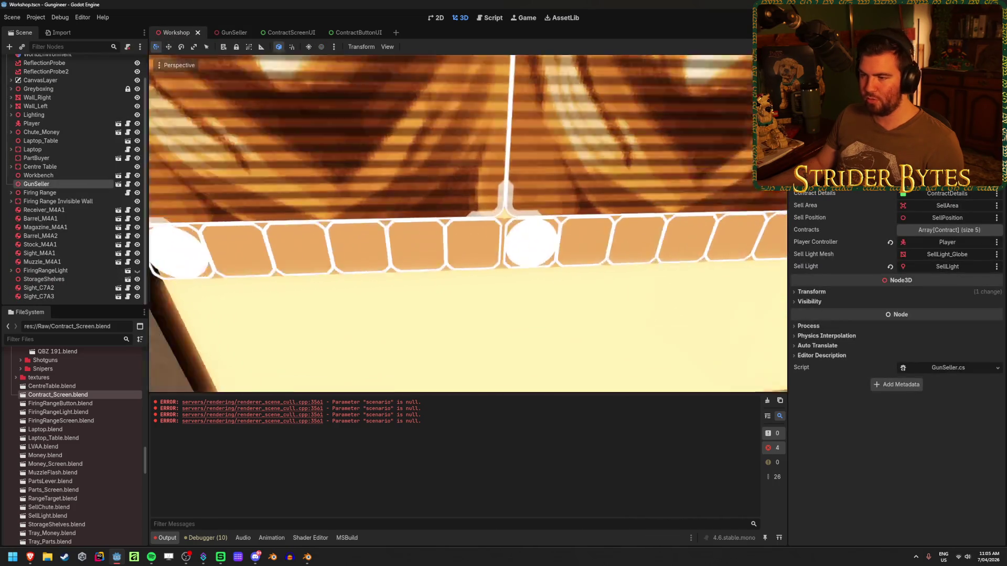
pyautogui.scroll(-3, 468, 224)
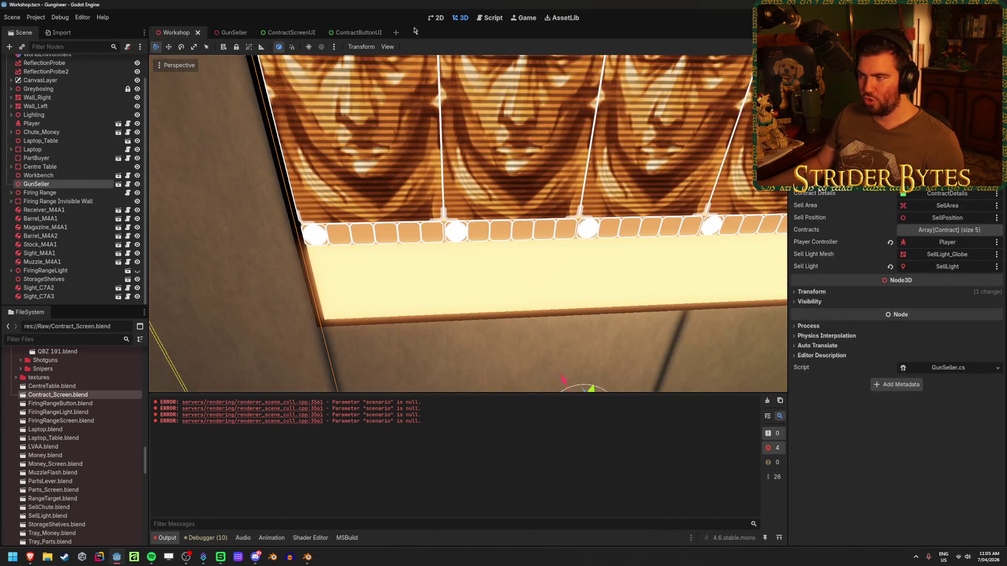
pyautogui.click(349, 33)
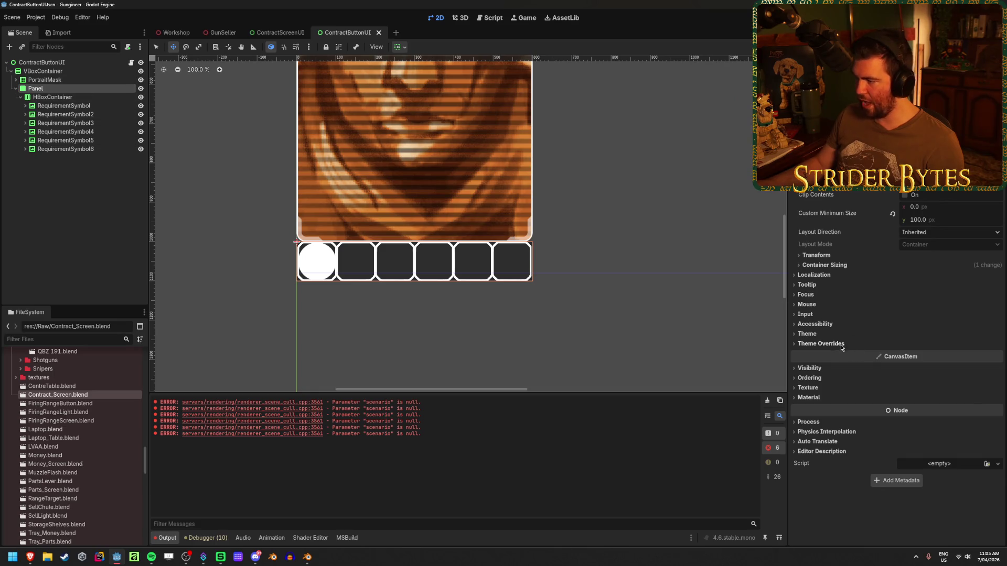
# Step: Give the Panel a new StyleBoxFlat under Theme Overrides > Styles
pyautogui.click(821, 344)
pyautogui.click(810, 353)
pyautogui.click(960, 363)
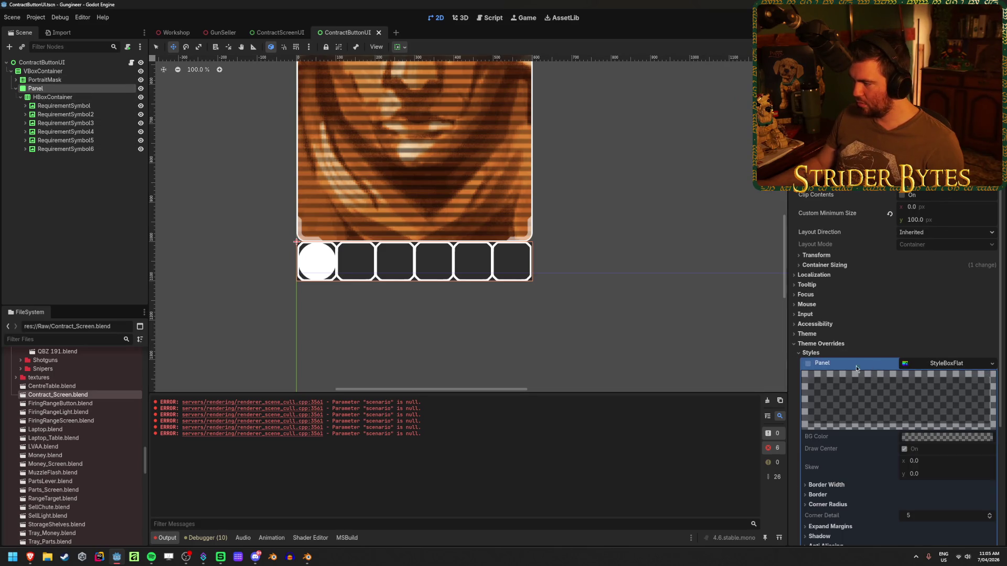
pyautogui.click(991, 364)
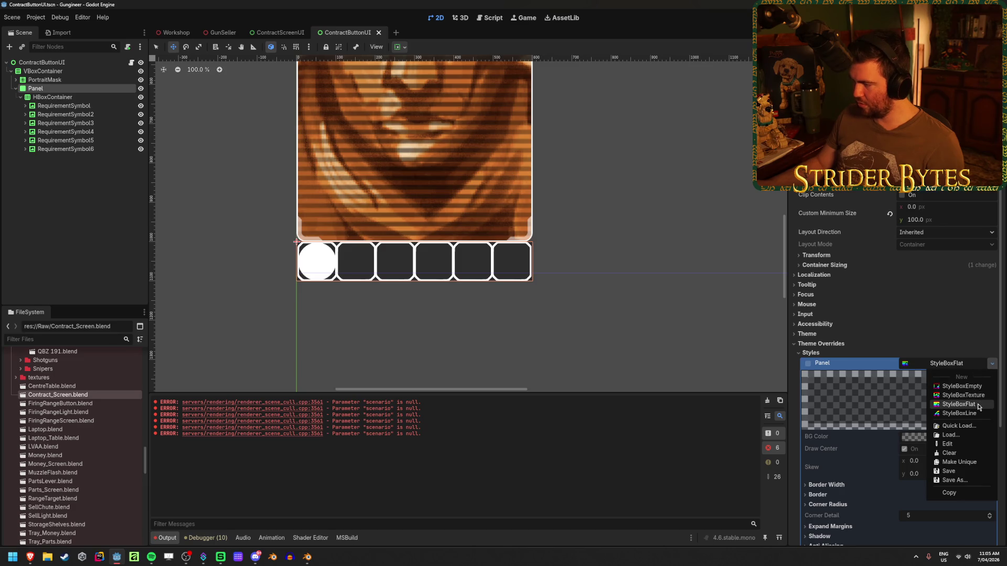
pyautogui.click(977, 405)
# Step: Set the flat style's background brightness V to 20 for dark grey and save the scene
pyautogui.click(962, 435)
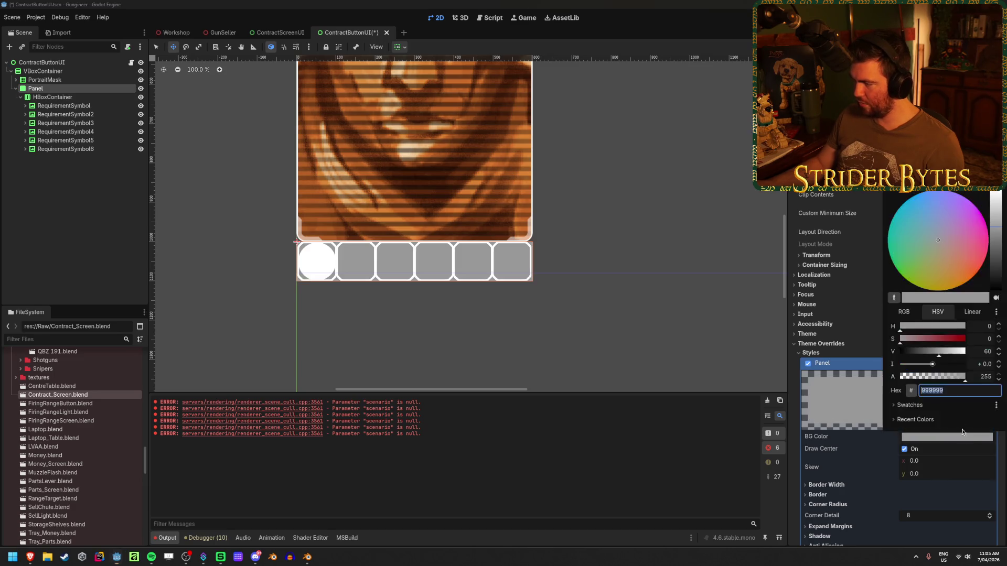
pyautogui.click(983, 351)
pyautogui.write('10')
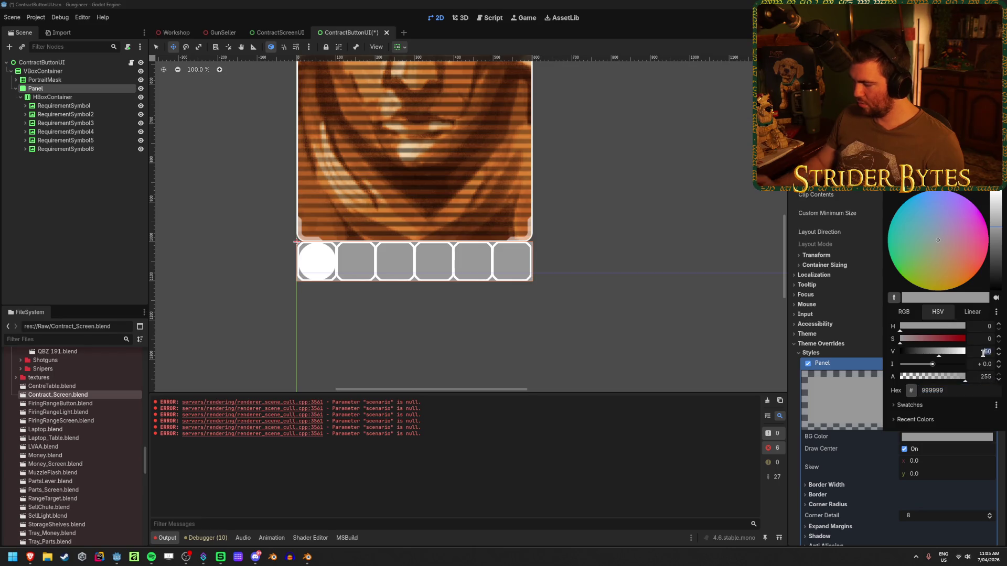
pyautogui.press('Tab')
pyautogui.click(984, 351)
pyautogui.write('20')
pyautogui.press('Tab')
pyautogui.hotkey('ctrl', 's')
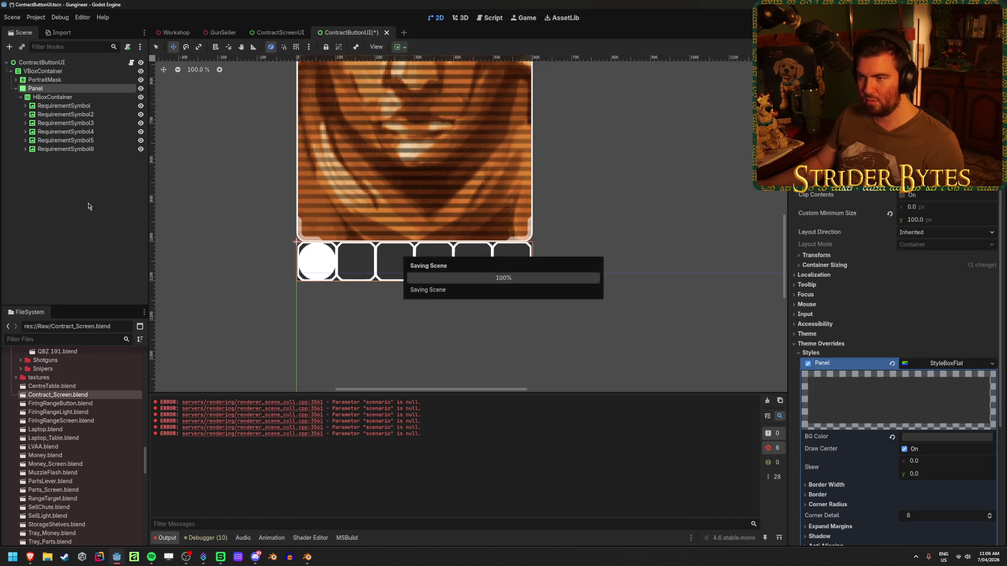
pyautogui.click(173, 36)
pyautogui.scroll(5, 467, 226)
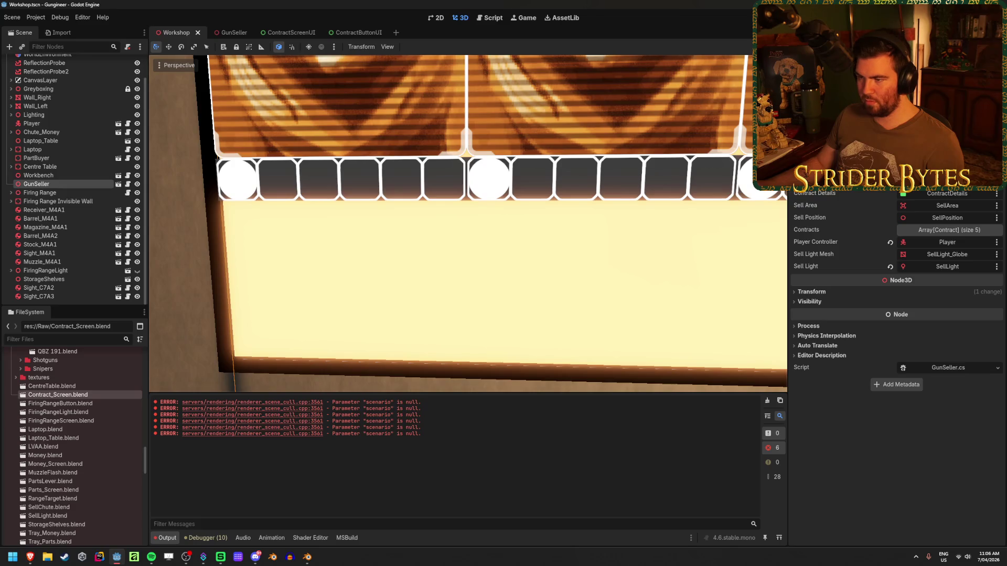
# Step: Move closer to the contract screen in the Workshop 3D view and save the Workshop scene
pyautogui.press('w')
pyautogui.hotkey('ctrl', 's')
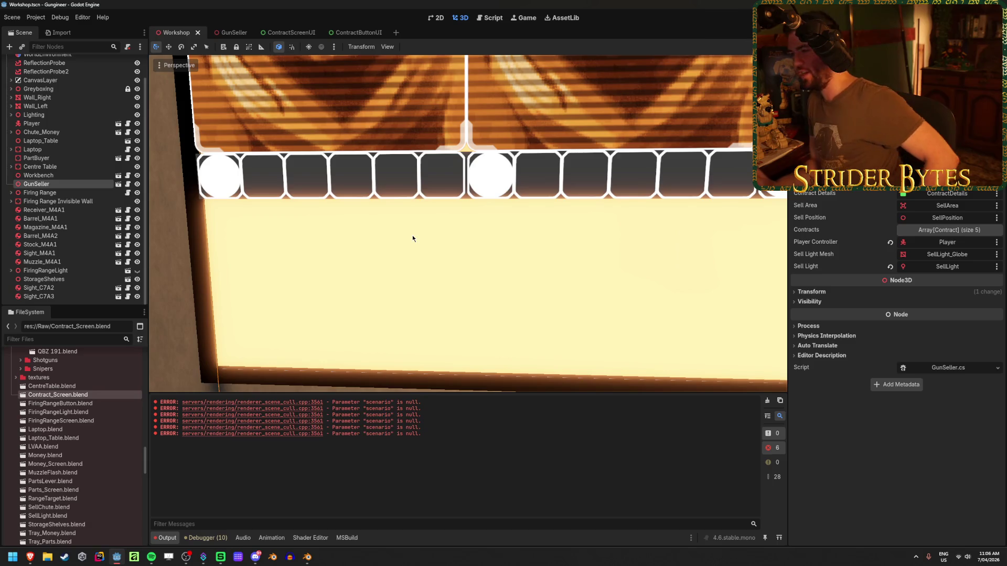
pyautogui.scroll(-8, 405, 246)
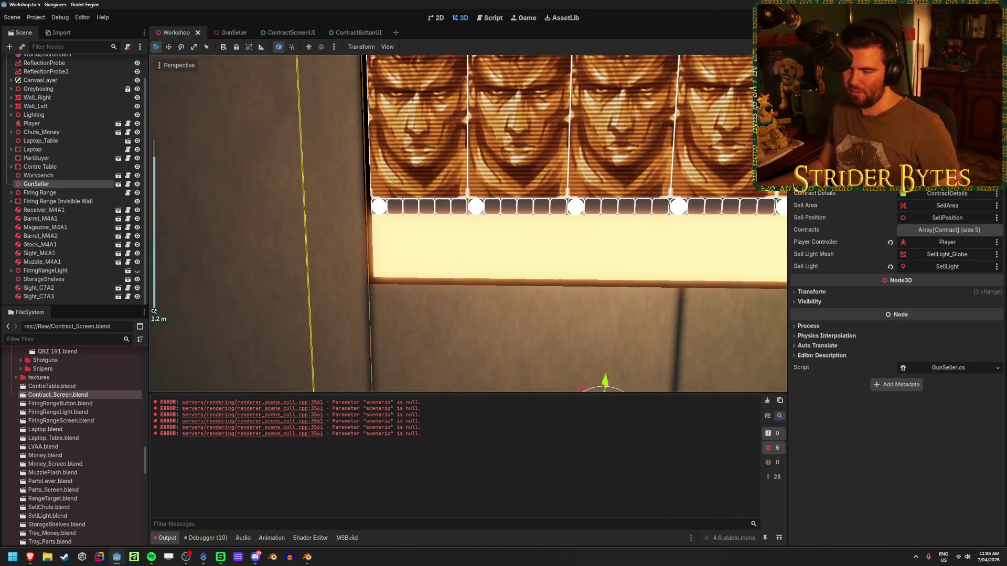
pyautogui.scroll(2, 531, 168)
pyautogui.click(360, 33)
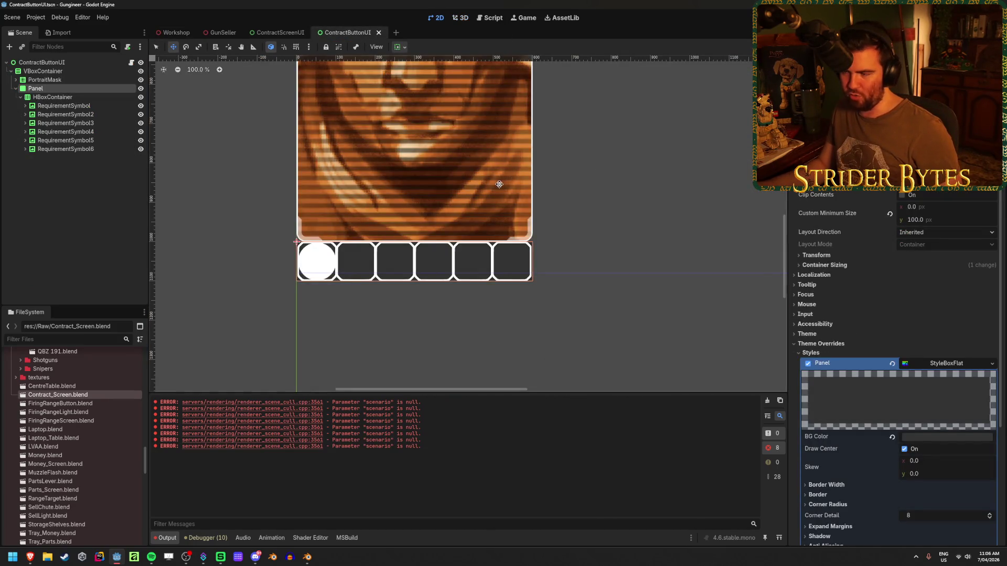
# Step: Deselect and zoom around the ContractButtonUI card to inspect the styled Panel
pyautogui.click(94, 228)
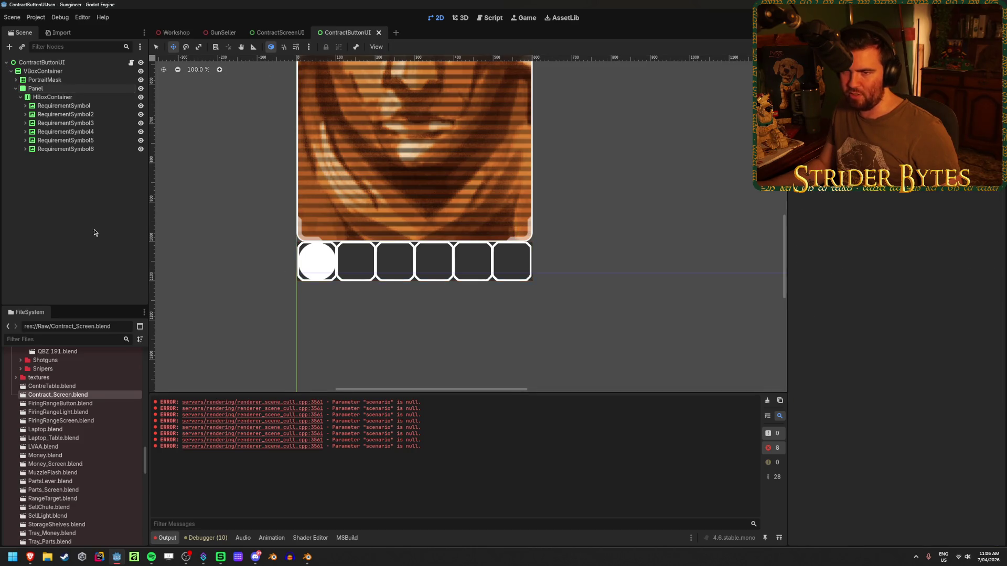
pyautogui.scroll(-5, 434, 238)
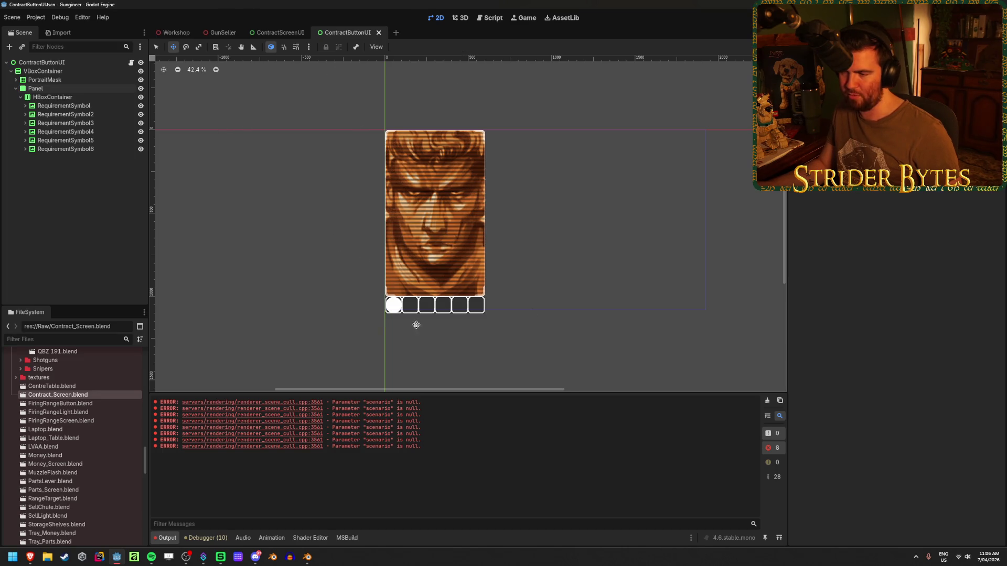
pyautogui.scroll(3, 416, 324)
pyautogui.scroll(1, 540, 165)
pyautogui.scroll(-1, 542, 167)
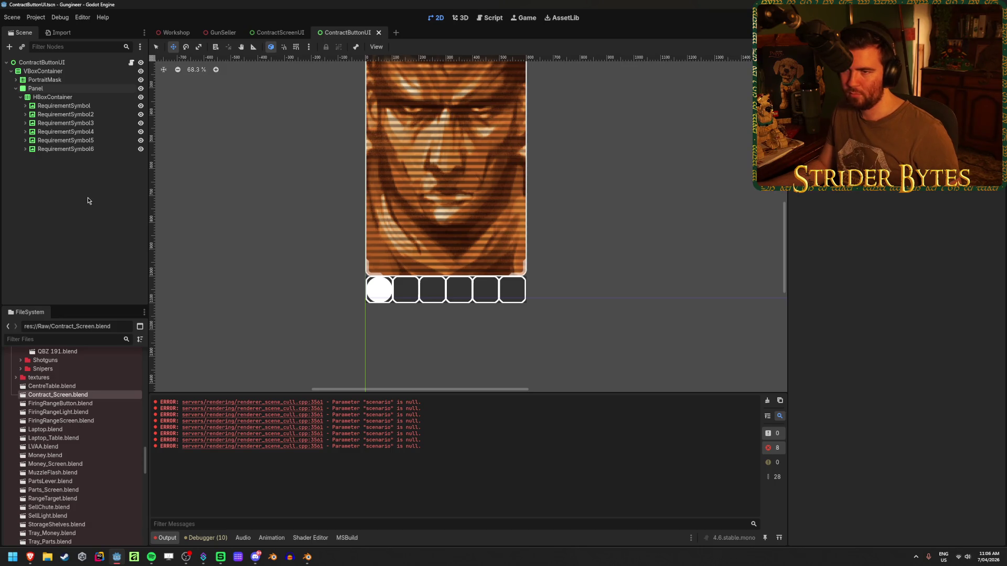
# Step: Glance at ContractScreenUI, then collapse the Panel's children in ContractButtonUI's Scene tree
pyautogui.click(276, 31)
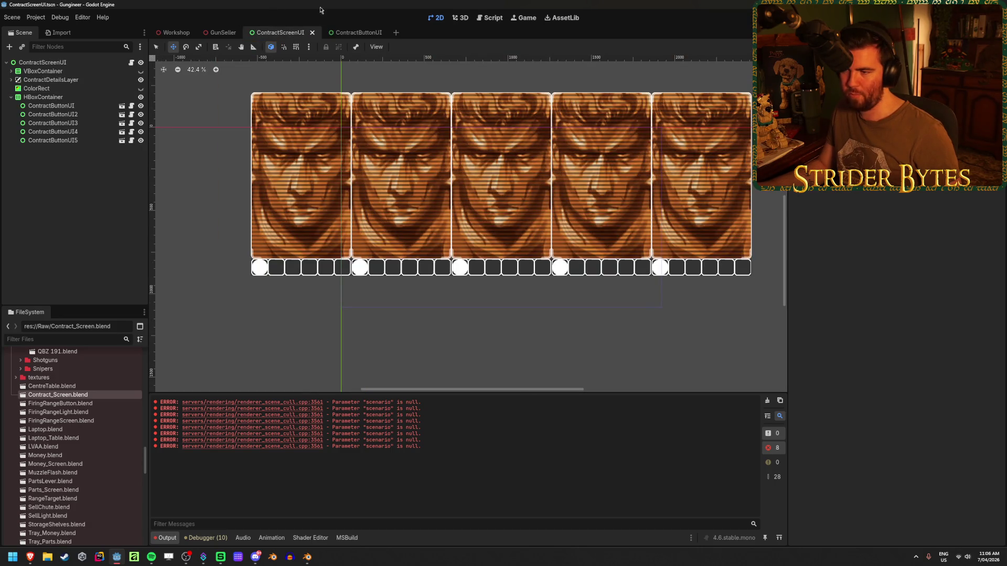
pyautogui.click(343, 32)
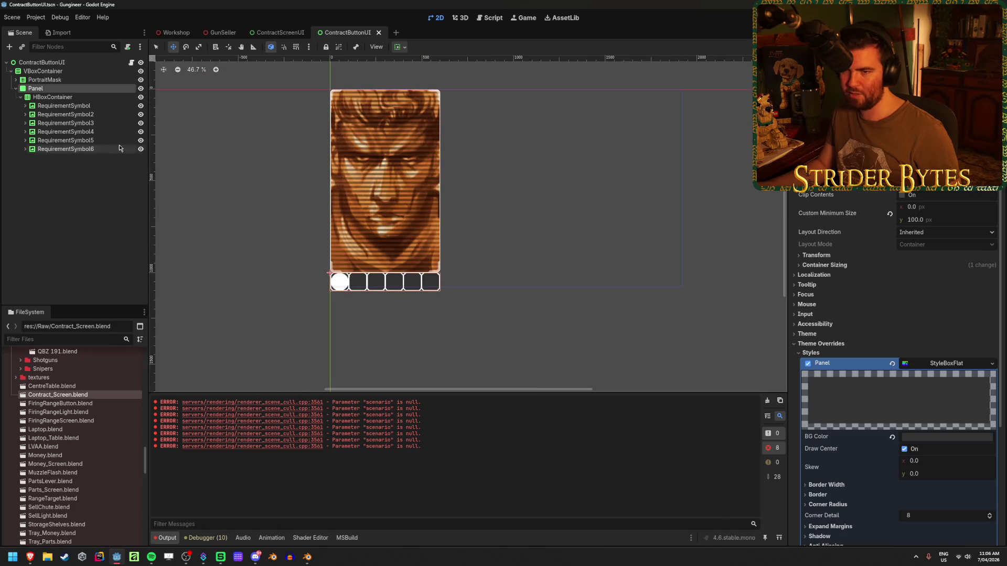
pyautogui.click(15, 90)
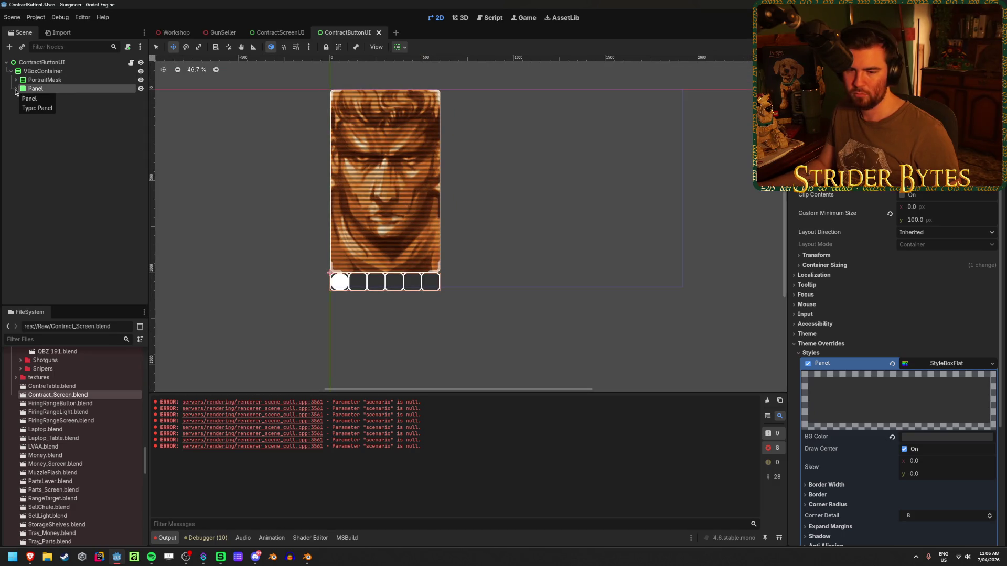
pyautogui.scroll(4, 346, 270)
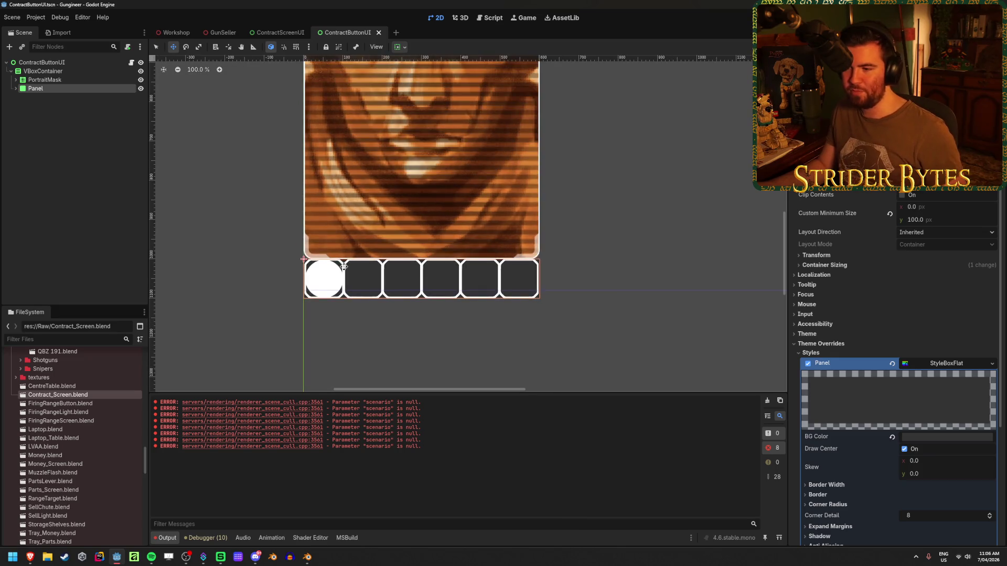
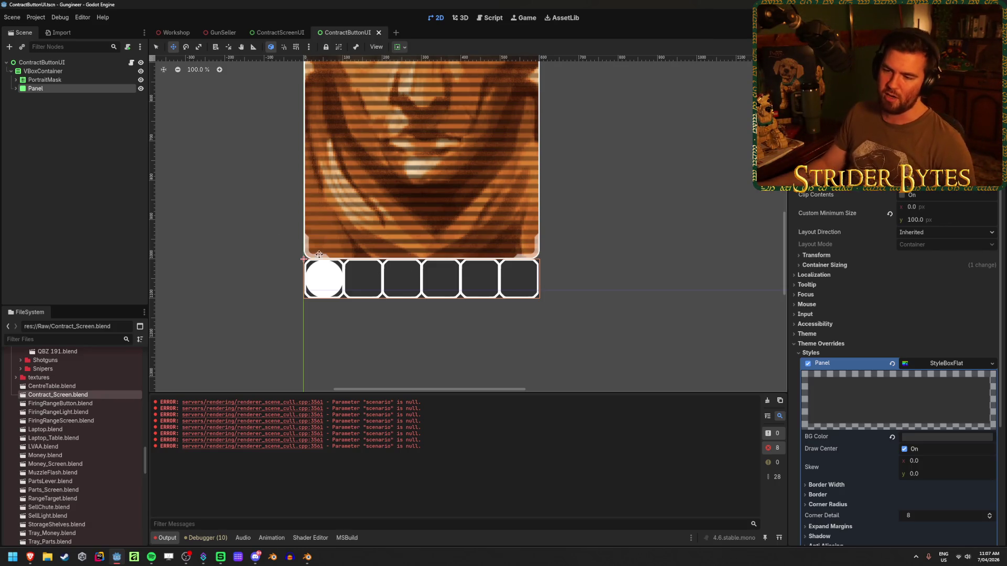
# Step: Add a Panel child (Panel2) to VBoxContainer and move it above PortraitMask
pyautogui.click(53, 164)
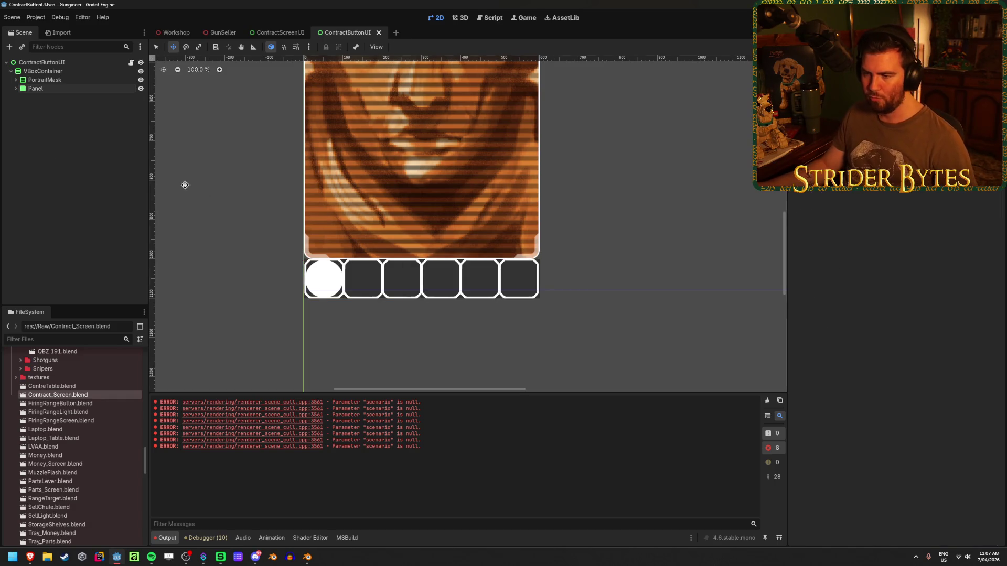
pyautogui.click(35, 88)
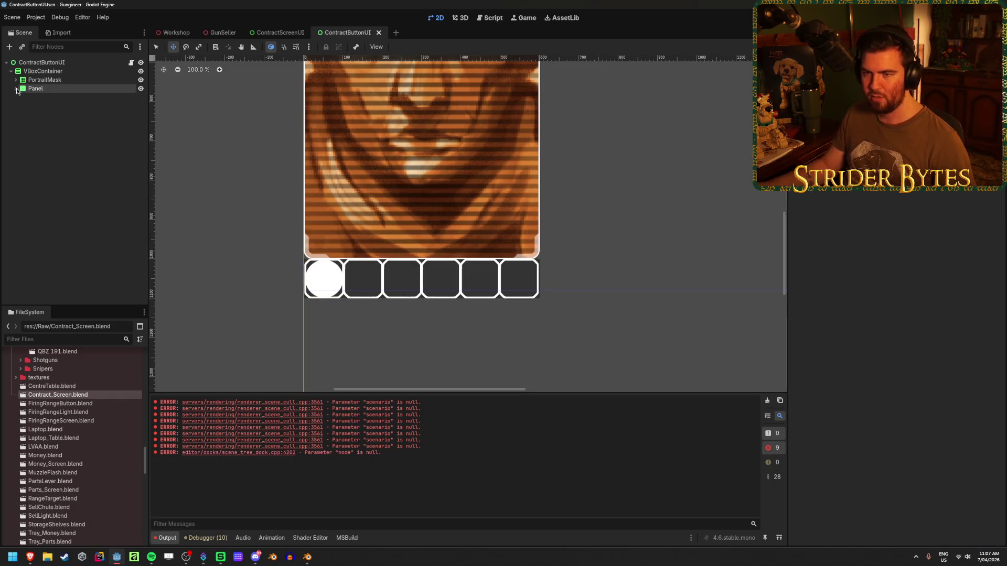
pyautogui.click(767, 401)
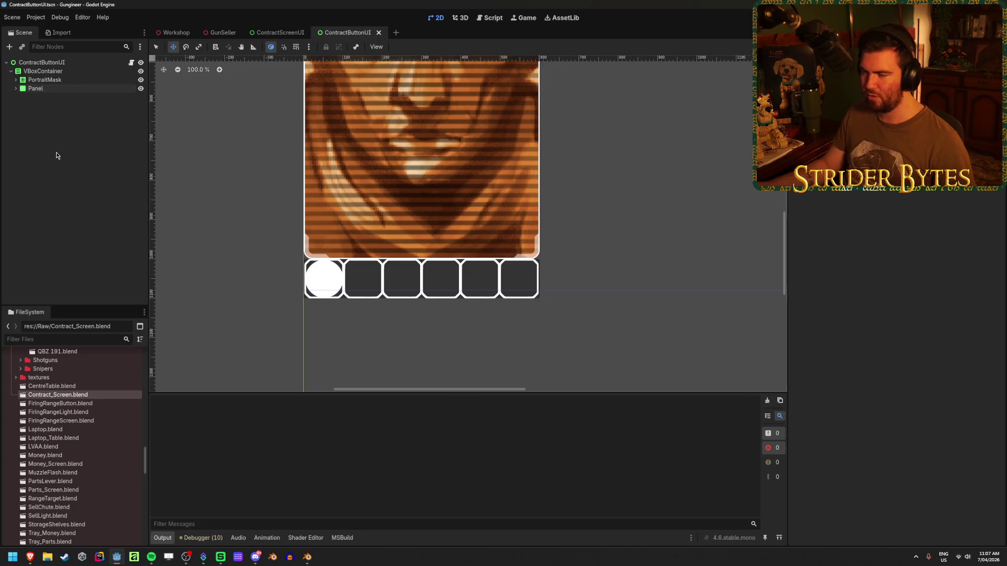
pyautogui.click(54, 75)
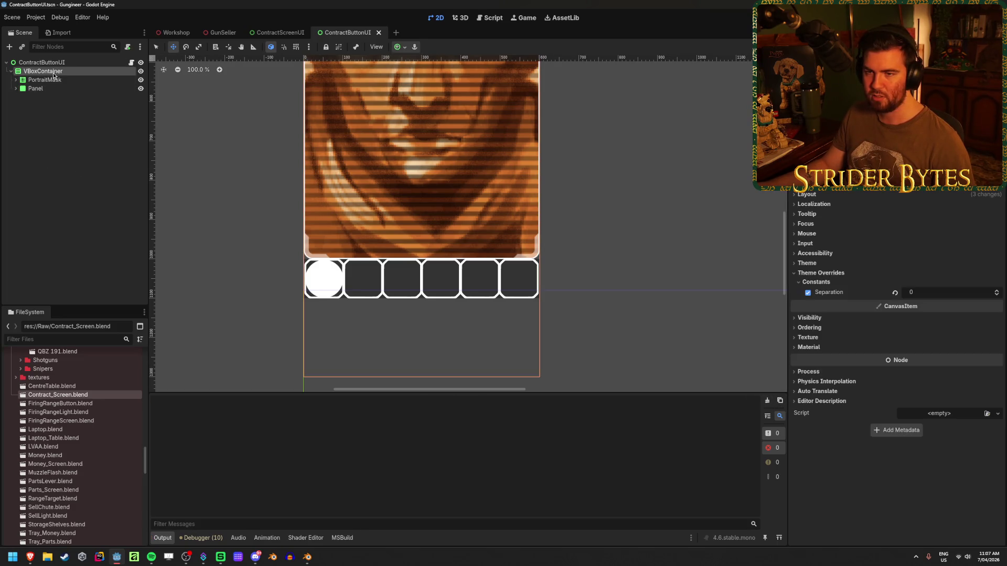
pyautogui.rightClick(54, 75)
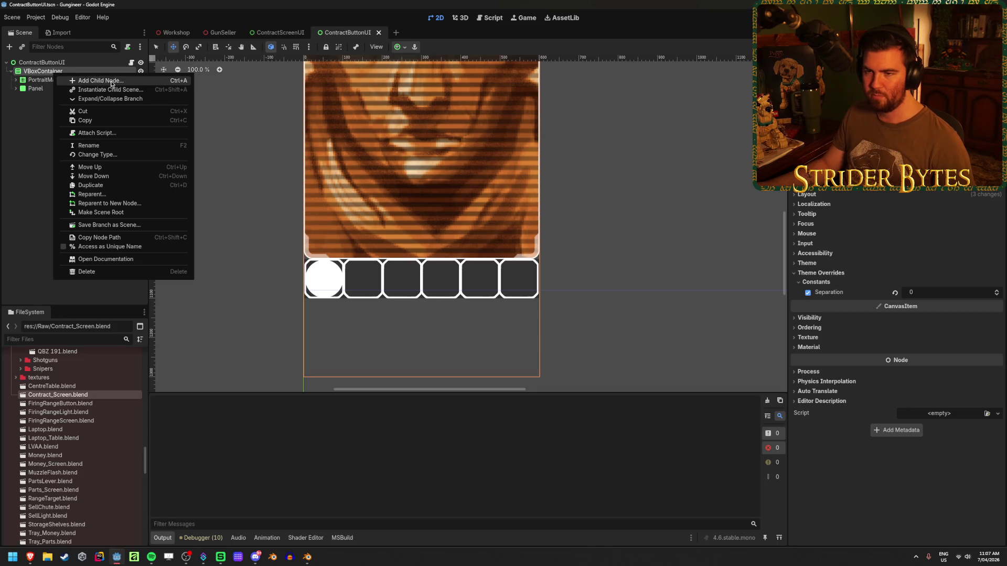
pyautogui.click(73, 80)
pyautogui.write('panel')
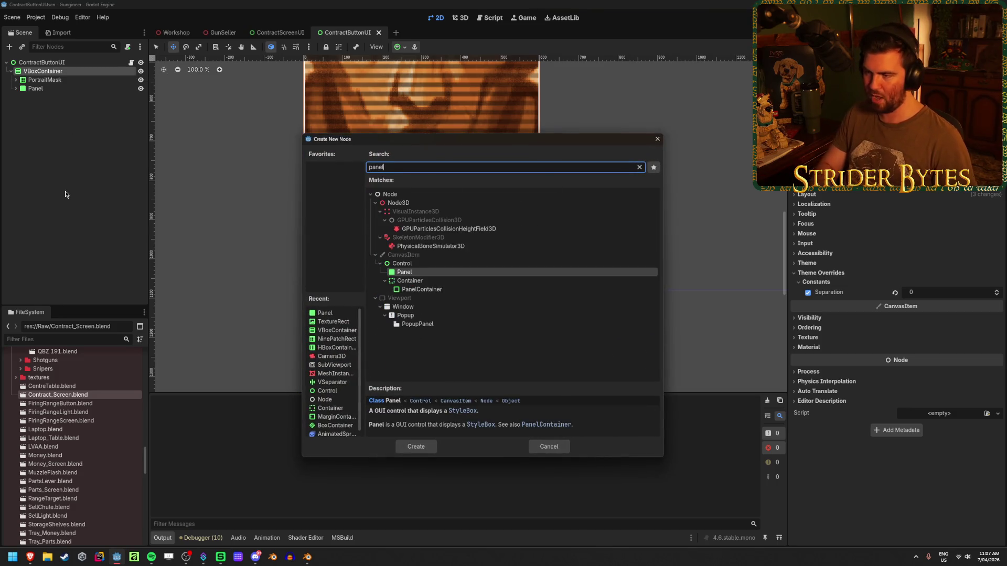
pyautogui.press('Return')
pyautogui.moveTo(37, 98); pyautogui.dragTo(38, 77)
# Step: Give Panel2 a 100 px custom minimum height and save the scene
pyautogui.scroll(-3, 338, 200)
pyautogui.scroll(-3, 338, 199)
pyautogui.scroll(3, 331, 54)
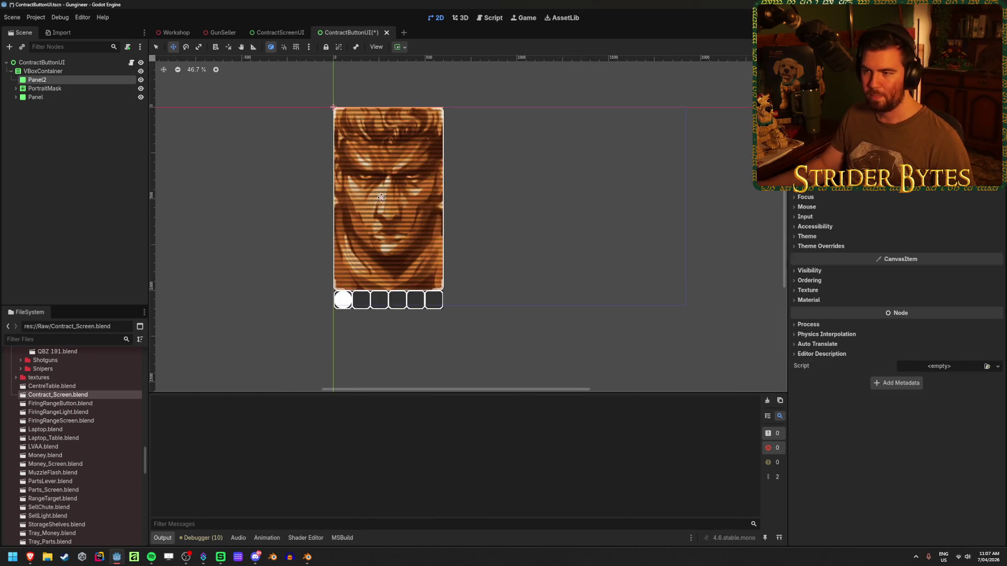
pyautogui.click(403, 47)
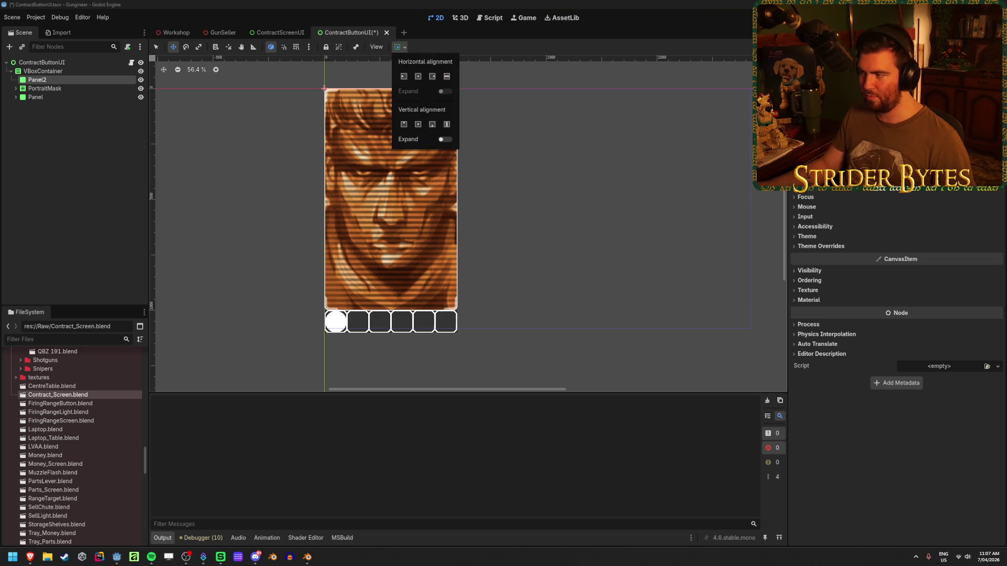
pyautogui.click(944, 219)
pyautogui.write('100')
pyautogui.press('Return')
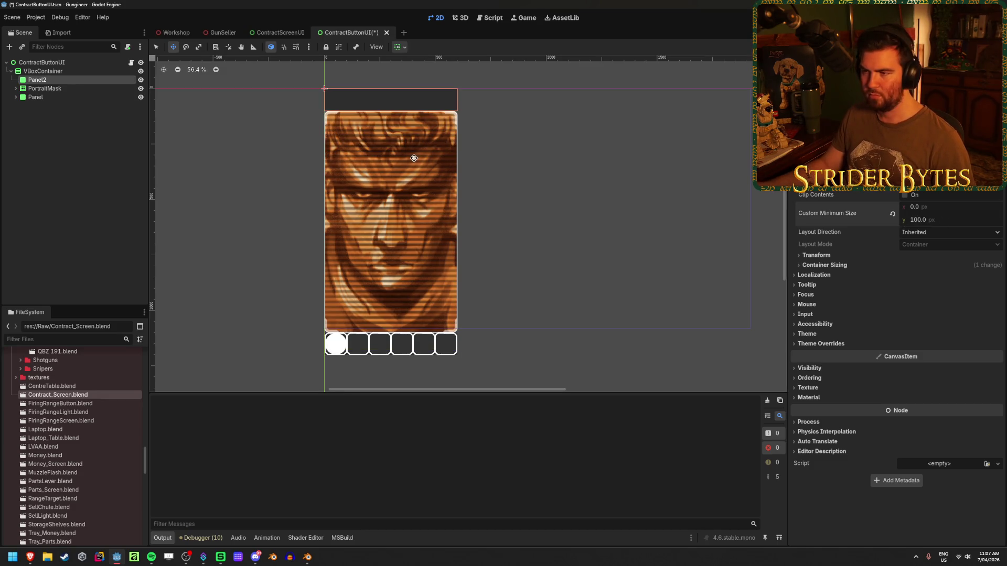
pyautogui.hotkey('ctrl', 's')
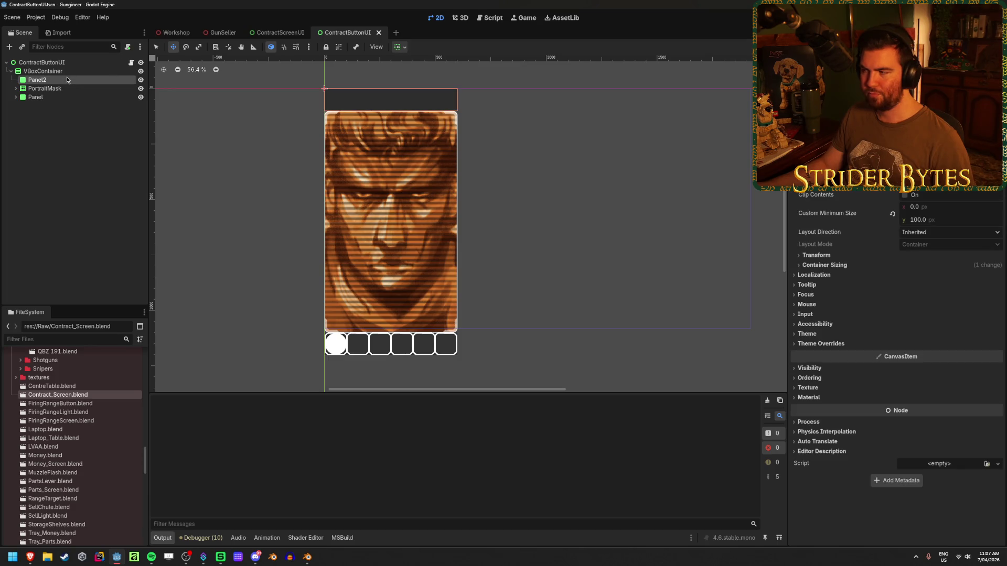
pyautogui.click(86, 179)
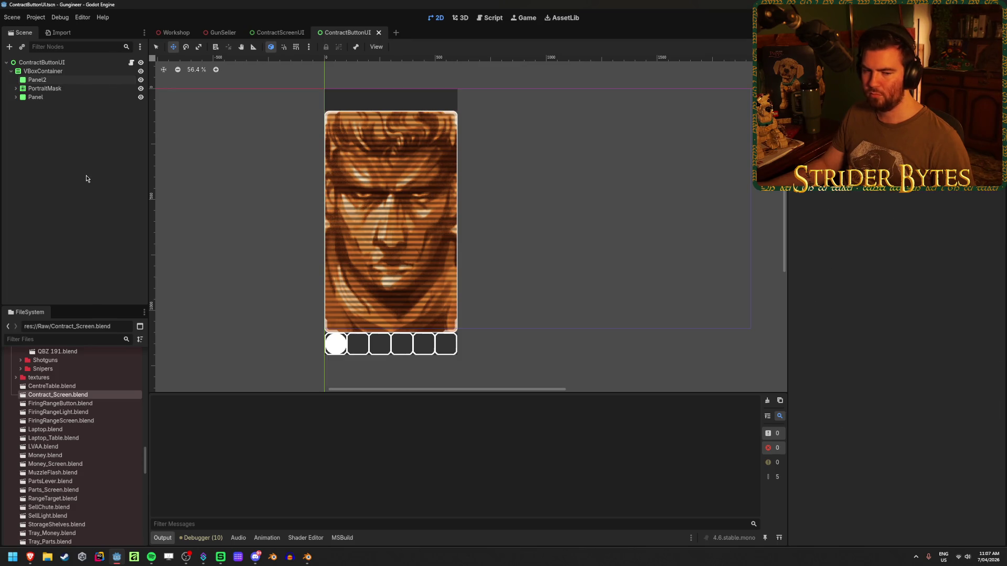
pyautogui.scroll(3, 360, 381)
pyautogui.scroll(-3, 358, 376)
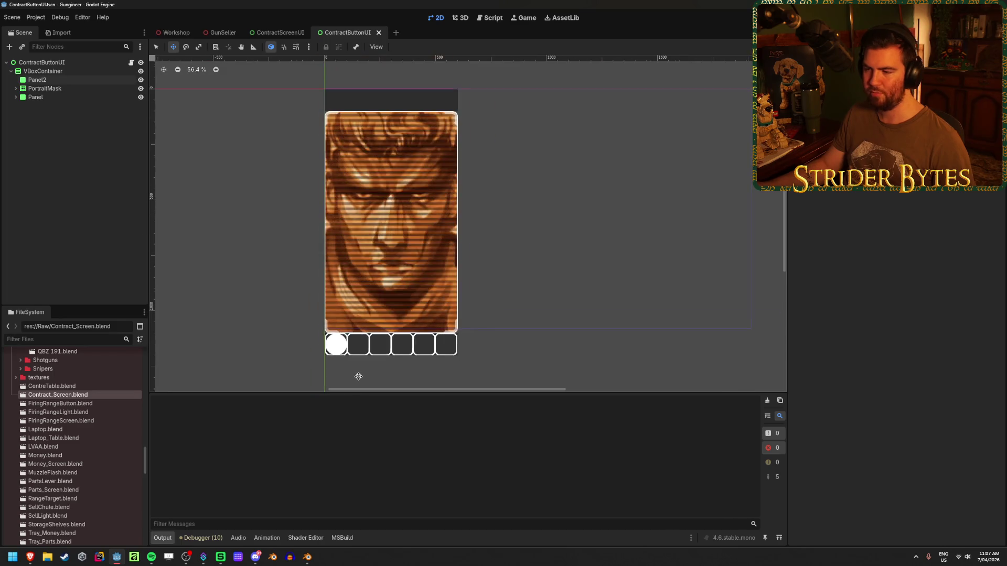
pyautogui.hotkey('ctrl', 's')
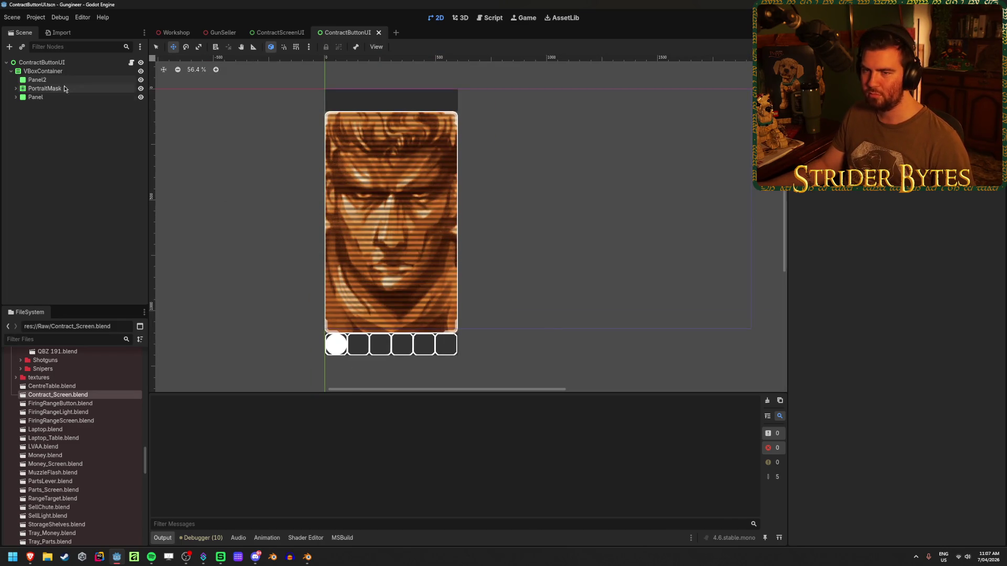
# Step: Compare the node setups in the ContractScreenUI and ContractButtonUI scenes
pyautogui.click(269, 31)
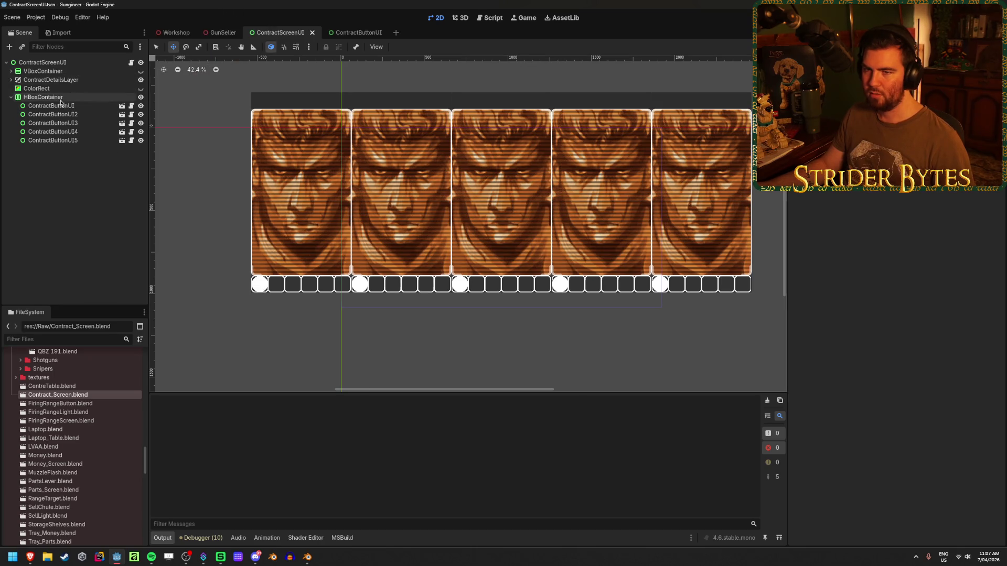
pyautogui.click(57, 97)
pyautogui.click(67, 62)
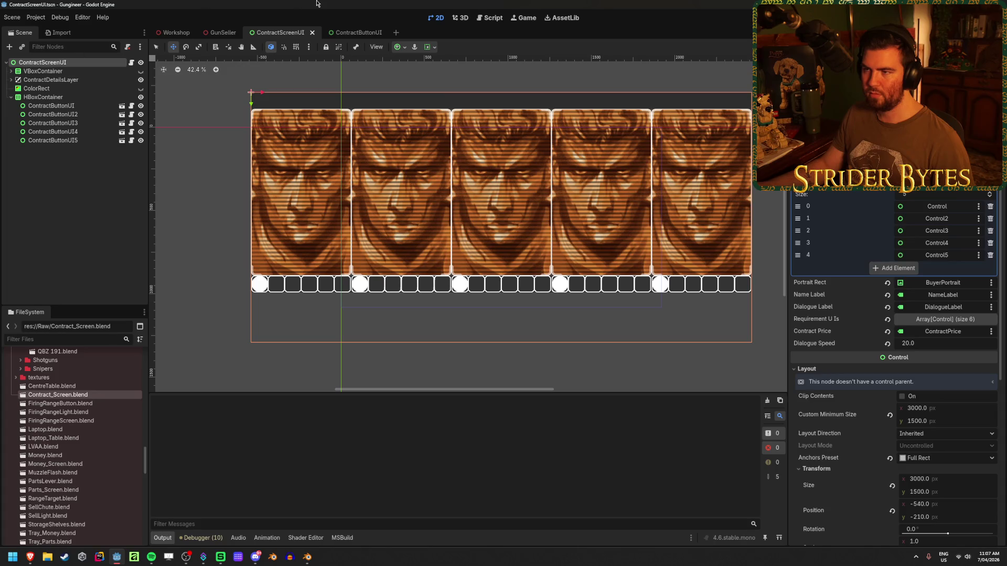
pyautogui.click(349, 33)
pyautogui.click(67, 63)
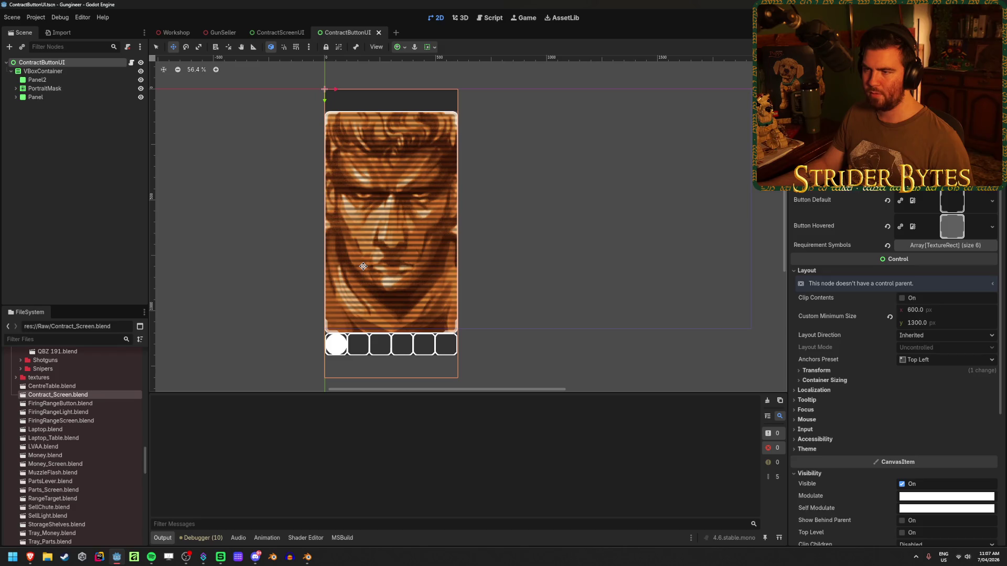
pyautogui.click(58, 97)
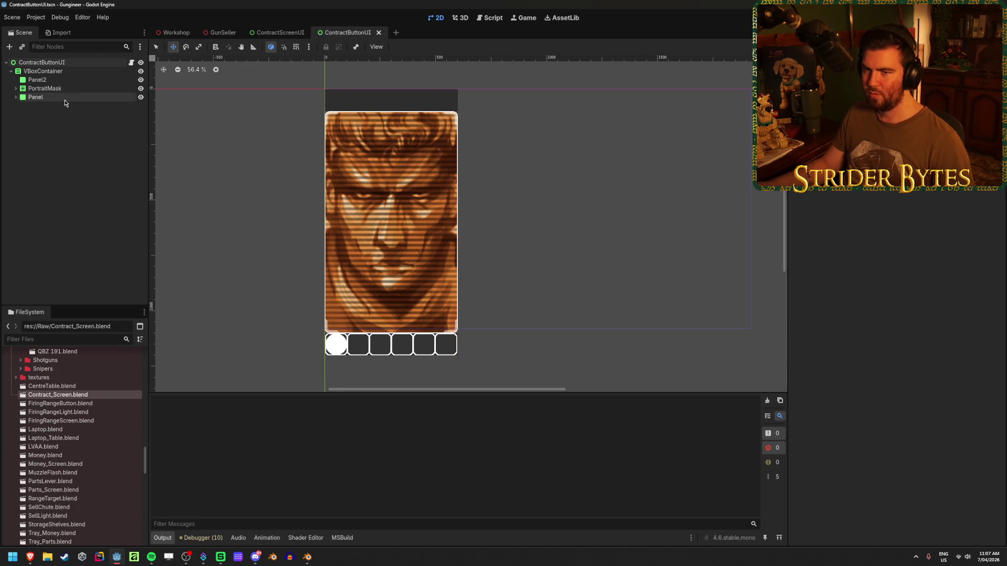
pyautogui.click(64, 82)
pyautogui.click(84, 88)
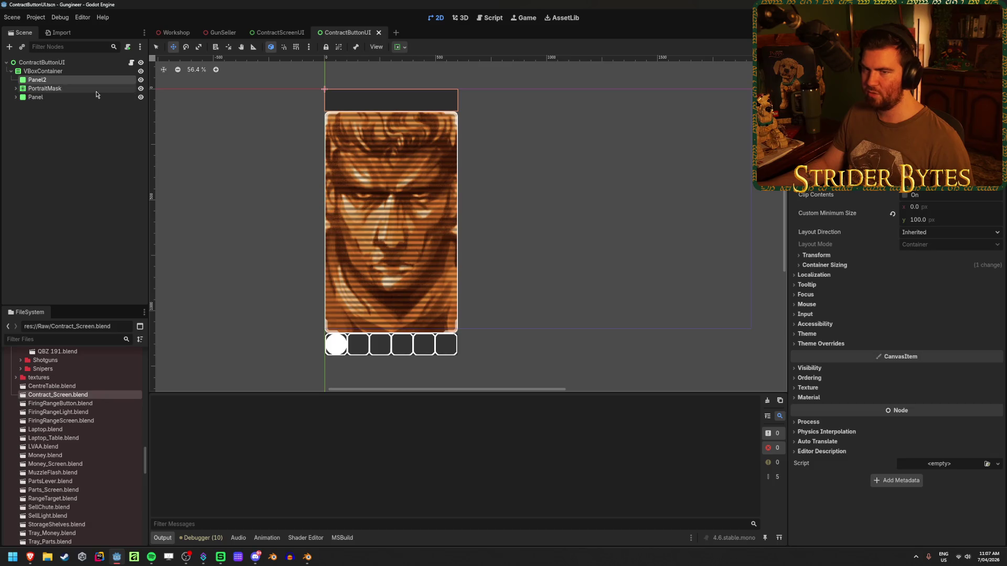
pyautogui.click(92, 98)
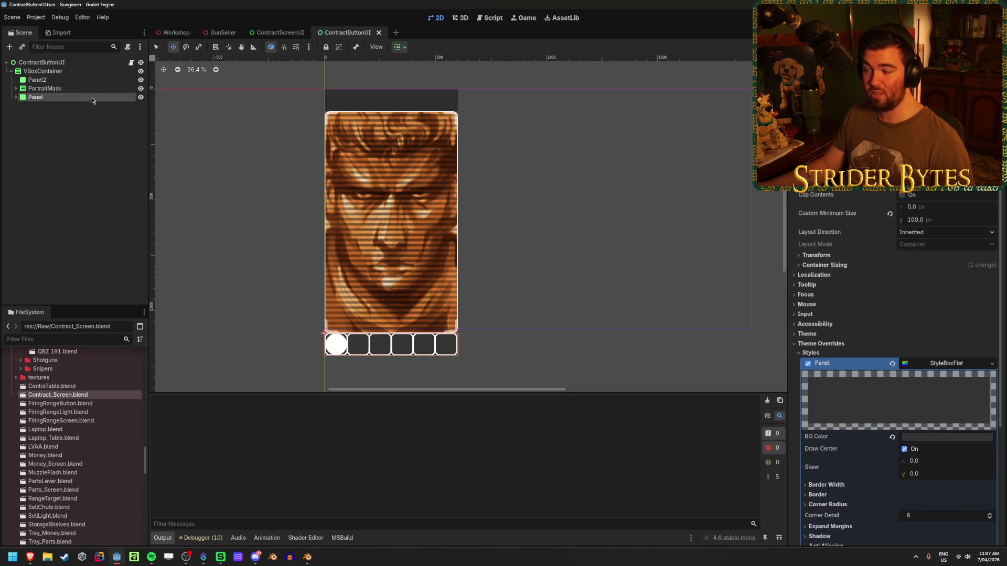
pyautogui.click(72, 63)
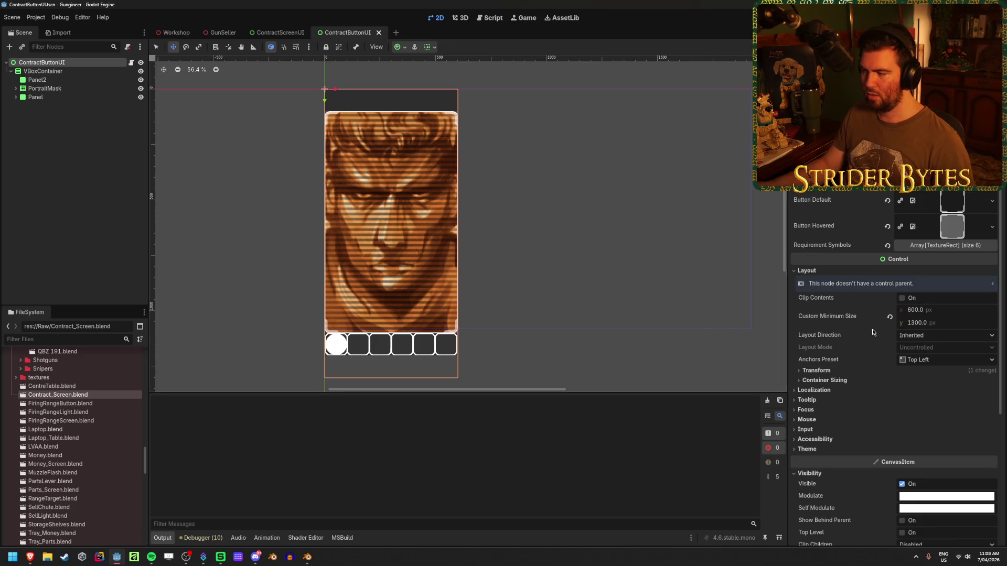
# Step: Raise Panel2's custom minimum height to 200 px
pyautogui.click(83, 80)
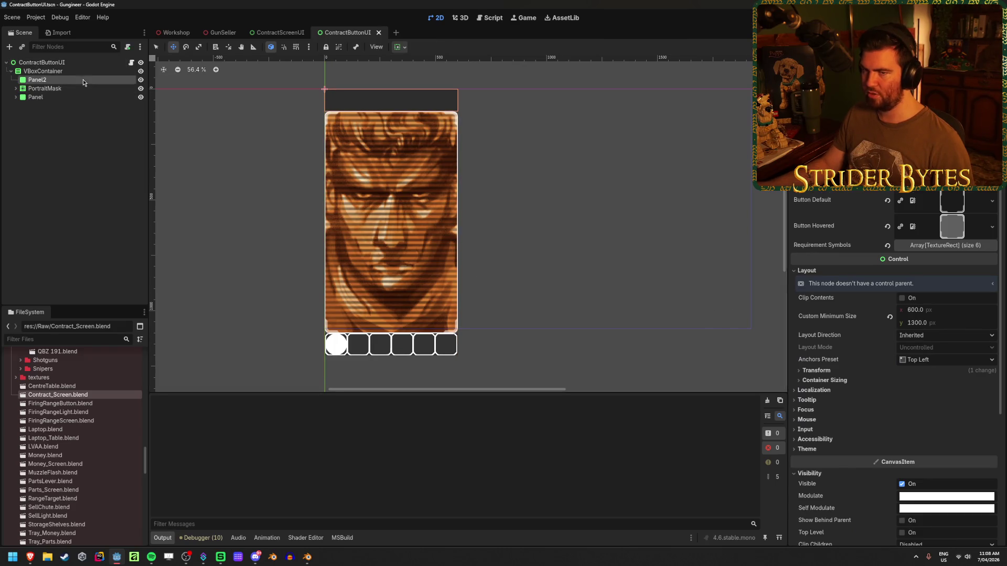
pyautogui.click(939, 220)
pyautogui.write('200')
pyautogui.press('Return')
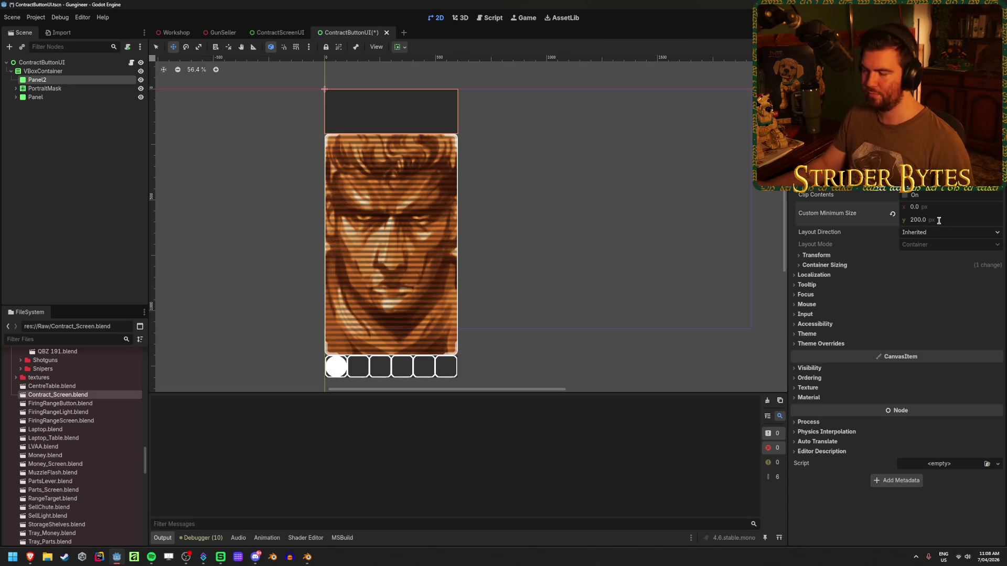
pyautogui.click(86, 140)
pyautogui.scroll(-2, 225, 195)
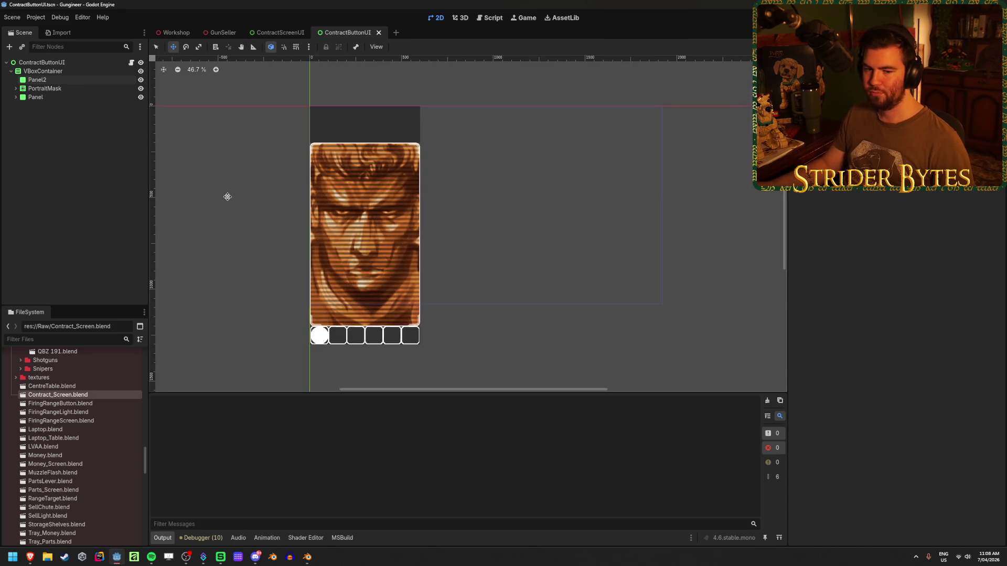
pyautogui.scroll(1, 239, 190)
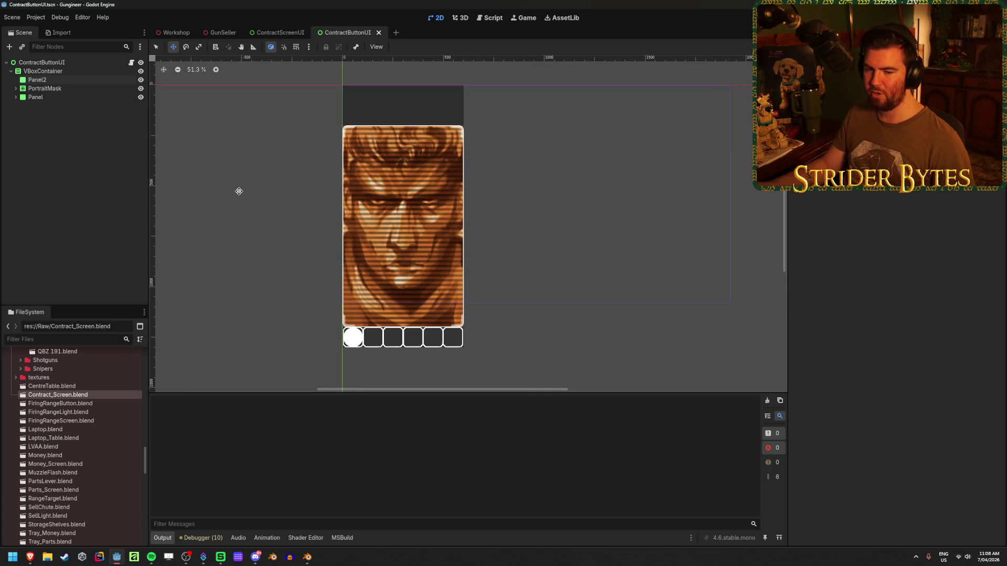
pyautogui.scroll(1, 239, 190)
pyautogui.scroll(-1, 254, 145)
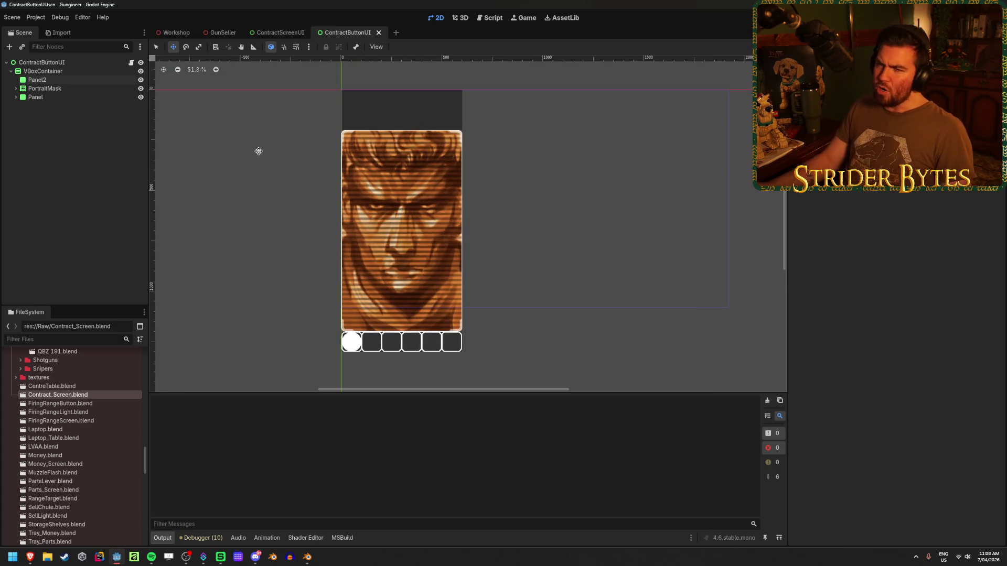
# Step: Add a Label under Panel2 and anchor it to fill the whole panel
pyautogui.rightClick(53, 77)
pyautogui.click(90, 87)
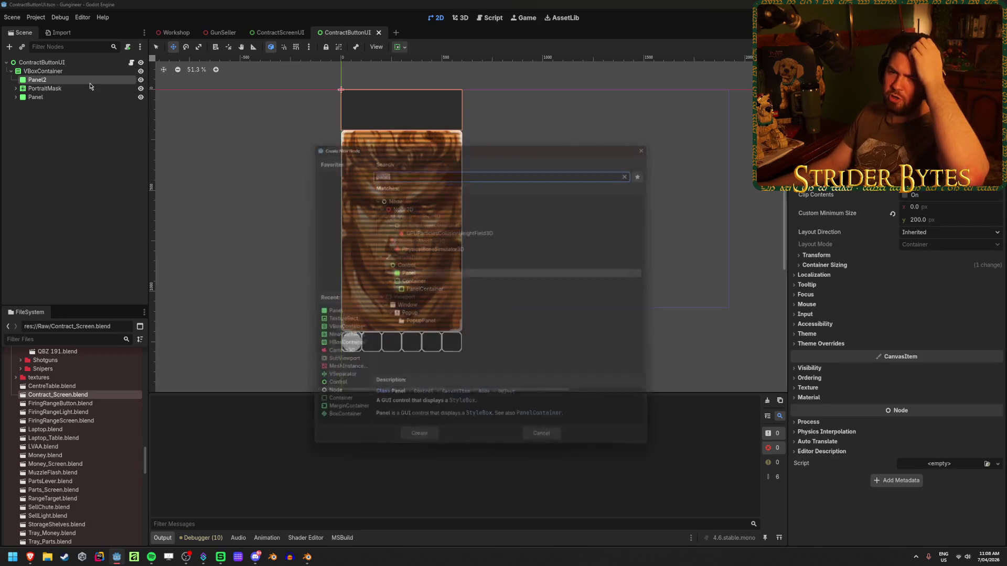
pyautogui.press('BackSpace')
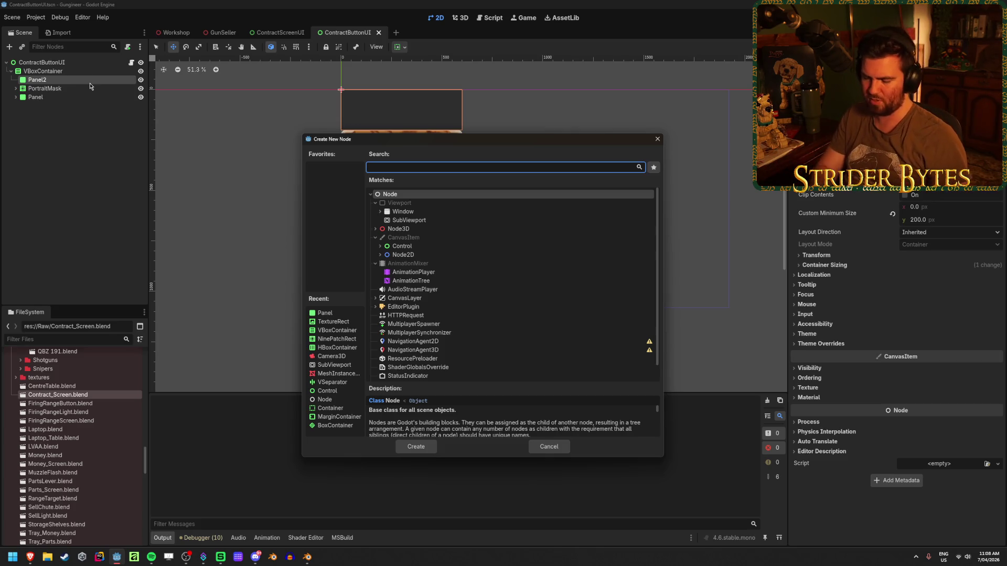
pyautogui.write('text')
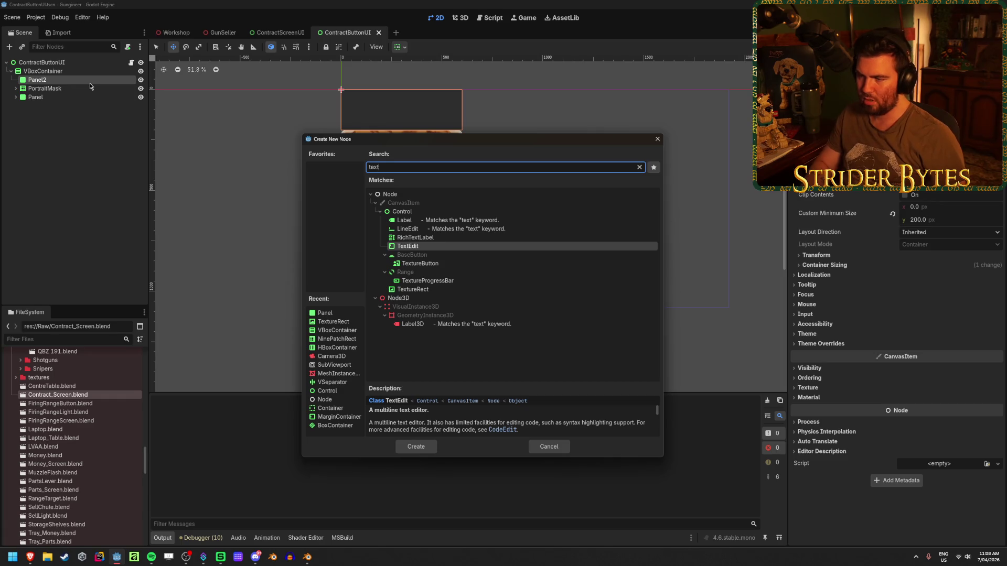
pyautogui.press('Up')
pyautogui.press('Up')
pyautogui.press('Up')
pyautogui.press('Return')
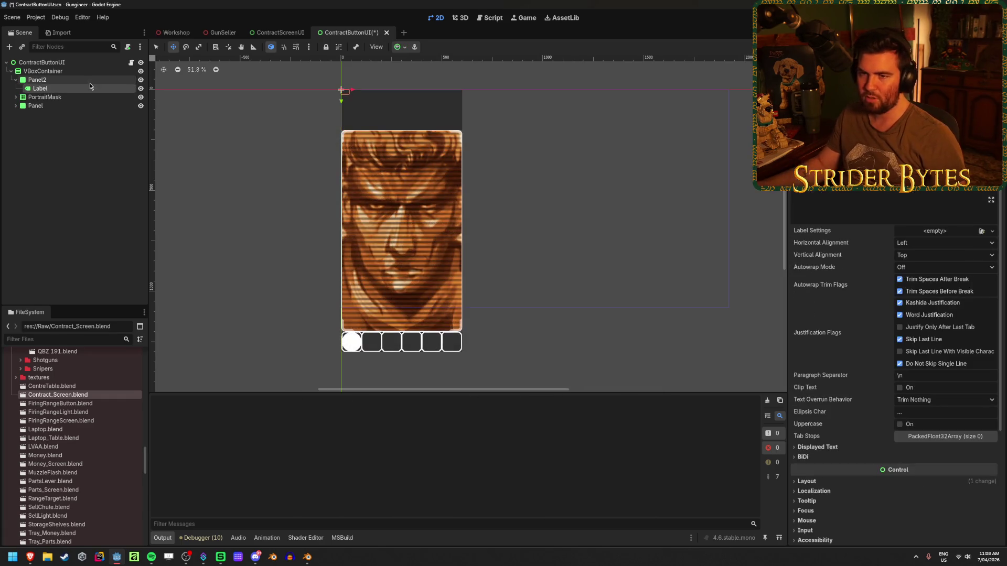
pyautogui.click(403, 50)
pyautogui.click(445, 119)
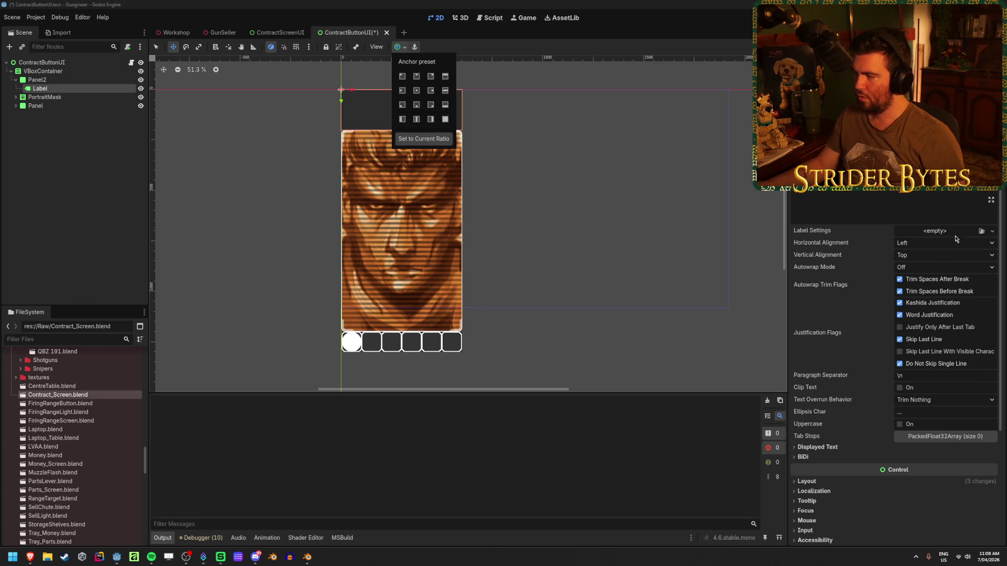
pyautogui.click(844, 239)
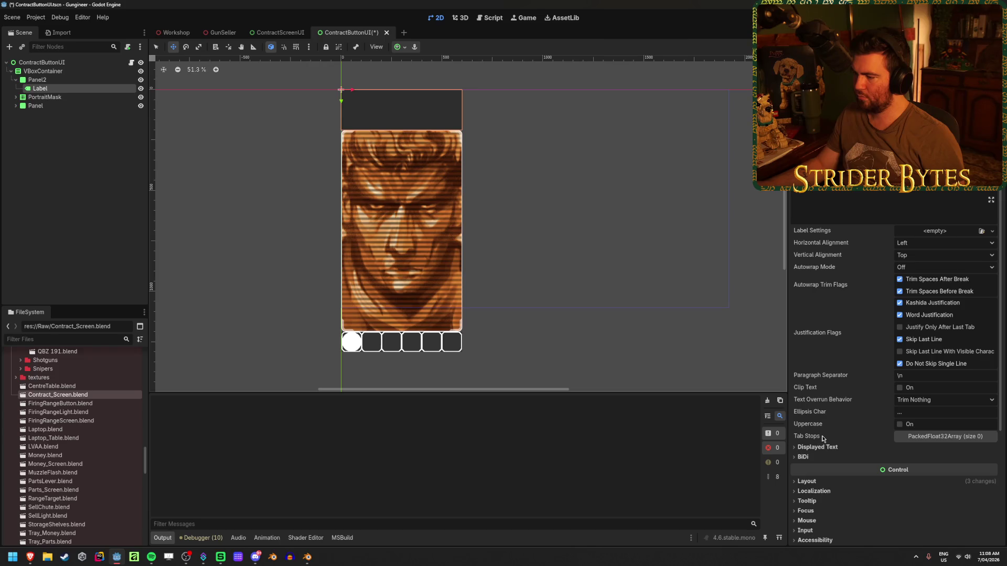
pyautogui.scroll(-3, 822, 438)
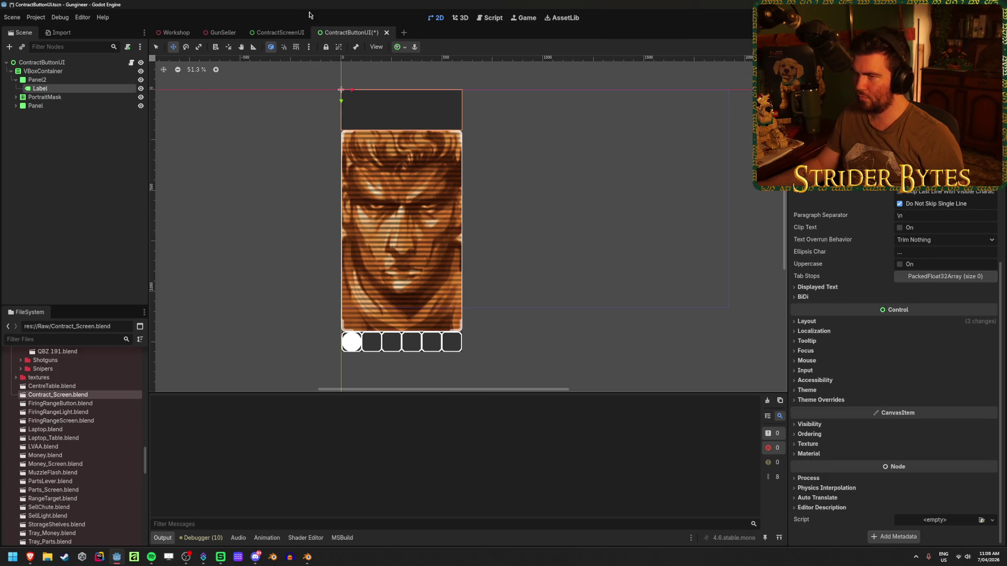
# Step: Check the NameLabel's font settings in ContractScreenUI for reference
pyautogui.click(280, 32)
pyautogui.click(8, 79)
pyautogui.click(53, 115)
pyautogui.scroll(-5, 889, 354)
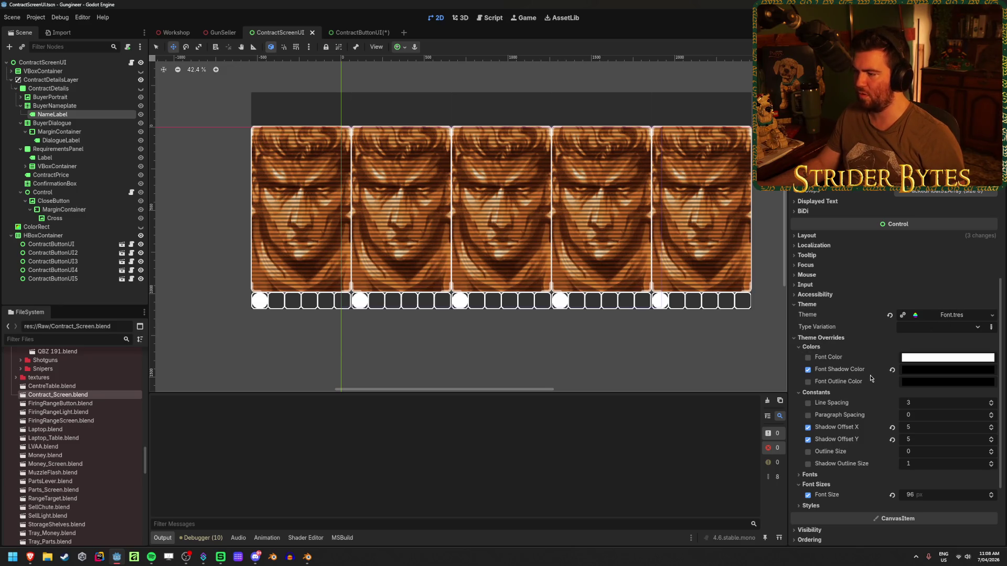
# Step: Apply Font.tres as the card Label's theme
pyautogui.click(357, 33)
pyautogui.click(807, 391)
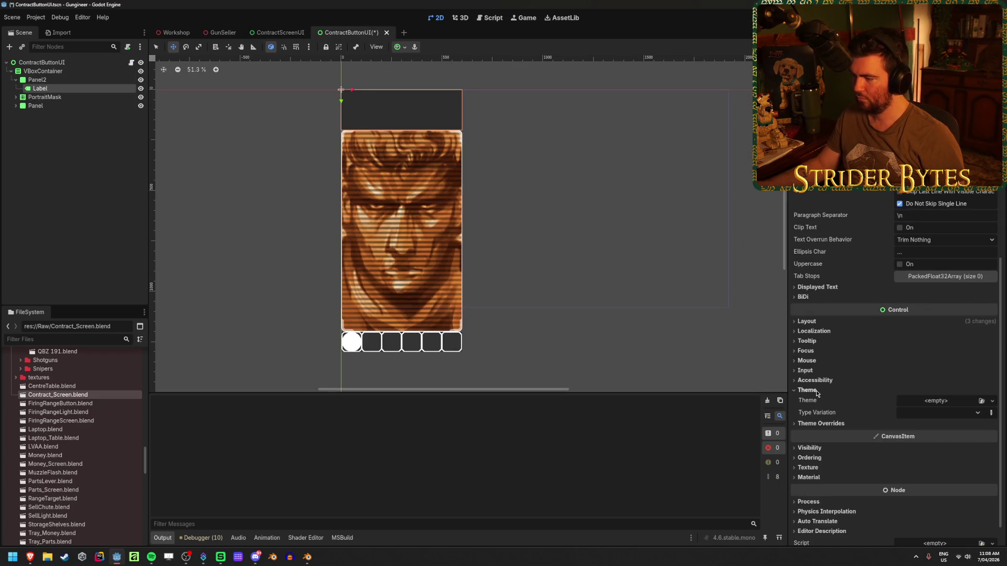
pyautogui.click(981, 401)
pyautogui.press('Return')
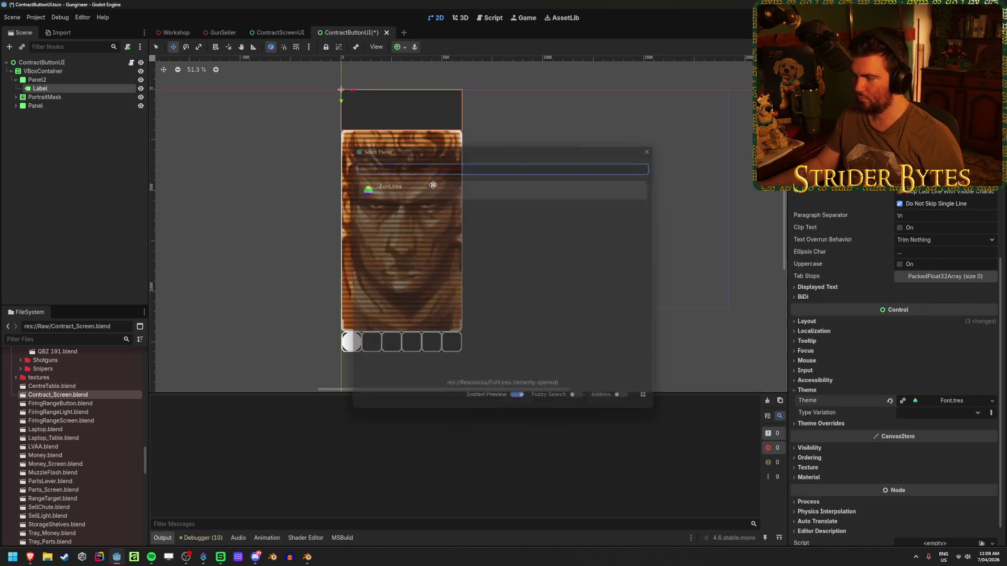
pyautogui.scroll(4, 850, 367)
pyautogui.scroll(-2, 693, 257)
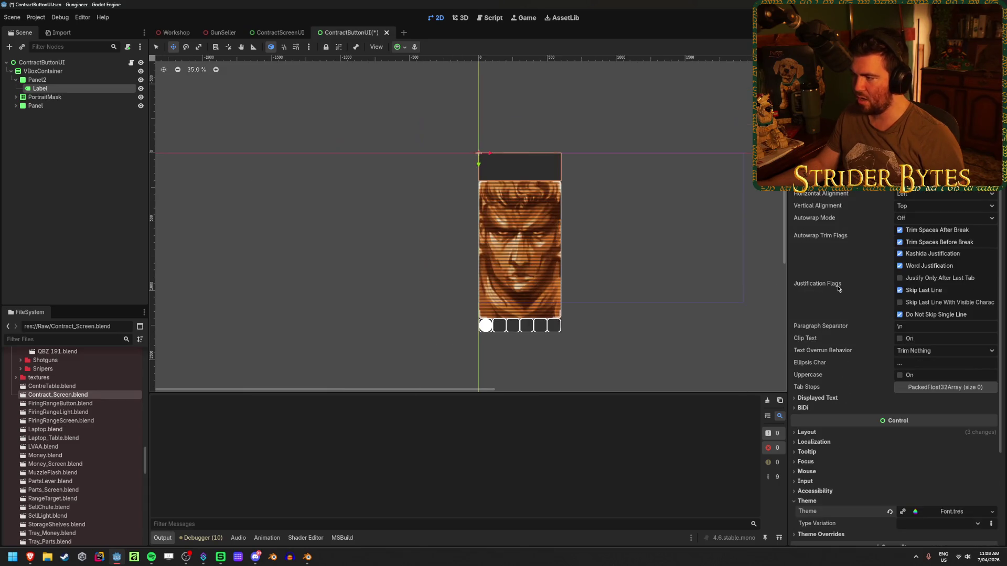
pyautogui.scroll(2, 613, 218)
pyautogui.moveTo(593, 225); pyautogui.dragTo(570, 192)
# Step: Centre the Label horizontally and vertically, set its text to $1000, save, and preview in Workshop
pyautogui.click(922, 195)
pyautogui.click(928, 214)
pyautogui.click(928, 206)
pyautogui.click(929, 229)
pyautogui.scroll(2, 860, 277)
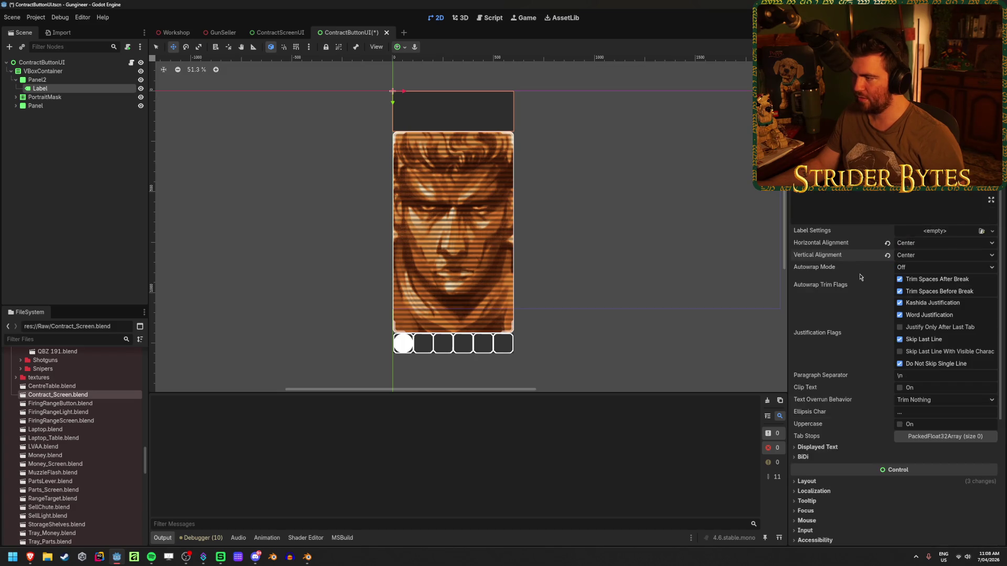
pyautogui.write('$1000')
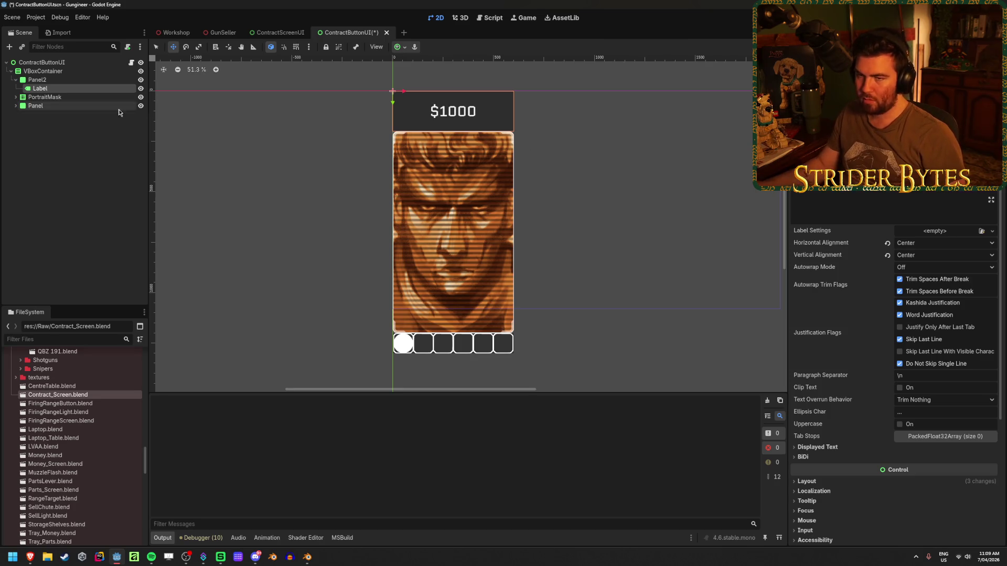
pyautogui.hotkey('ctrl', 's')
pyautogui.click(170, 34)
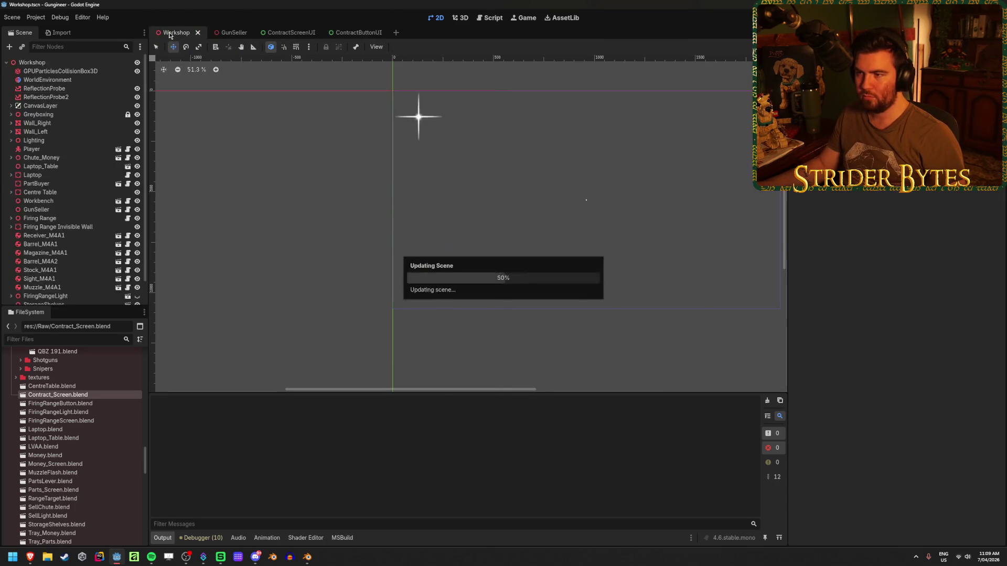
# Step: Give Panel2 a StyleBoxFlat panel override with background brightness 2, then save
pyautogui.click(348, 33)
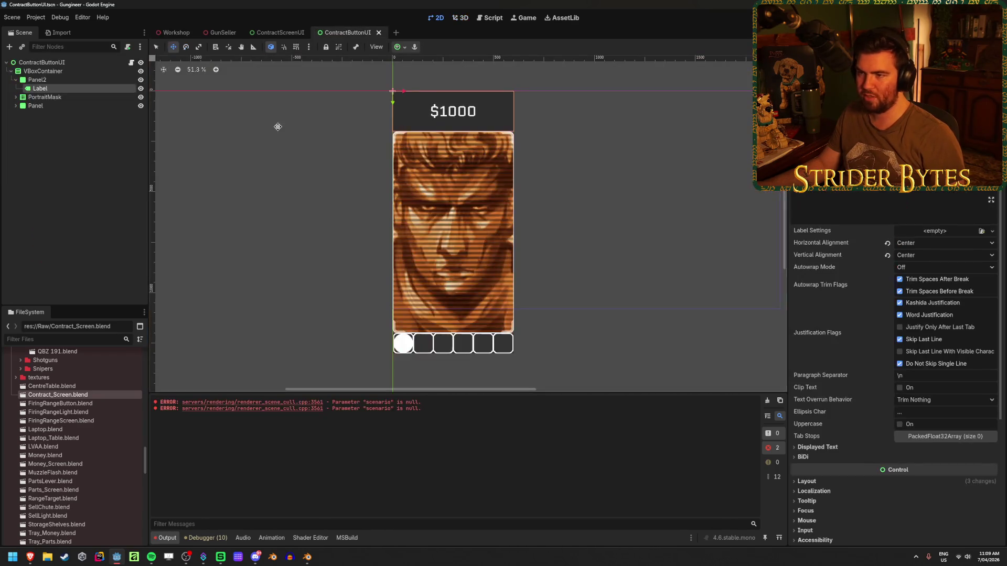
pyautogui.scroll(-3, 871, 391)
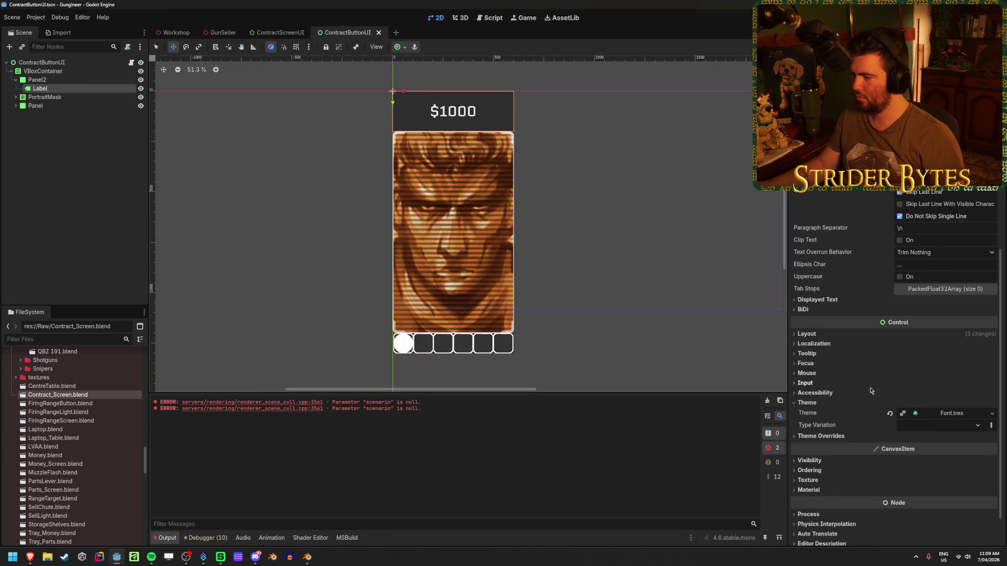
pyautogui.click(52, 80)
pyautogui.click(832, 345)
pyautogui.click(829, 353)
pyautogui.click(996, 363)
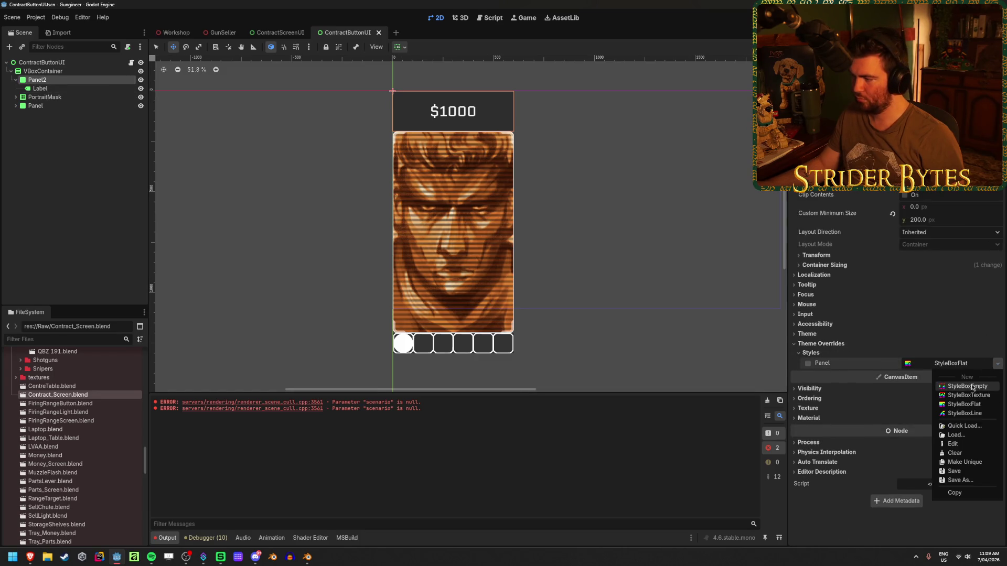
pyautogui.click(977, 408)
pyautogui.click(950, 363)
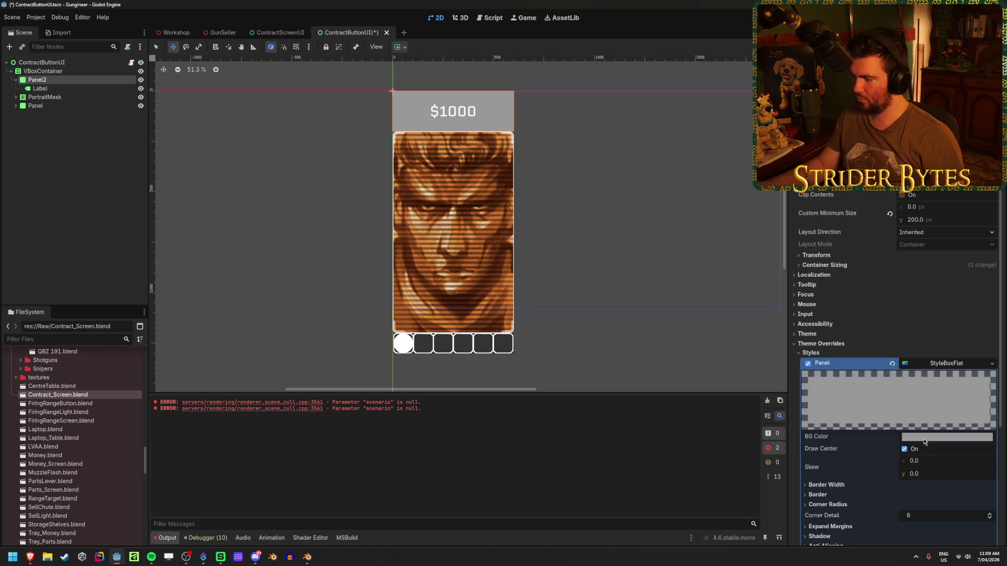
pyautogui.click(924, 436)
pyautogui.click(986, 352)
pyautogui.write('2')
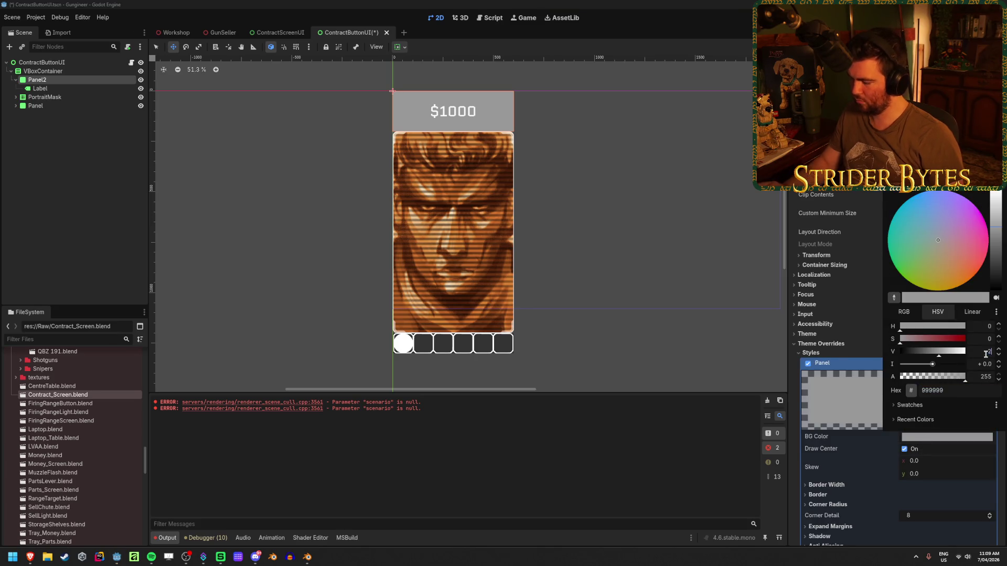
pyautogui.press('Return')
pyautogui.hotkey('ctrl', 's')
# Step: Preview the contract cards in the Workshop 3D view, framing the screen
pyautogui.click(172, 33)
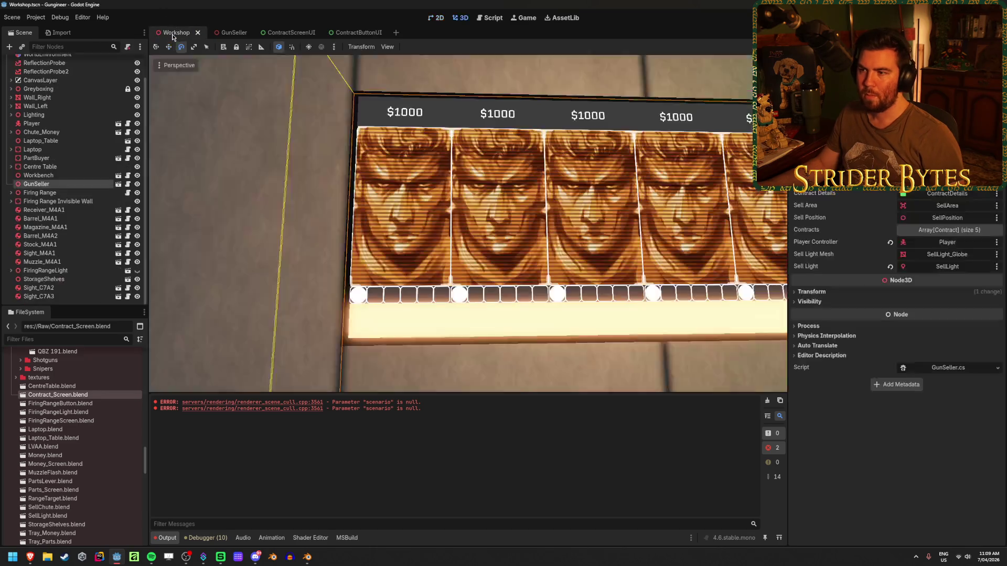
pyautogui.press('f')
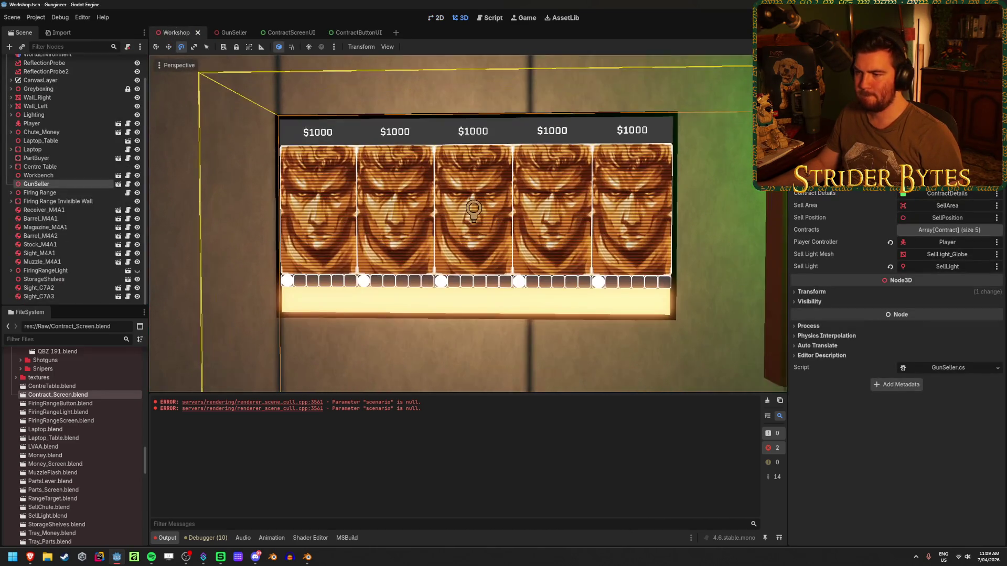
pyautogui.scroll(-5, 513, 182)
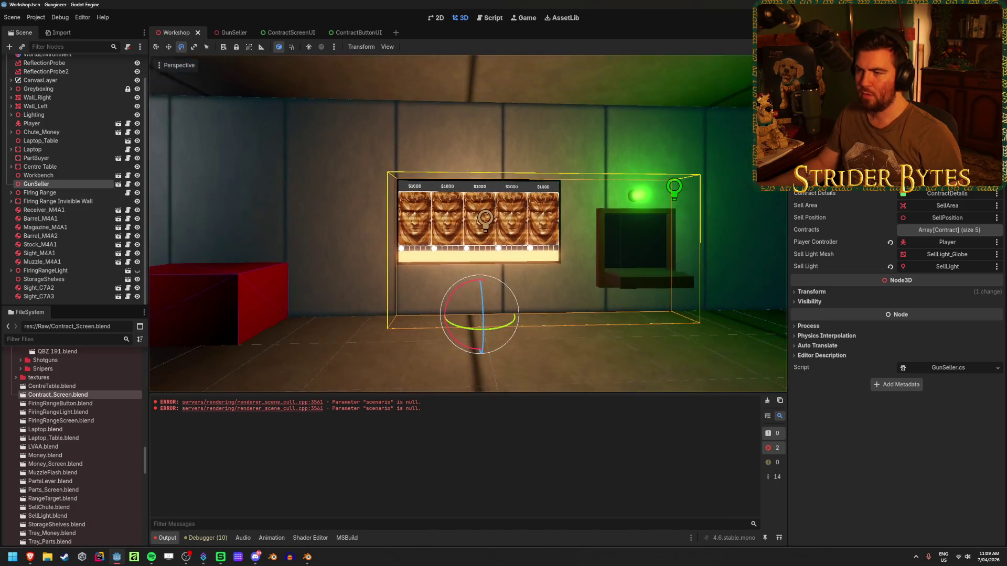
pyautogui.scroll(5, 513, 181)
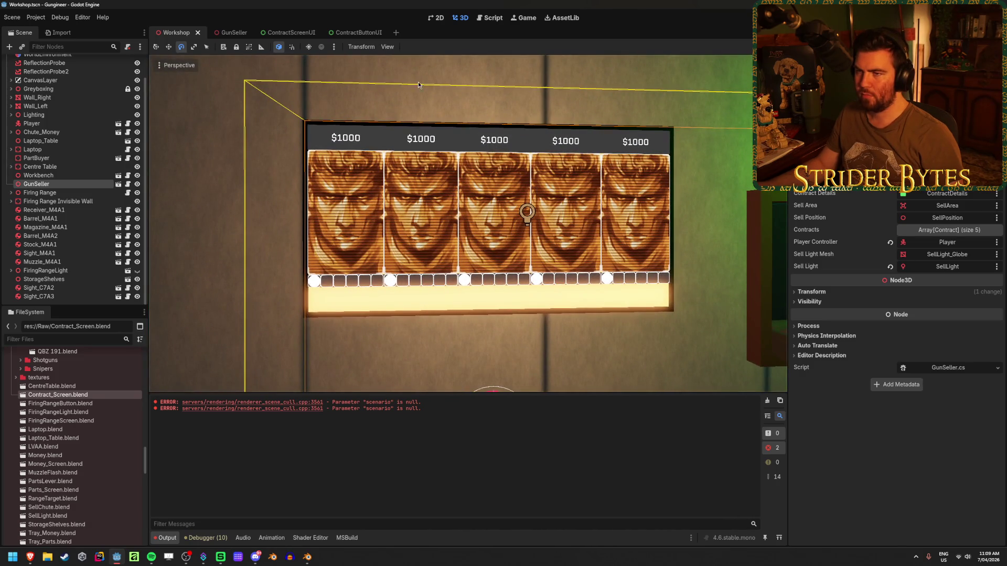
# Step: In ContractScreenUI, collapse the ContractDetails branches and the HBoxContainer card list
pyautogui.click(358, 32)
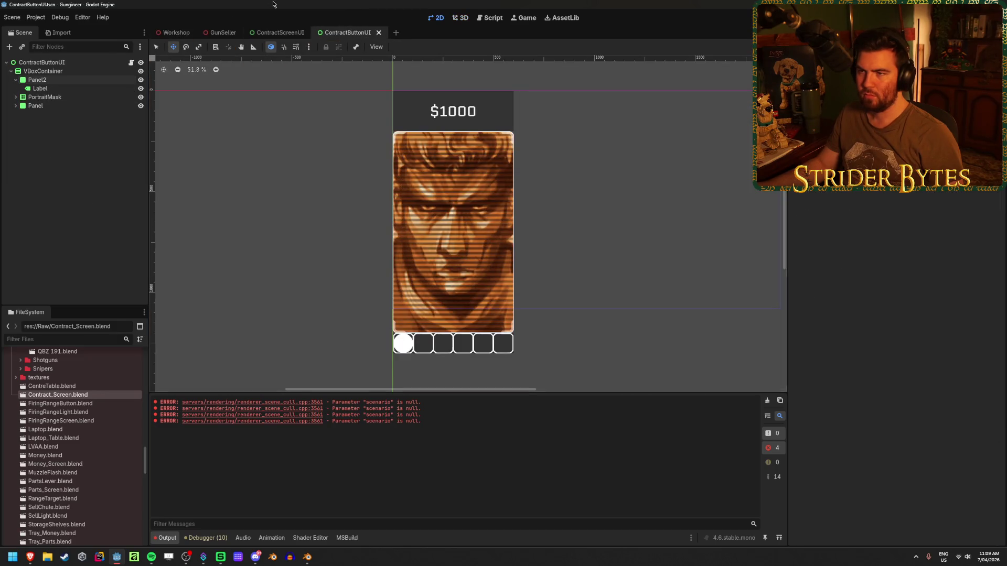
pyautogui.click(273, 32)
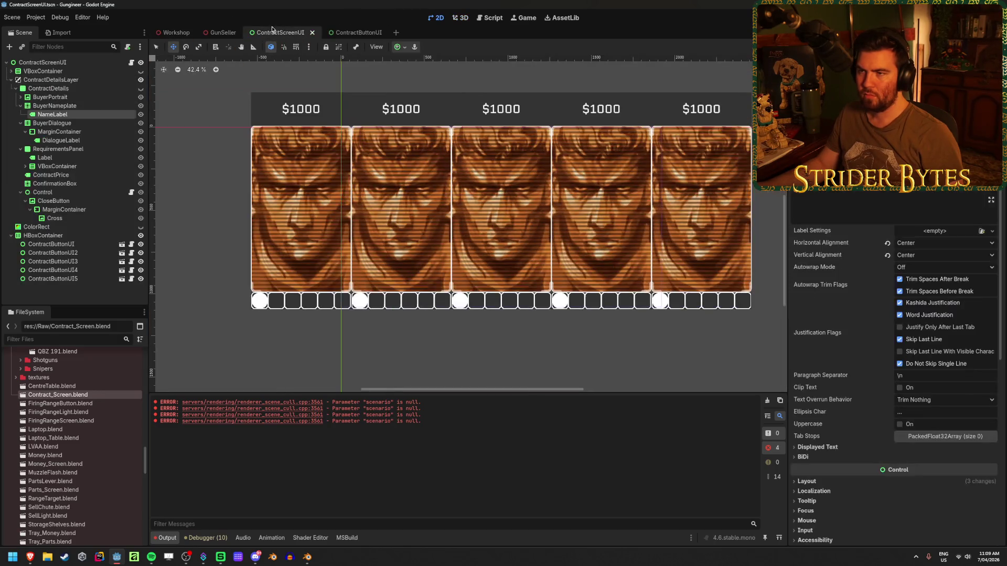
pyautogui.click(16, 88)
pyautogui.click(11, 80)
pyautogui.click(58, 97)
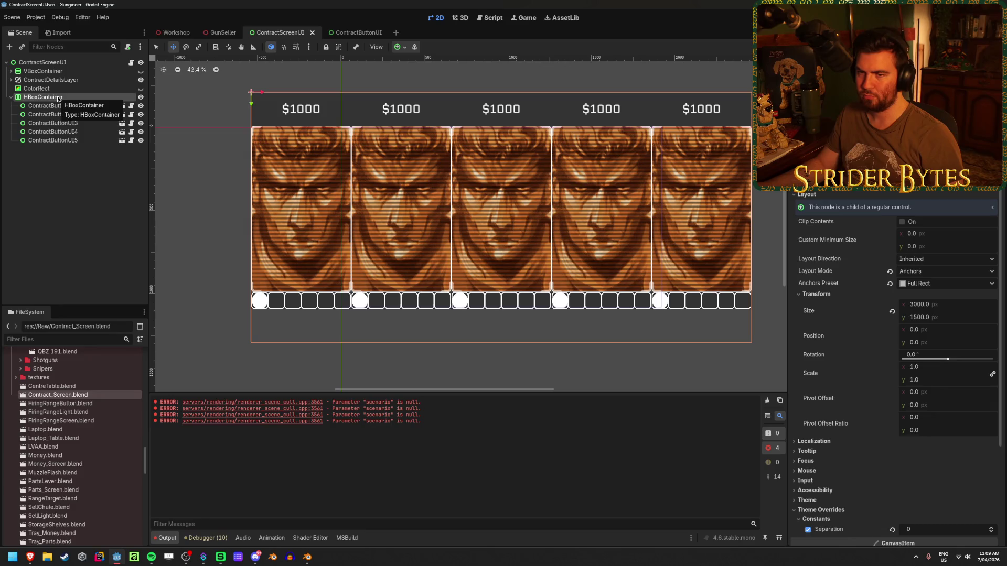
pyautogui.click(11, 97)
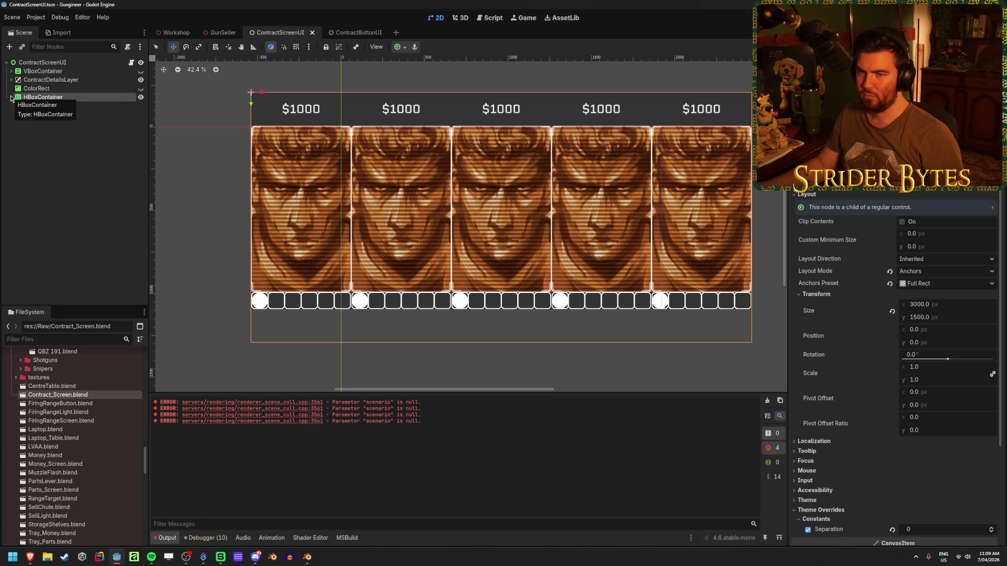
pyautogui.rightClick(77, 129)
# Step: Add a VBoxContainer2 and move the HBoxContainer of cards into it
pyautogui.click(114, 134)
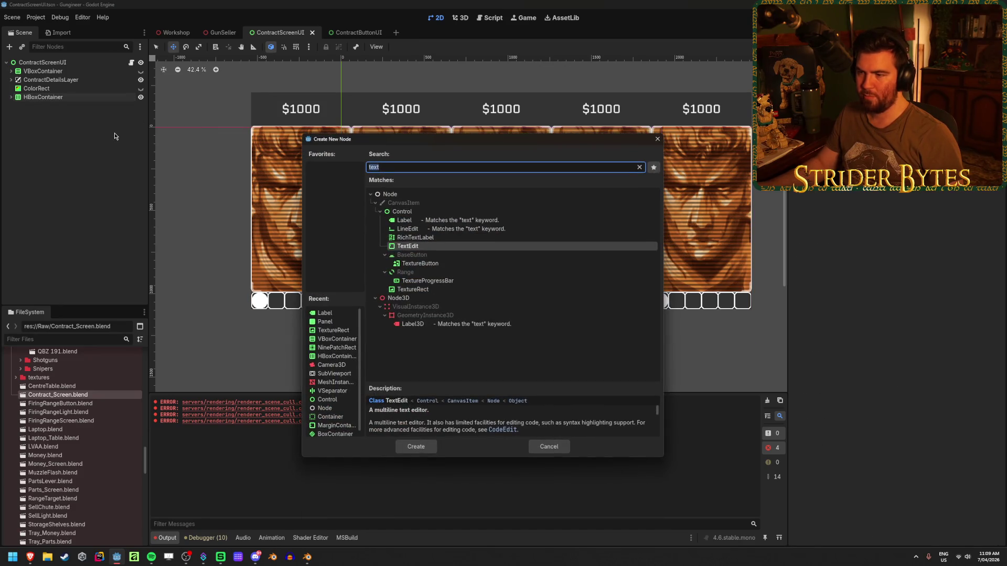
pyautogui.write('vbox')
pyautogui.press('Return')
pyautogui.moveTo(80, 97); pyautogui.dragTo(77, 104)
pyautogui.click(78, 100)
# Step: Add a Panel under VBoxContainer2, placed above the HBoxContainer
pyautogui.rightClick(79, 100)
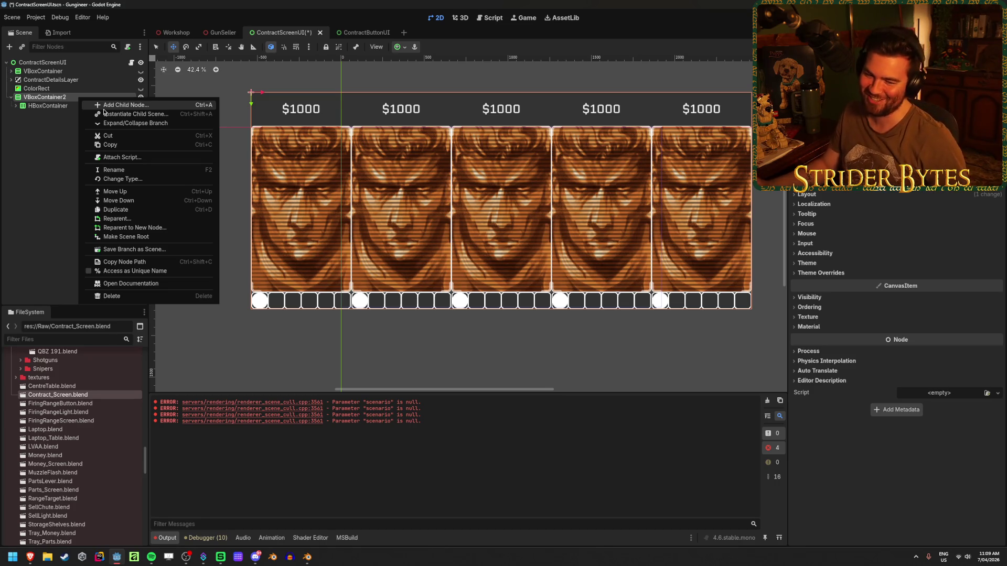
pyautogui.click(104, 106)
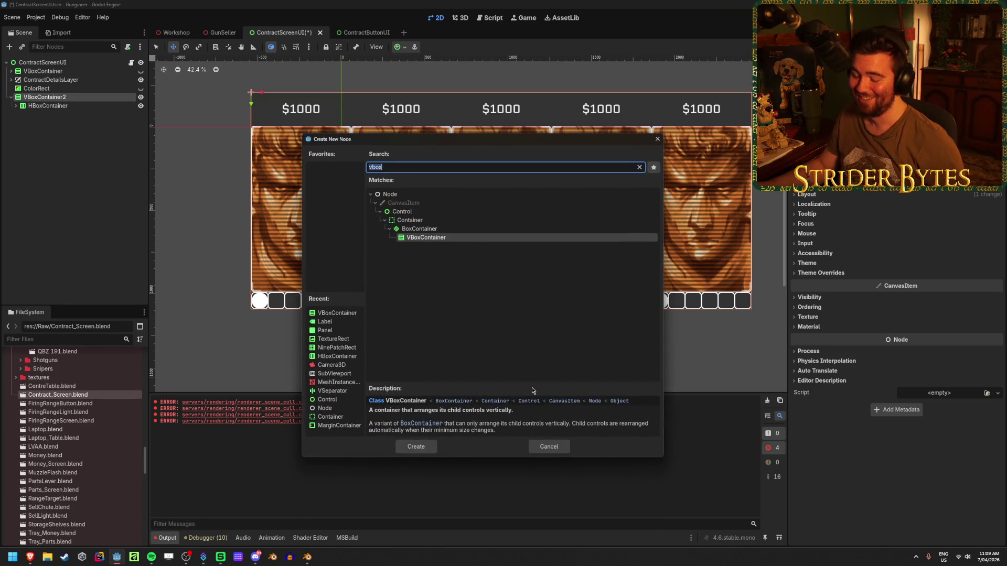
pyautogui.write('panel')
pyautogui.press('Return')
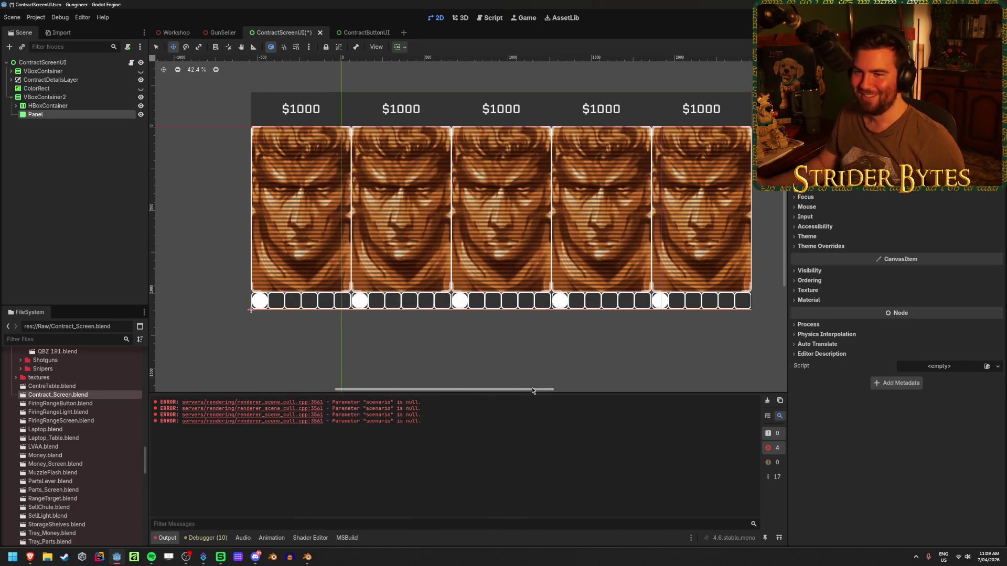
pyautogui.moveTo(42, 114); pyautogui.dragTo(61, 106)
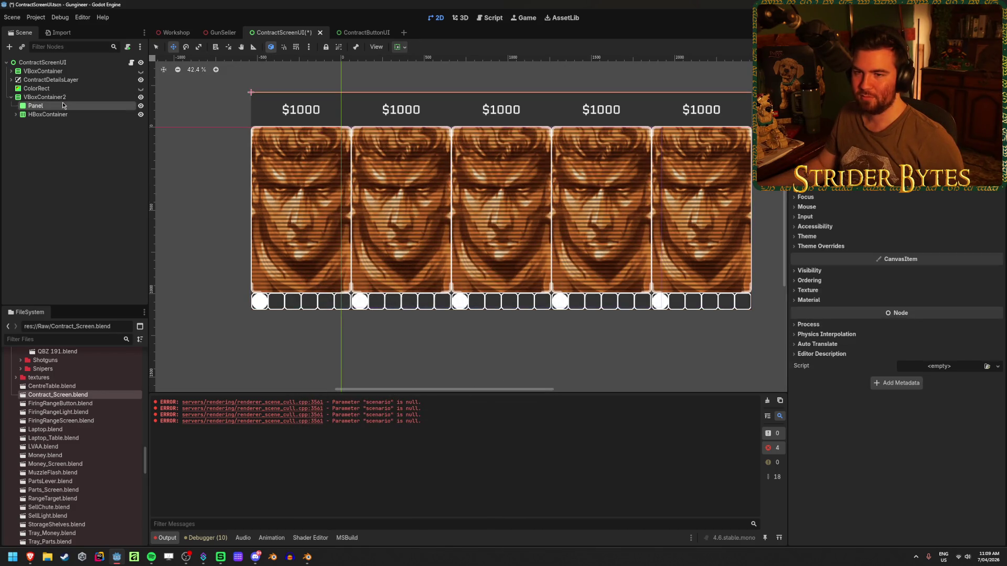
# Step: Edit VBoxContainer2's Separation theme constant
pyautogui.click(129, 98)
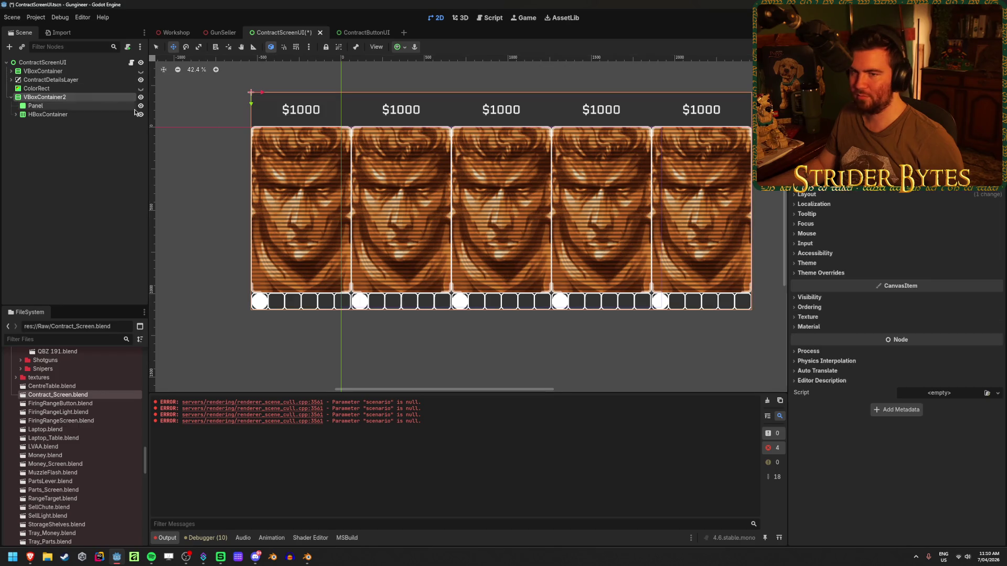
pyautogui.click(820, 273)
pyautogui.click(816, 282)
pyautogui.click(943, 293)
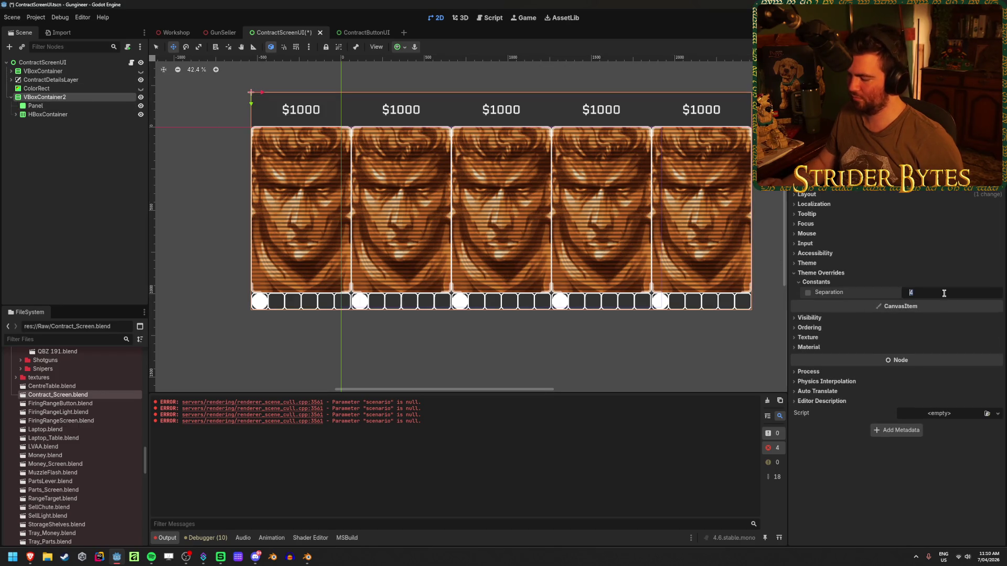
# Step: Set the new Panel's custom minimum height to 200 px and save
pyautogui.click(73, 106)
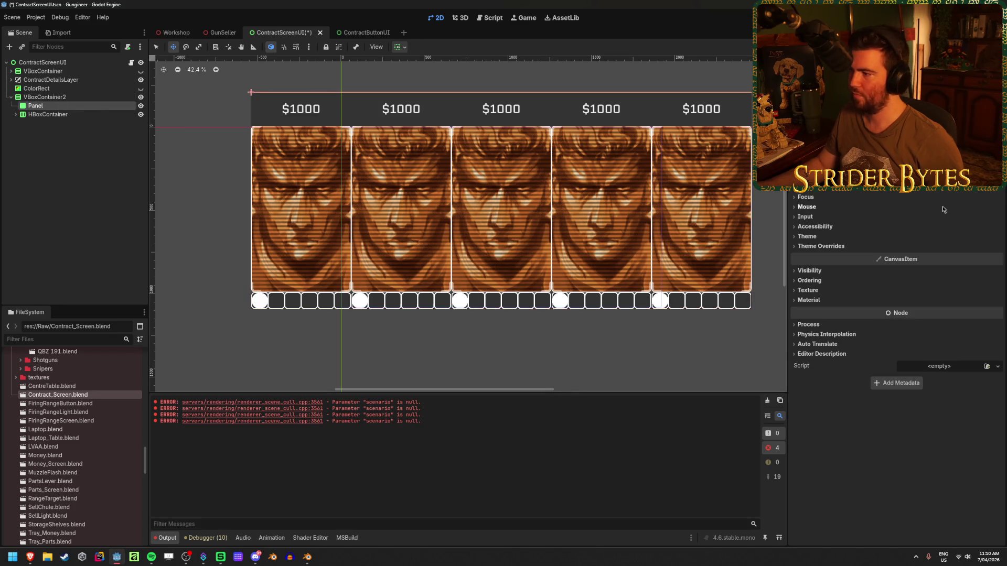
pyautogui.click(400, 47)
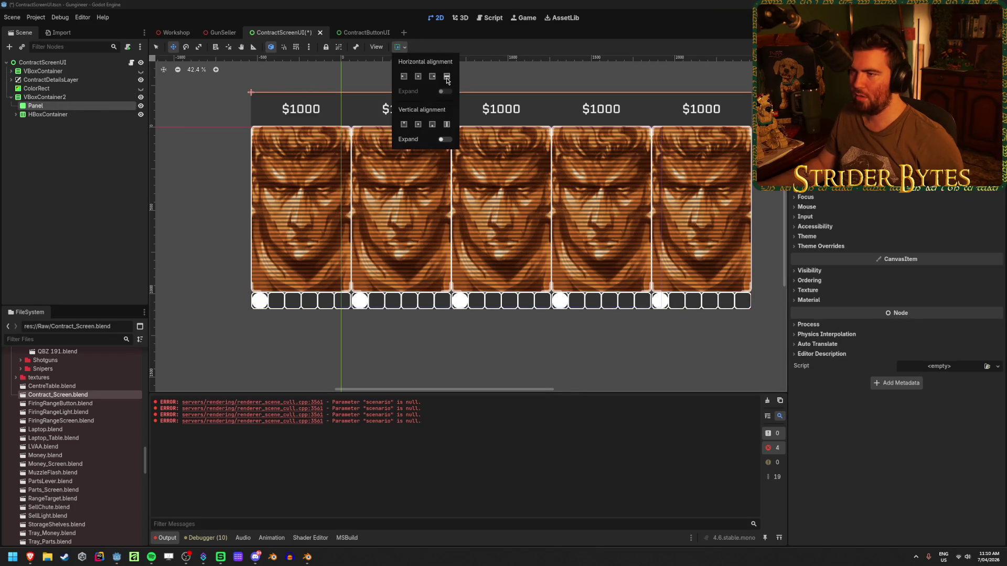
pyautogui.press('Escape')
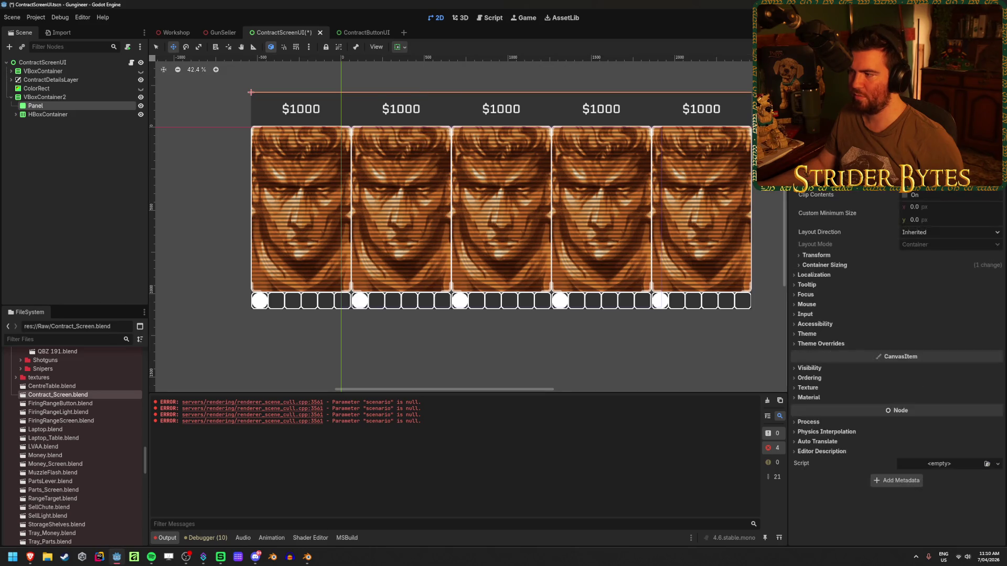
pyautogui.click(937, 220)
pyautogui.write('2')
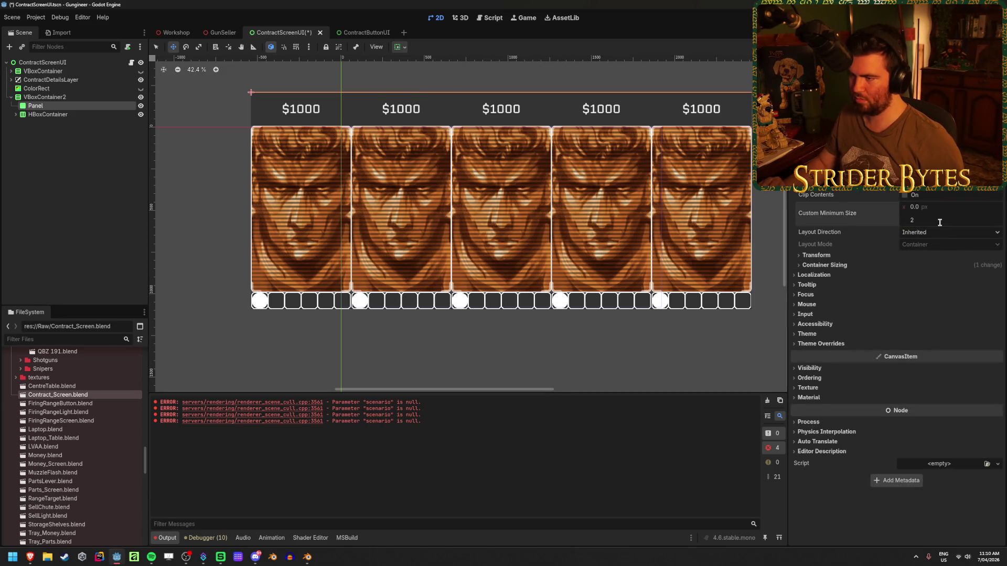
pyautogui.press('Return')
pyautogui.click(120, 161)
pyautogui.hotkey('ctrl', 's')
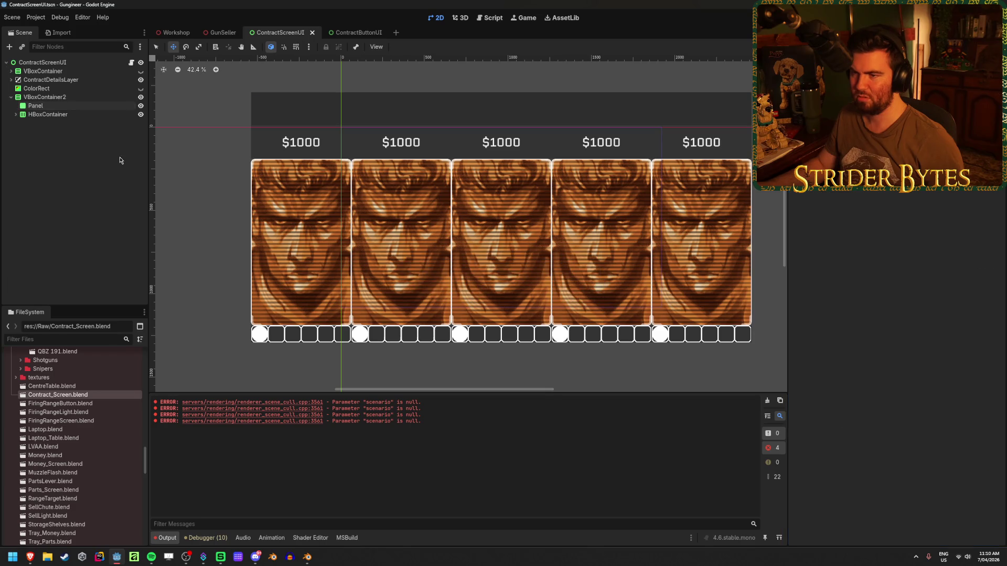
# Step: Preview the result in the GunSeller 3D scene and return to the contract screen
pyautogui.click(221, 32)
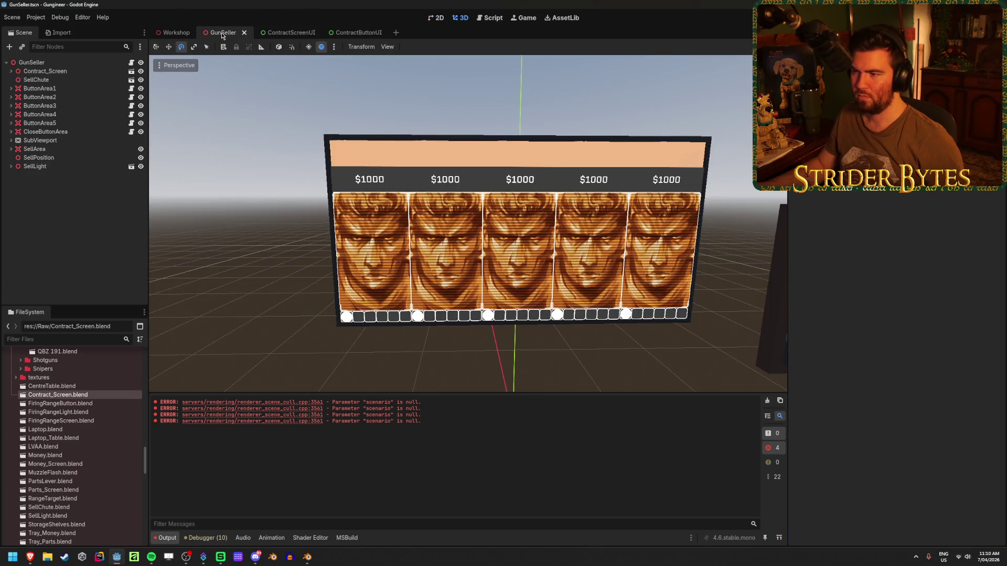
pyautogui.click(285, 33)
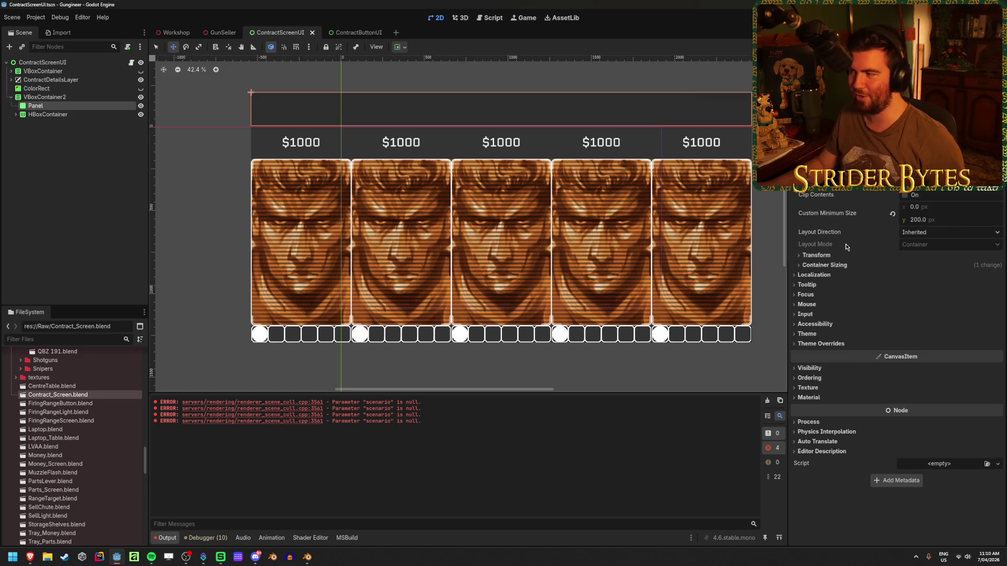
pyautogui.press('Escape')
# Step: Give the Panel a StyleBoxFlat panel override with background colour 333333 and save
pyautogui.click(45, 108)
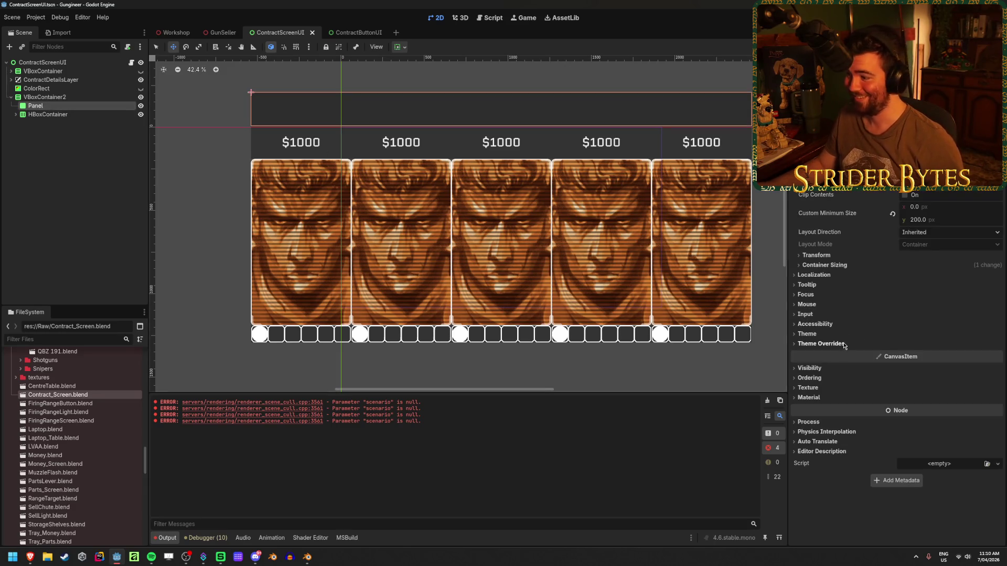
pyautogui.click(820, 343)
pyautogui.click(810, 353)
pyautogui.click(994, 367)
pyautogui.click(965, 396)
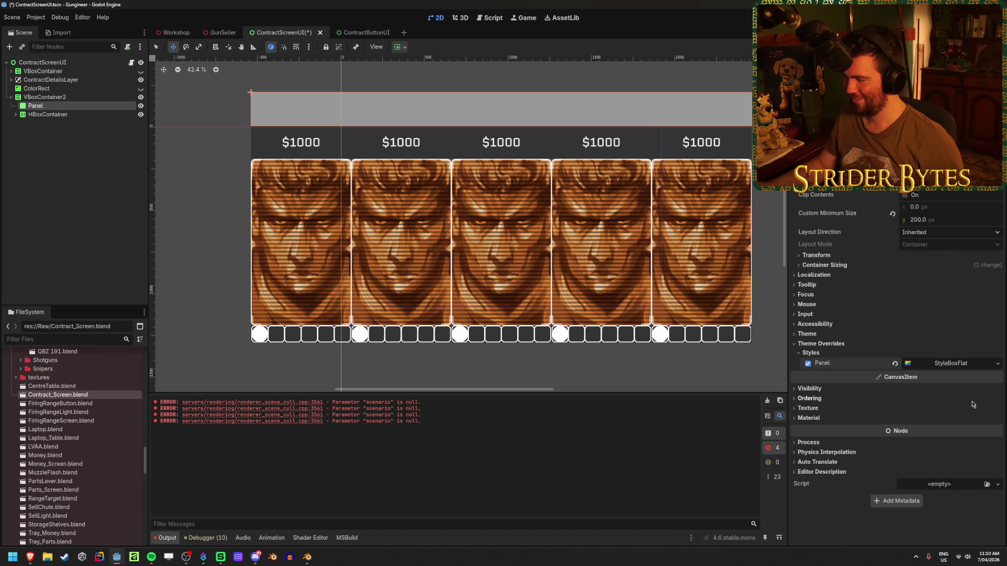
pyautogui.click(951, 363)
pyautogui.click(944, 437)
pyautogui.write('333333')
pyautogui.press('Return')
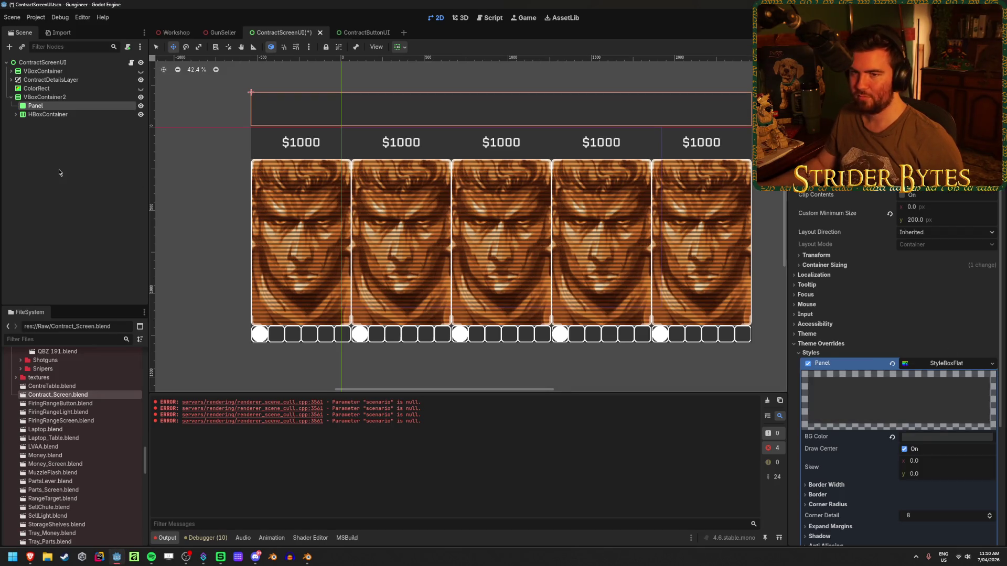
pyautogui.hotkey('ctrl', 's')
# Step: Add a Label node as a child of the Panel
pyautogui.rightClick(63, 106)
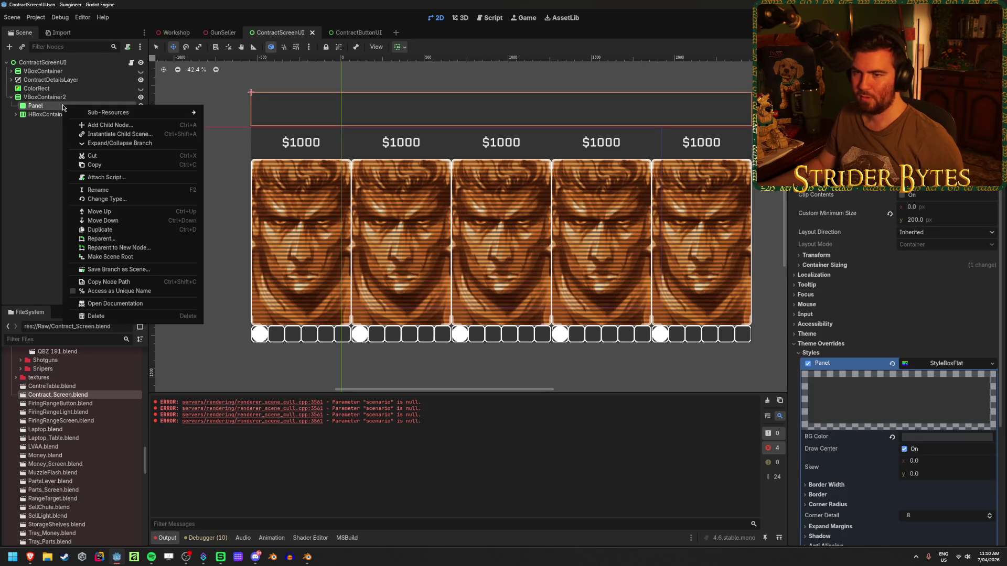
pyautogui.click(101, 126)
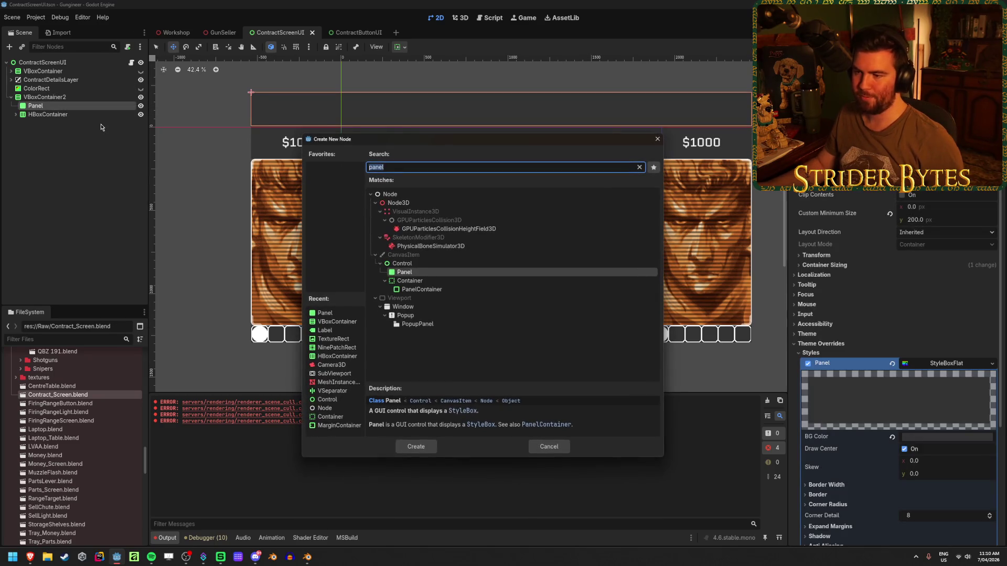
pyautogui.write('label')
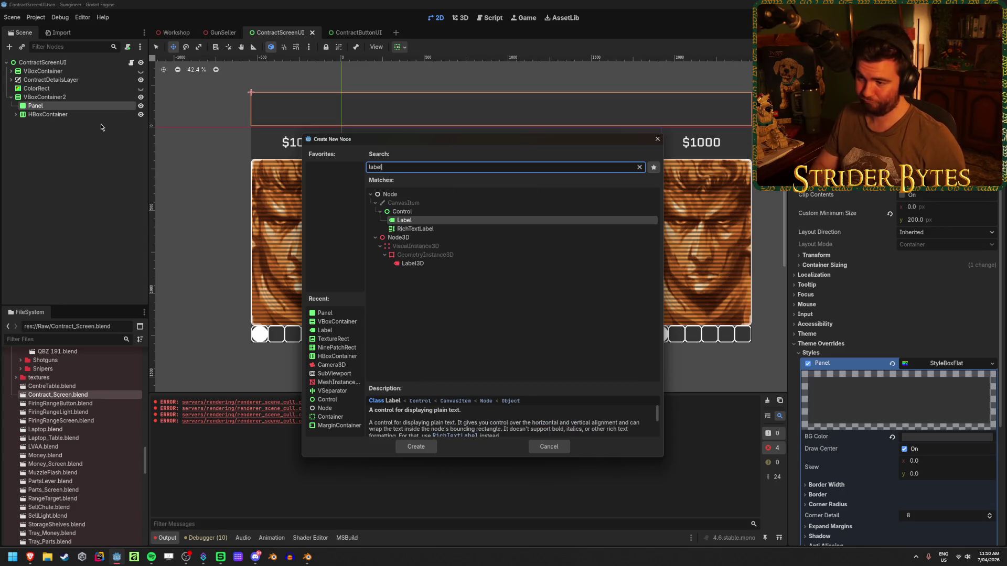
pyautogui.press('Return')
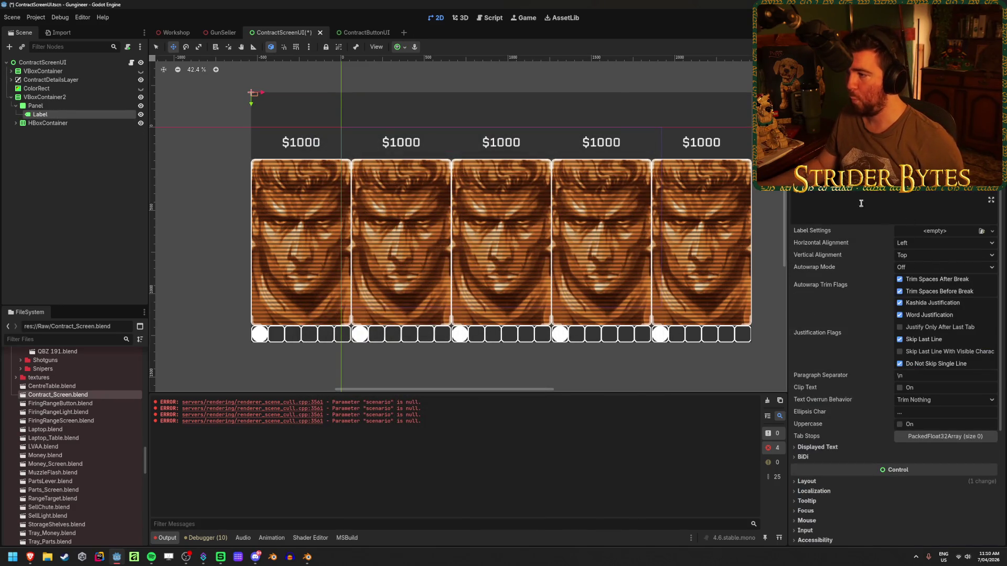
# Step: Stretch the label to Full Rect, centre it both ways, and set its text to CONTRACTS
pyautogui.click(399, 46)
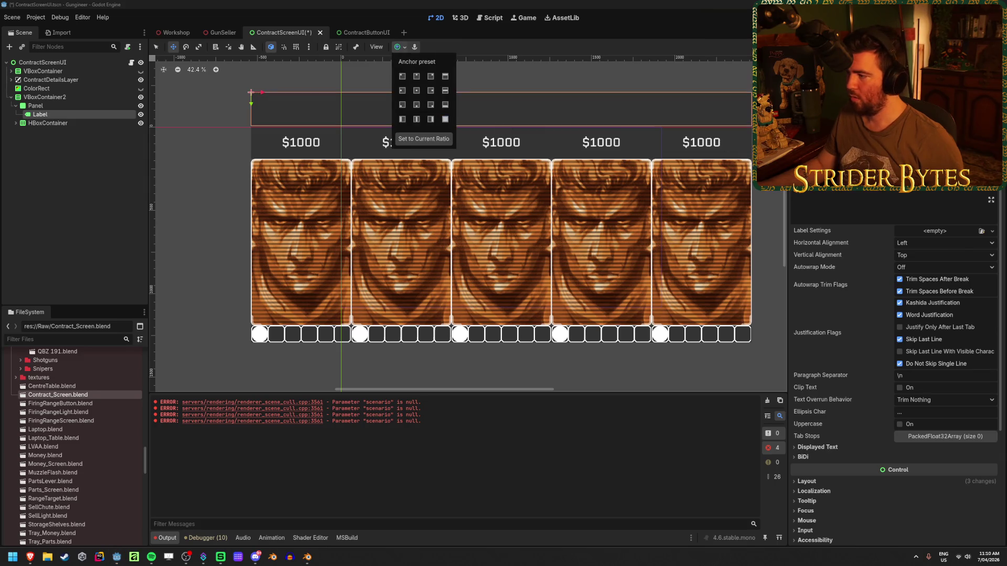
pyautogui.click(938, 245)
pyautogui.click(938, 244)
pyautogui.click(918, 267)
pyautogui.click(938, 255)
pyautogui.click(917, 280)
pyautogui.press('capslock')
pyautogui.write('CONTR')
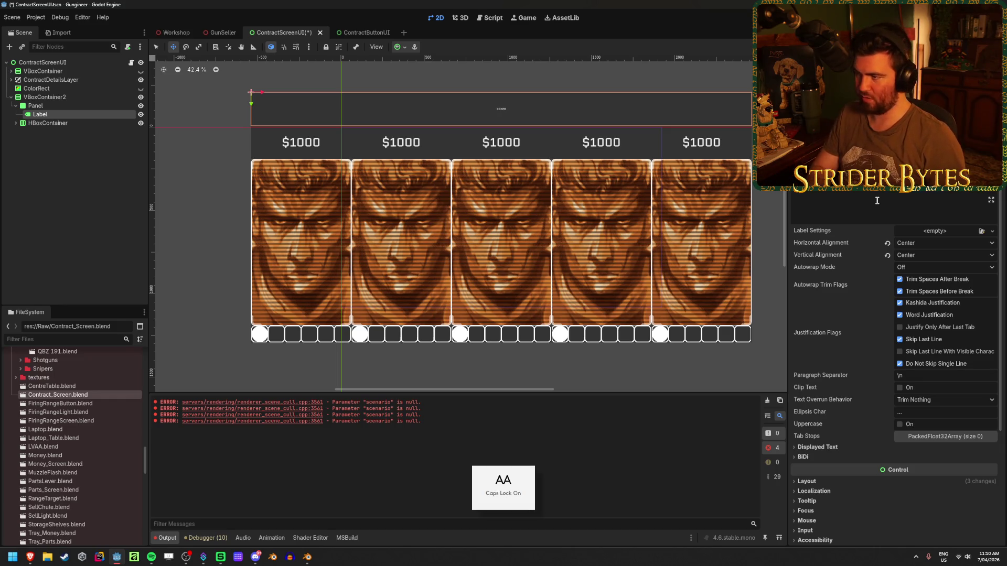
pyautogui.write('ACTS')
pyautogui.press('capslock')
# Step: Apply the Font.tres theme to the label and enlarge its font size
pyautogui.scroll(-3, 903, 349)
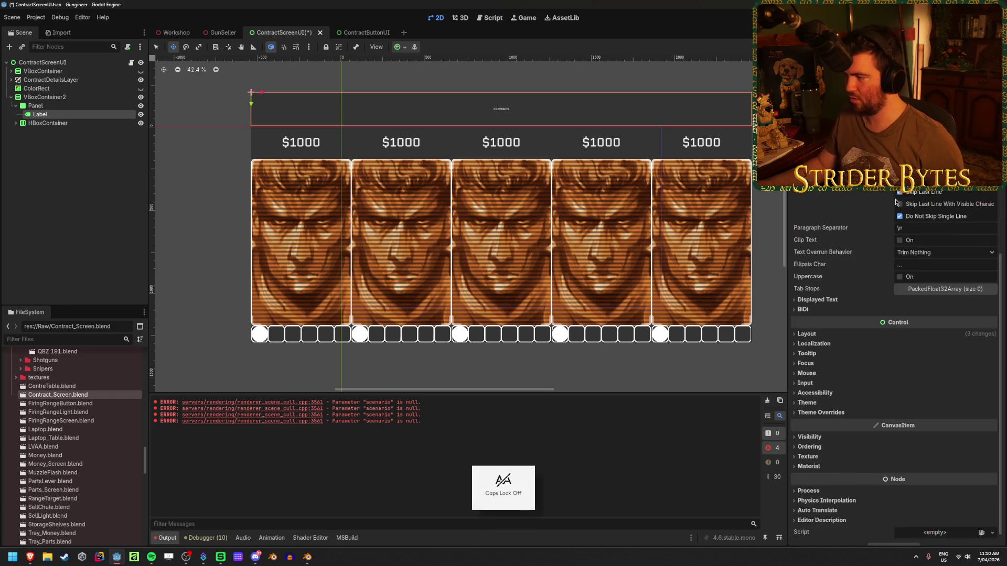
pyautogui.click(834, 413)
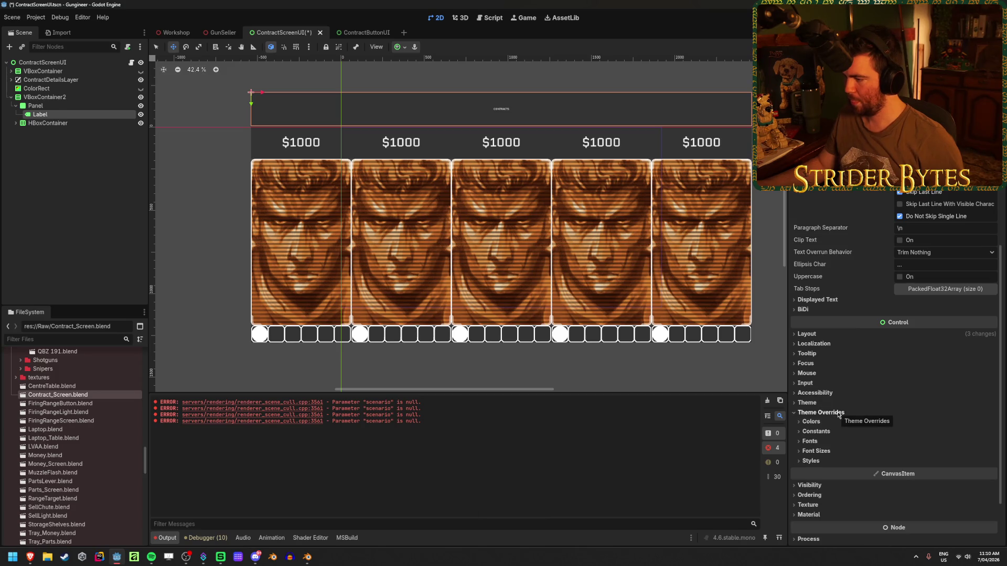
pyautogui.click(826, 404)
pyautogui.click(981, 413)
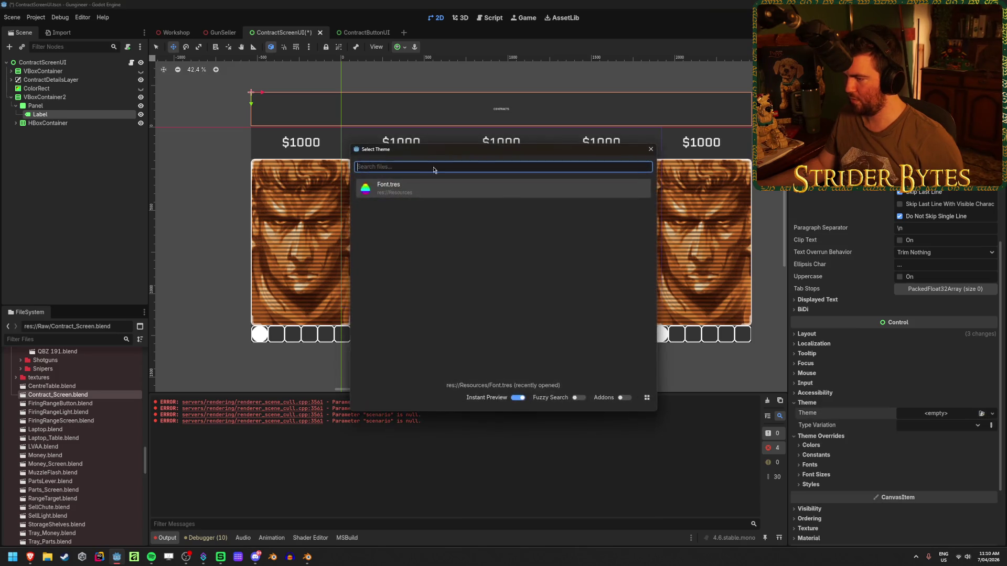
pyautogui.click(377, 185)
pyautogui.scroll(-1, 814, 440)
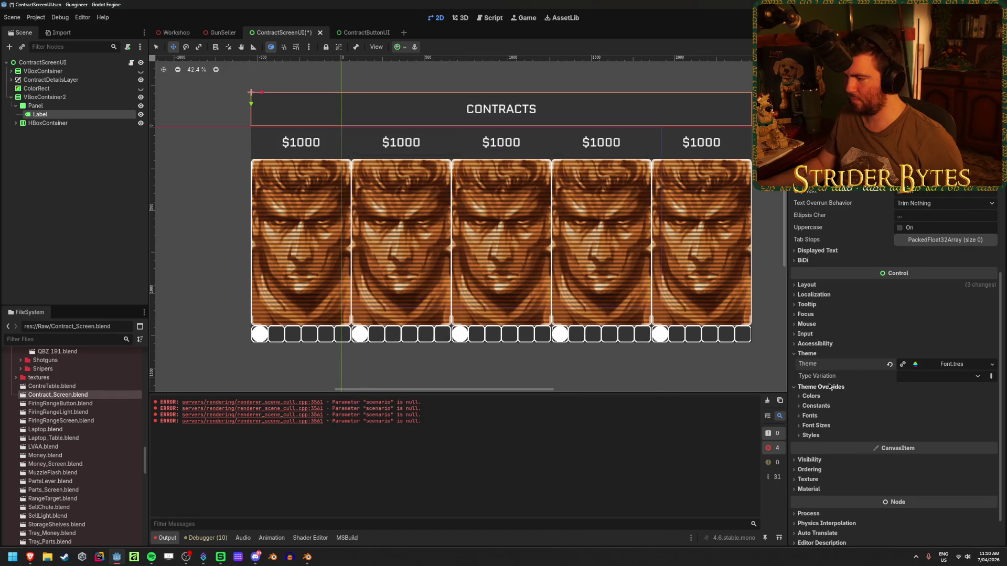
pyautogui.click(818, 426)
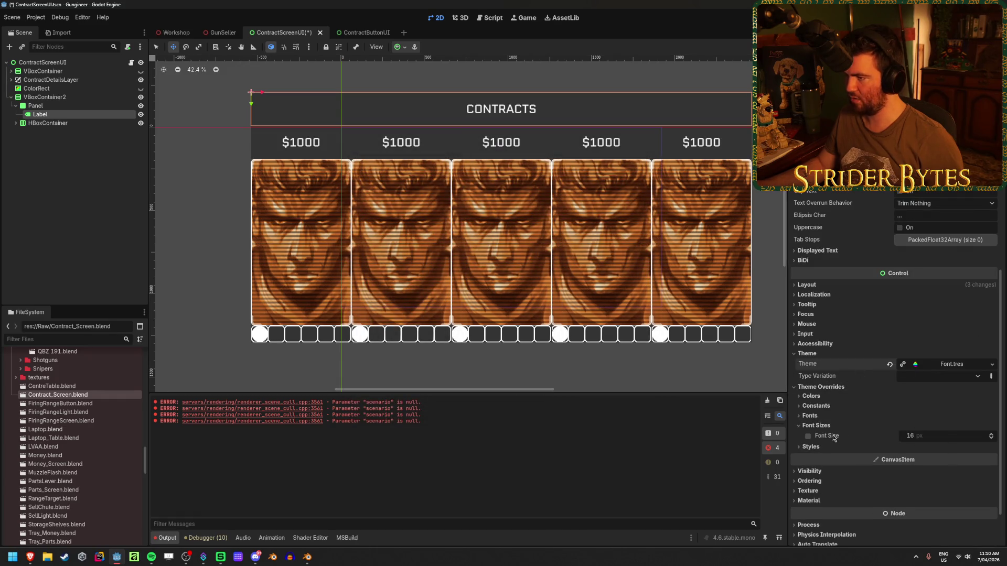
pyautogui.scroll(4, 591, 282)
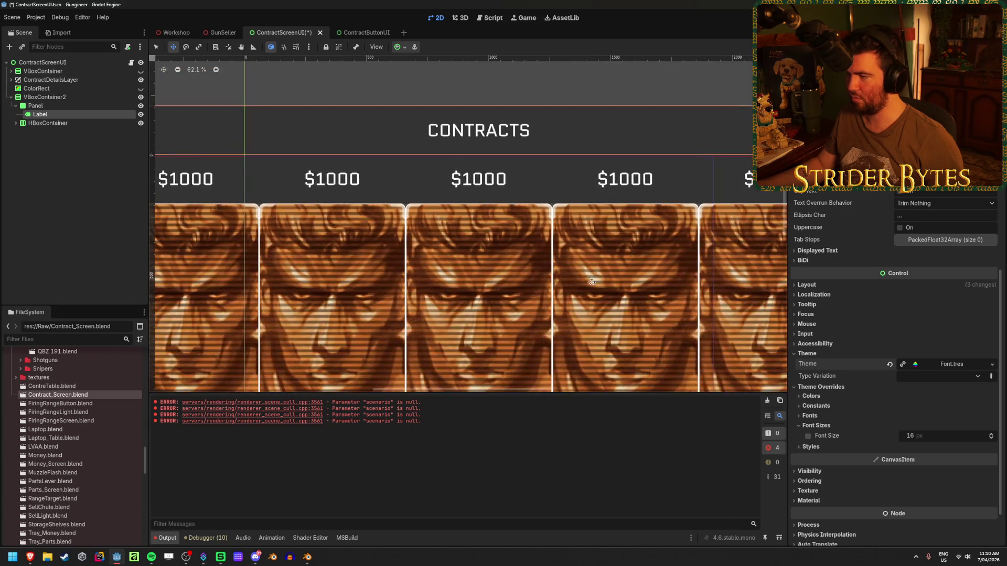
pyautogui.scroll(-5, 592, 282)
pyautogui.moveTo(923, 435); pyautogui.dragTo(970, 436)
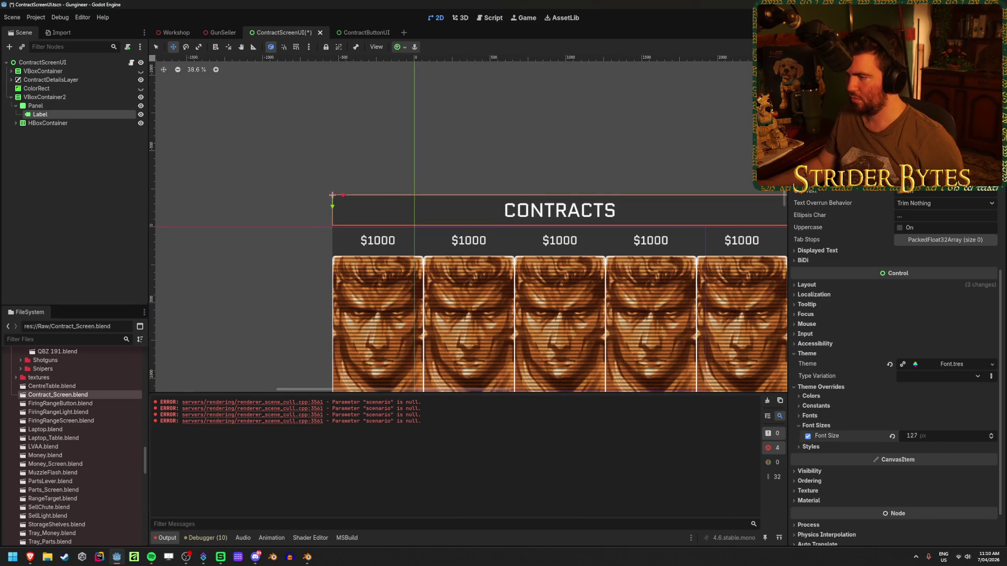
pyautogui.click(931, 438)
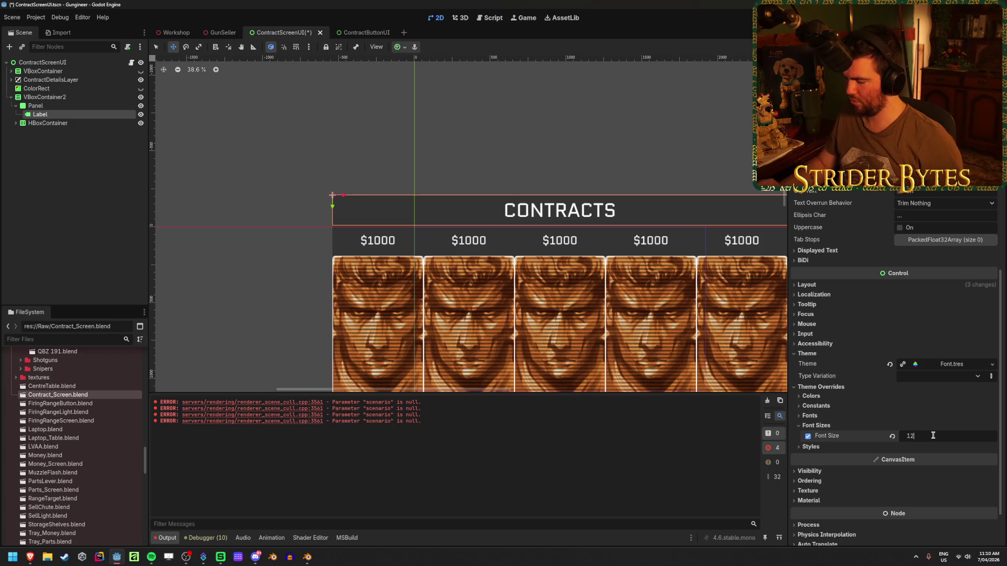
pyautogui.write('8')
pyautogui.press('Return')
# Step: Save the contract screen scene and preview it in the GunSeller 3D scene
pyautogui.press('Escape')
pyautogui.hotkey('ctrl', 's')
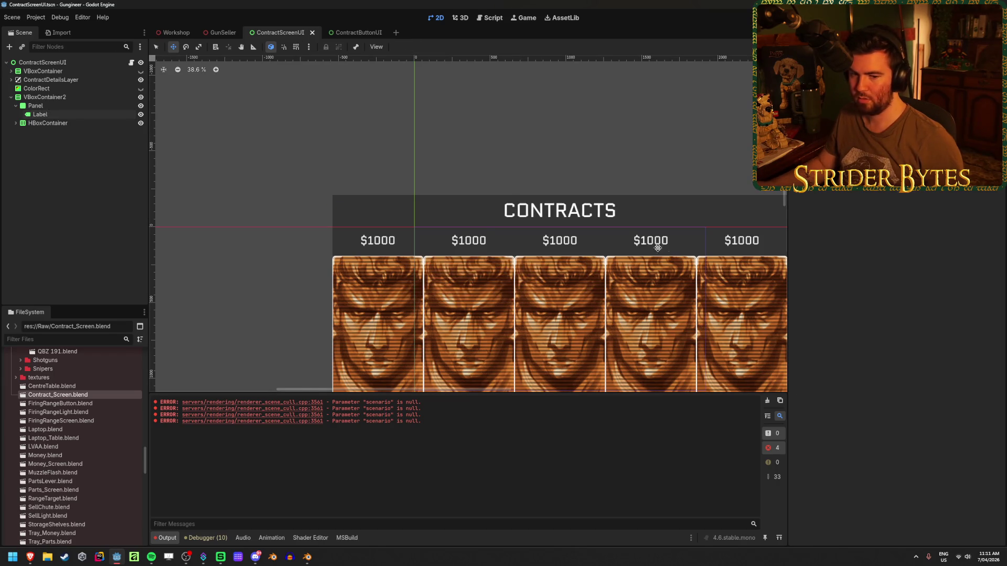
pyautogui.scroll(2, 645, 241)
pyautogui.scroll(-3, 536, 198)
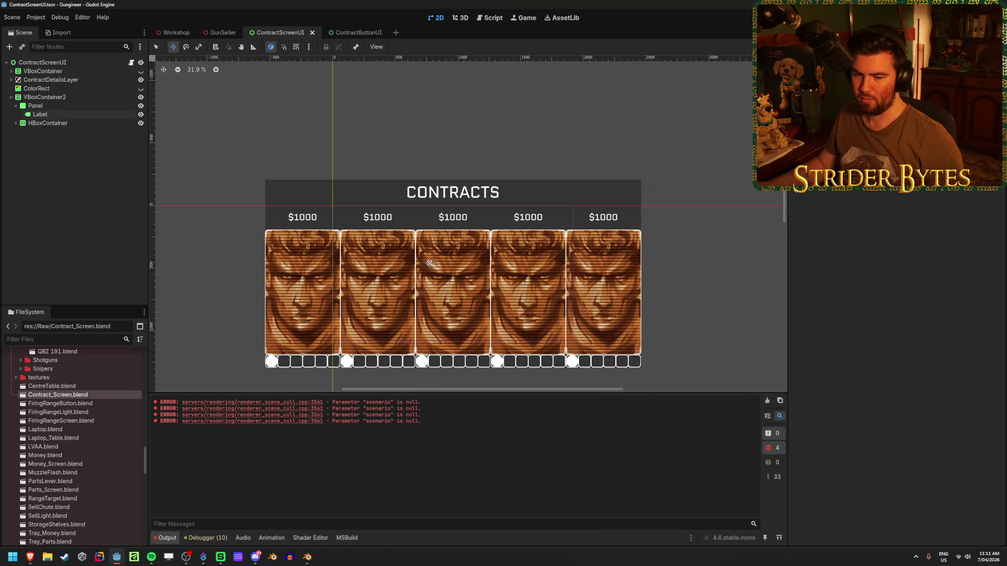
pyautogui.click(226, 31)
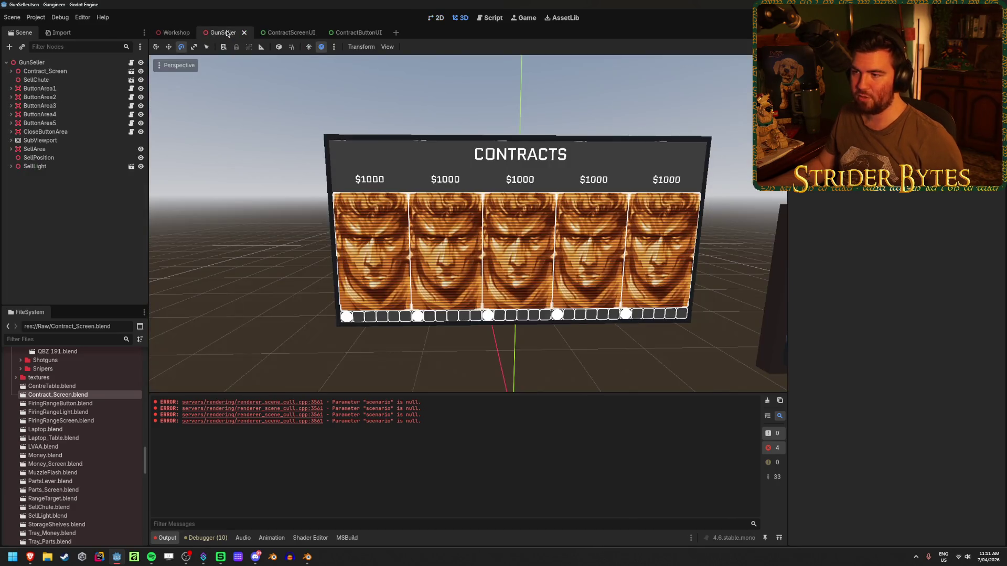
# Step: Zoom around the GunSeller board to inspect the CONTRACTS heading, then open ContractButtonUI
pyautogui.scroll(-2, 320, 70)
pyautogui.scroll(3, 319, 70)
pyautogui.scroll(-3, 319, 70)
pyautogui.scroll(2, 555, 167)
pyautogui.scroll(-2, 555, 167)
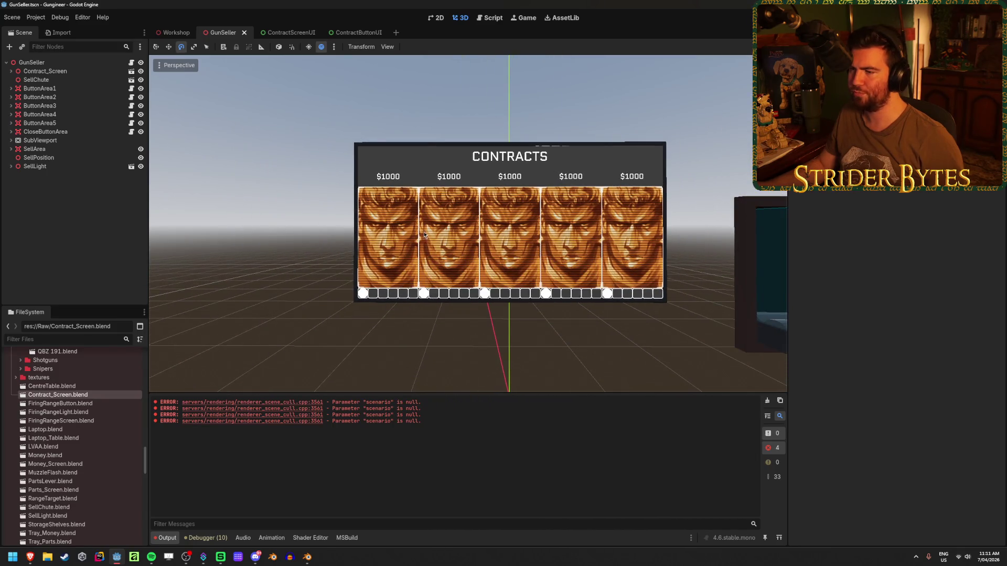
pyautogui.scroll(5, 424, 234)
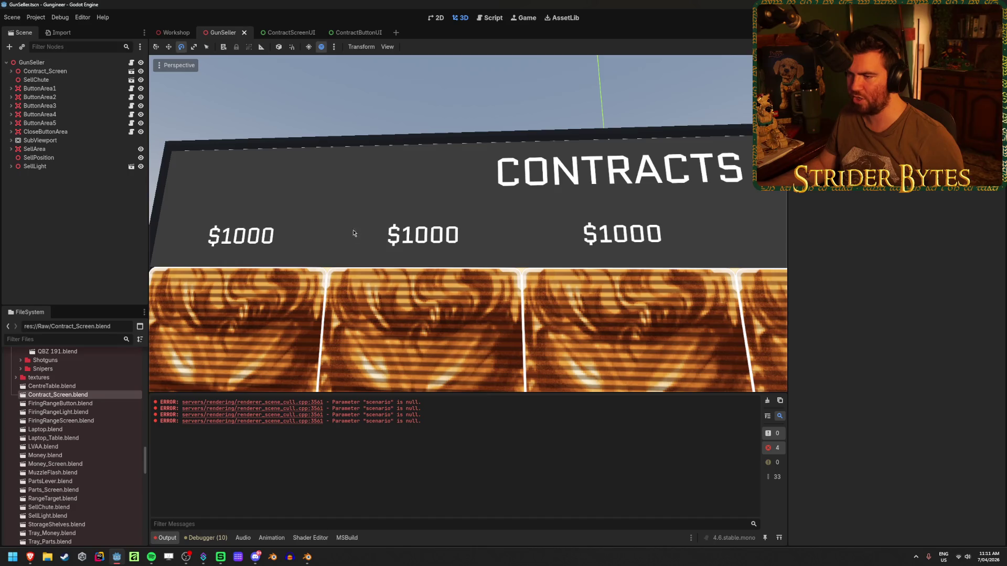
pyautogui.scroll(-4, 347, 246)
pyautogui.scroll(-3, 346, 246)
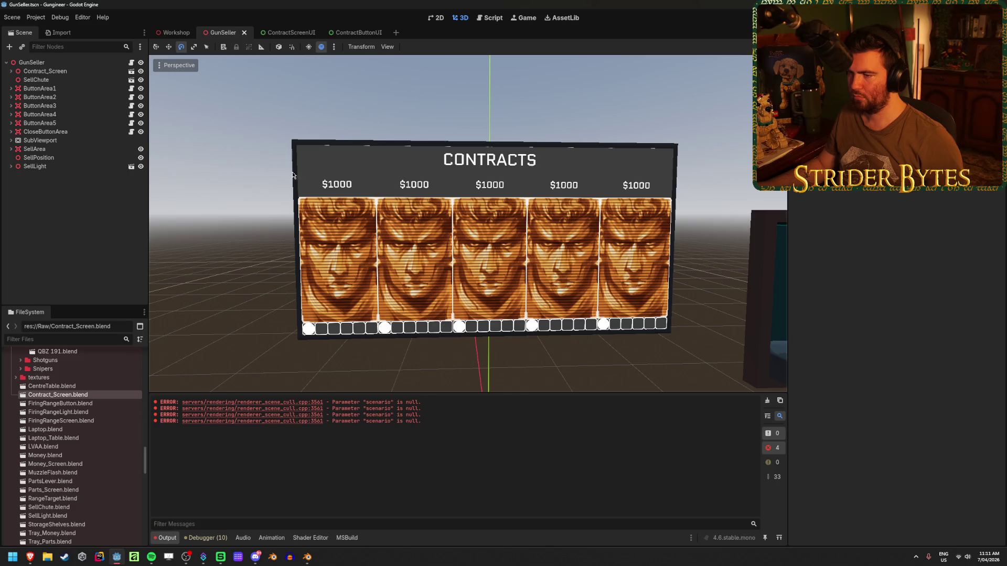
pyautogui.click(356, 32)
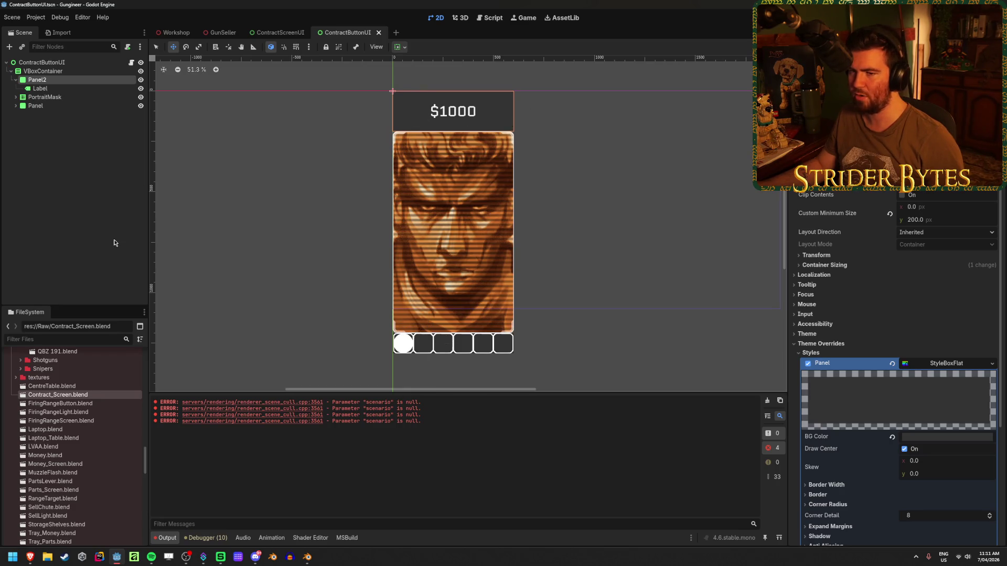
# Step: Deselect Panel2 and clear the error messages from the Output log
pyautogui.click(88, 240)
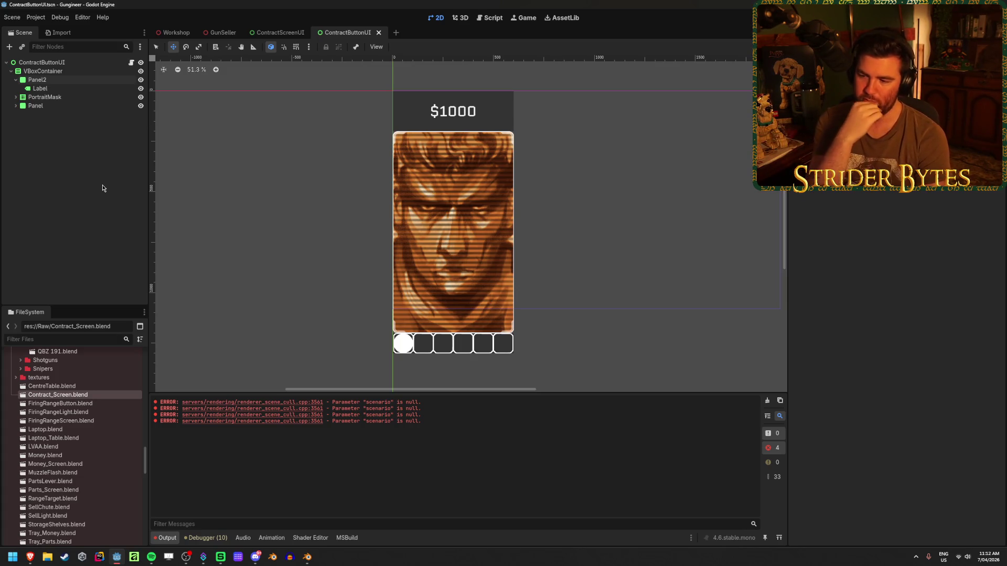
pyautogui.click(767, 401)
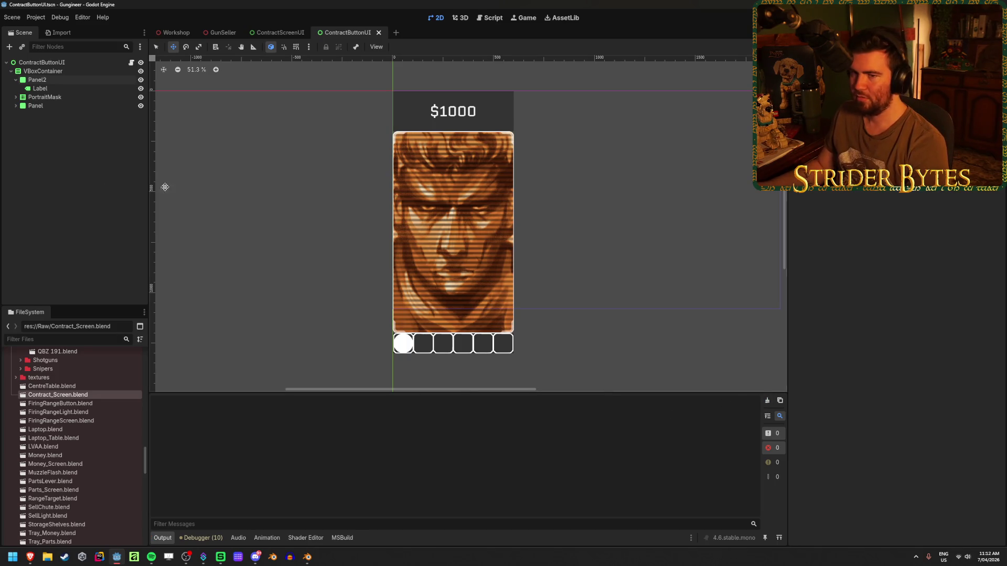
# Step: Inspect the card's panels and labels, ending with the $1000 label selected
pyautogui.click(65, 87)
pyautogui.click(67, 79)
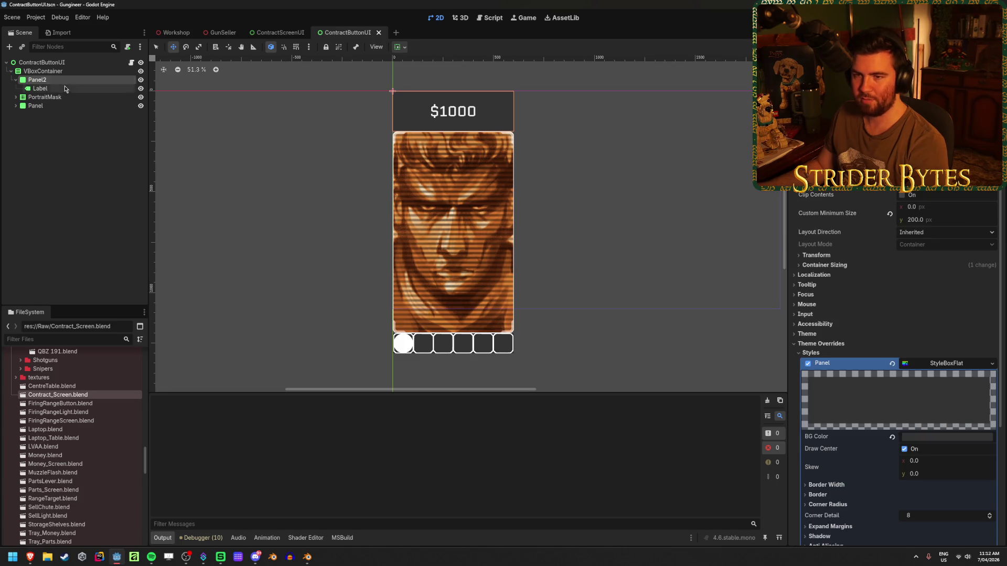
pyautogui.click(64, 88)
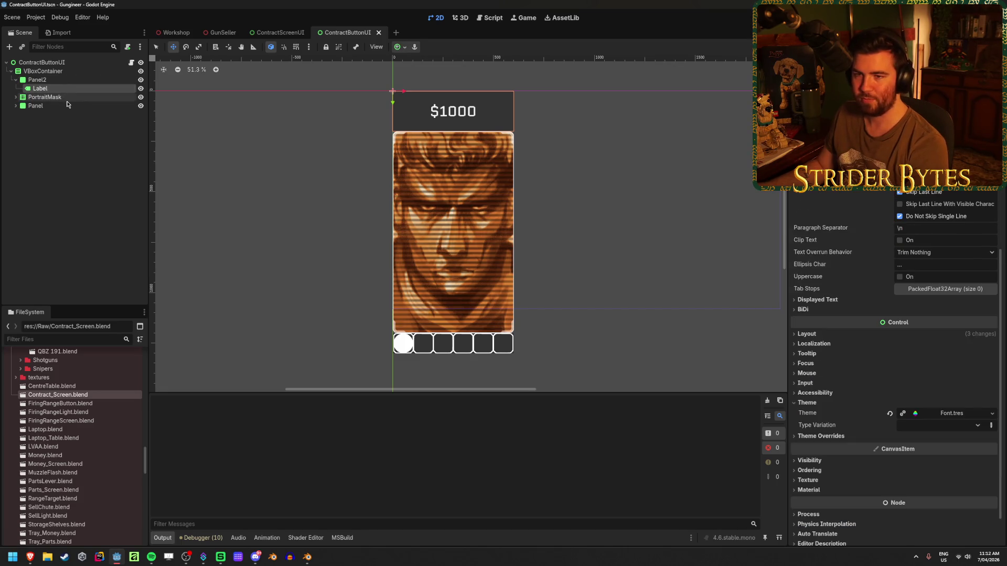
pyautogui.click(64, 96)
pyautogui.click(64, 106)
pyautogui.click(64, 96)
pyautogui.click(65, 88)
pyautogui.click(67, 81)
pyautogui.click(67, 87)
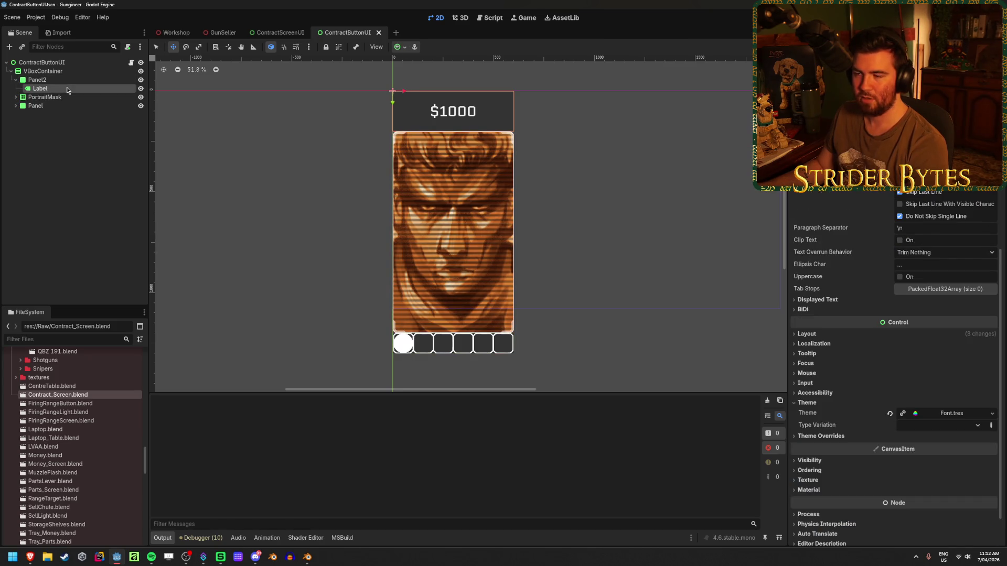
pyautogui.click(62, 139)
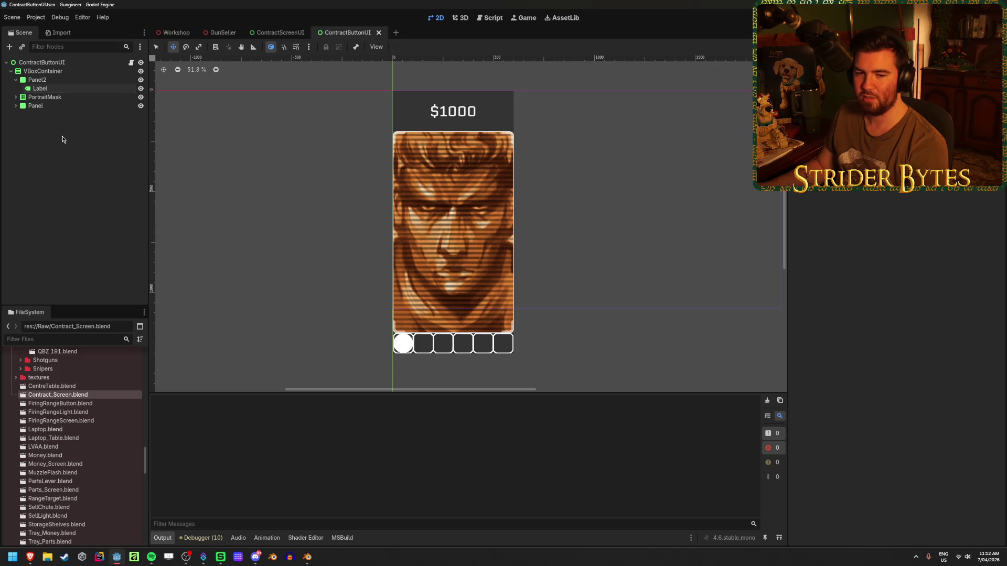
pyautogui.click(56, 89)
pyautogui.click(58, 80)
pyautogui.click(58, 89)
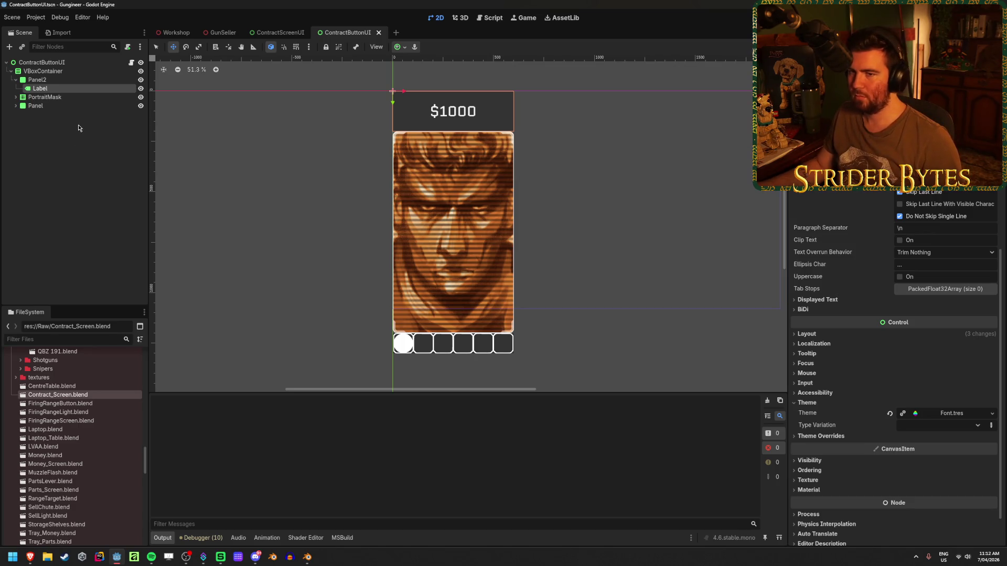
# Step: Duplicate the $1000 label as a 'Gas Snake' line placed below the price, and save
pyautogui.hotkey('ctrl', 'd')
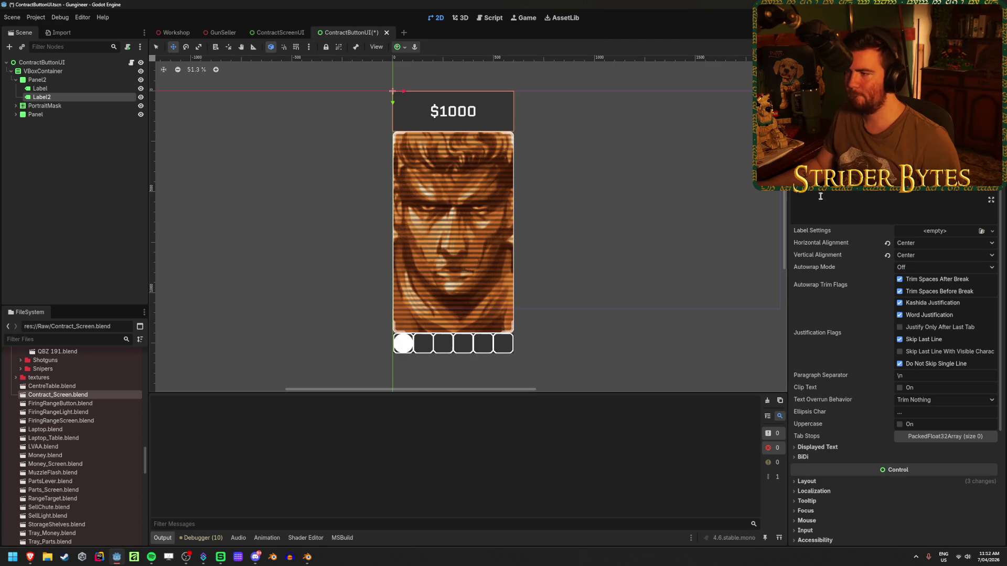
pyautogui.write('Gas Snake')
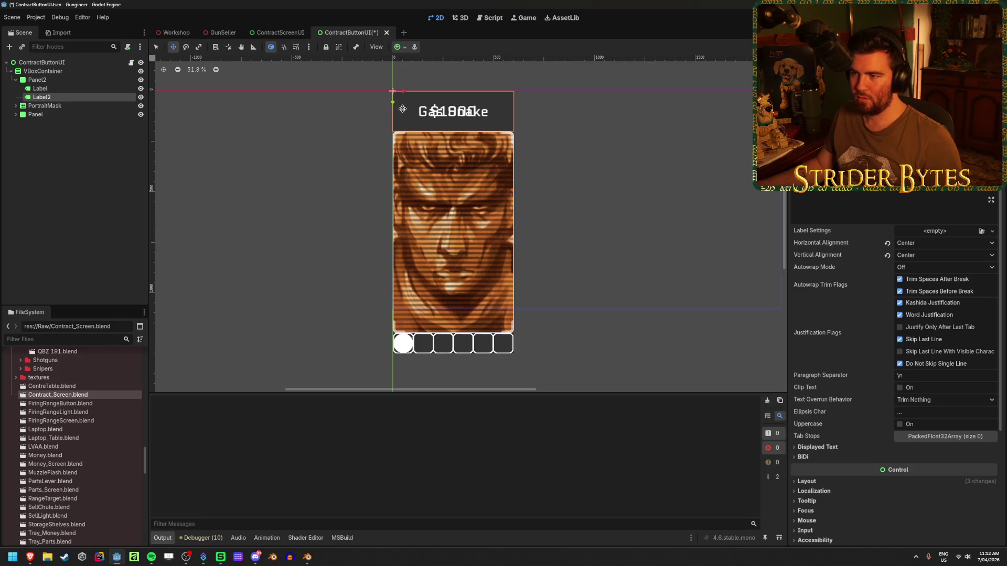
pyautogui.moveTo(402, 108)
pyautogui.mouseDown()
pyautogui.moveTo(403, 118)
pyautogui.moveTo(391, 96)
pyautogui.mouseUp()
pyautogui.click(40, 88)
pyautogui.hotkey('ctrl', 's')
pyautogui.click(106, 184)
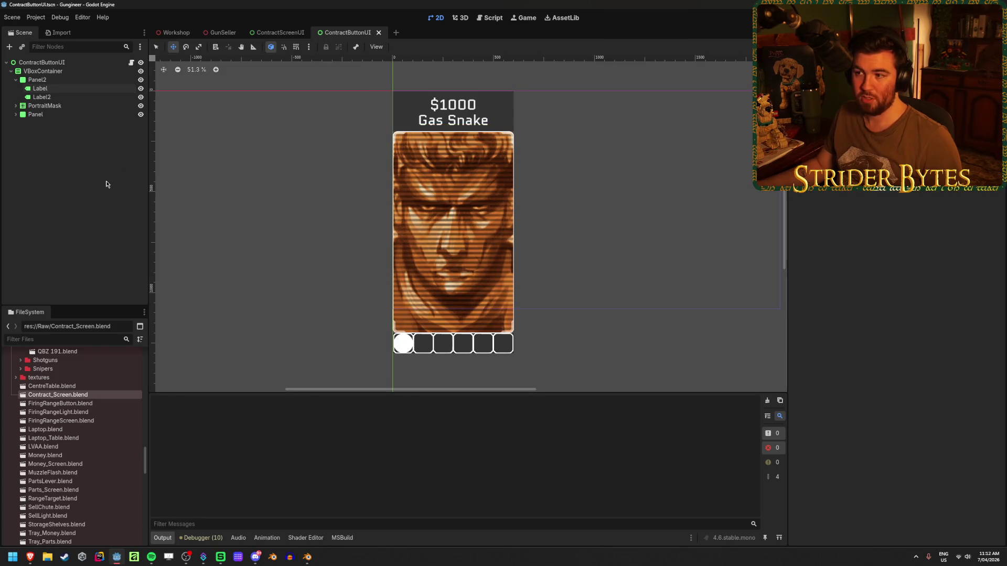
pyautogui.click(40, 88)
pyautogui.moveTo(393, 94); pyautogui.dragTo(392, 95)
pyautogui.hotkey('ctrl', 's')
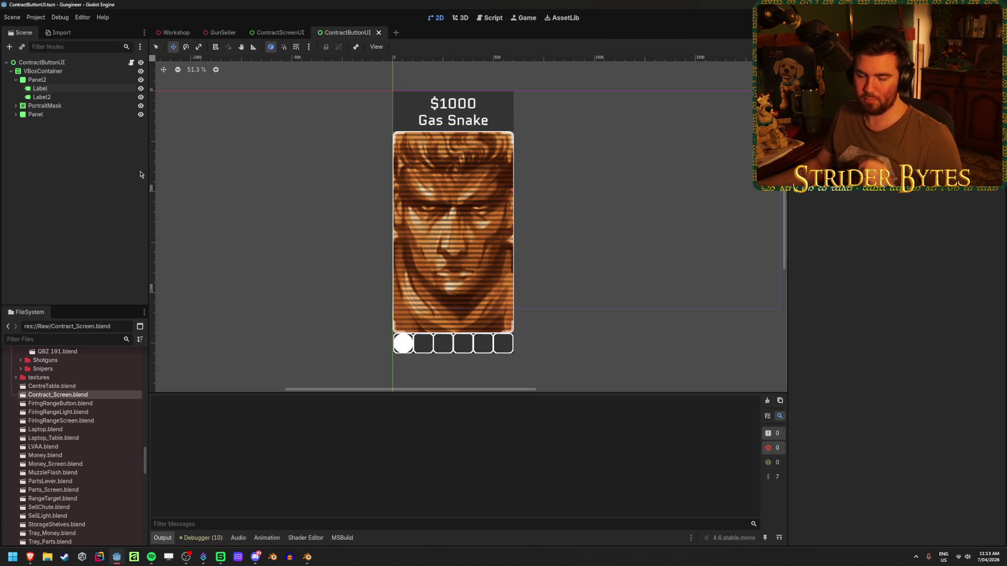
pyautogui.click(73, 98)
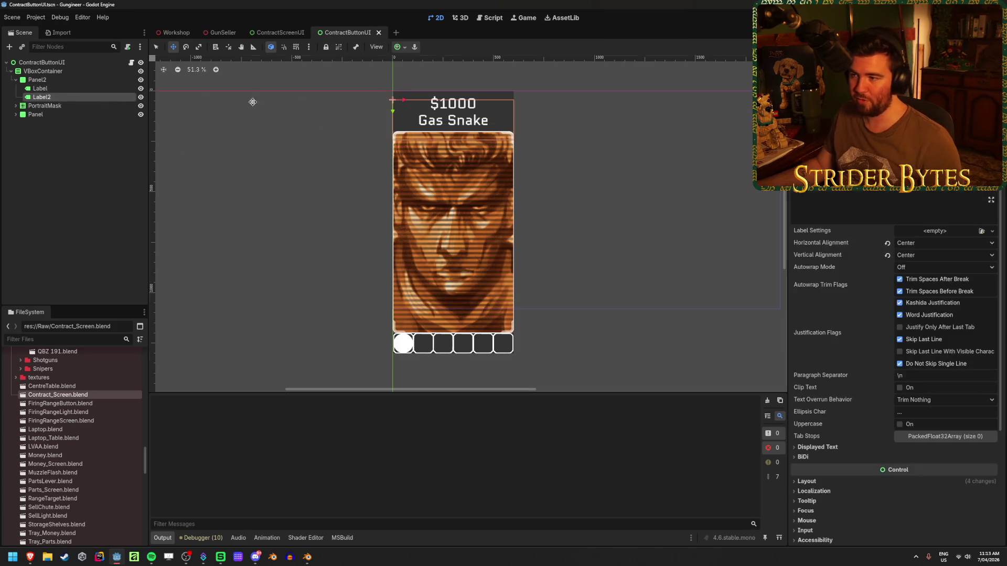
pyautogui.moveTo(393, 110); pyautogui.dragTo(392, 110)
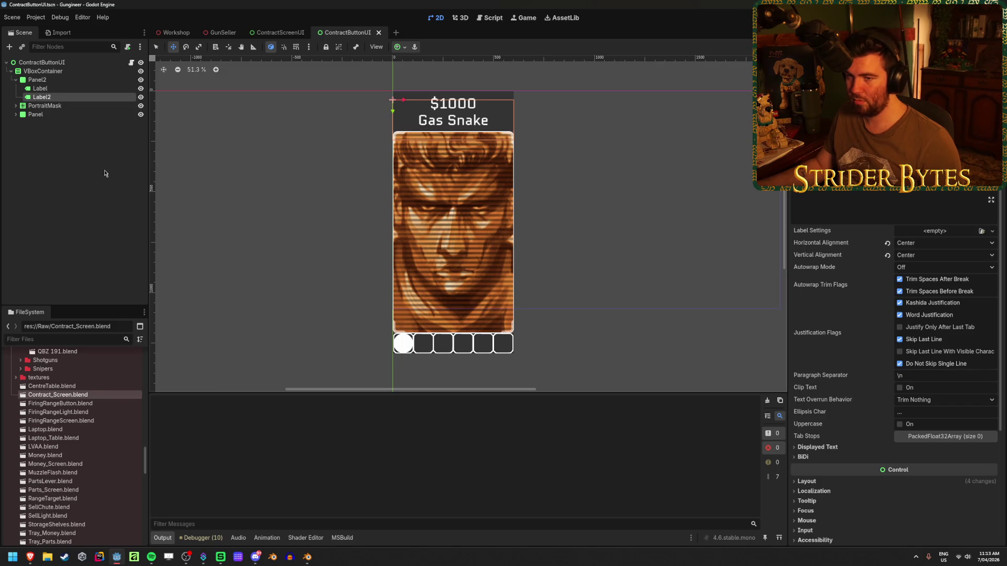
# Step: Check the five Gas Snake cards in the ContractScreenUI scene
pyautogui.click(267, 30)
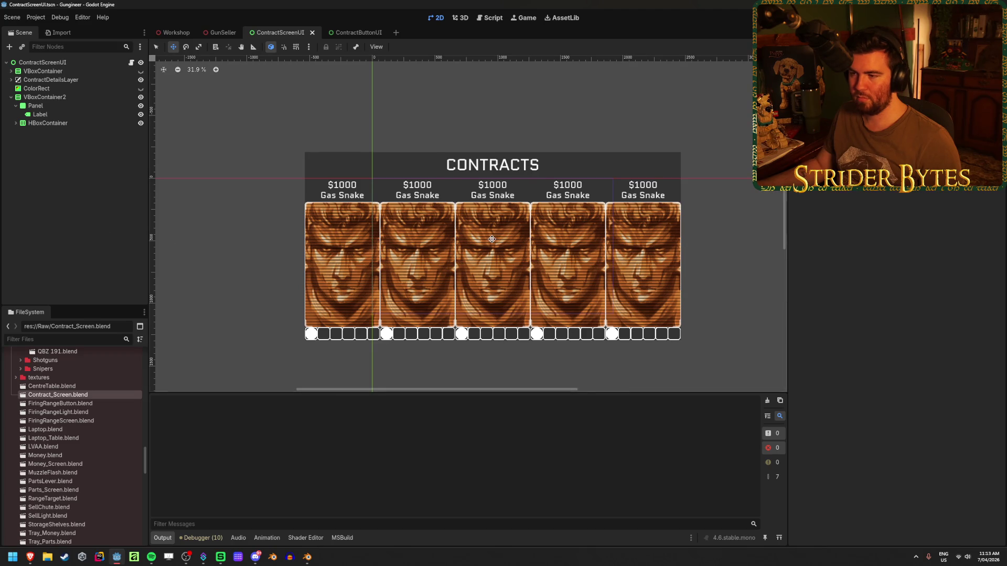
pyautogui.scroll(-2, 491, 239)
pyautogui.scroll(5, 491, 240)
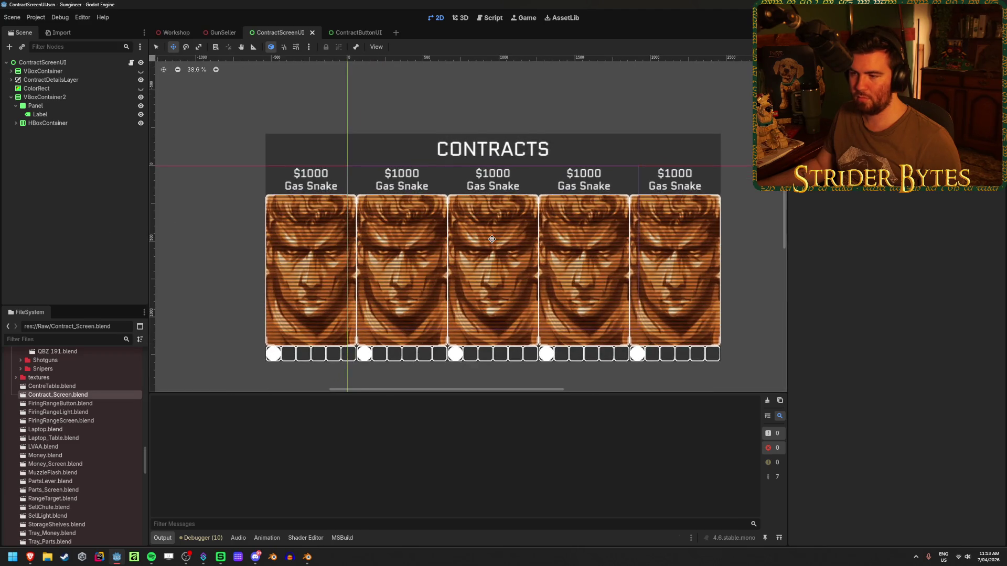
pyautogui.scroll(-1, 477, 214)
pyautogui.scroll(1, 477, 214)
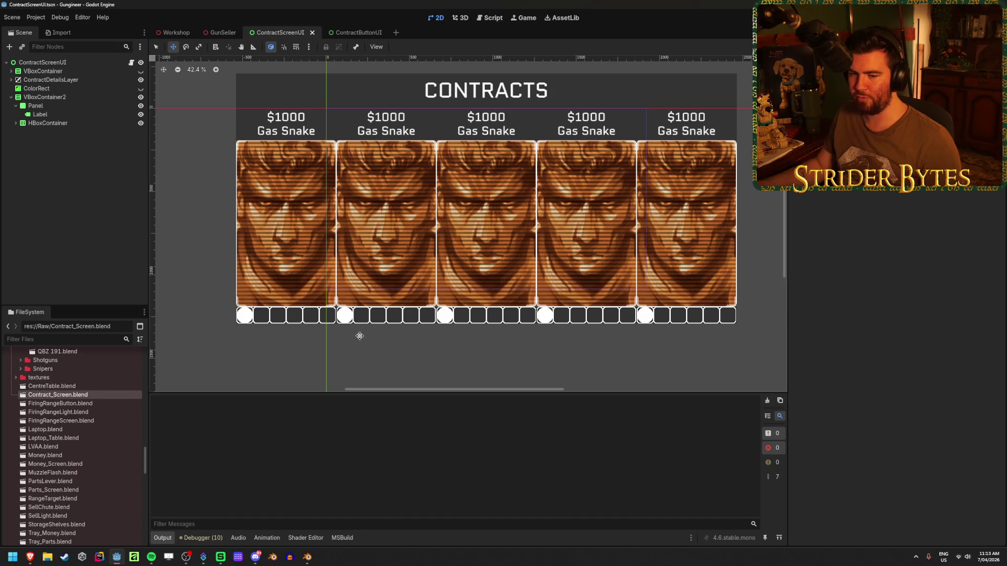
# Step: Duplicate the header panel and delete the extra $1000 and Gas Snake labels
pyautogui.click(358, 32)
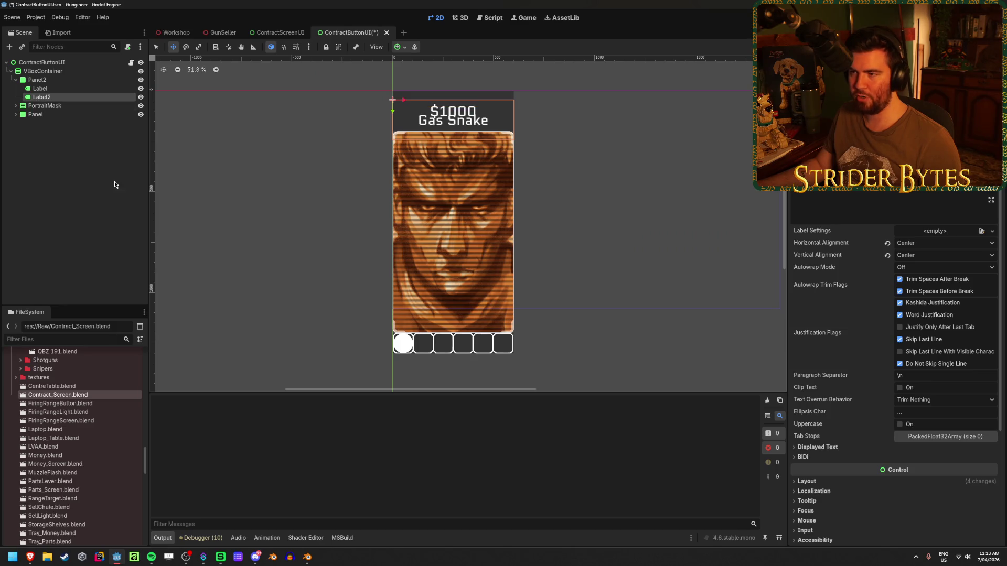
pyautogui.click(59, 80)
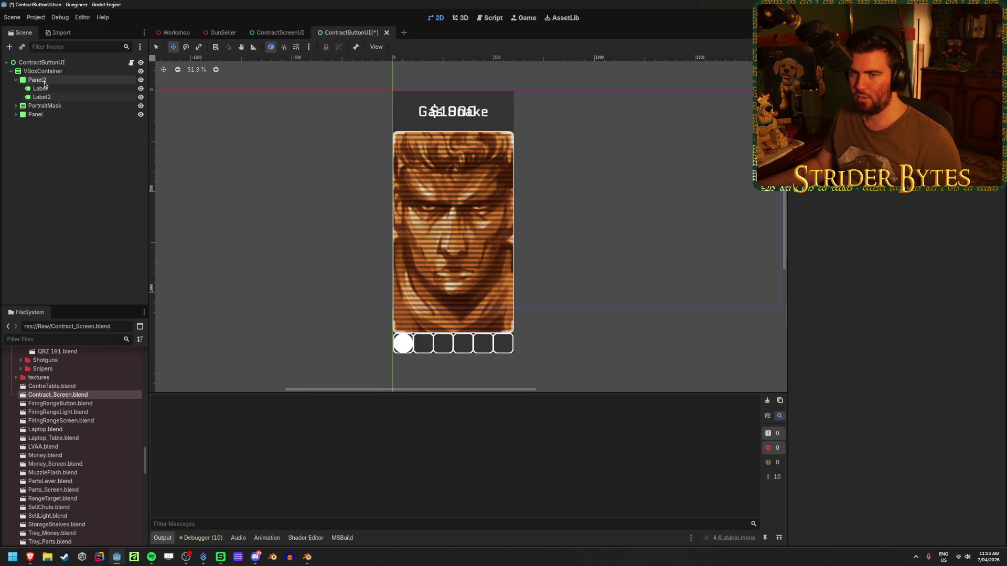
pyautogui.hotkey('ctrl', 'd')
pyautogui.click(51, 114)
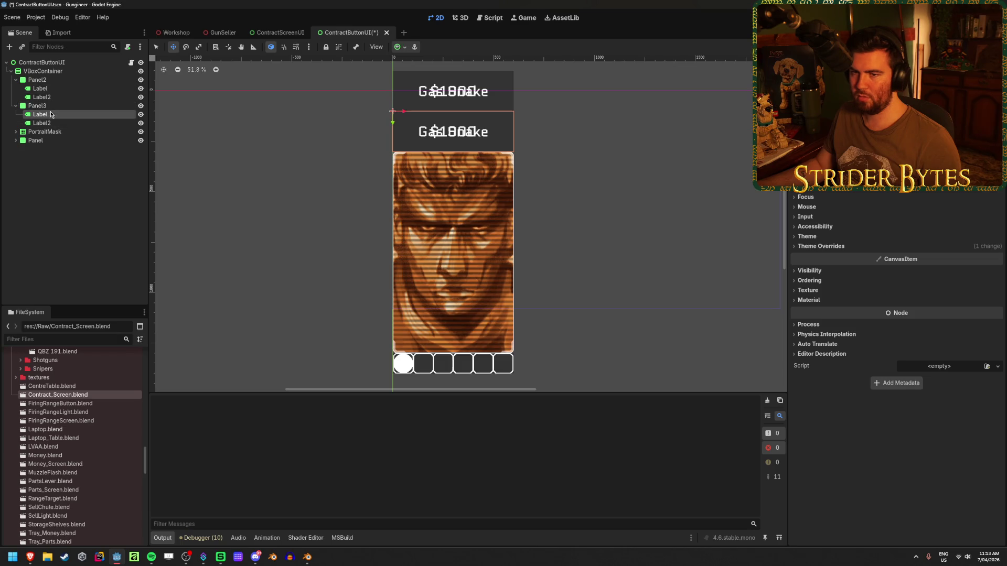
pyautogui.press('Delete')
pyautogui.press('Return')
pyautogui.click(52, 97)
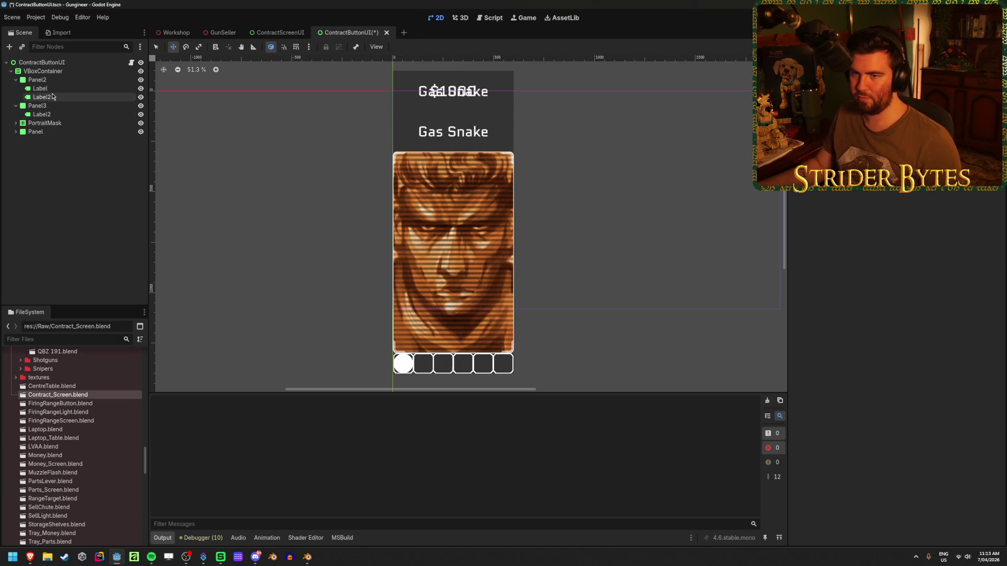
pyautogui.press('Delete')
pyautogui.press('Return')
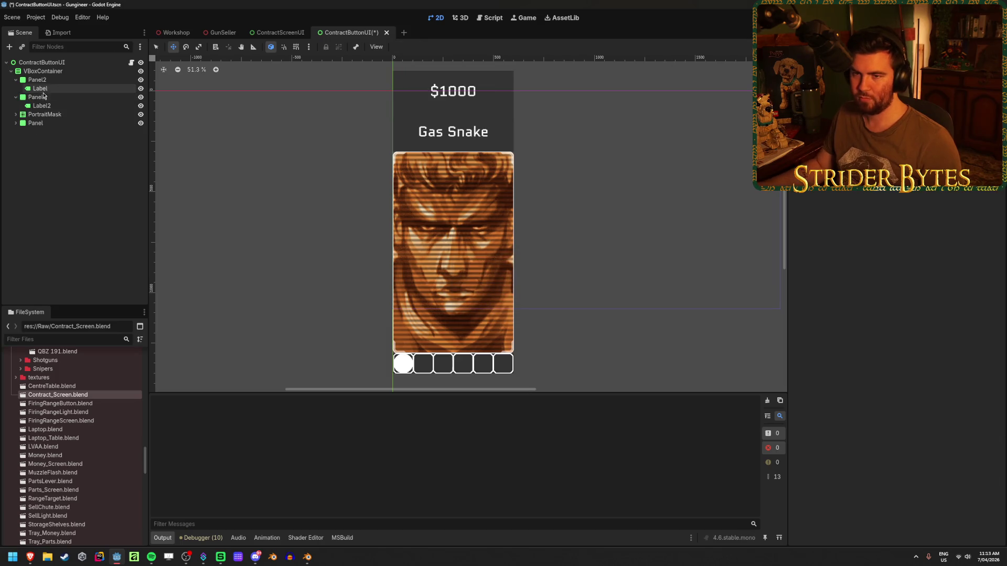
# Step: Make the $1000 panel expand vertically and reset its minimum height
pyautogui.click(58, 80)
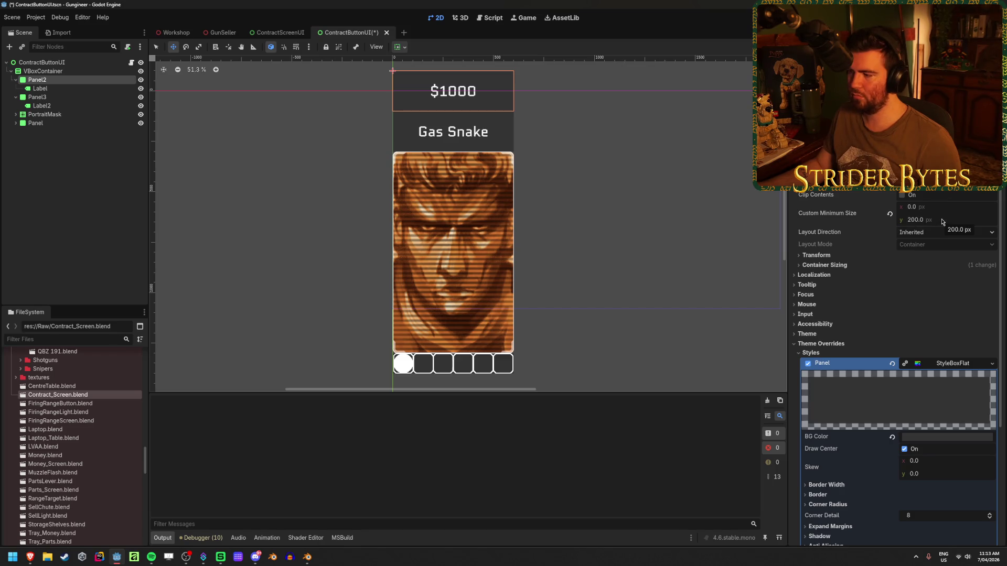
pyautogui.scroll(-5, 951, 314)
pyautogui.scroll(5, 951, 313)
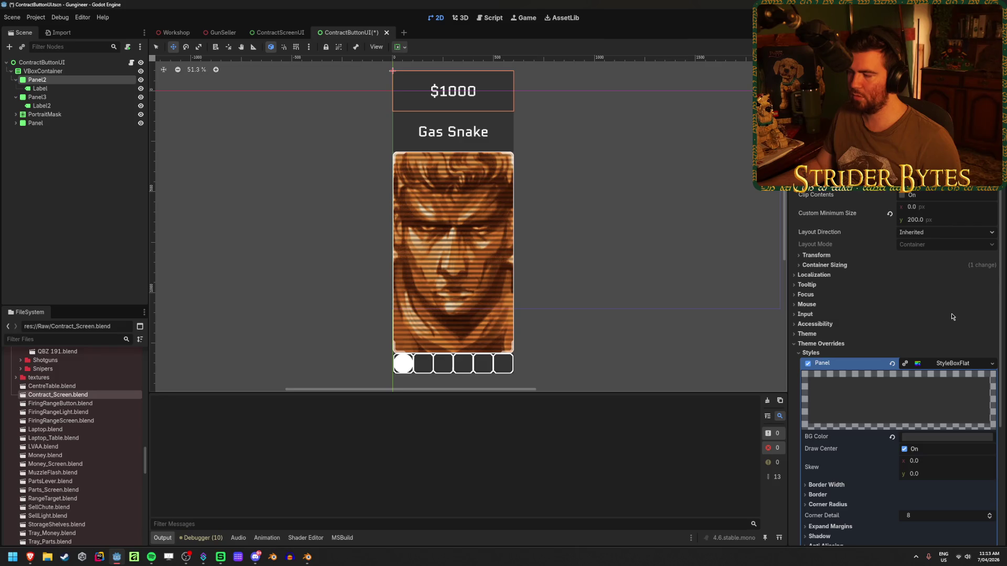
pyautogui.click(834, 266)
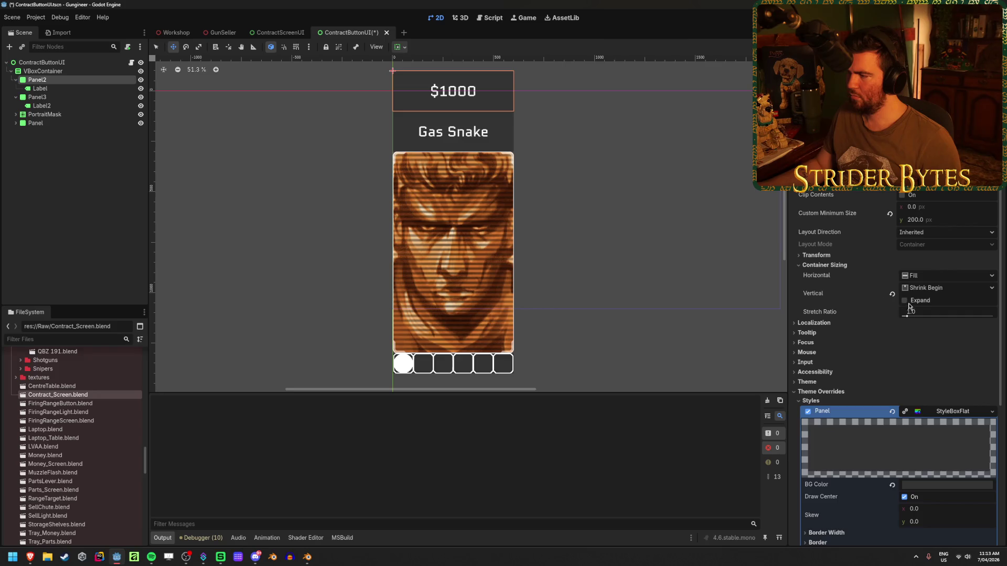
pyautogui.click(906, 301)
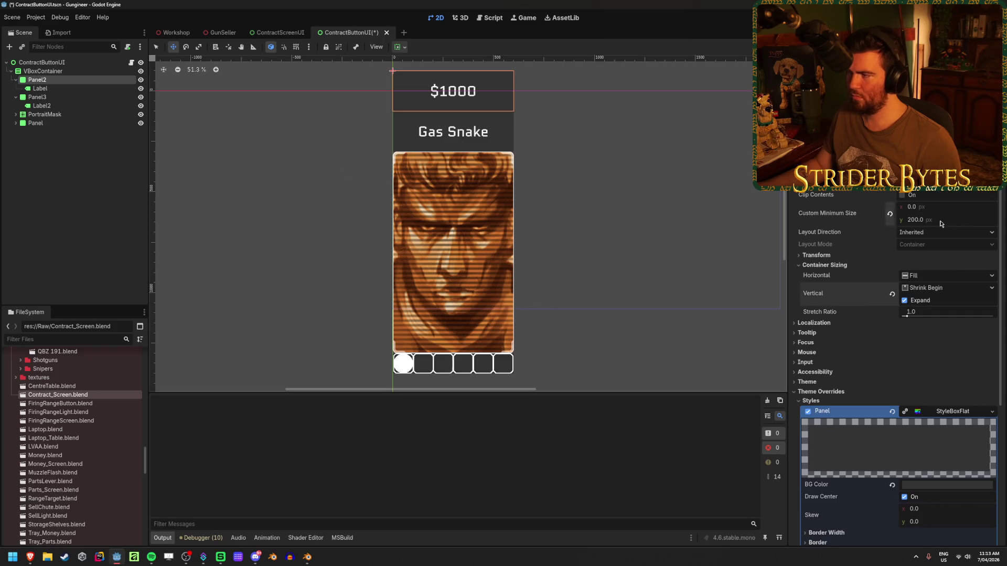
pyautogui.click(889, 213)
# Step: Reset the Gas Snake panel's minimum height and set its vertical sizing to Fill and Expand
pyautogui.click(37, 97)
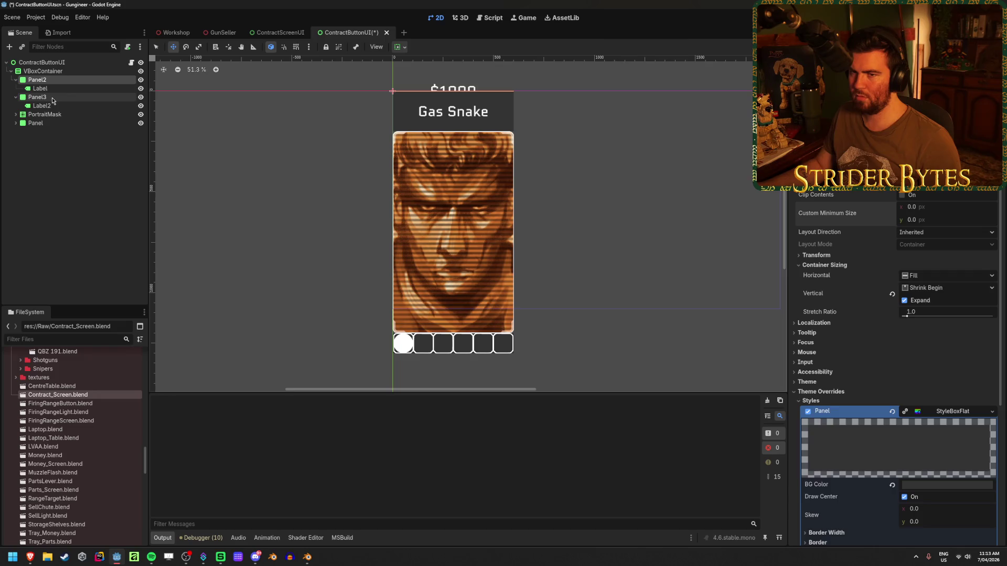
pyautogui.scroll(3, 889, 236)
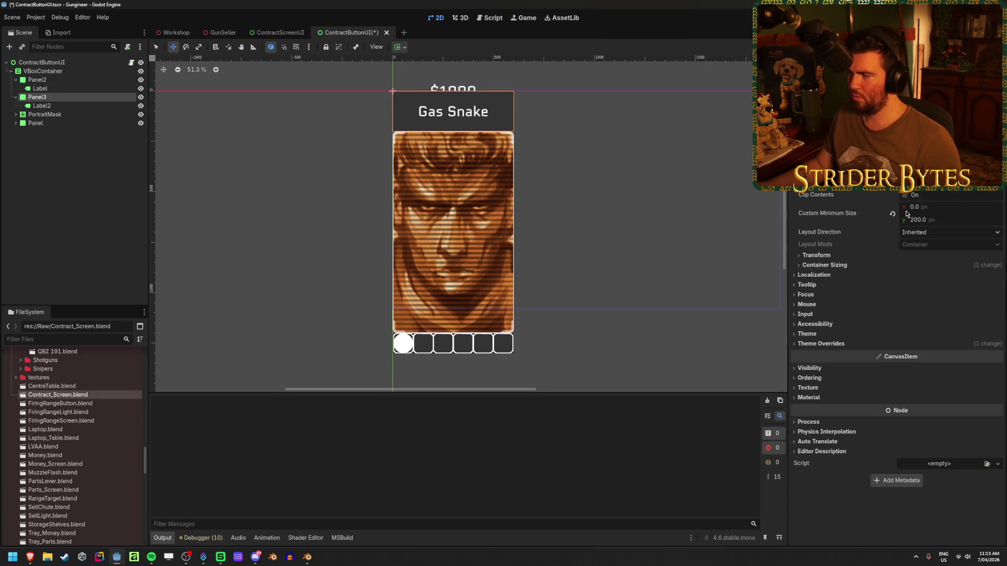
pyautogui.click(889, 215)
pyautogui.click(816, 255)
pyautogui.click(816, 255)
pyautogui.click(826, 266)
pyautogui.click(907, 301)
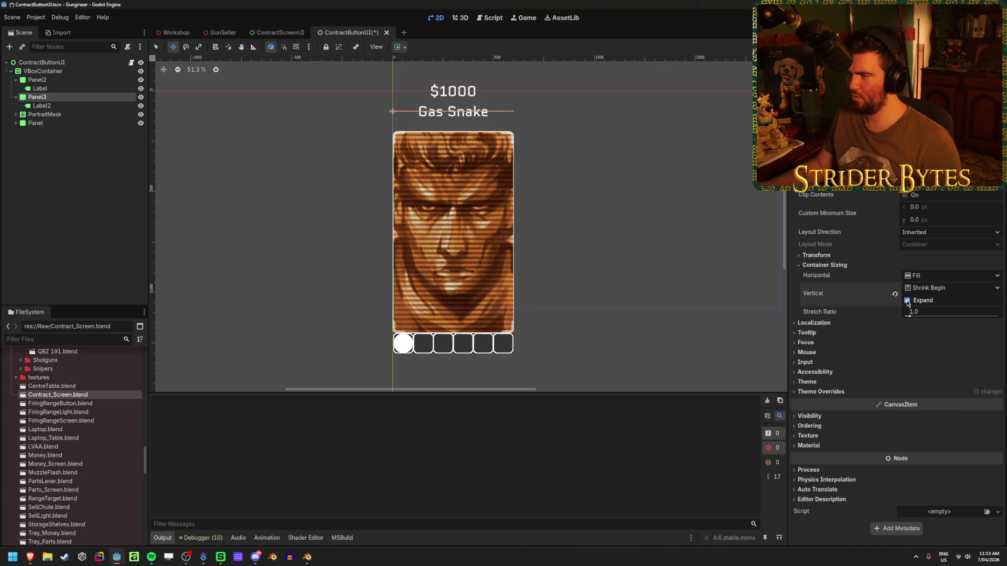
pyautogui.click(948, 290)
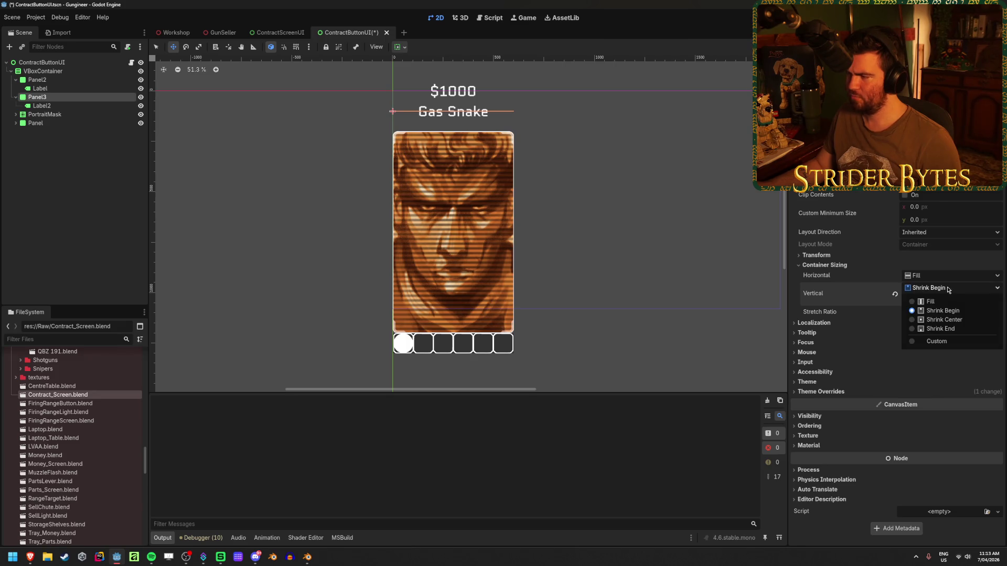
pyautogui.click(929, 301)
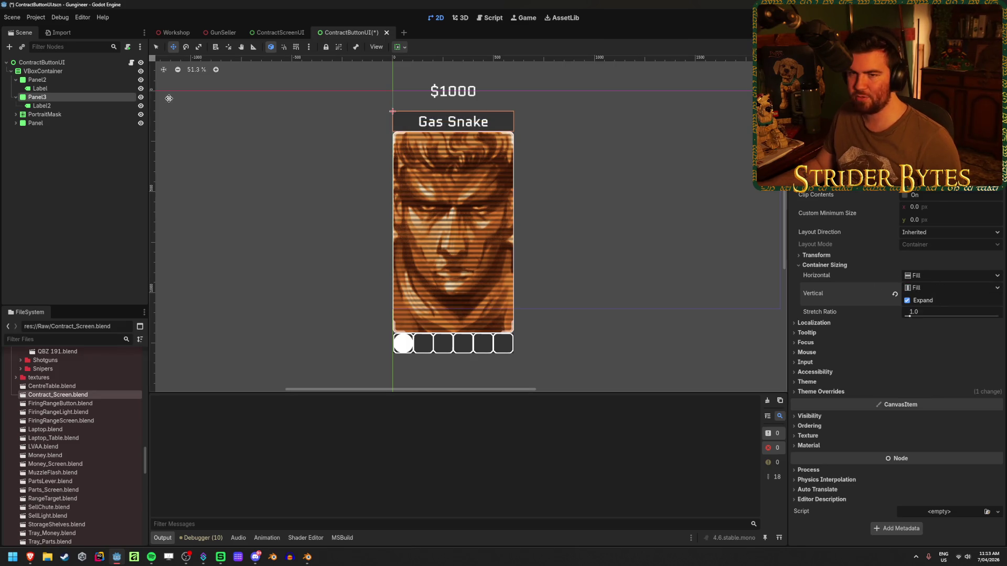
# Step: Set the $1000 panel's vertical sizing to Fill too and save the card scene
pyautogui.click(67, 80)
pyautogui.click(939, 288)
pyautogui.click(930, 301)
pyautogui.click(99, 187)
pyautogui.hotkey('ctrl', 's')
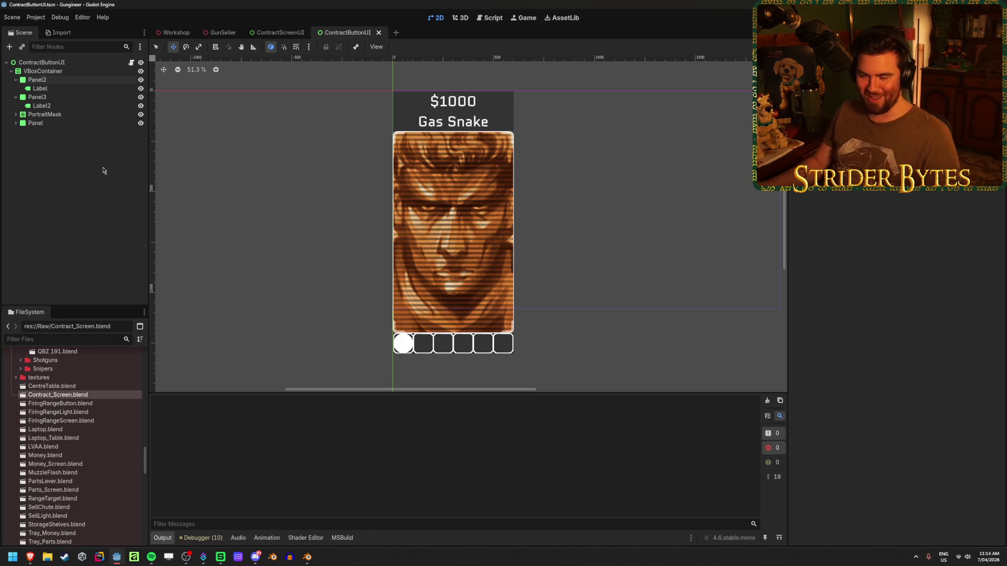
# Step: Move the $1000 panel below the part slots in the VBoxContainer and save
pyautogui.click(50, 99)
pyautogui.click(16, 80)
pyautogui.click(16, 88)
pyautogui.moveTo(37, 79)
pyautogui.mouseDown()
pyautogui.moveTo(52, 85)
pyautogui.moveTo(49, 111)
pyautogui.mouseUp()
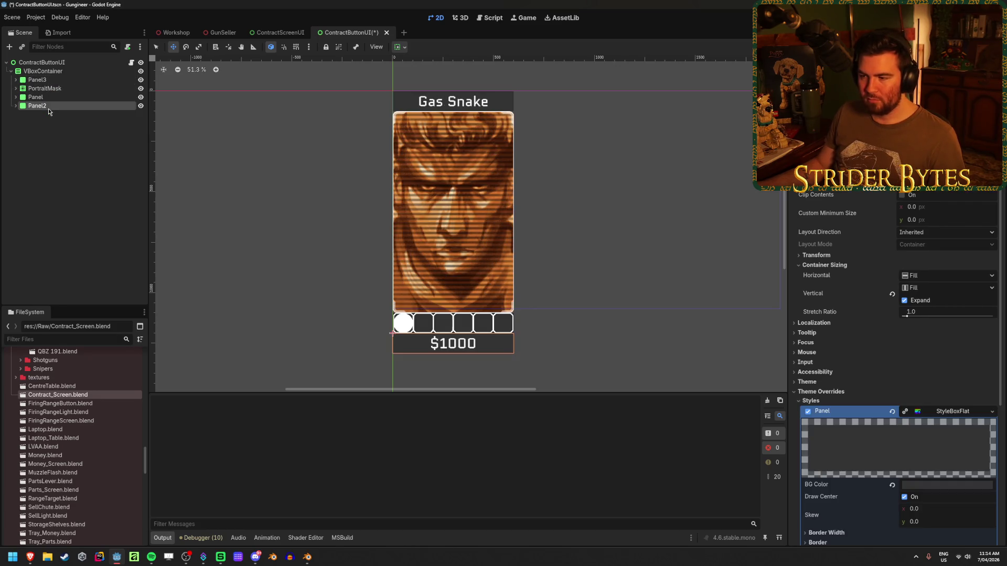
pyautogui.click(55, 157)
pyautogui.hotkey('ctrl', 's')
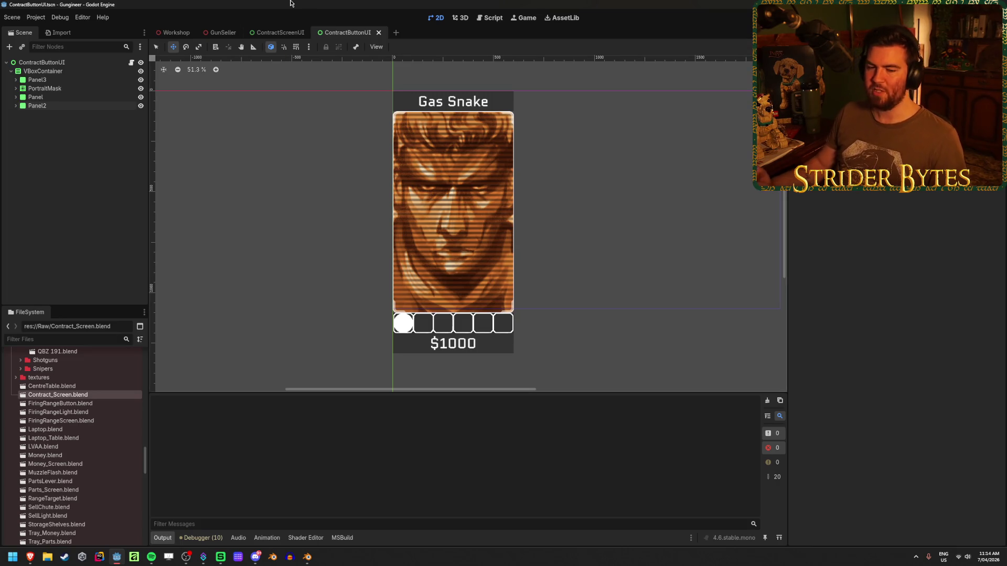
pyautogui.click(221, 32)
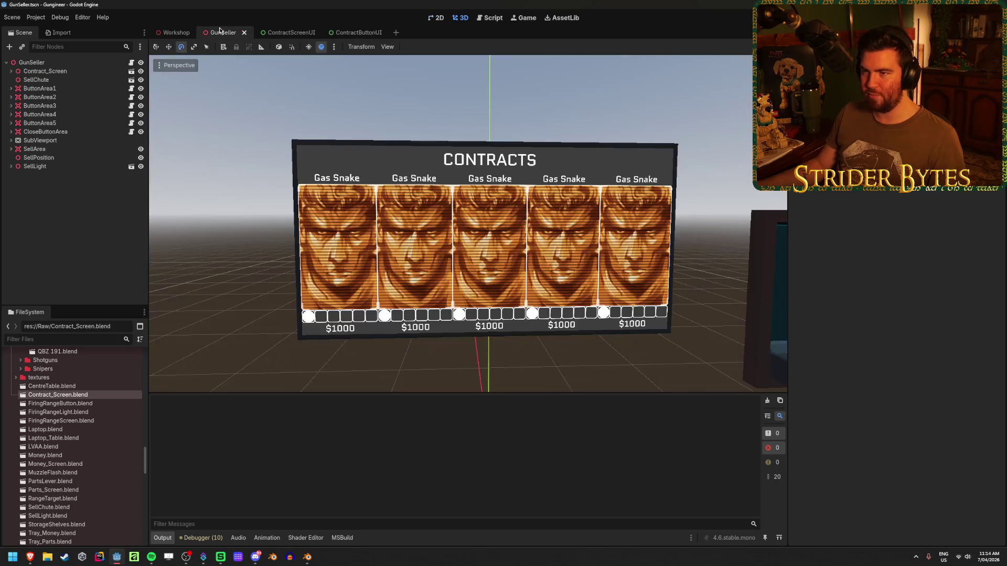
pyautogui.scroll(-3, 411, 219)
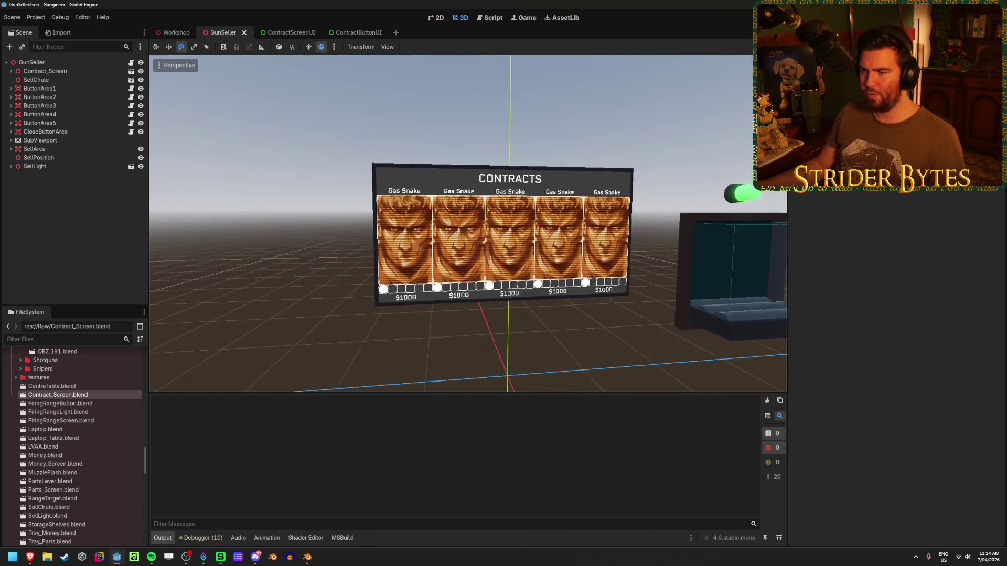
pyautogui.scroll(3, 410, 219)
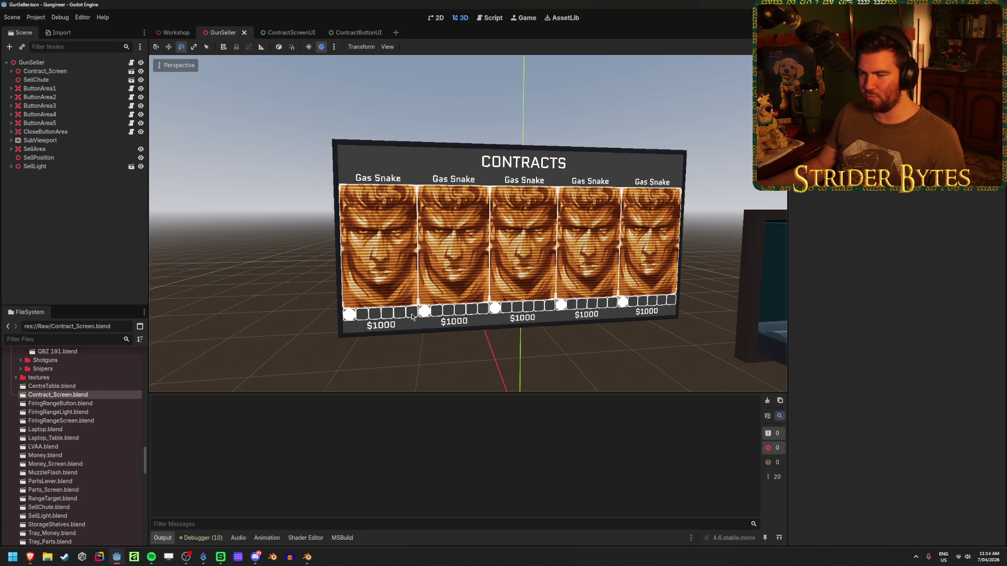
pyautogui.scroll(2, 411, 124)
pyautogui.scroll(-2, 410, 124)
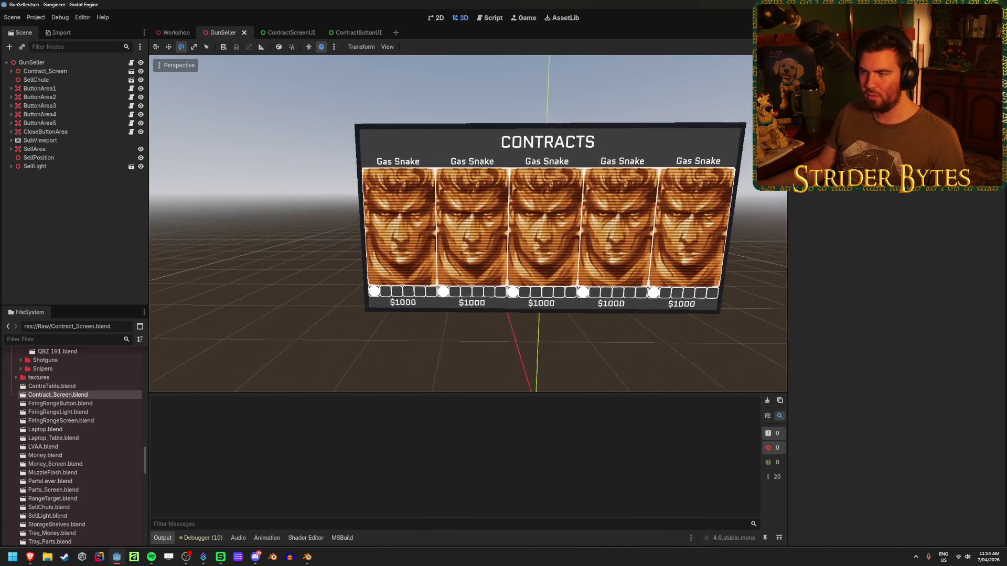
pyautogui.scroll(3, 398, 147)
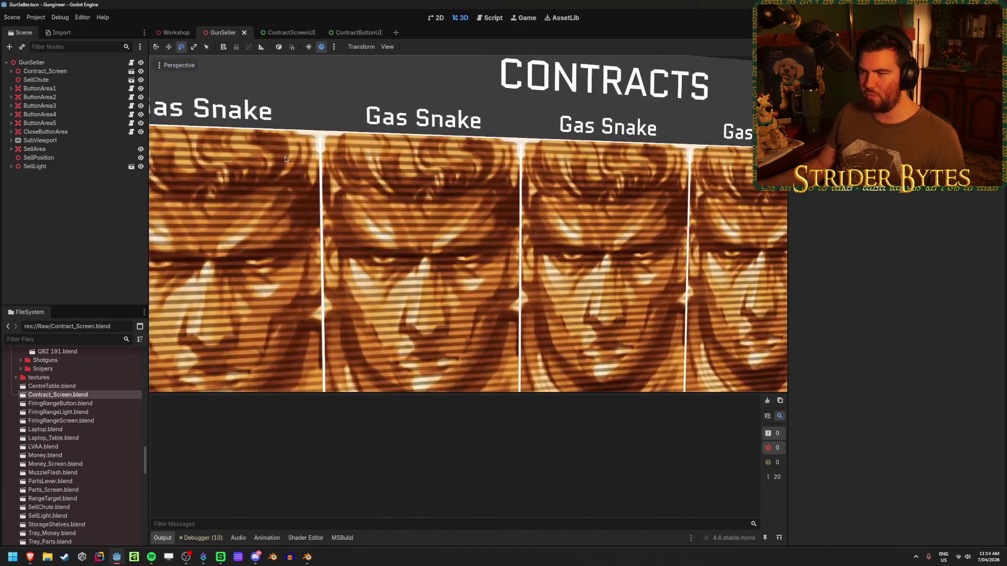
pyautogui.scroll(-2, 386, 170)
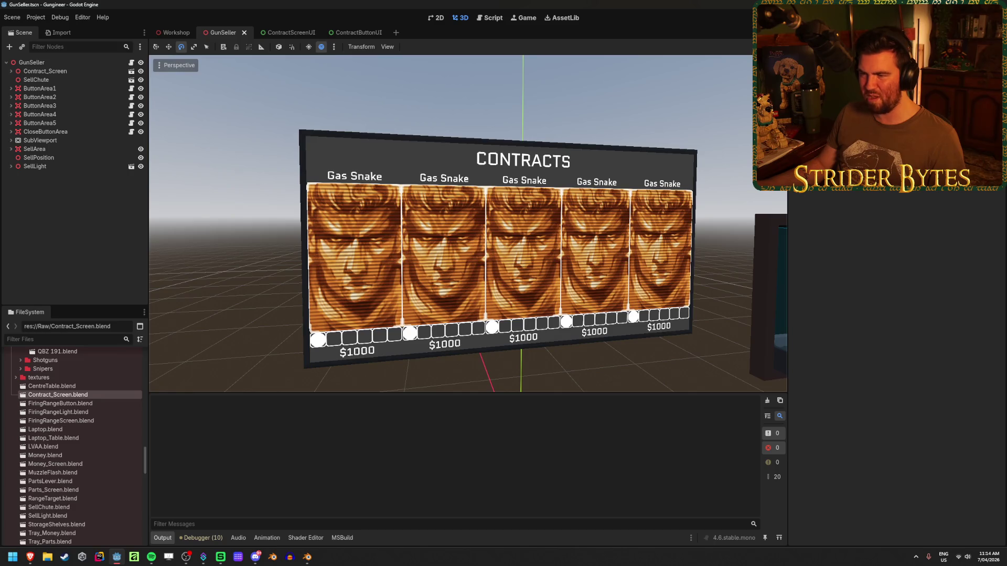
pyautogui.scroll(3, 386, 170)
pyautogui.scroll(-3, 386, 170)
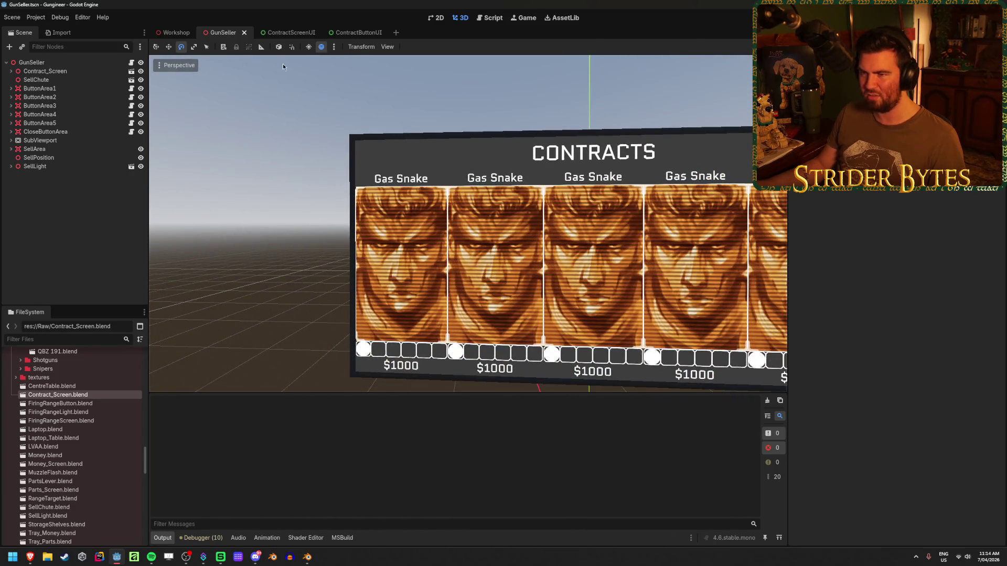
pyautogui.click(358, 32)
pyautogui.click(55, 127)
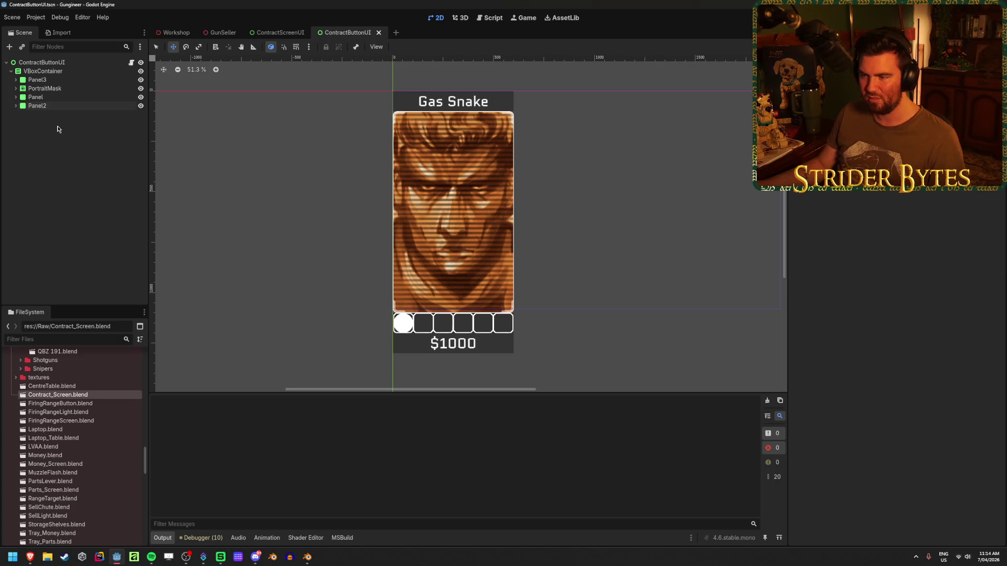
pyautogui.click(176, 33)
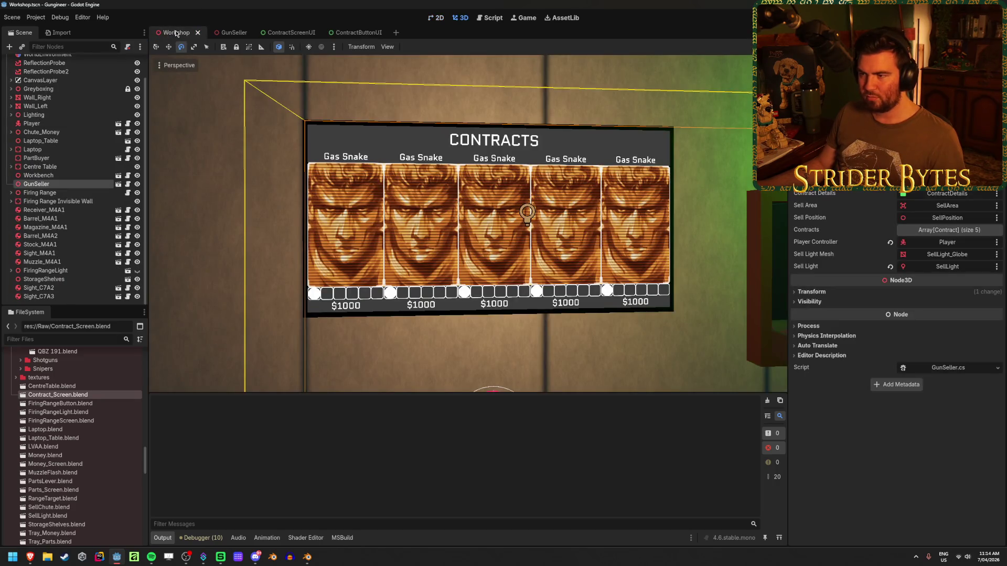
pyautogui.click(327, 31)
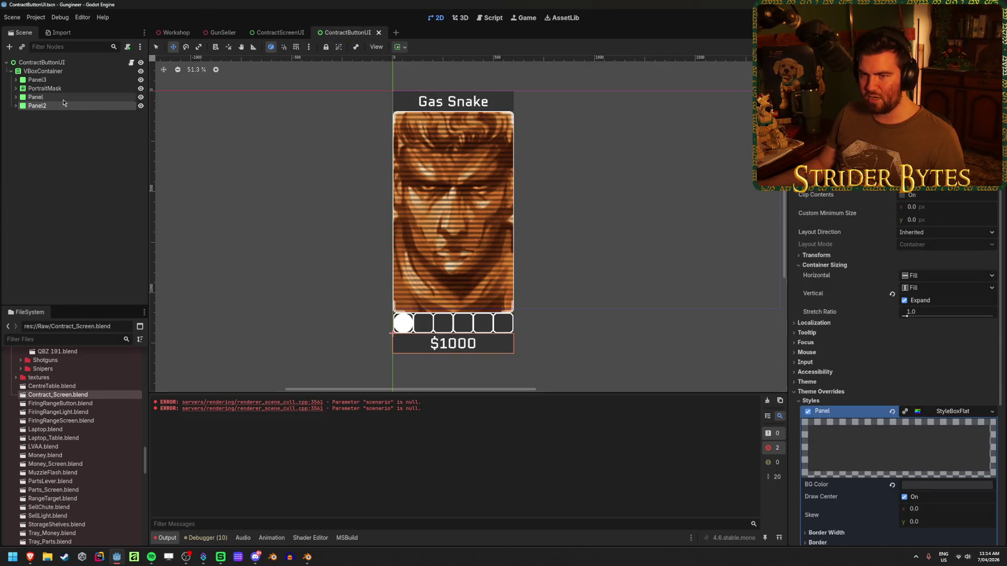
# Step: Select Panel3 through Panel2 and clear their existing panel style override
pyautogui.click(63, 98)
pyautogui.keyDown('shift'); pyautogui.click(57, 105); pyautogui.keyUp('shift')
pyautogui.keyDown('shift'); pyautogui.click(48, 80); pyautogui.keyUp('shift')
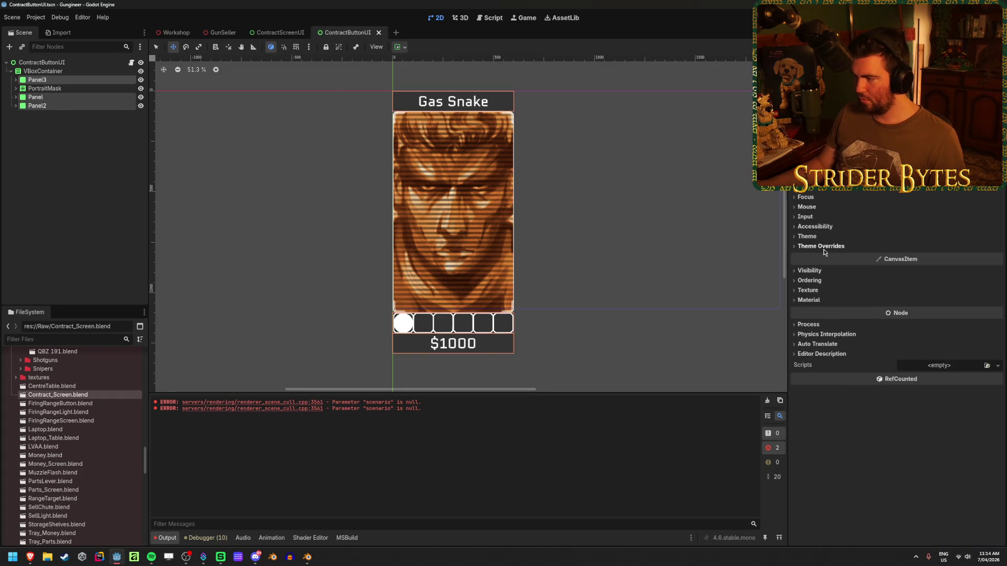
pyautogui.click(821, 246)
pyautogui.click(997, 267)
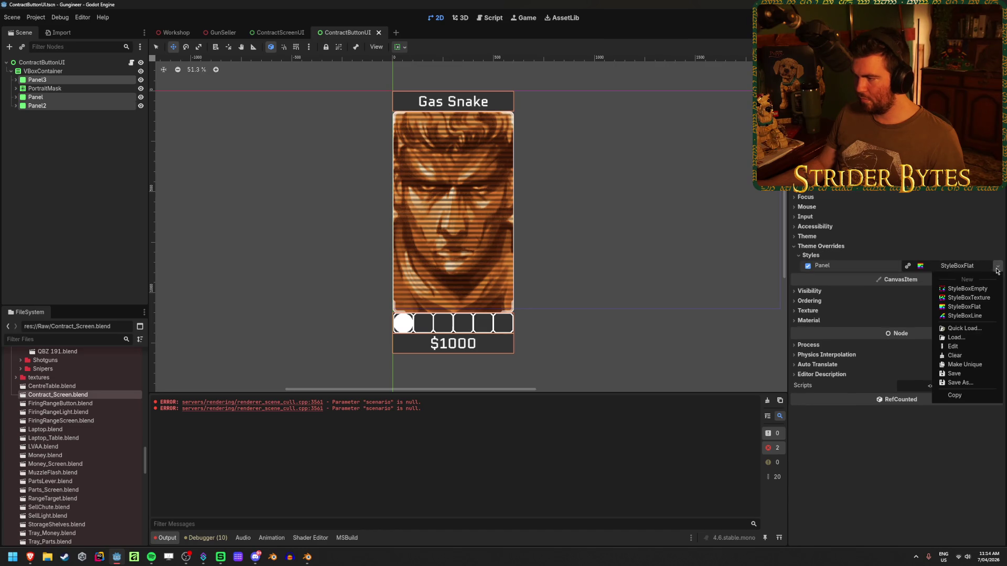
pyautogui.click(938, 272)
pyautogui.click(996, 266)
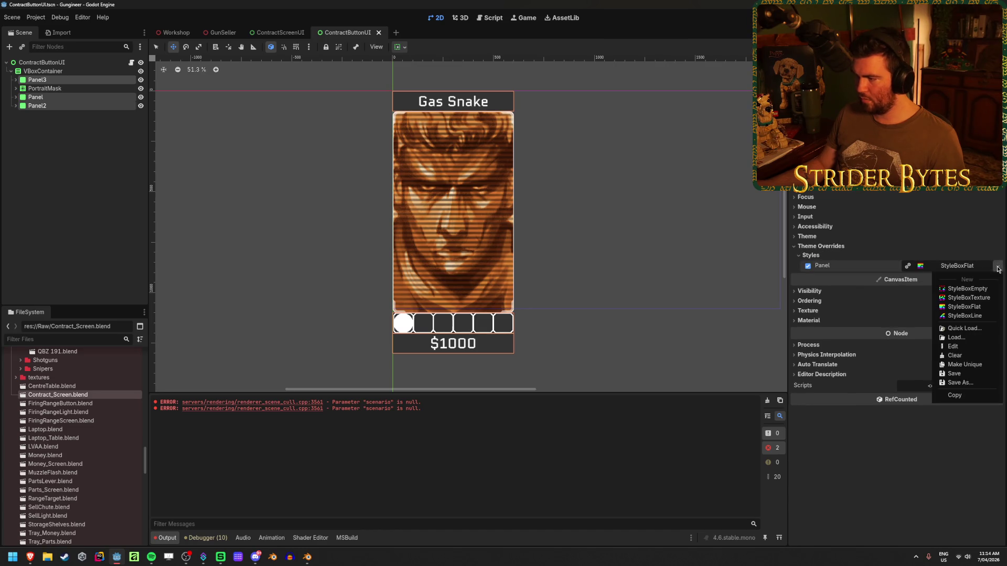
pyautogui.click(973, 356)
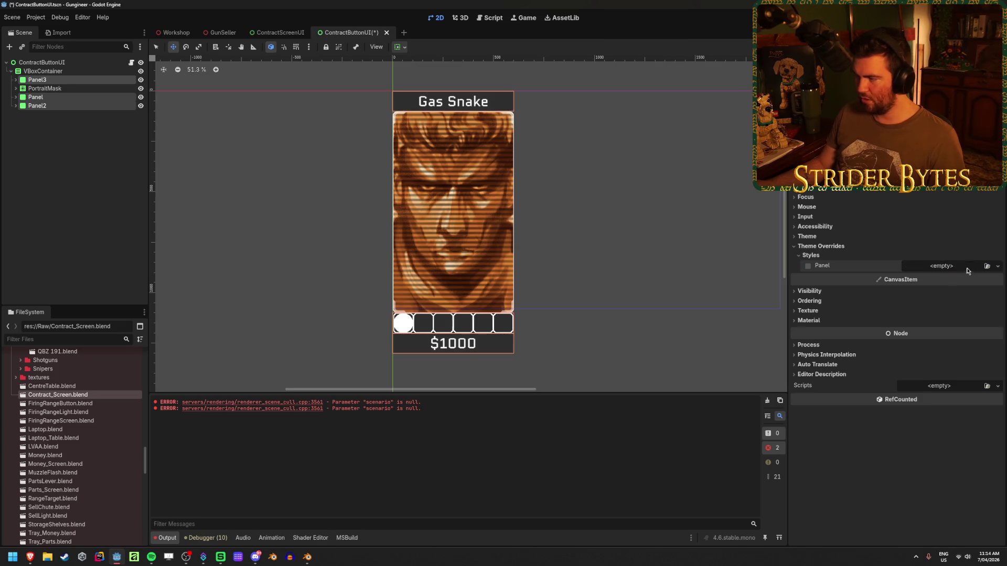
# Step: Give the panels a new StyleBoxFlat with a darker background colour and save
pyautogui.click(996, 266)
pyautogui.click(986, 312)
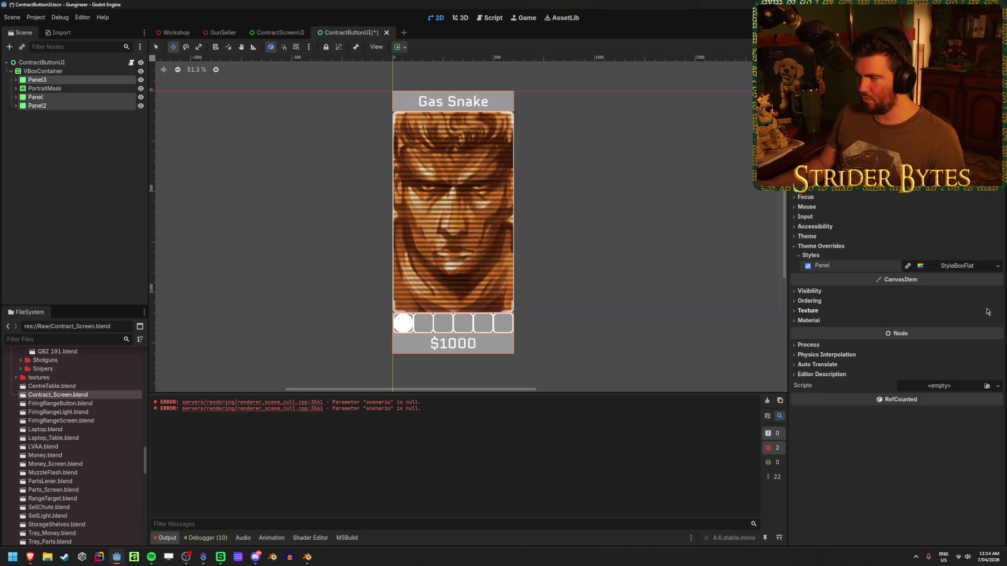
pyautogui.click(973, 269)
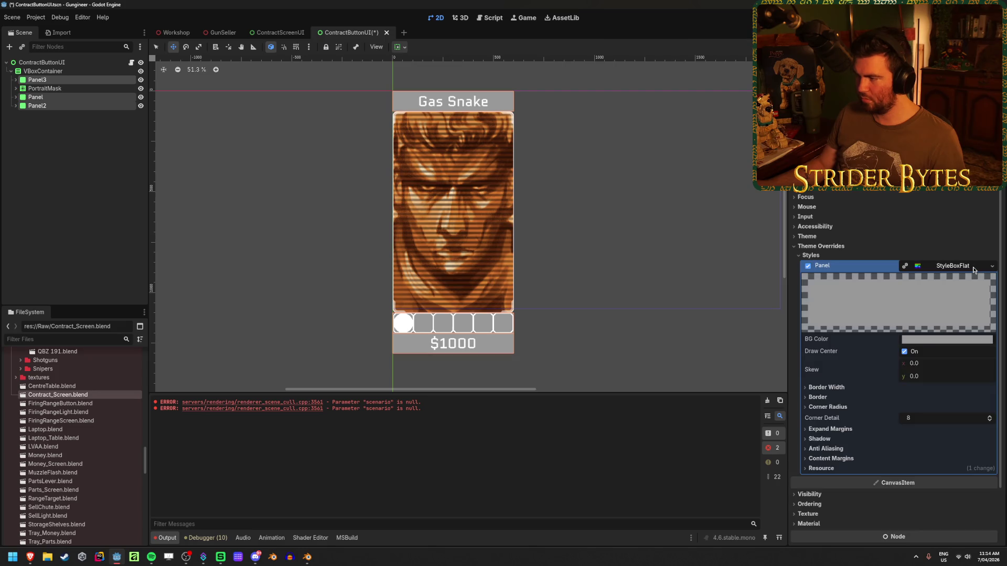
pyautogui.click(937, 342)
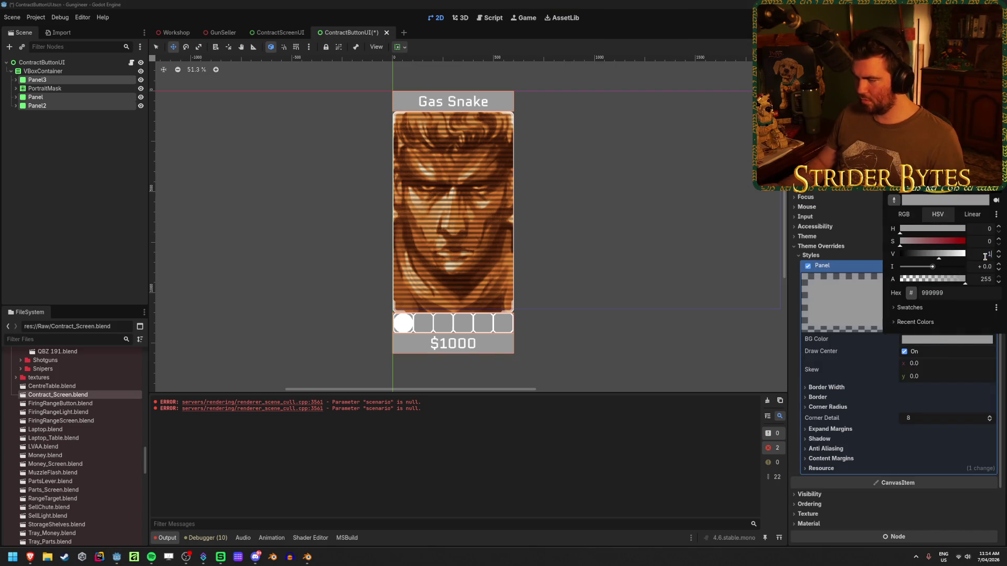
pyautogui.press('Return')
pyautogui.hotkey('ctrl', 's')
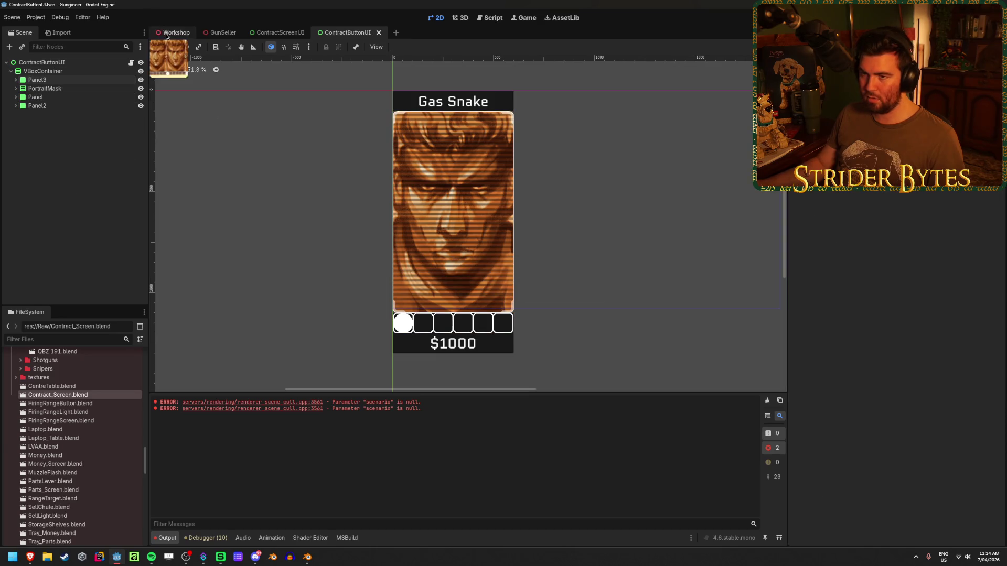
# Step: Fine-tune the panel background to 1a1a1a, save, and preview the board in Workshop
pyautogui.click(167, 36)
pyautogui.click(359, 33)
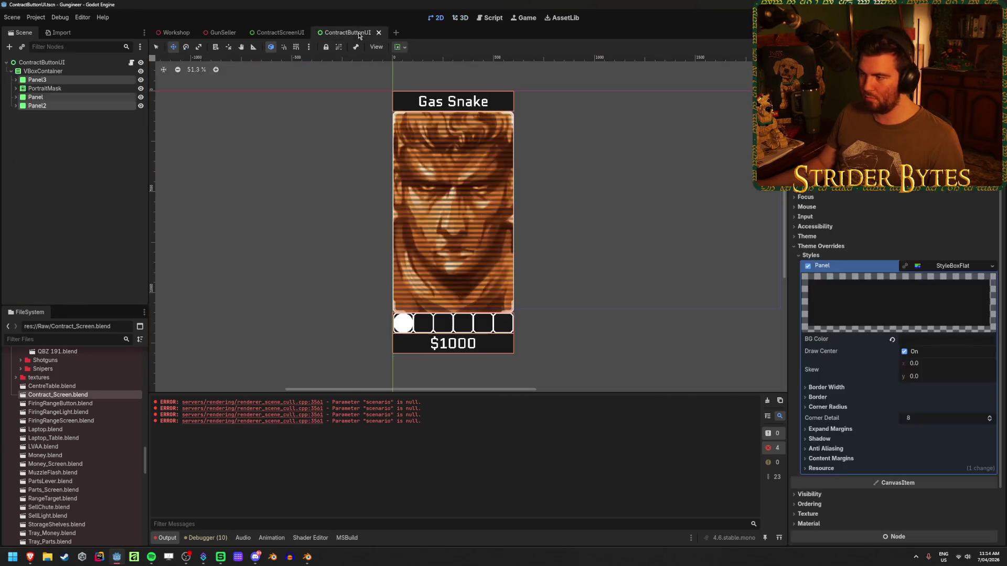
pyautogui.click(938, 342)
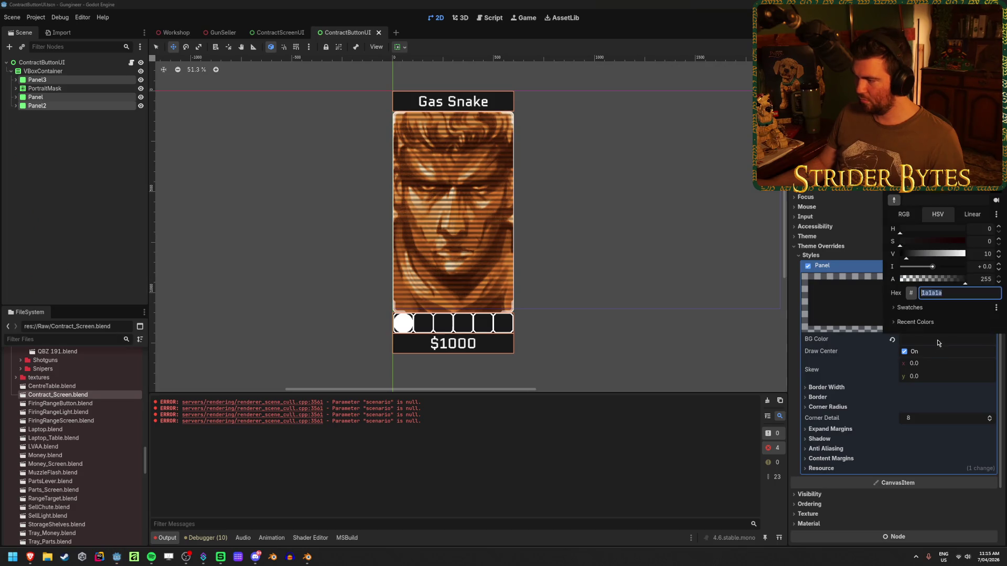
pyautogui.press('Escape')
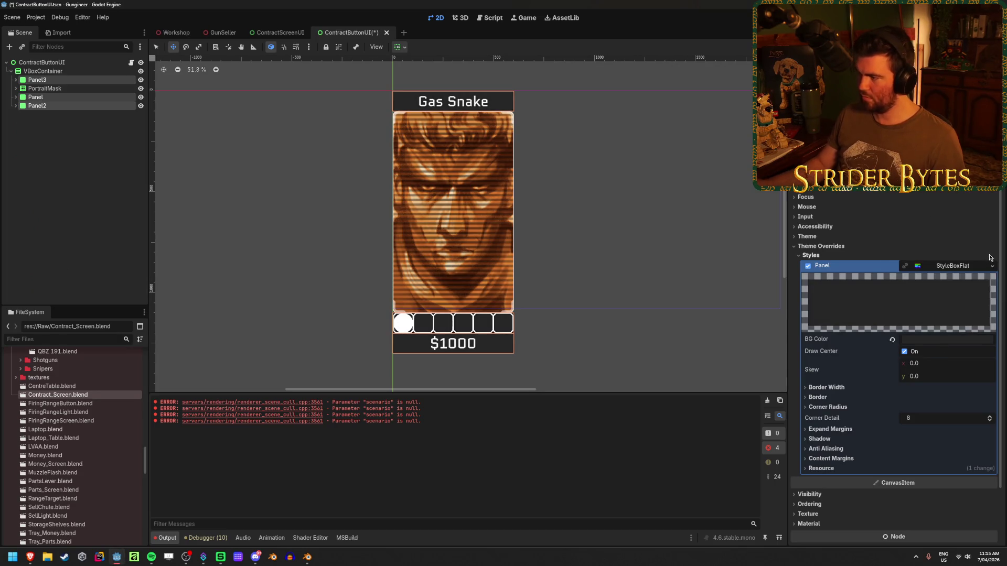
pyautogui.hotkey('ctrl', 's')
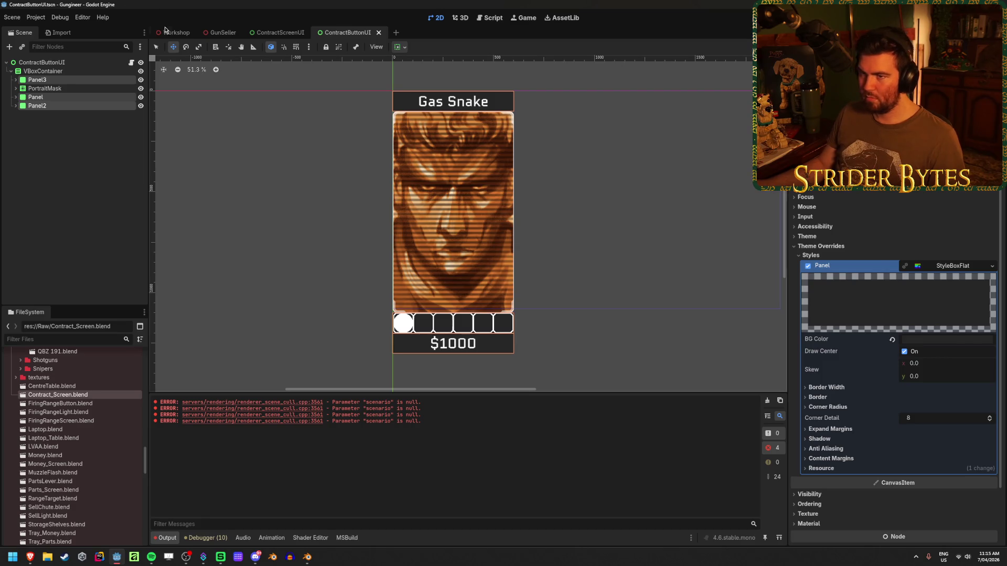
pyautogui.click(166, 31)
pyautogui.scroll(-3, 272, 126)
pyautogui.click(242, 217)
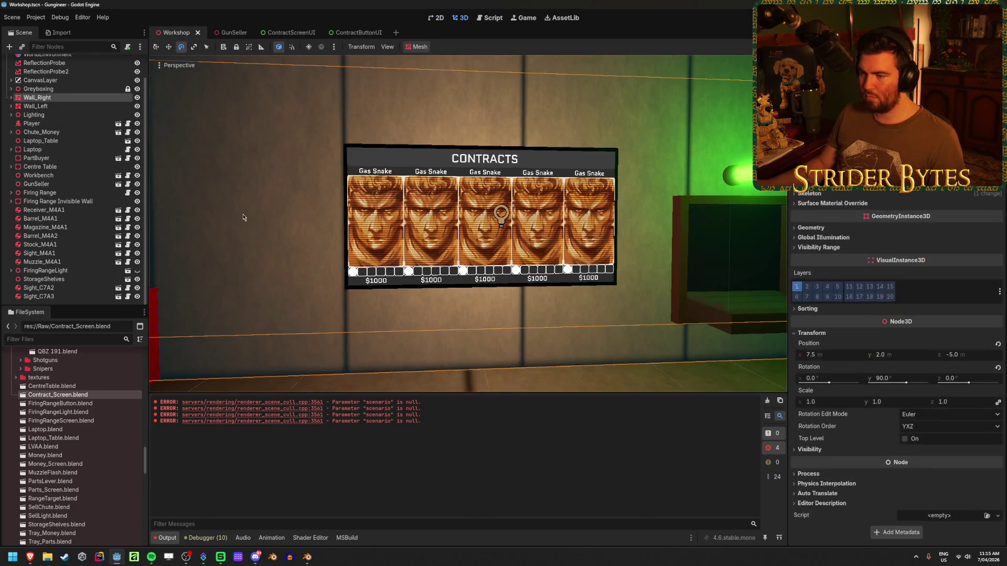
# Step: Fly the Workshop camera for close and wide views of the CONTRACTS board, then open ContractScreenUI
pyautogui.click(565, 376)
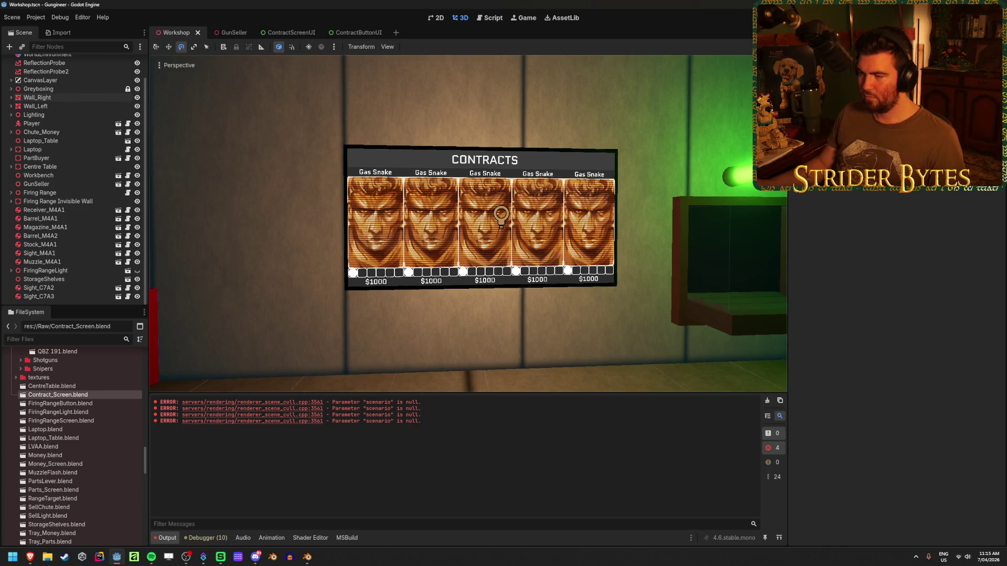
pyautogui.press('s')
pyautogui.press('w')
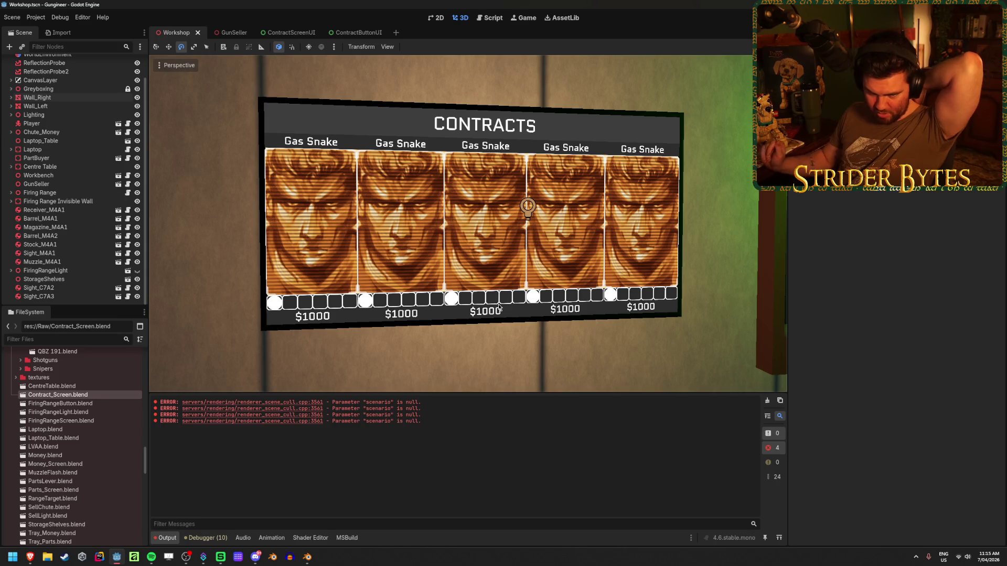
pyautogui.moveTo(399, 137); pyautogui.dragTo(369, 137)
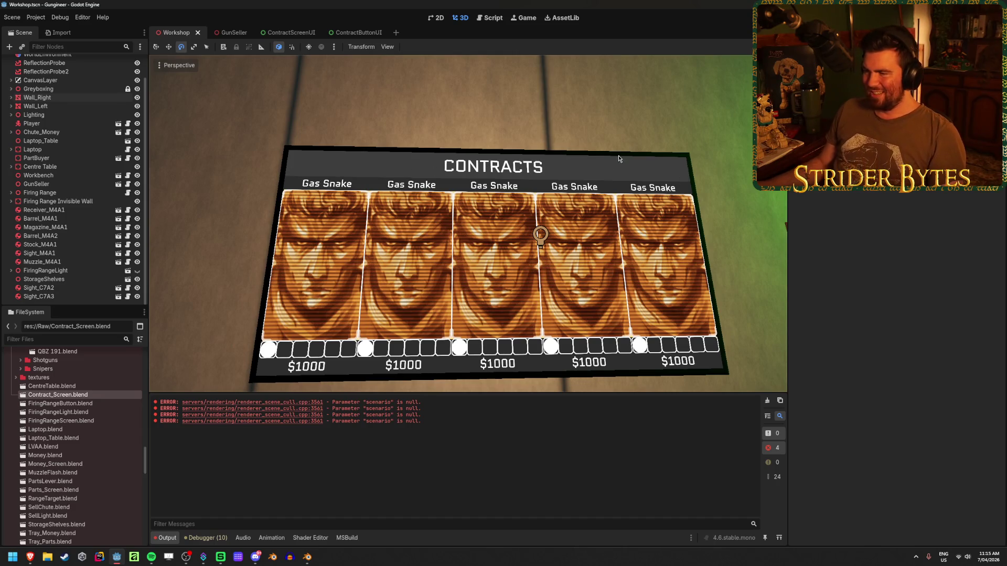
pyautogui.scroll(3, 540, 234)
pyautogui.press('s')
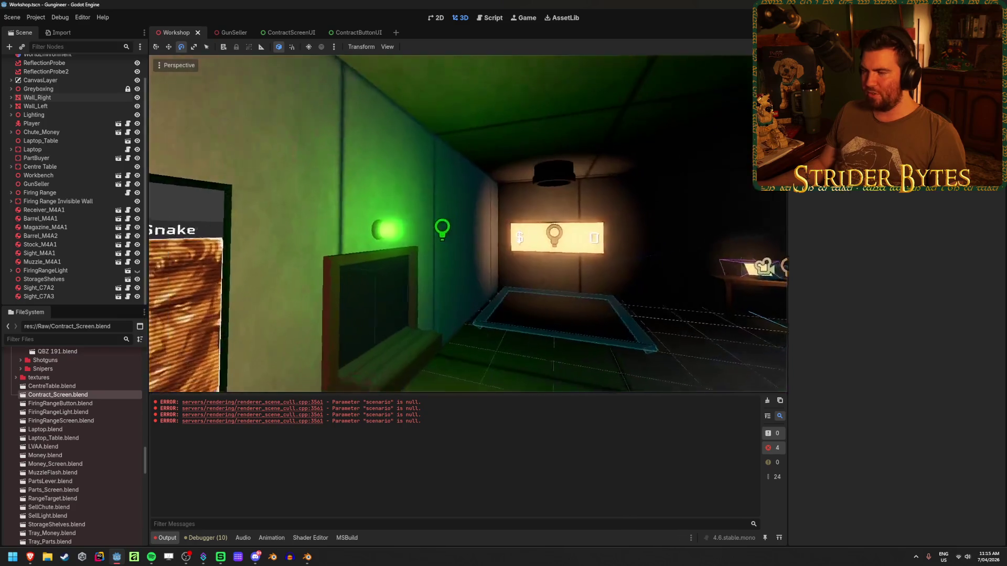
pyautogui.press('w')
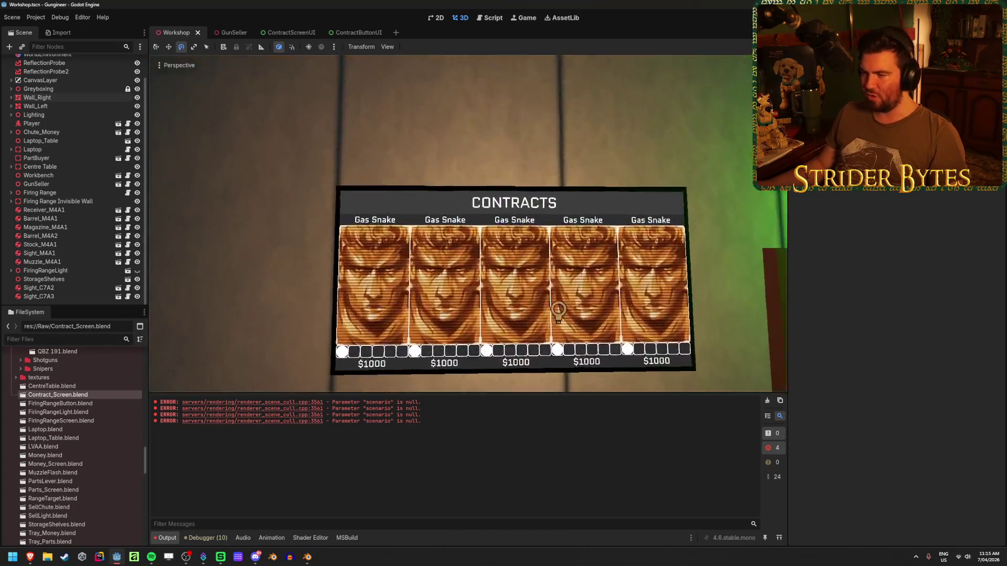
pyautogui.press('s')
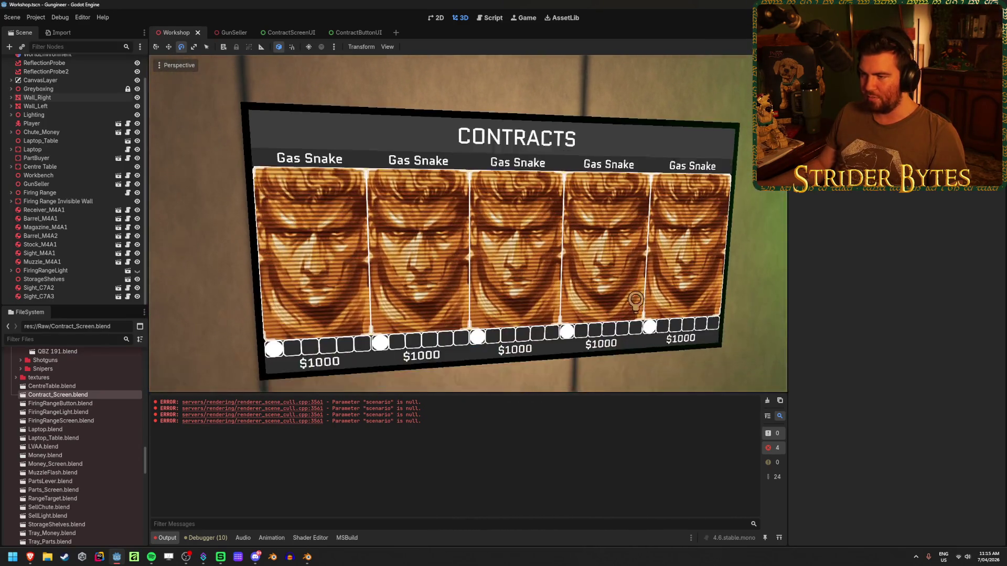
pyautogui.click(244, 35)
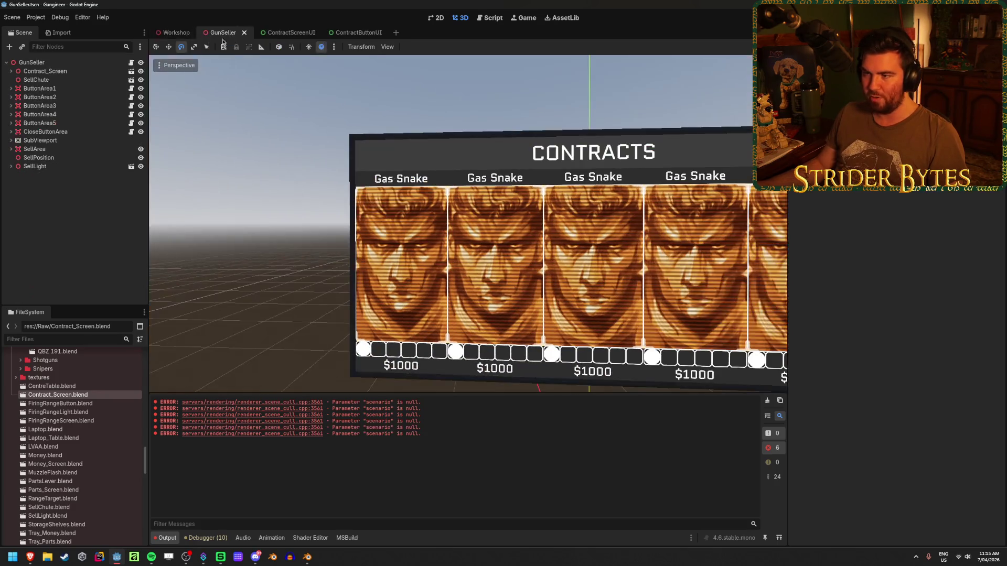
pyautogui.click(283, 32)
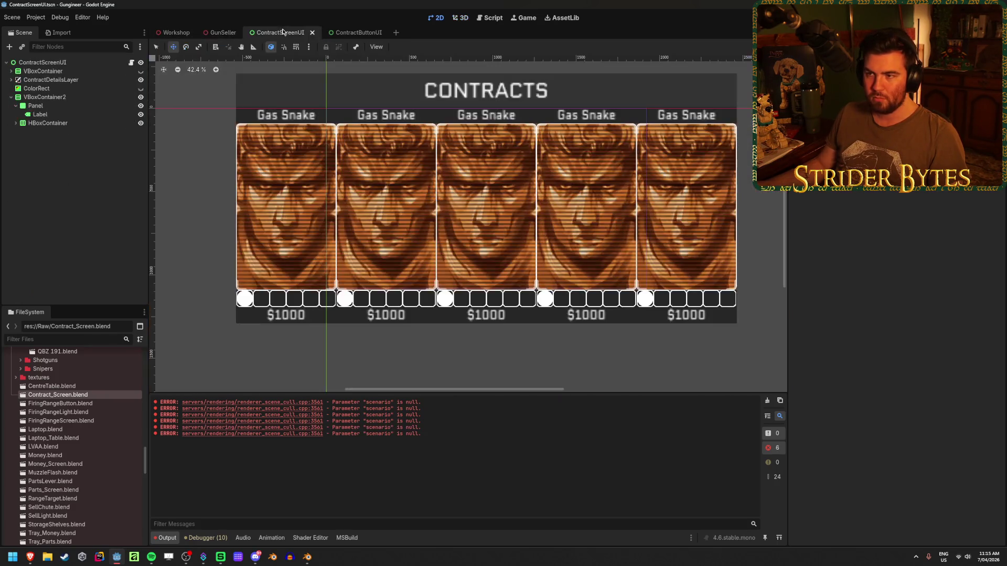
# Step: Enable the CONTRACTS heading's shadow offset override and save the scene
pyautogui.click(40, 114)
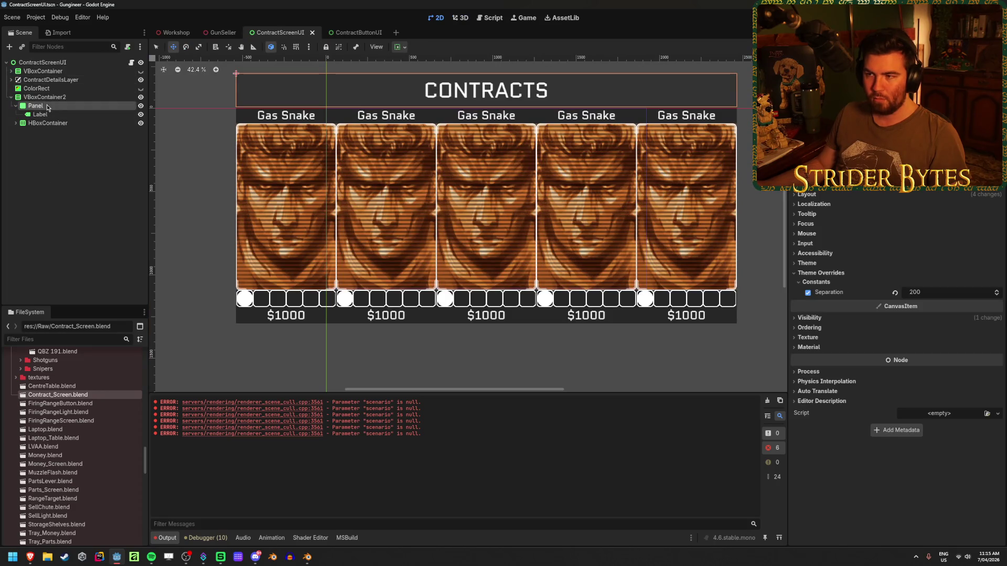
pyautogui.scroll(-5, 821, 283)
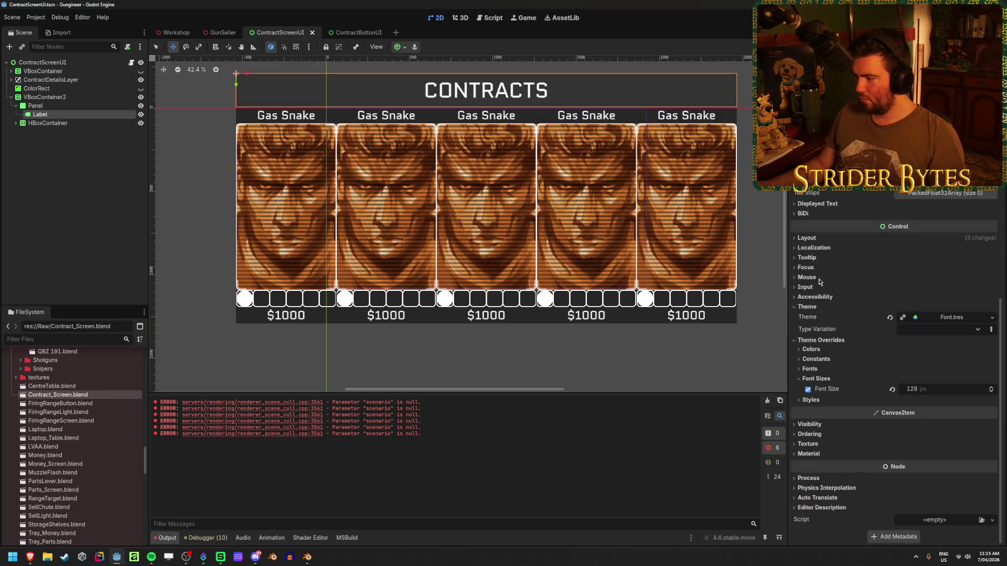
pyautogui.click(835, 362)
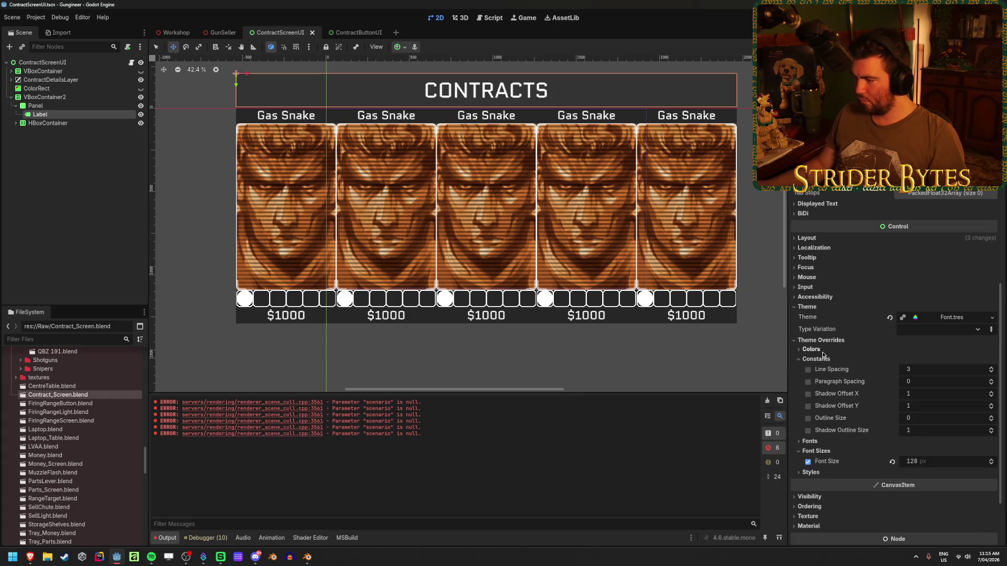
pyautogui.click(929, 393)
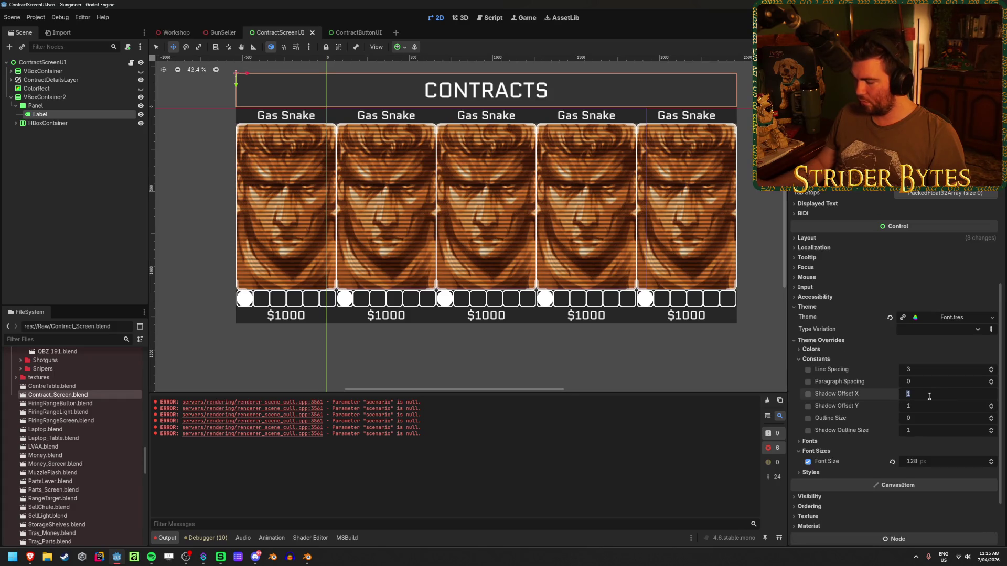
pyautogui.write('5')
pyautogui.press('Tab')
pyautogui.write('5')
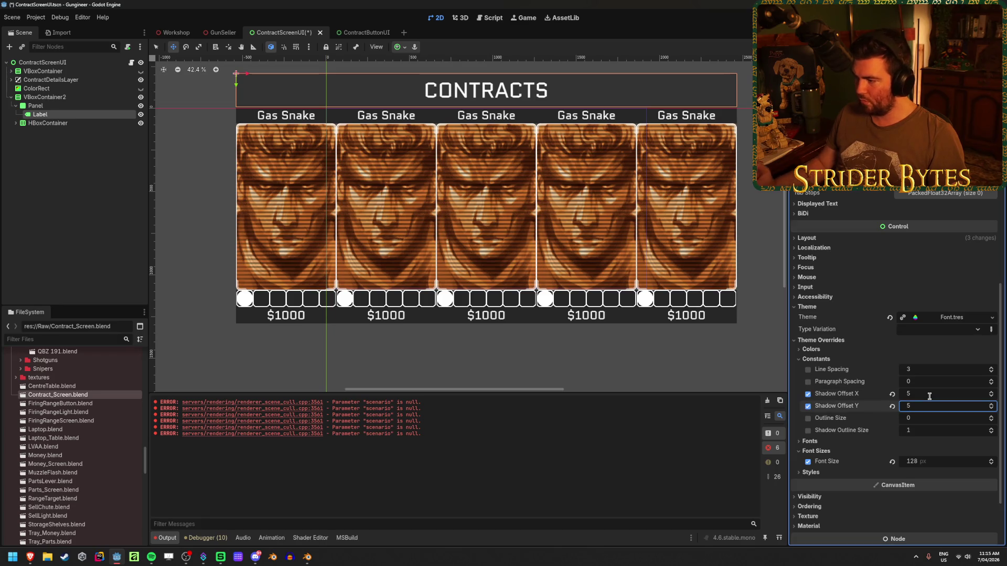
pyautogui.hotkey('ctrl', 's')
# Step: Enable the heading's Font Shadow Color override and make it fully opaque black
pyautogui.scroll(12, 511, 209)
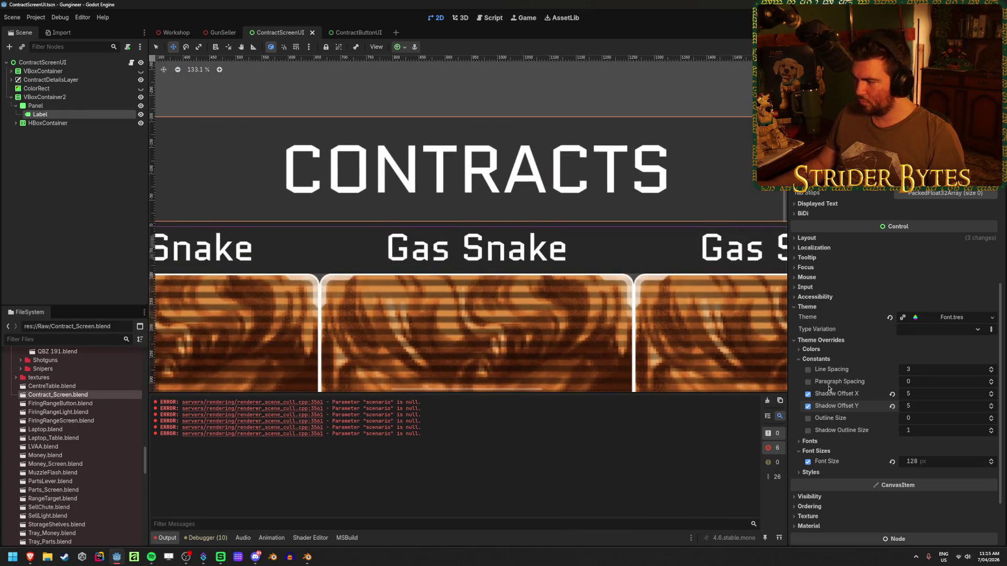
pyautogui.click(812, 350)
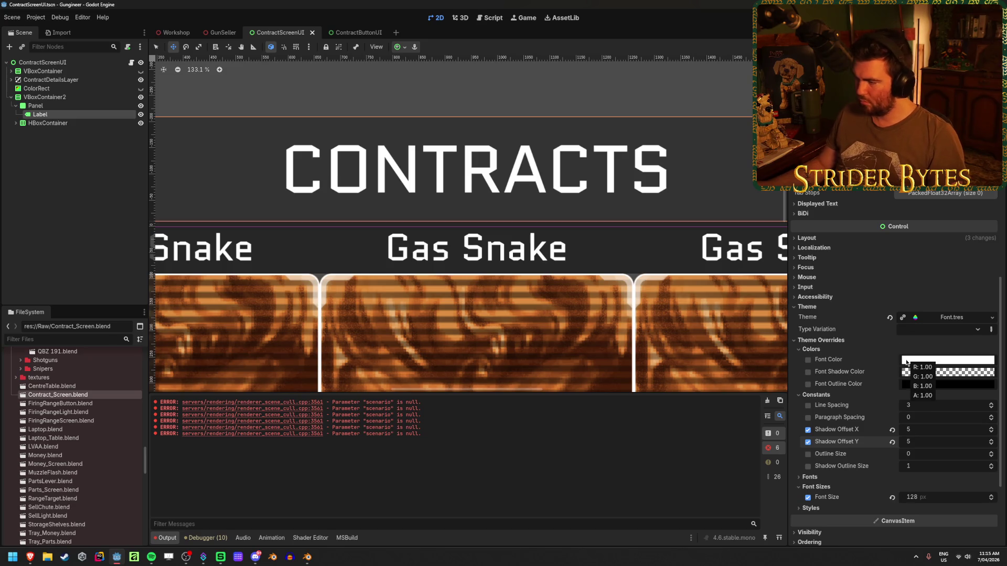
pyautogui.click(807, 372)
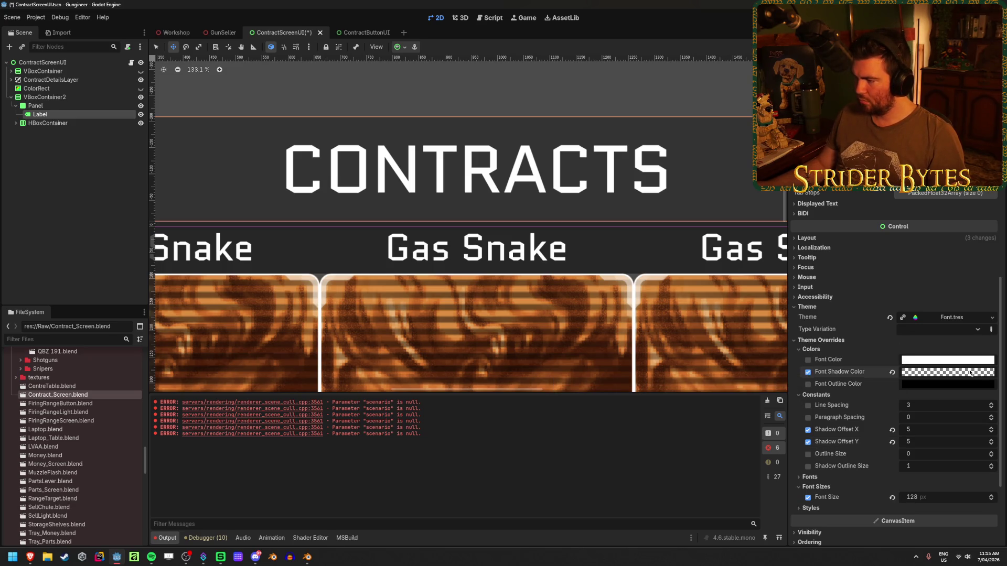
pyautogui.click(948, 372)
pyautogui.moveTo(914, 310); pyautogui.dragTo(965, 312)
pyautogui.click(401, 247)
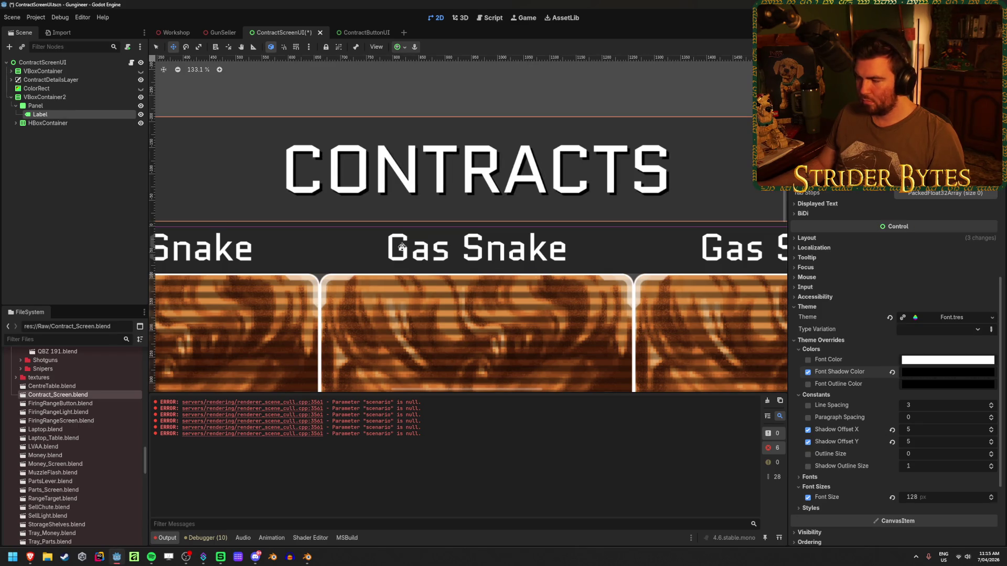
# Step: Set the shadow offset to 10 px horizontally and vertically and save the scene
pyautogui.click(926, 430)
pyautogui.write('10')
pyautogui.click(926, 441)
pyautogui.write('10')
pyautogui.press('Return')
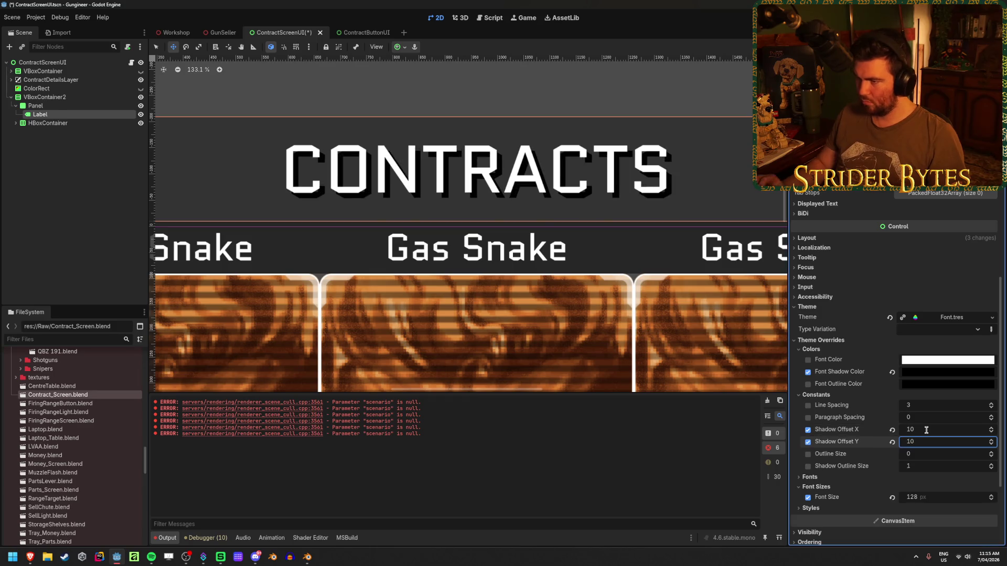
pyautogui.click(105, 217)
pyautogui.hotkey('ctrl', 's')
# Step: Review the shadowed heading, then bring up the ContractButtonUI scene
pyautogui.scroll(-4, 518, 271)
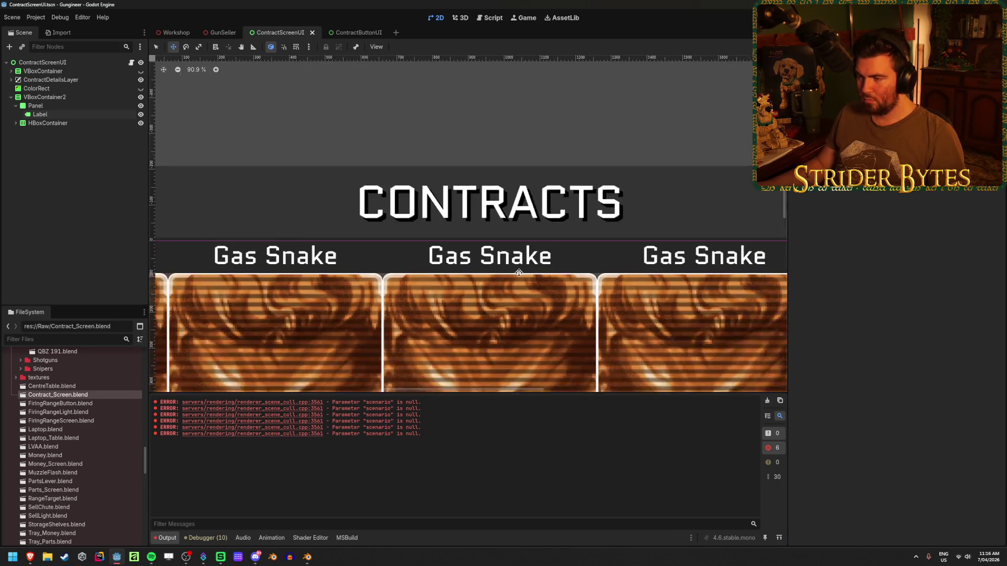
pyautogui.scroll(-3, 518, 271)
pyautogui.scroll(5, 518, 271)
pyautogui.scroll(-3, 518, 271)
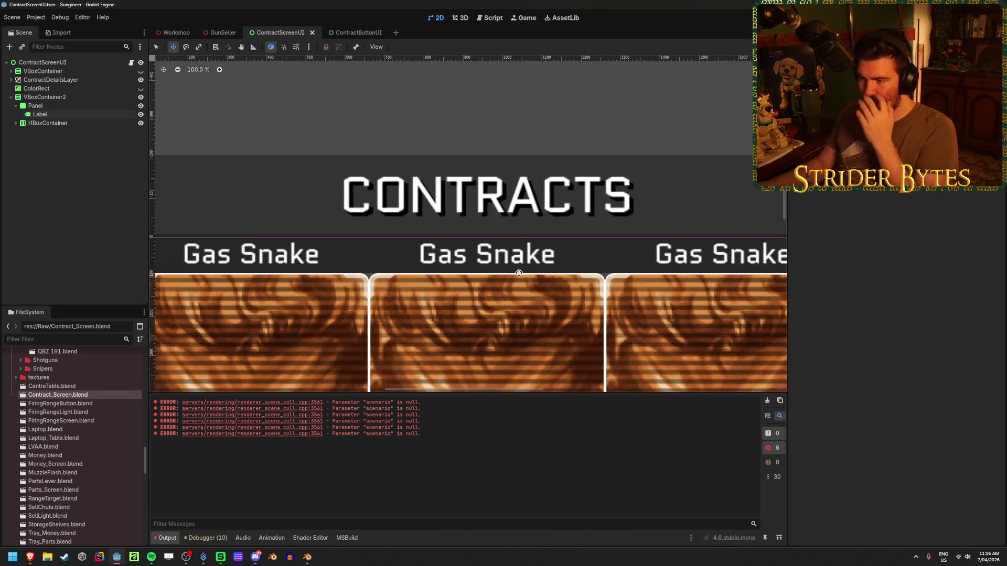
pyautogui.click(349, 33)
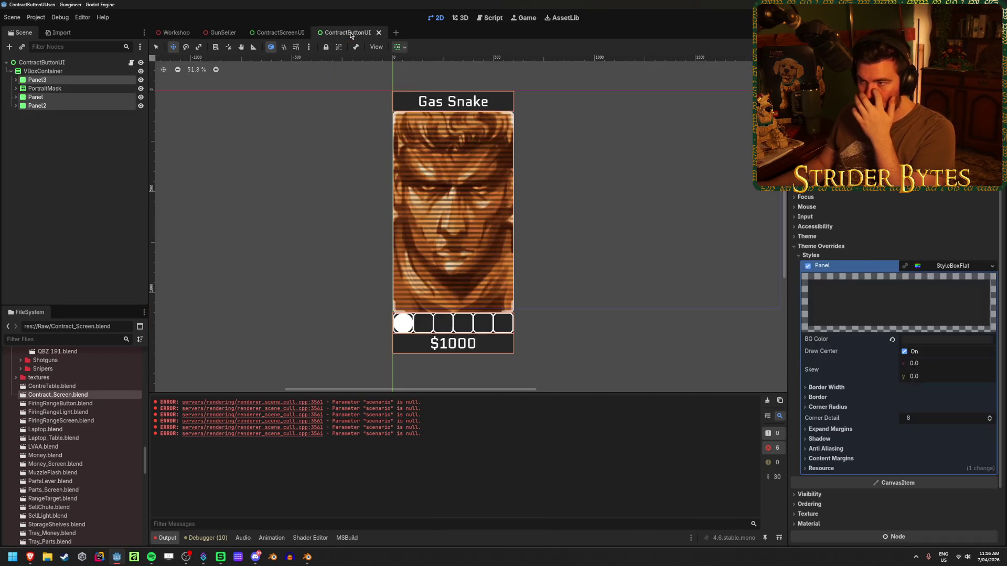
# Step: Open MoneyCounterUI to inspect its Number label's shadow settings, then close it
pyautogui.click(304, 33)
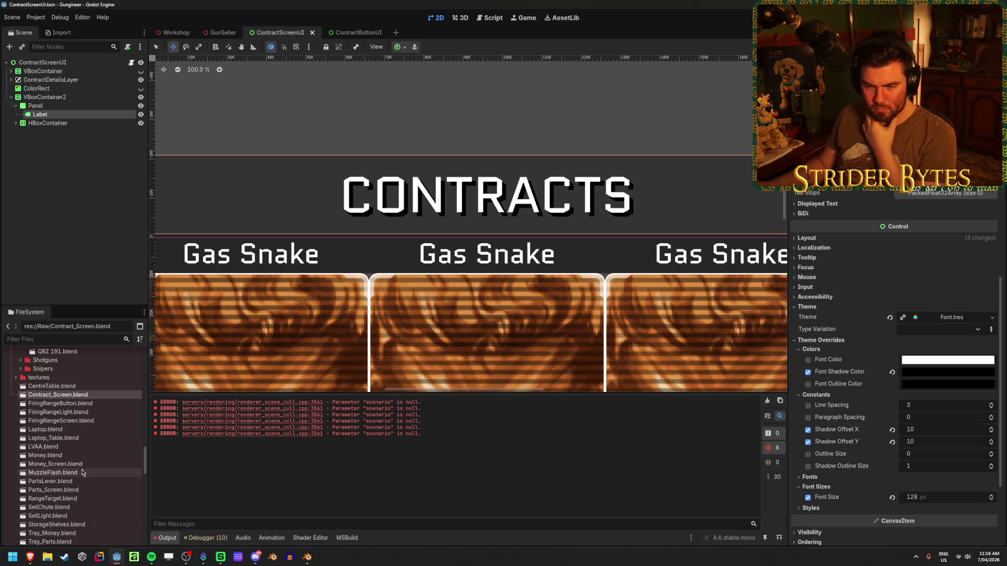
pyautogui.scroll(-2, 82, 466)
pyautogui.scroll(10, 82, 467)
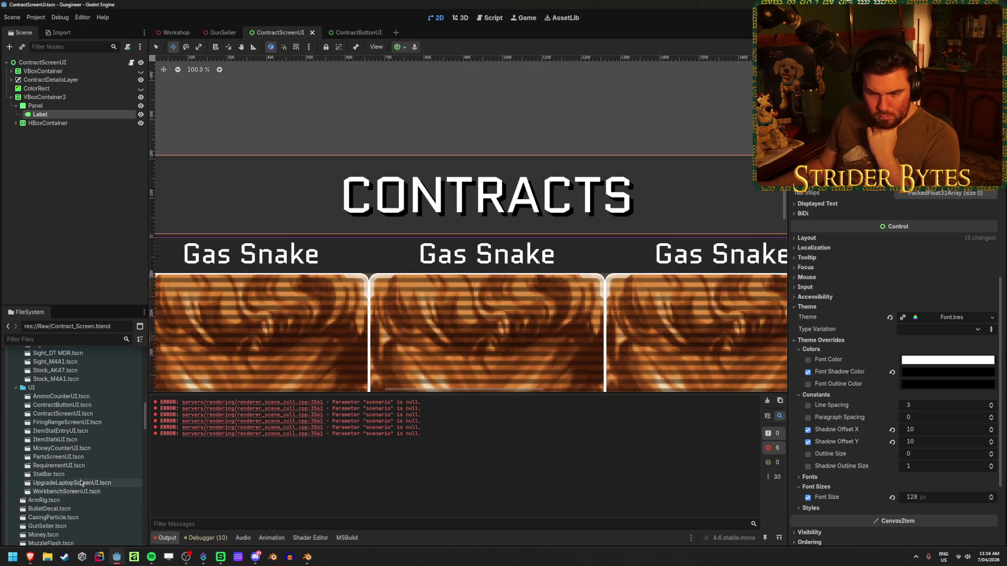
pyautogui.scroll(-4, 82, 465)
pyautogui.doubleClick(62, 448)
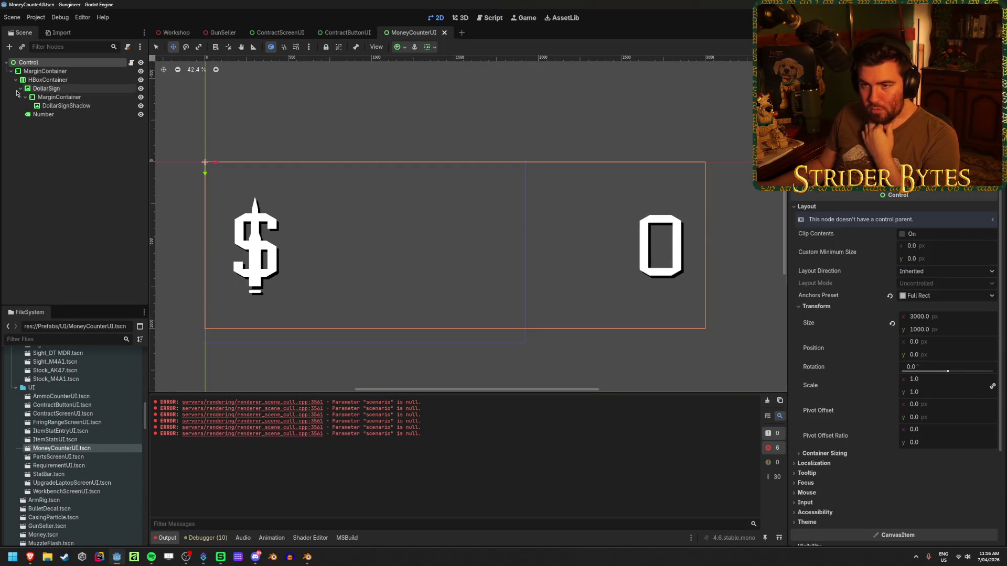
pyautogui.click(64, 115)
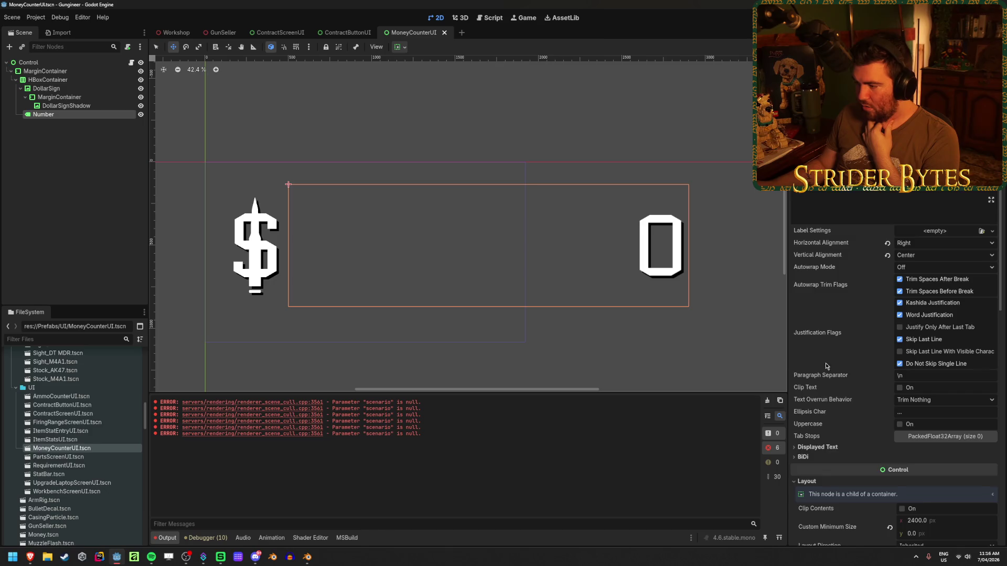
pyautogui.scroll(-10, 857, 368)
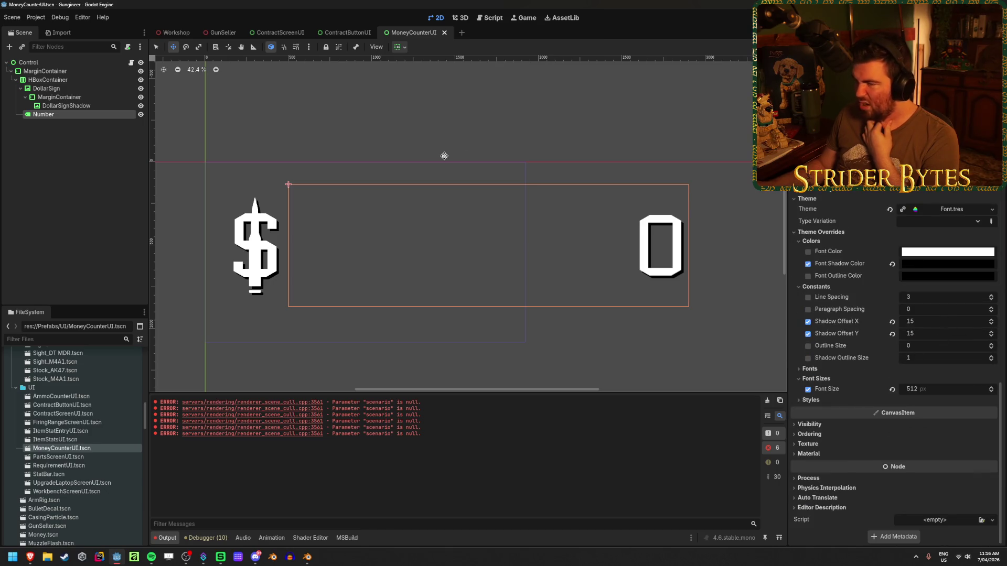
pyautogui.click(444, 33)
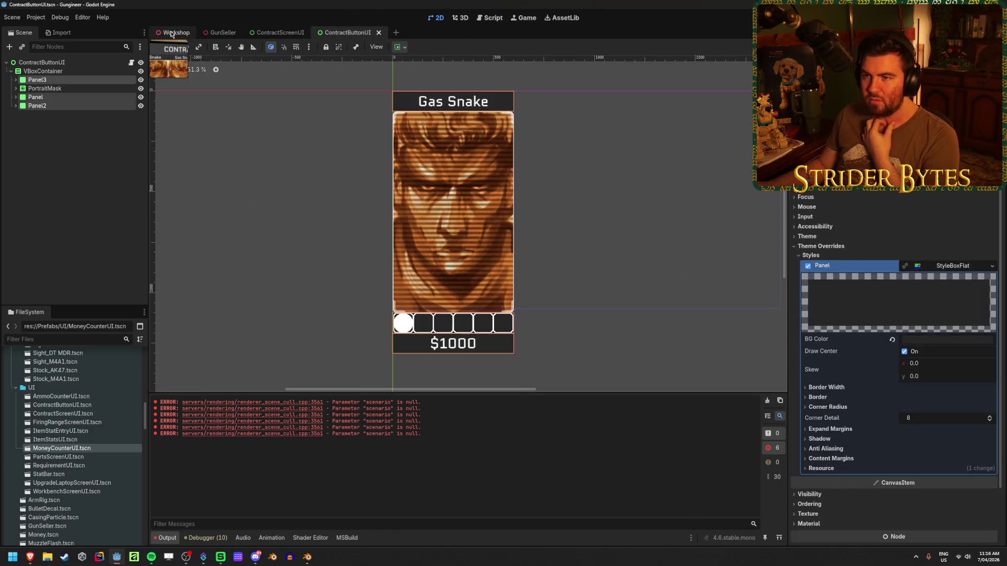
# Step: Look at the COST: $0 board in the Workshop 3D view
pyautogui.click(173, 32)
pyautogui.press('w')
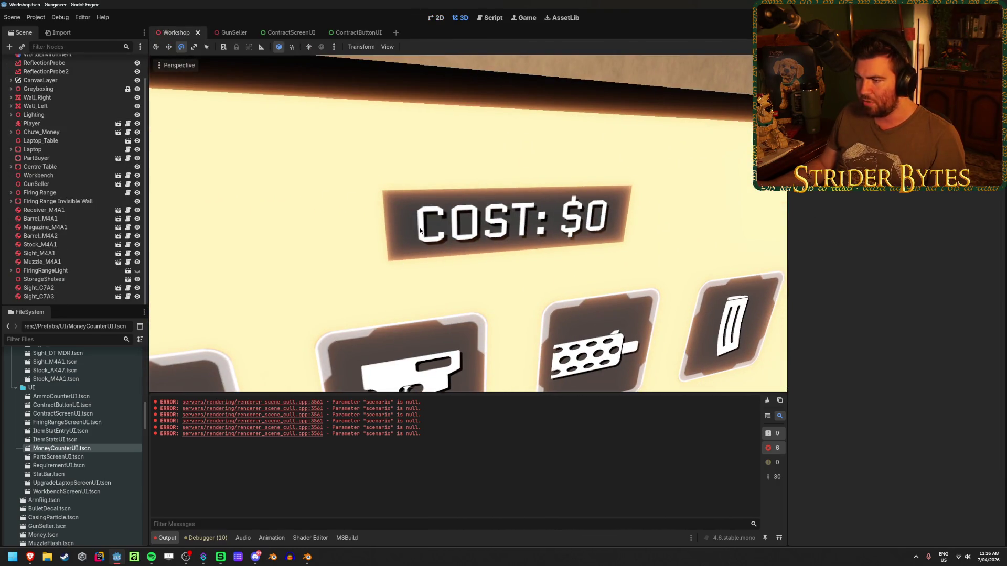
pyautogui.scroll(-5, 92, 417)
pyautogui.scroll(6, 92, 417)
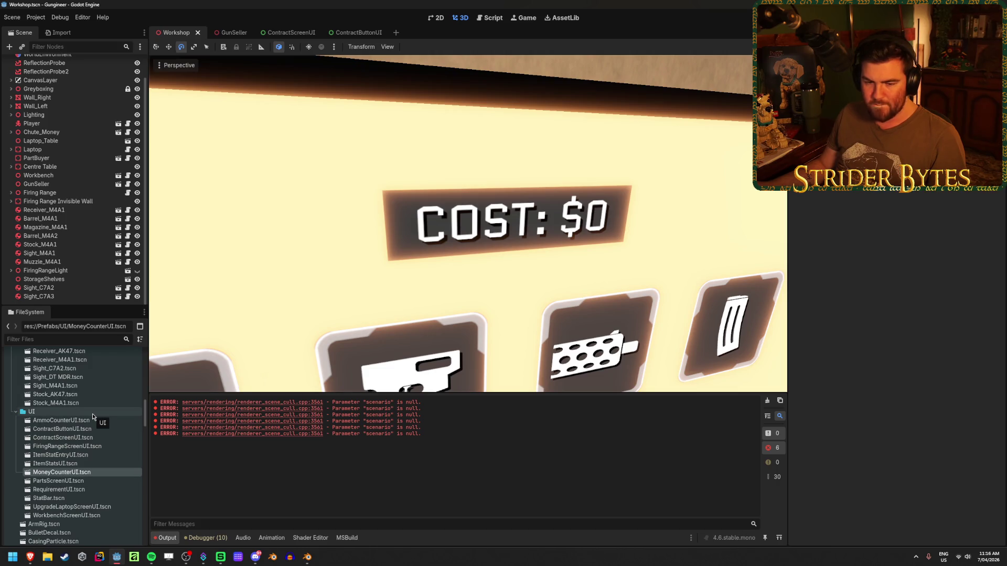
pyautogui.scroll(-3, 93, 417)
pyautogui.scroll(3, 93, 416)
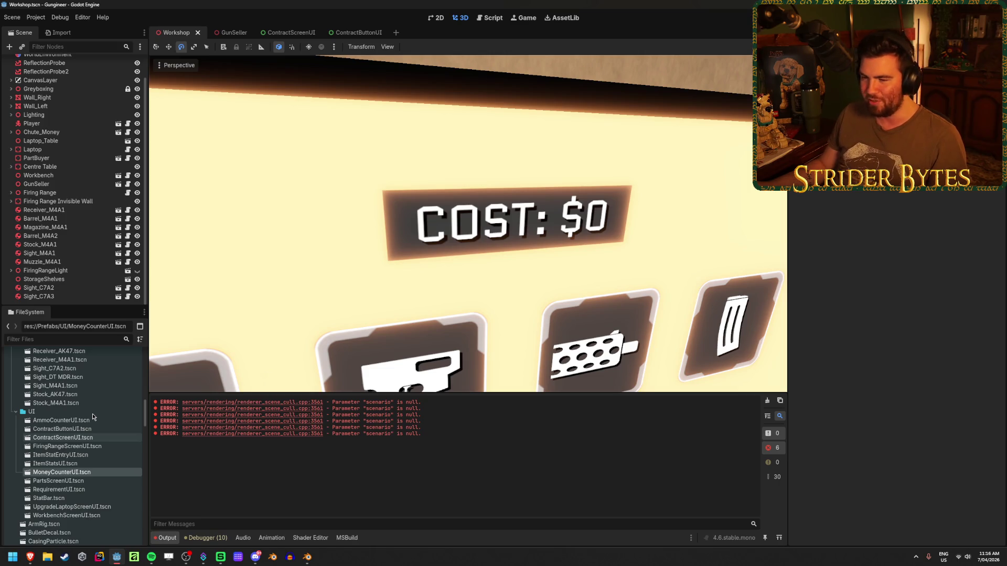
pyautogui.scroll(-2, 93, 417)
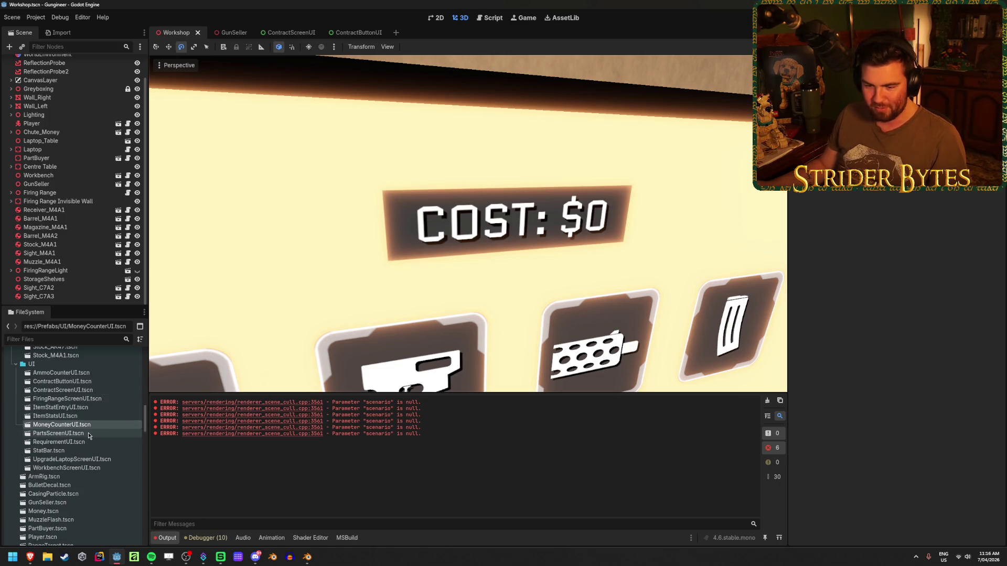
# Step: Inspect PartsScreenUI's shadow overrides, close it, and return to ContractScreenUI
pyautogui.doubleClick(58, 433)
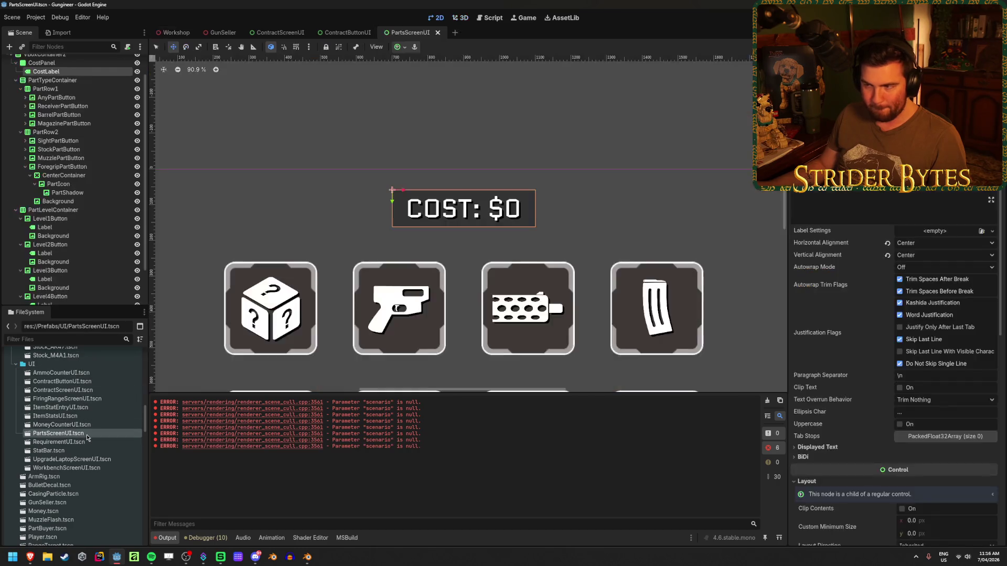
pyautogui.scroll(-10, 856, 308)
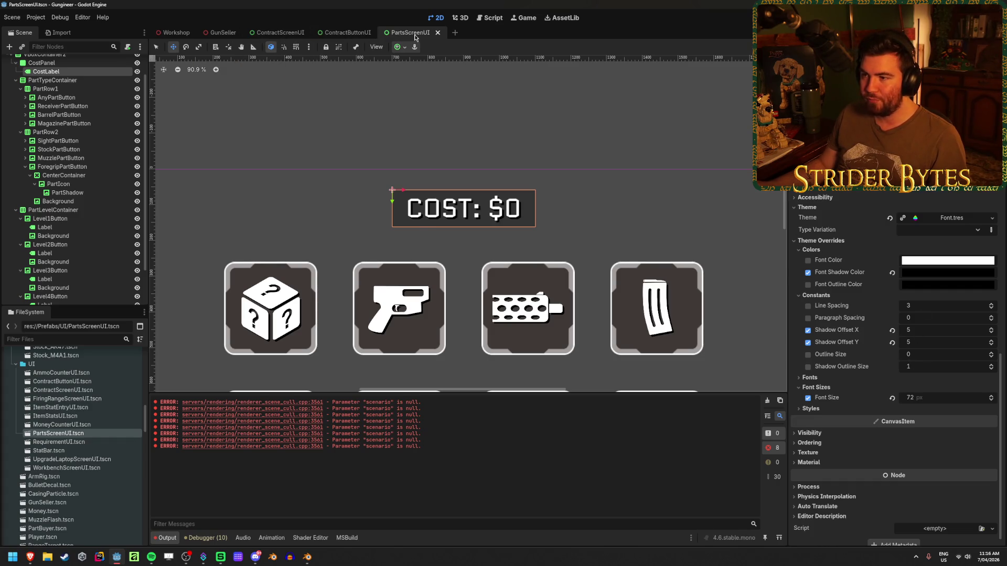
pyautogui.click(438, 32)
pyautogui.click(272, 32)
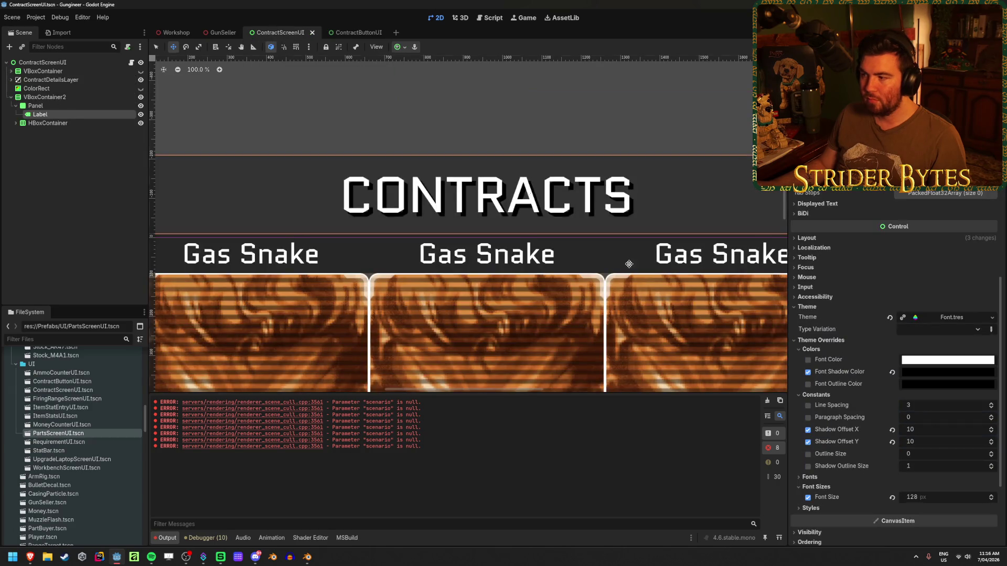
# Step: Try a 5 px shadow offset on both axes for the CONTRACTS heading and save
pyautogui.doubleClick(931, 433)
pyautogui.write('5')
pyautogui.press('Tab')
pyautogui.write('5')
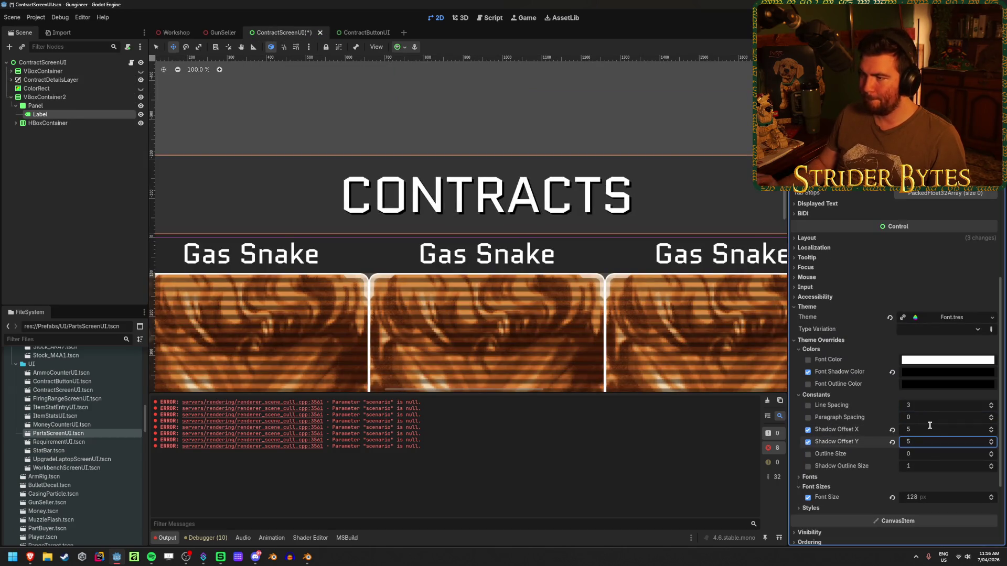
pyautogui.hotkey('ctrl', 's')
# Step: Change the shadow offset to 8 px on both axes, save, and view the Workshop scene
pyautogui.scroll(3, 273, 233)
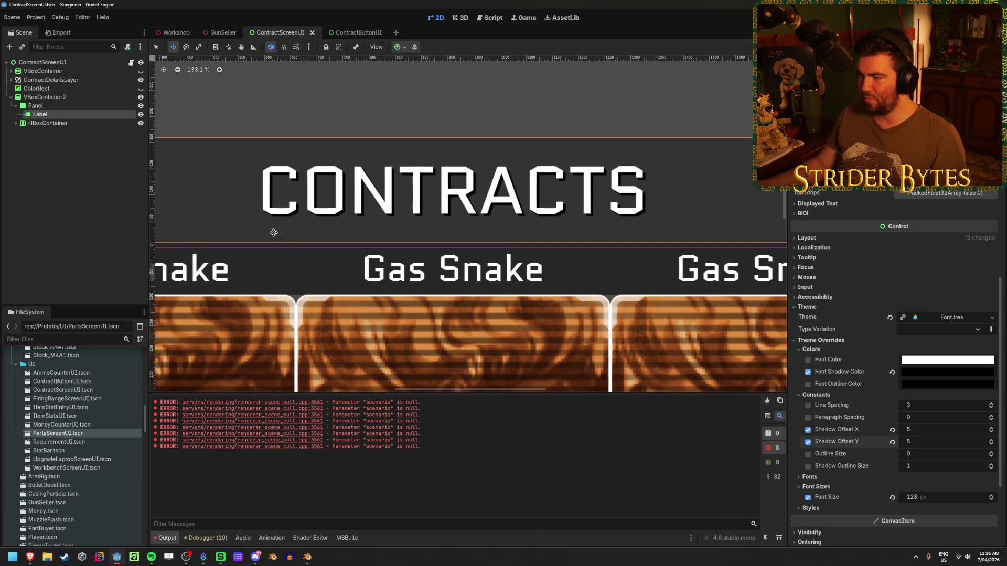
pyautogui.doubleClick(924, 430)
pyautogui.write('8')
pyautogui.press('Tab')
pyautogui.write('8')
pyautogui.press('Return')
pyautogui.scroll(-11, 494, 318)
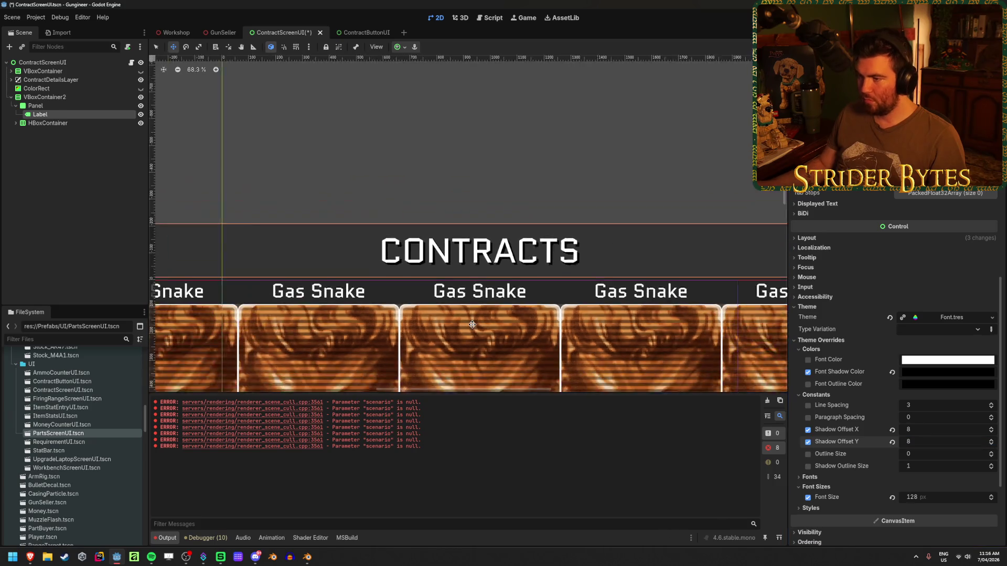
pyautogui.hotkey('ctrl', 's')
pyautogui.click(243, 227)
pyautogui.scroll(-2, 453, 300)
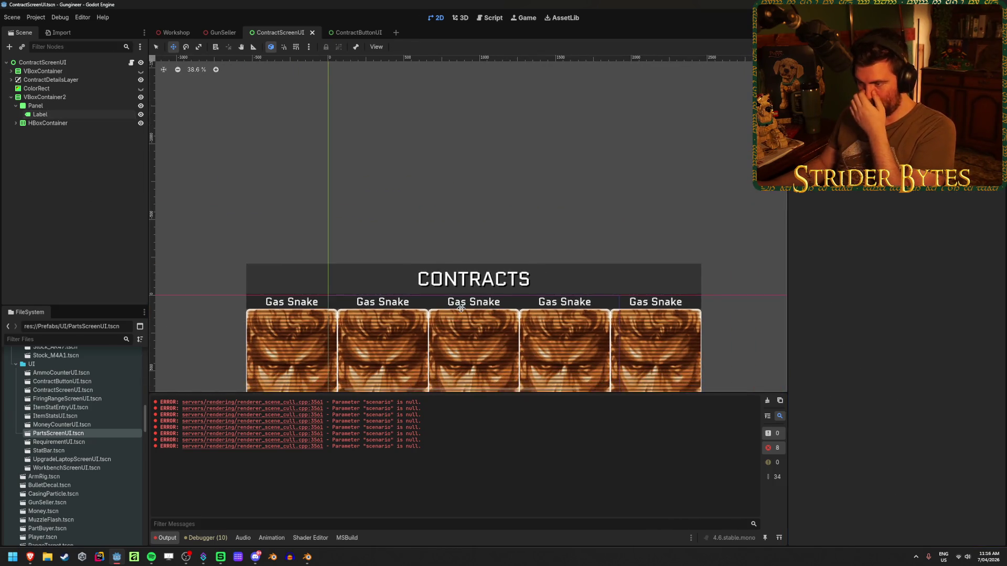
pyautogui.click(165, 34)
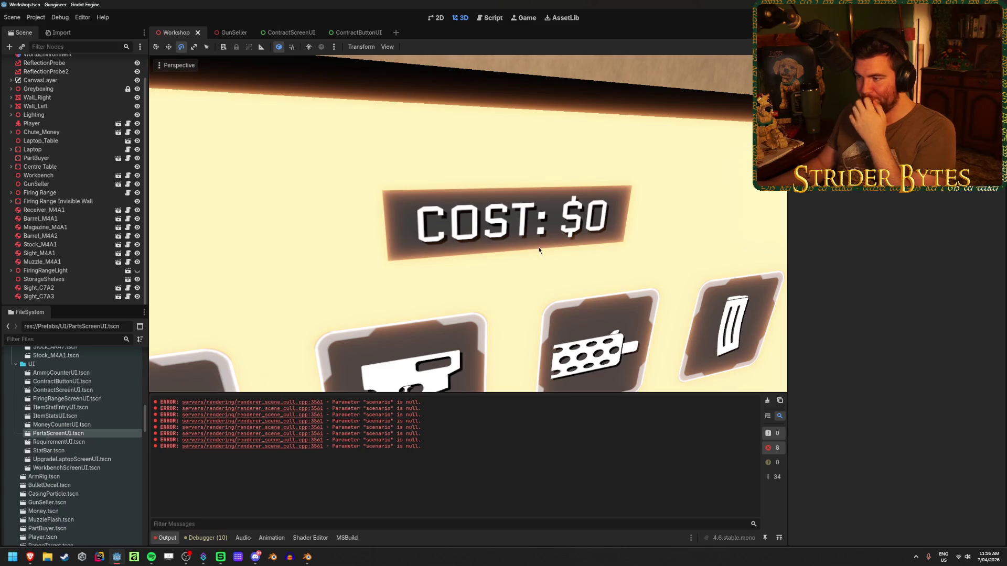
# Step: Open PartsScreenUI and give CostPanel a custom minimum height of 200 px
pyautogui.scroll(-3, 512, 254)
pyautogui.scroll(3, 531, 240)
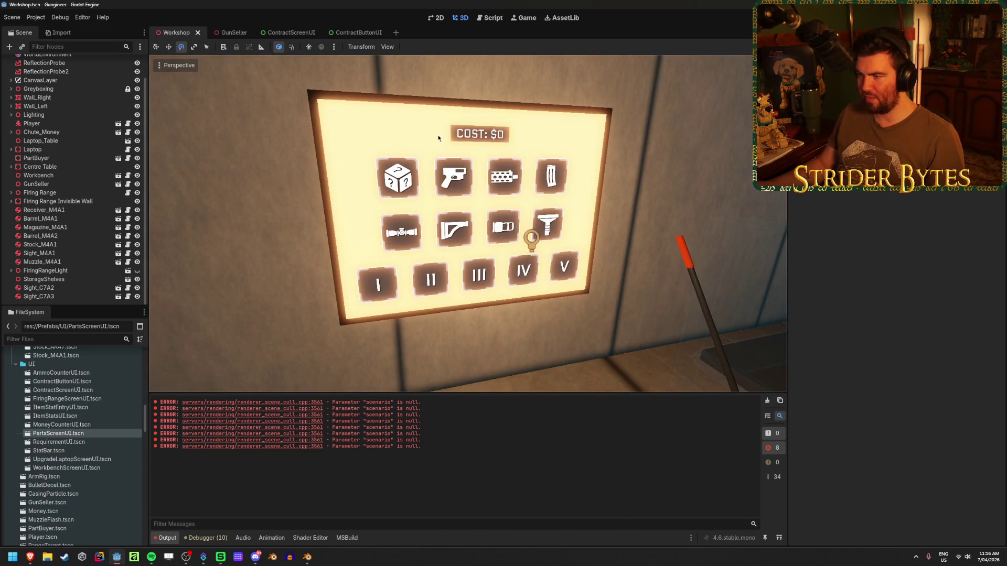
pyautogui.doubleClick(464, 271)
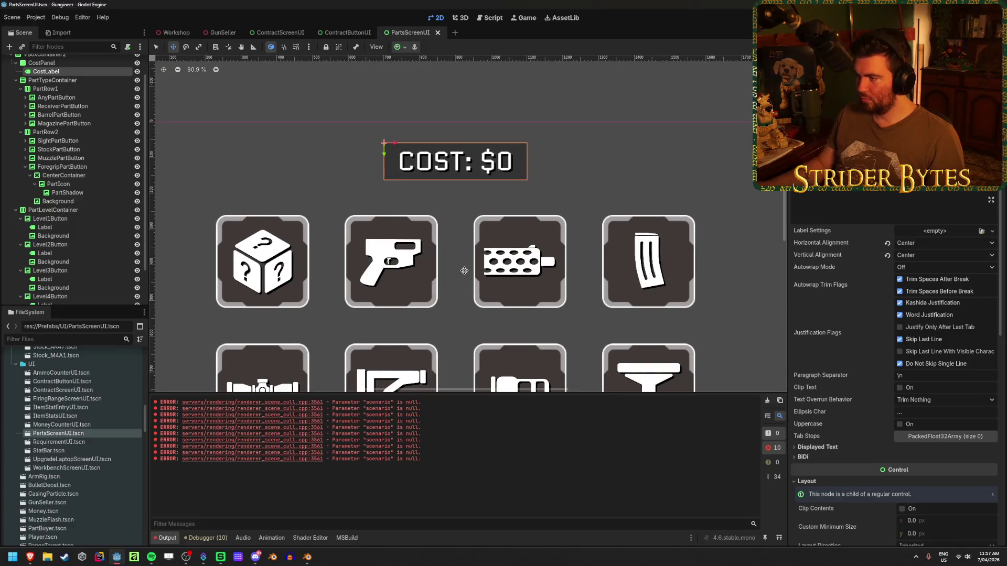
pyautogui.scroll(2, 79, 142)
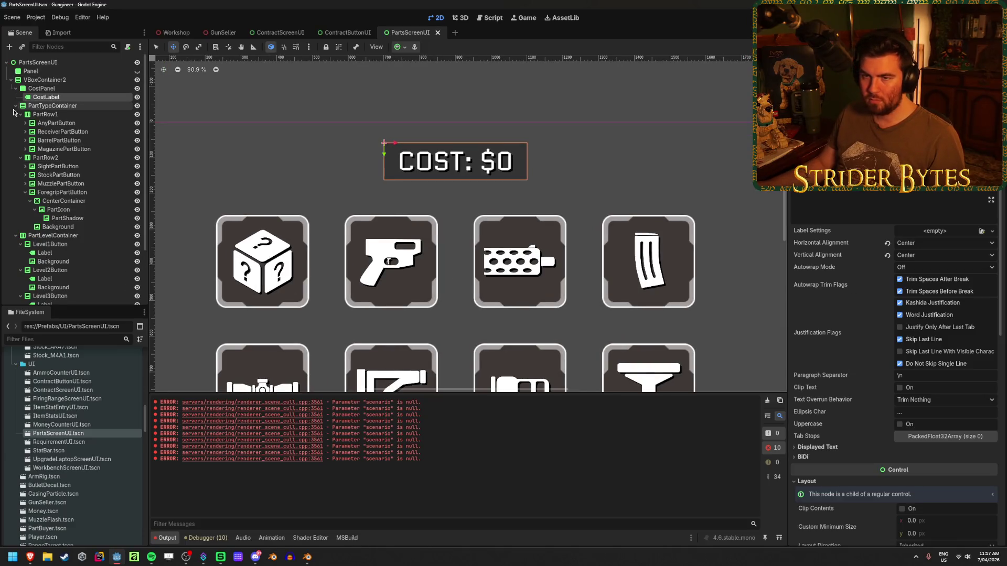
pyautogui.click(16, 106)
pyautogui.click(15, 115)
pyautogui.click(46, 89)
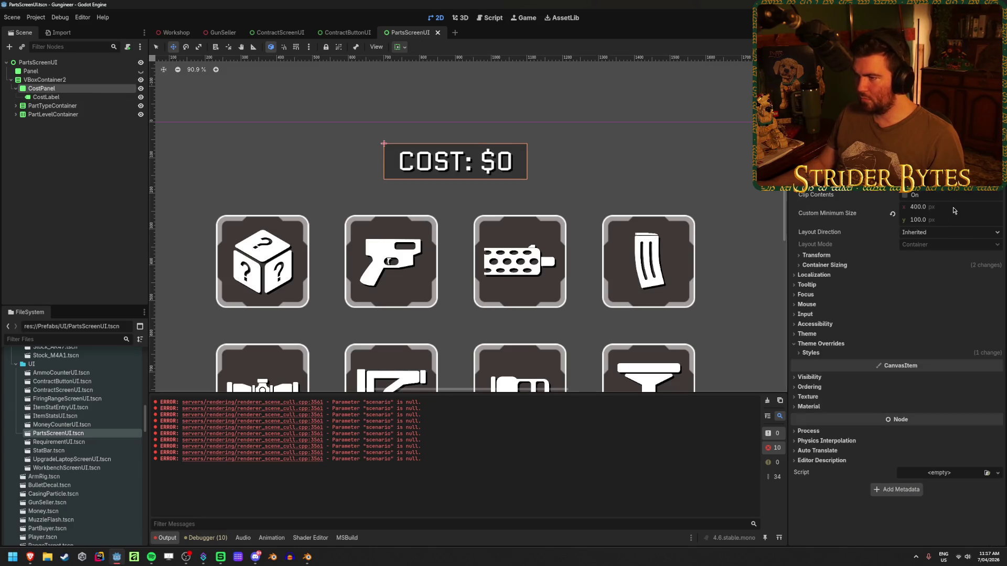
pyautogui.click(946, 219)
pyautogui.write('200')
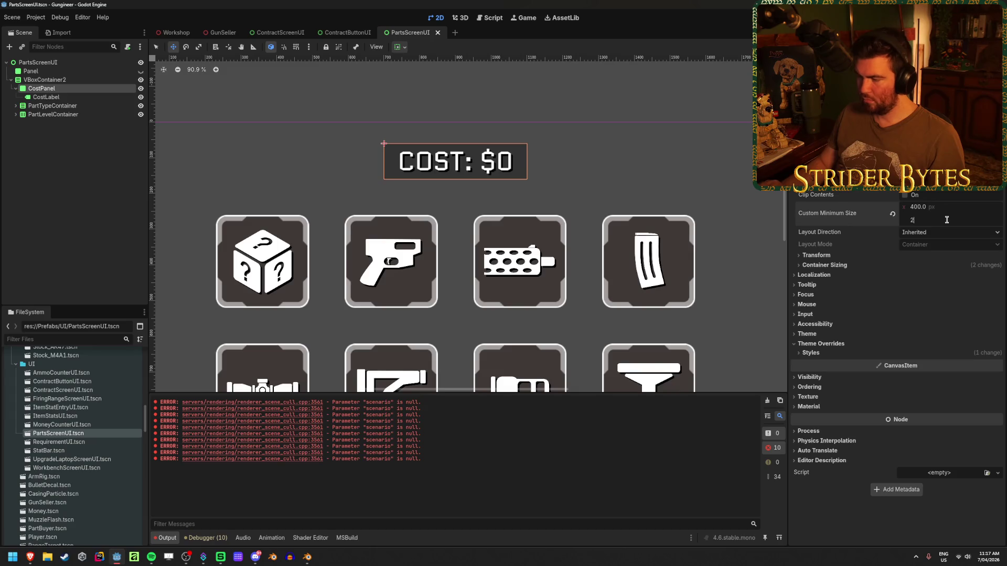
pyautogui.press('Return')
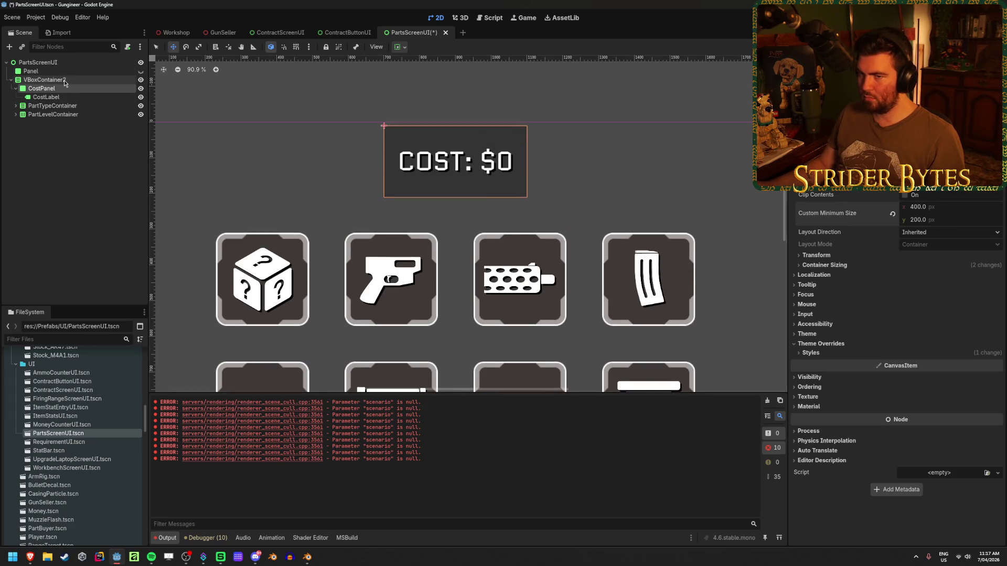
# Step: Preview the taller COST panel in the Workshop 3D scene
pyautogui.click(15, 90)
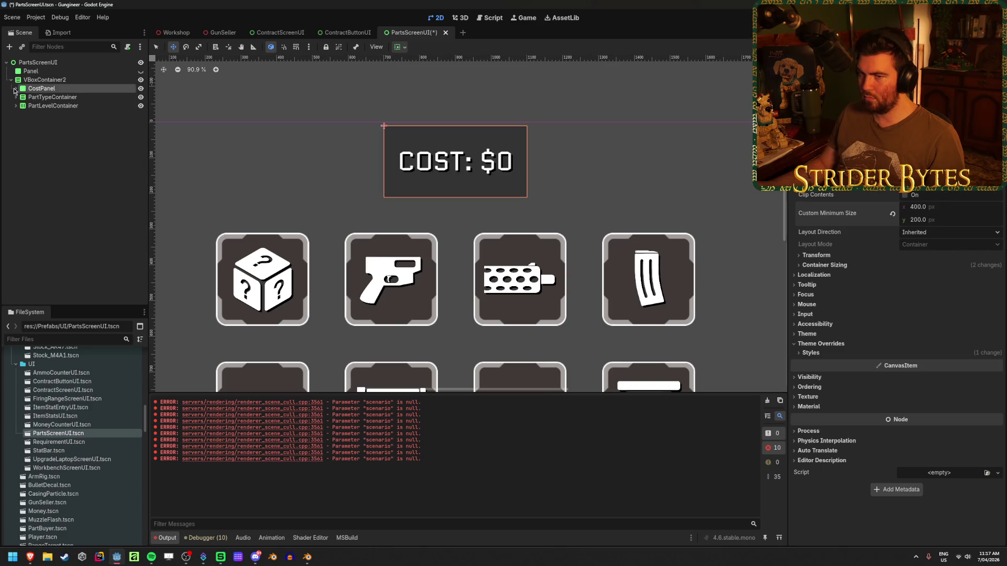
pyautogui.scroll(-5, 399, 284)
pyautogui.scroll(3, 398, 288)
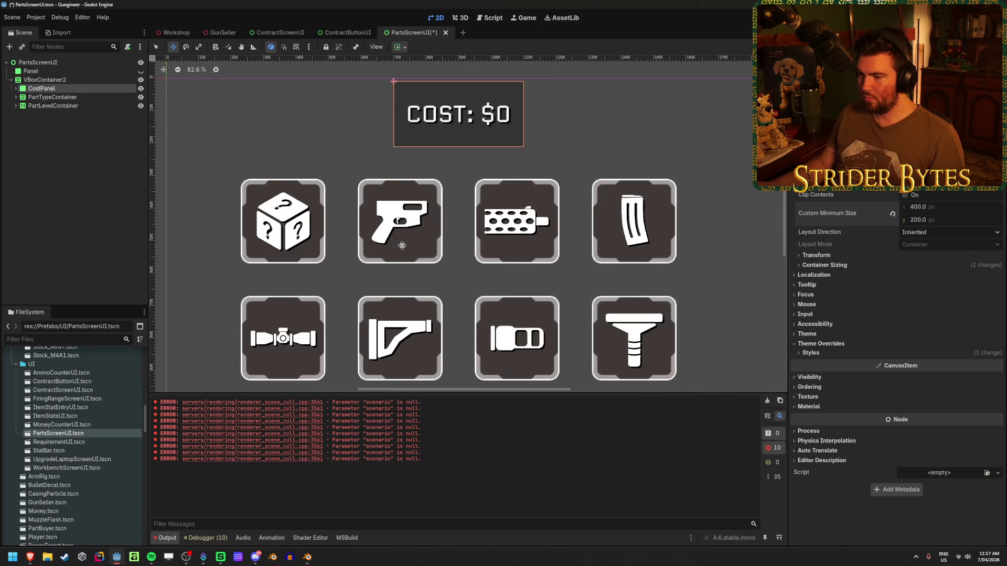
pyautogui.click(176, 32)
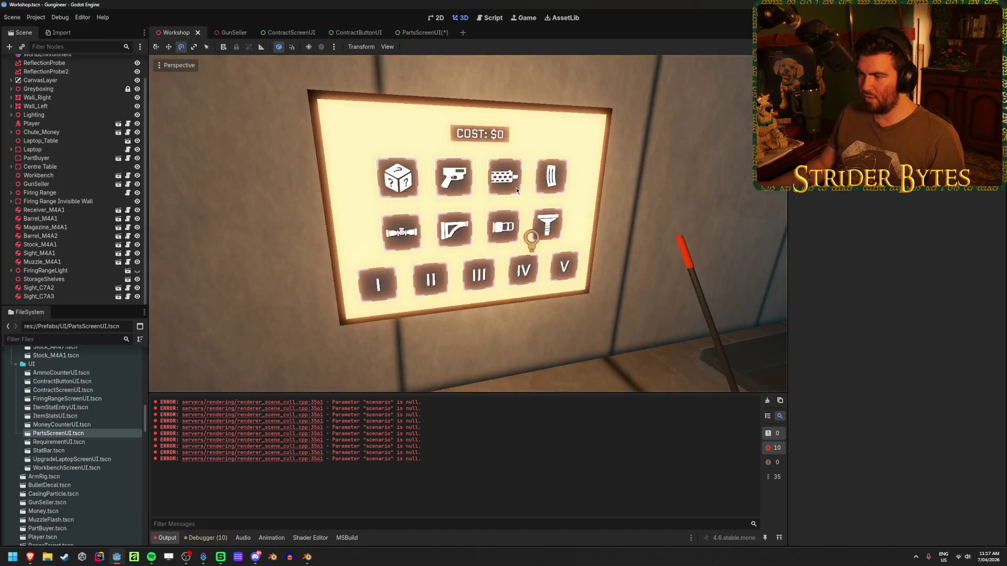
# Step: Return to PartsScreenUI and inspect AnyPartButton's theme settings
pyautogui.scroll(5, 468, 224)
pyautogui.scroll(-6, 468, 224)
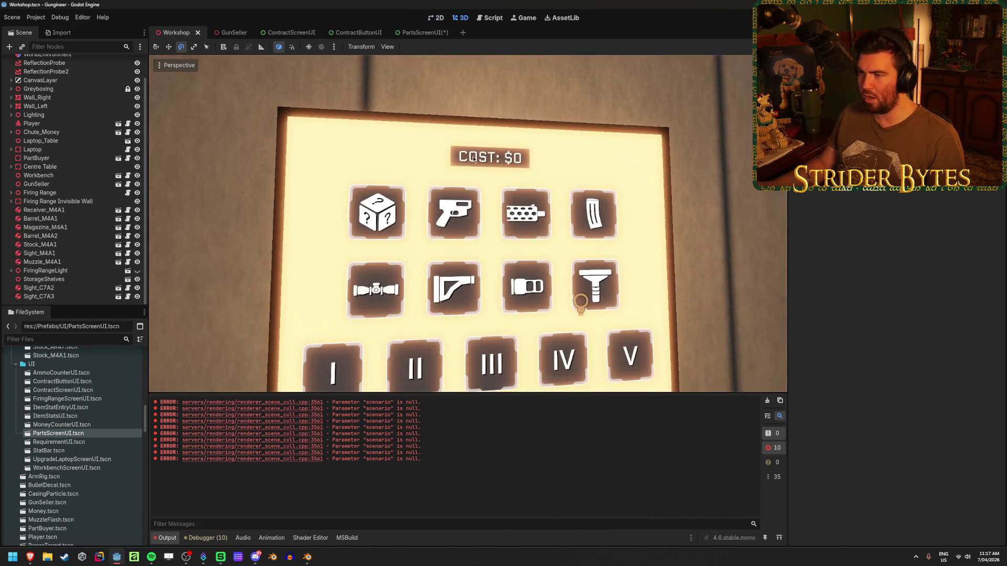
pyautogui.click(421, 35)
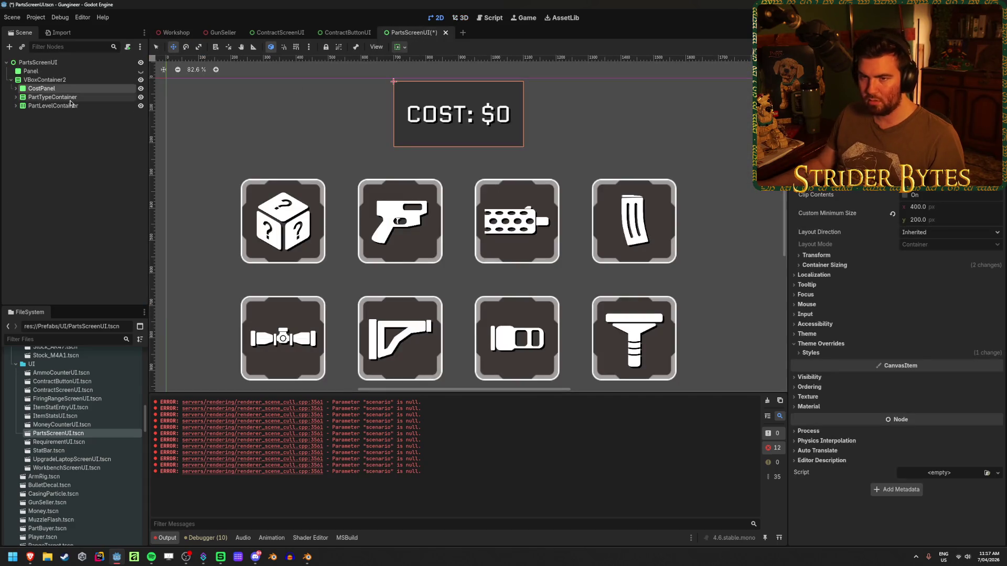
pyautogui.click(15, 97)
pyautogui.click(56, 115)
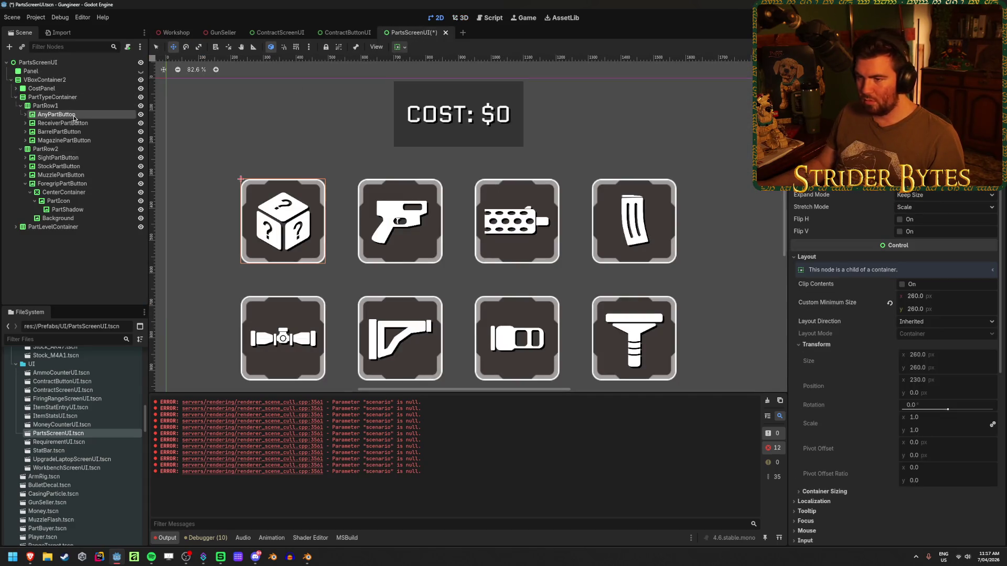
pyautogui.scroll(-8, 919, 292)
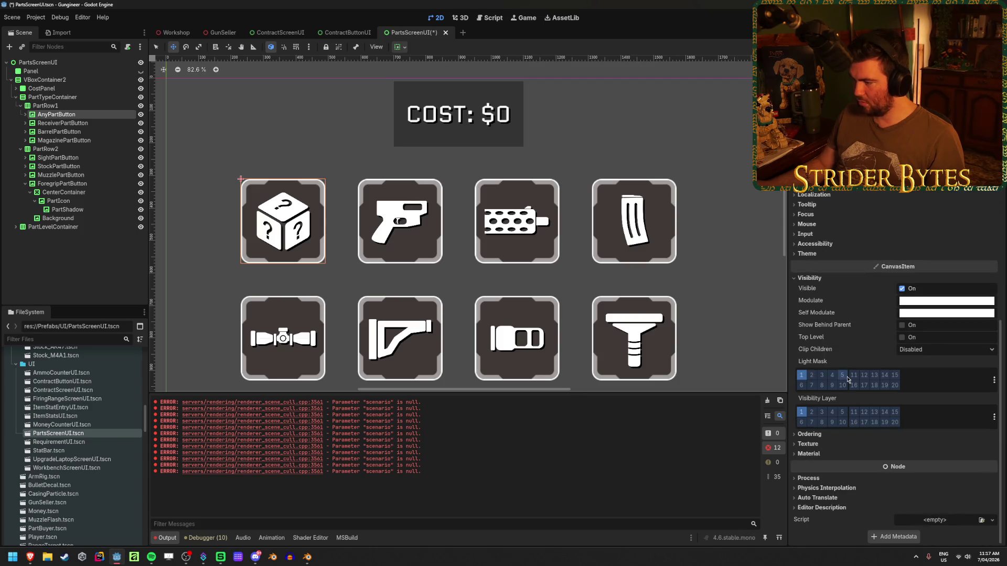
pyautogui.click(807, 254)
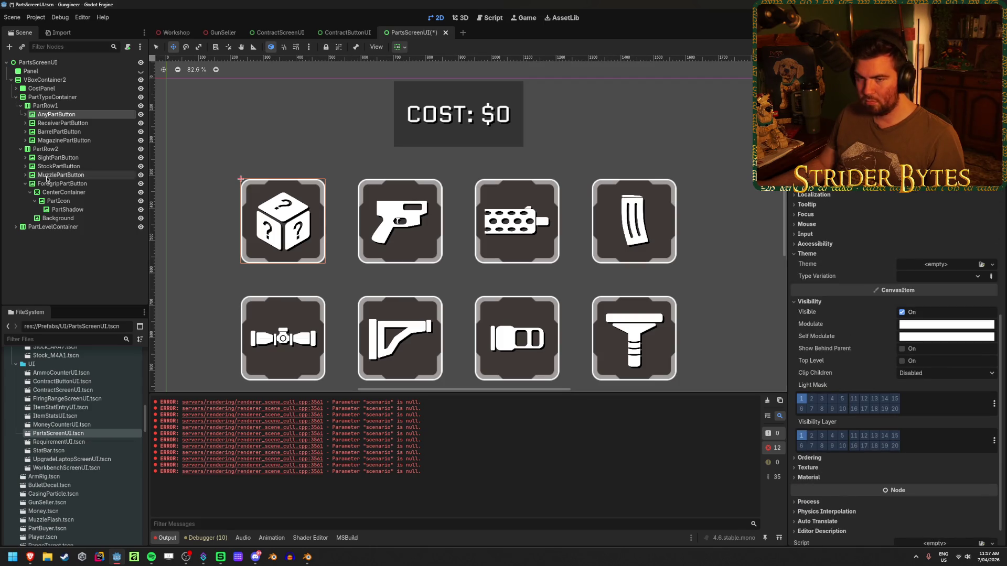
# Step: Inspect AnyPartButton's child nodes, PartIcon and CenterContainer
pyautogui.click(25, 116)
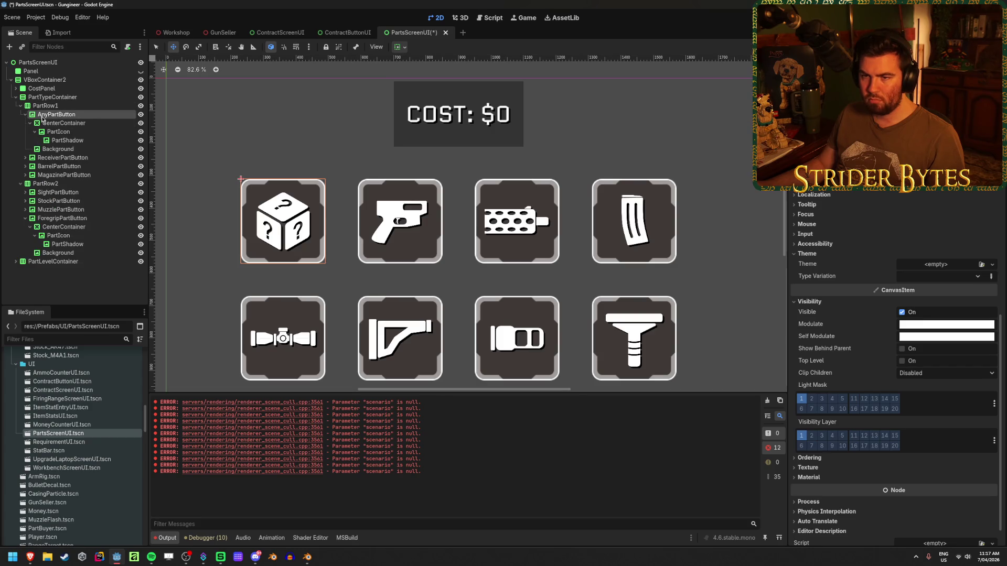
pyautogui.click(79, 132)
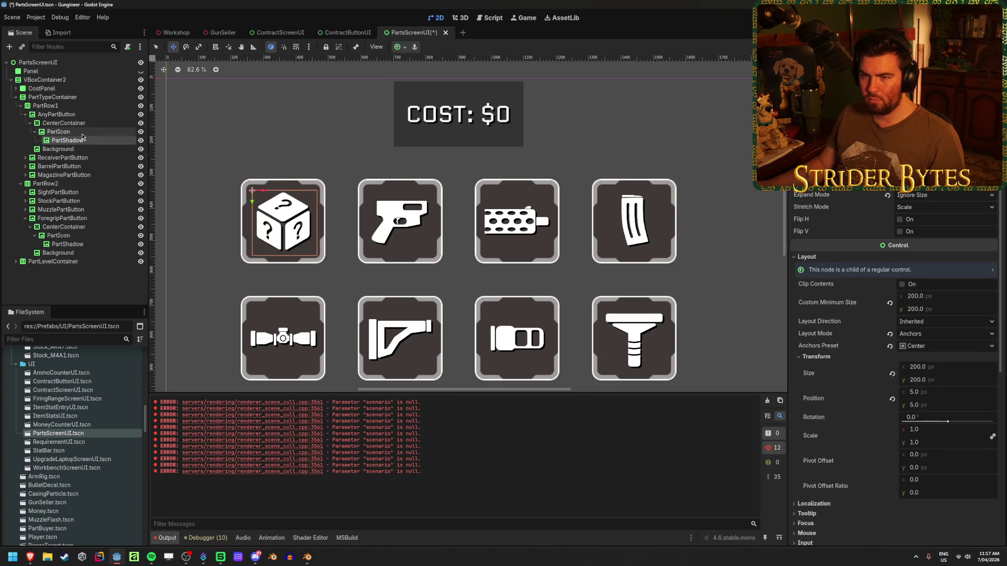
pyautogui.click(86, 116)
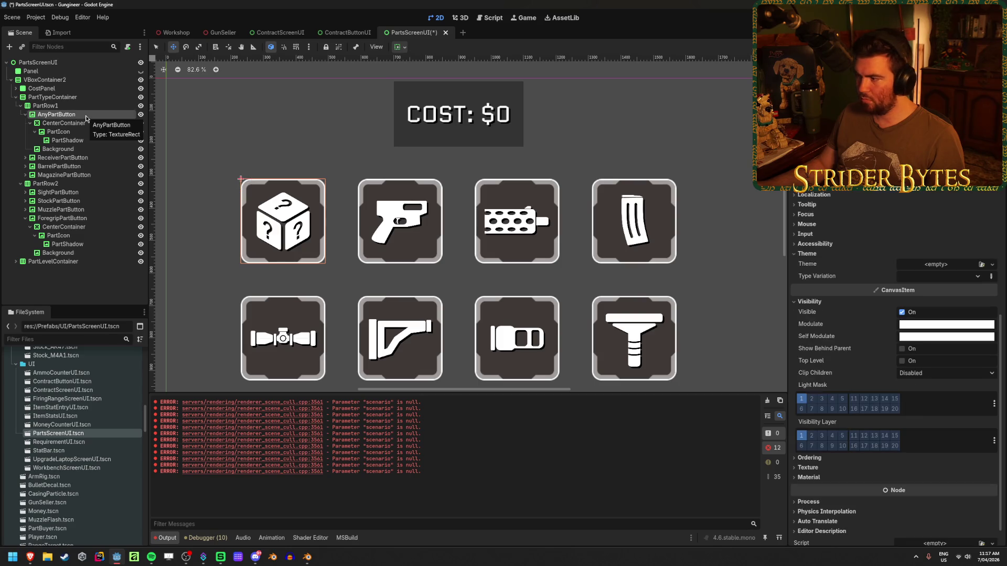
pyautogui.scroll(5, 844, 294)
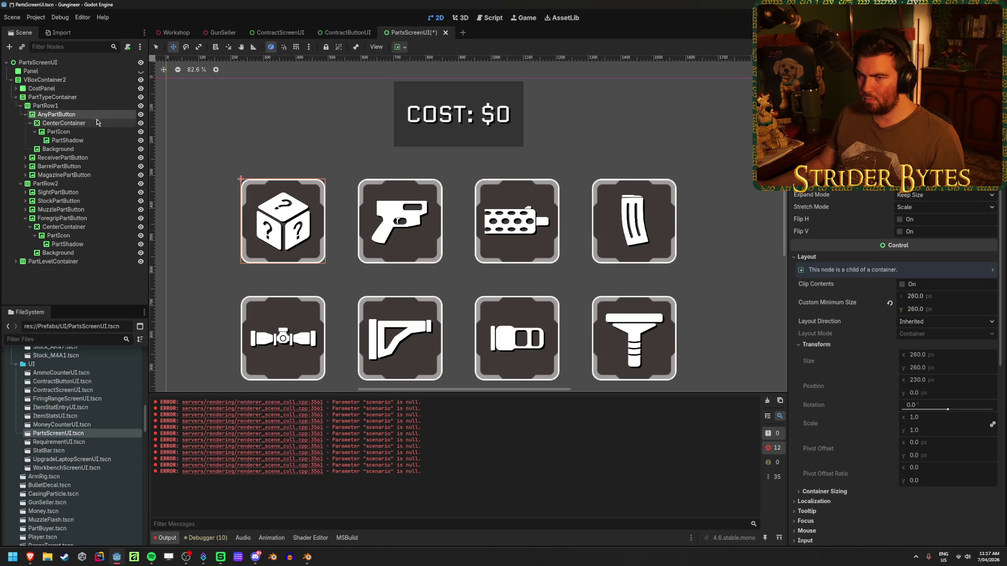
pyautogui.click(77, 133)
pyautogui.click(79, 123)
pyautogui.click(83, 116)
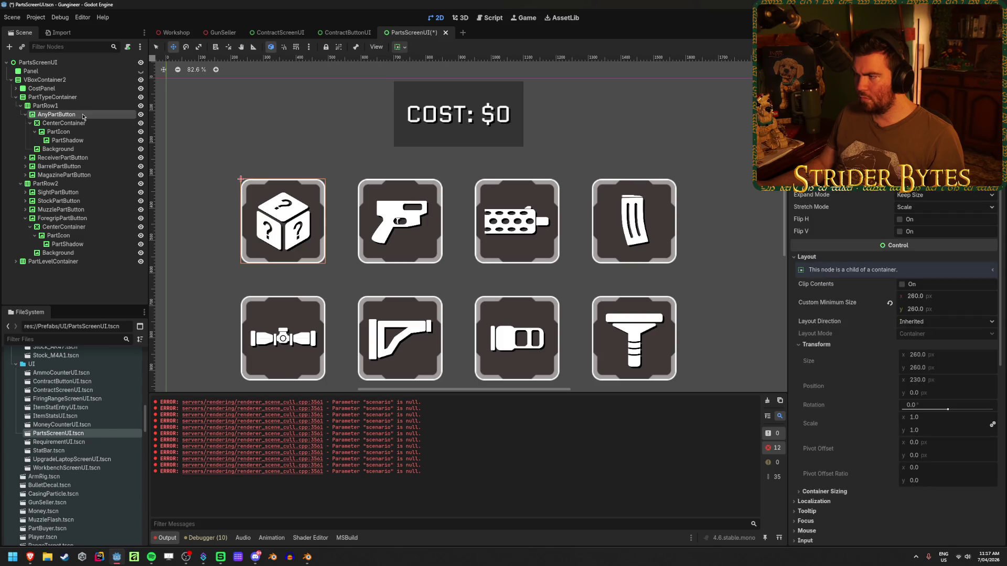
pyautogui.scroll(-6, 891, 330)
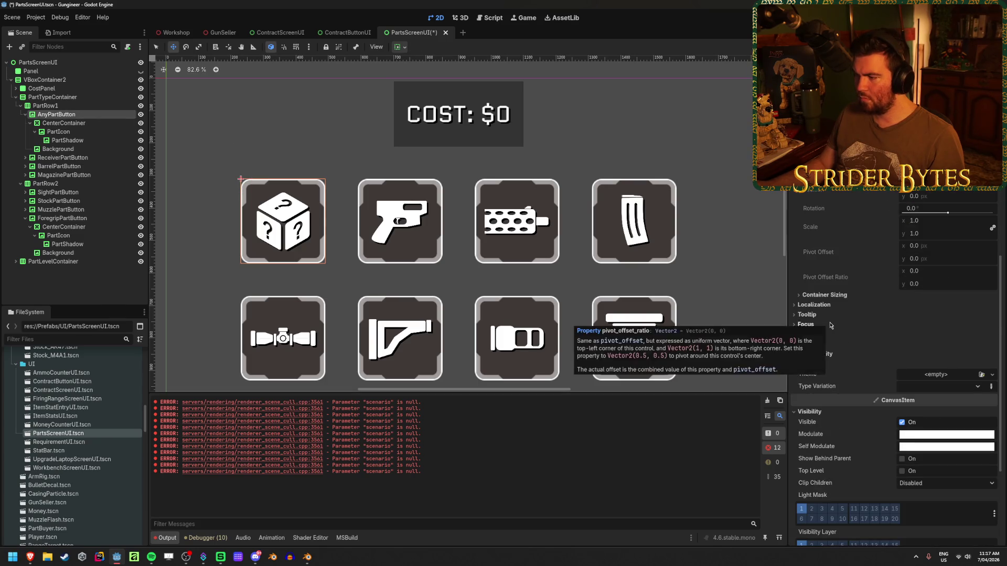
pyautogui.scroll(4, 253, 228)
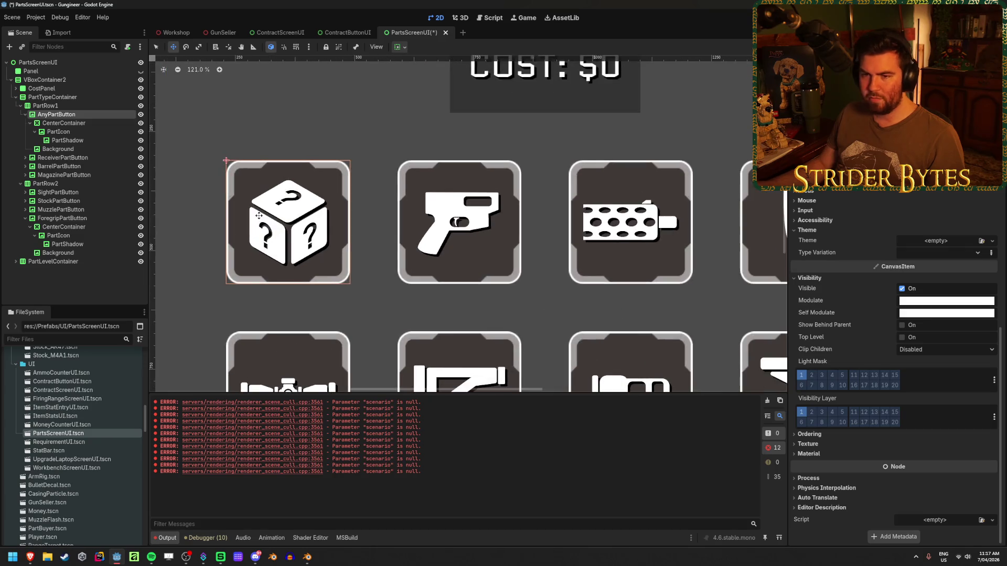
# Step: Inspect the BarrelPartButton Background's visibility settings and Self Modulate colour
pyautogui.click(58, 253)
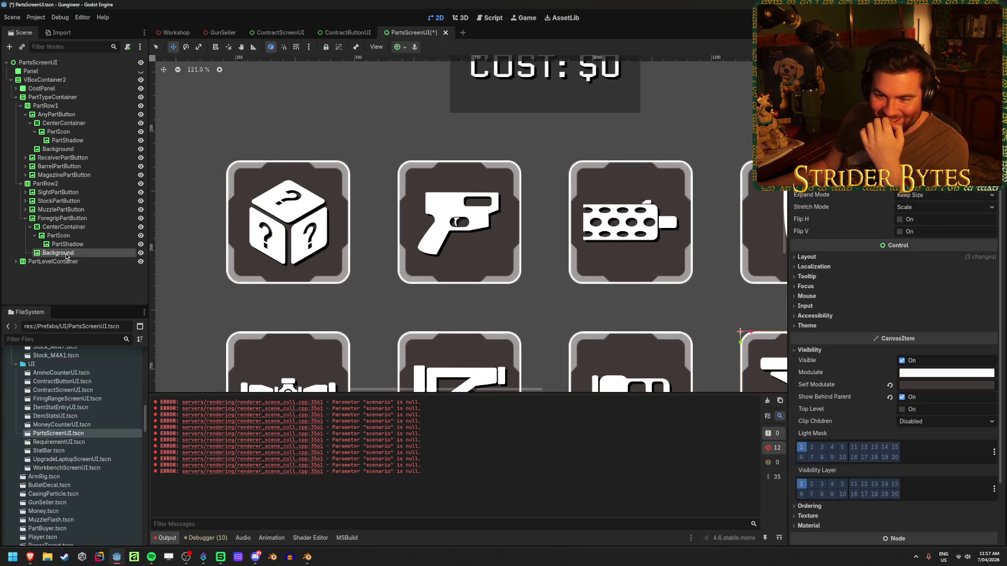
pyautogui.click(24, 218)
pyautogui.click(25, 219)
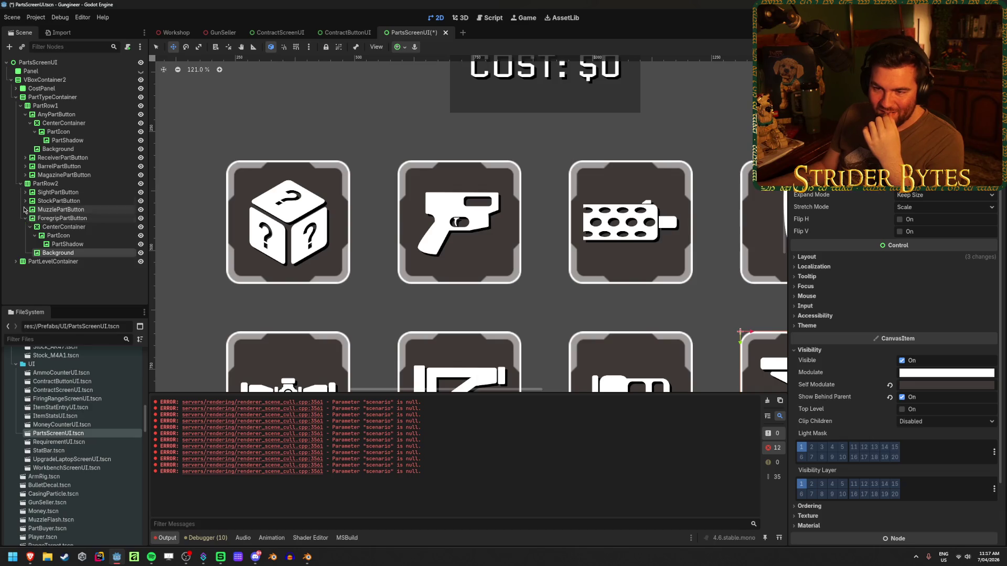
pyautogui.click(24, 174)
pyautogui.click(25, 167)
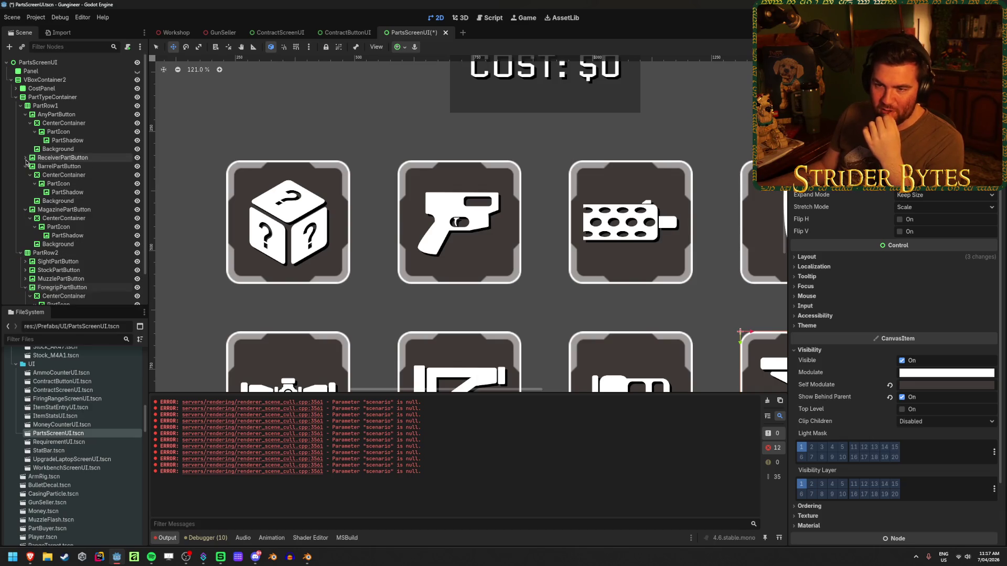
pyautogui.click(67, 204)
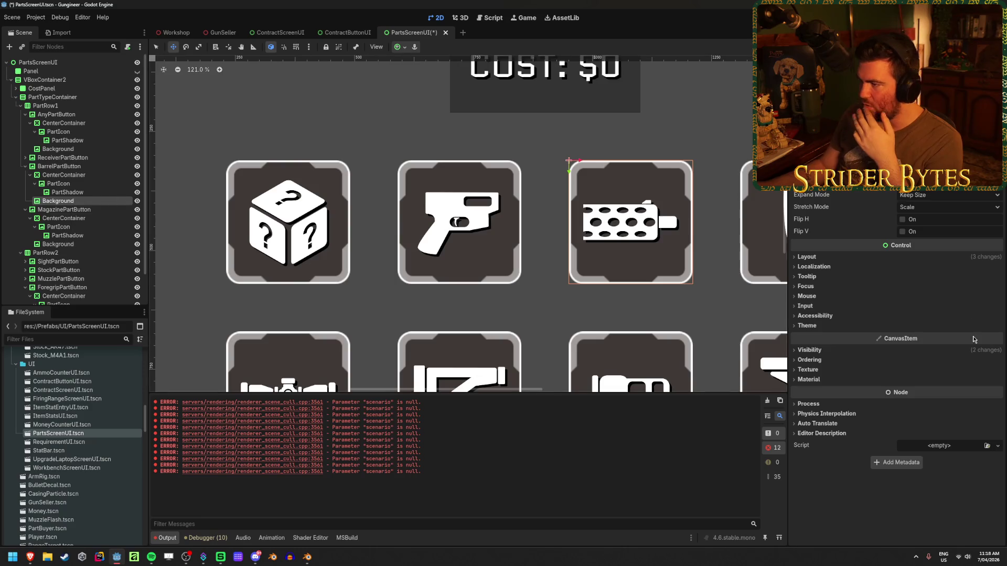
pyautogui.click(807, 326)
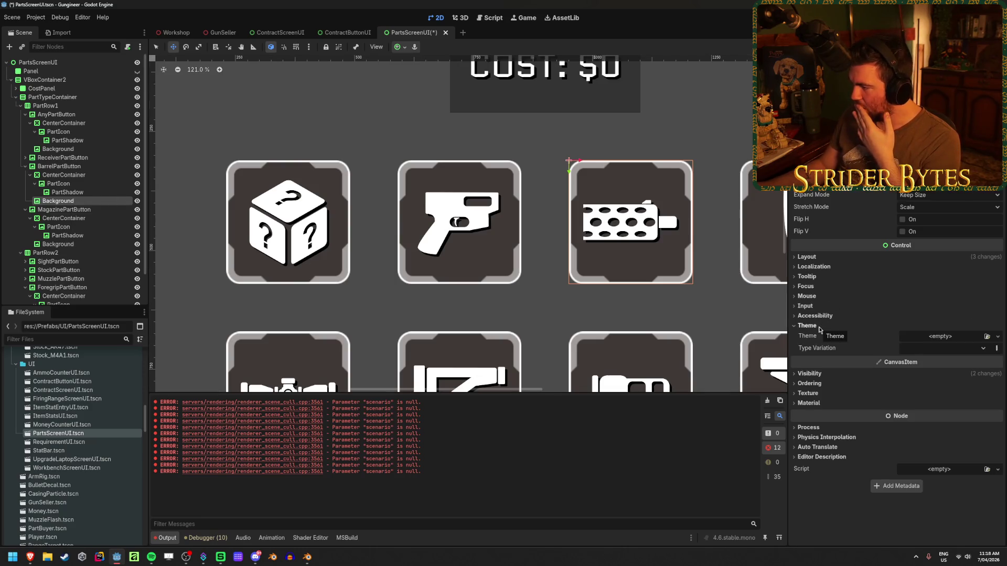
pyautogui.click(807, 325)
pyautogui.click(808, 257)
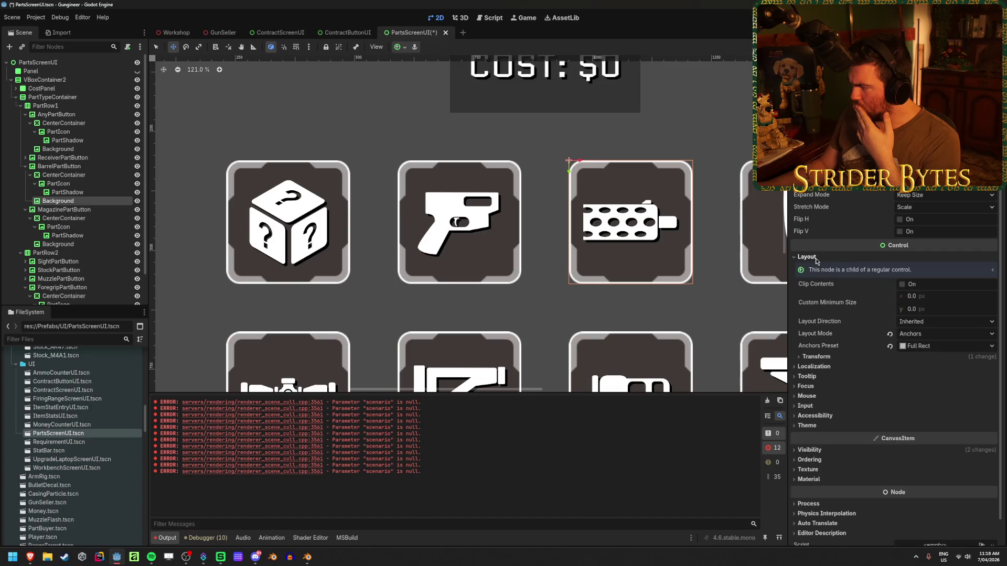
pyautogui.click(808, 257)
pyautogui.click(821, 351)
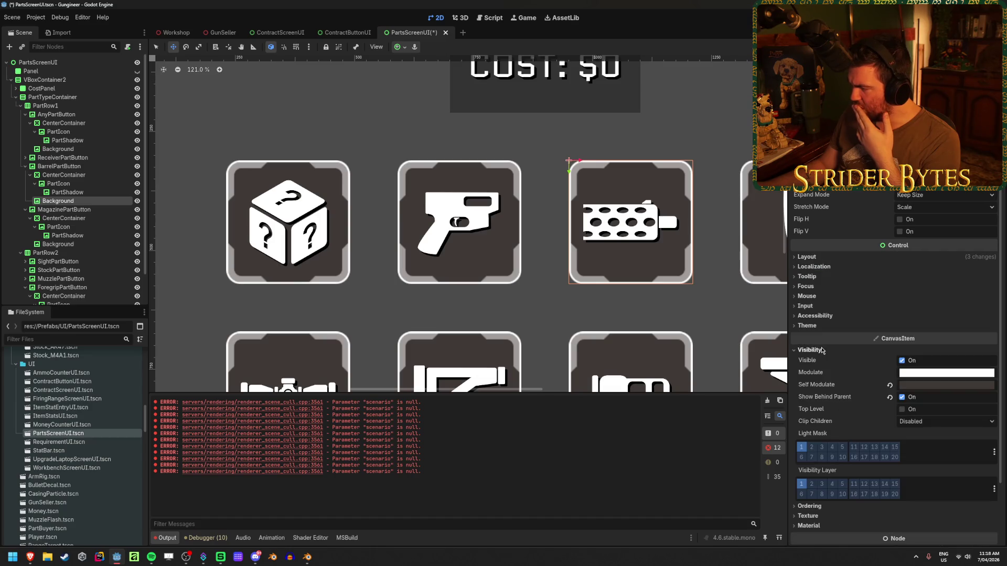
pyautogui.click(929, 386)
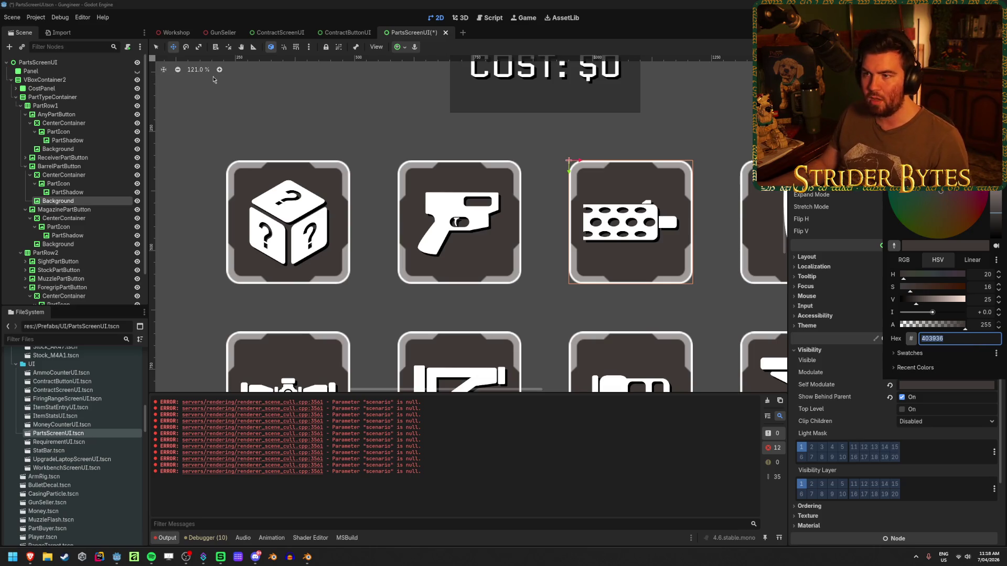
# Step: Apply brown 403936 as the Panel node's background colour
pyautogui.press('Escape')
pyautogui.click(97, 72)
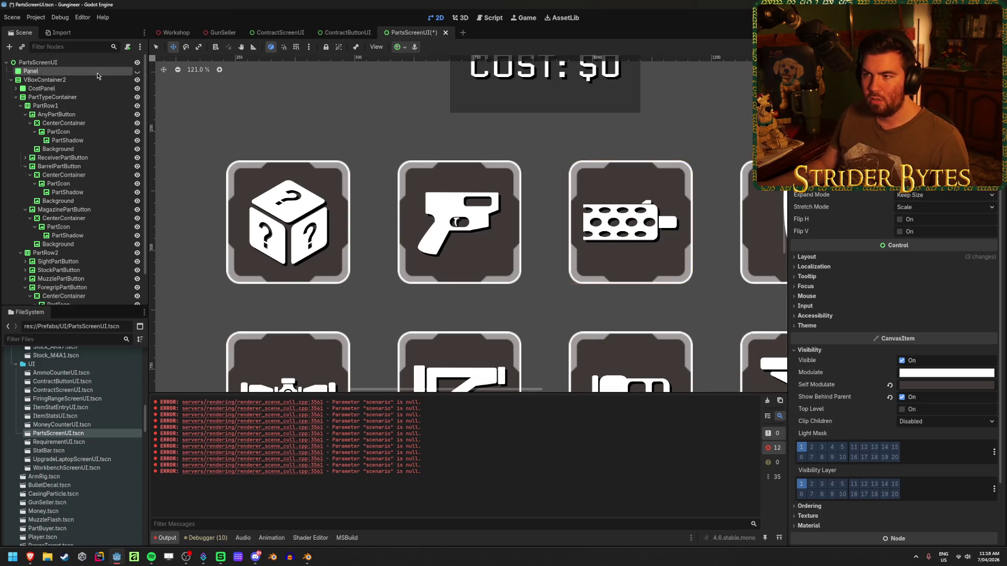
pyautogui.scroll(-5, 887, 247)
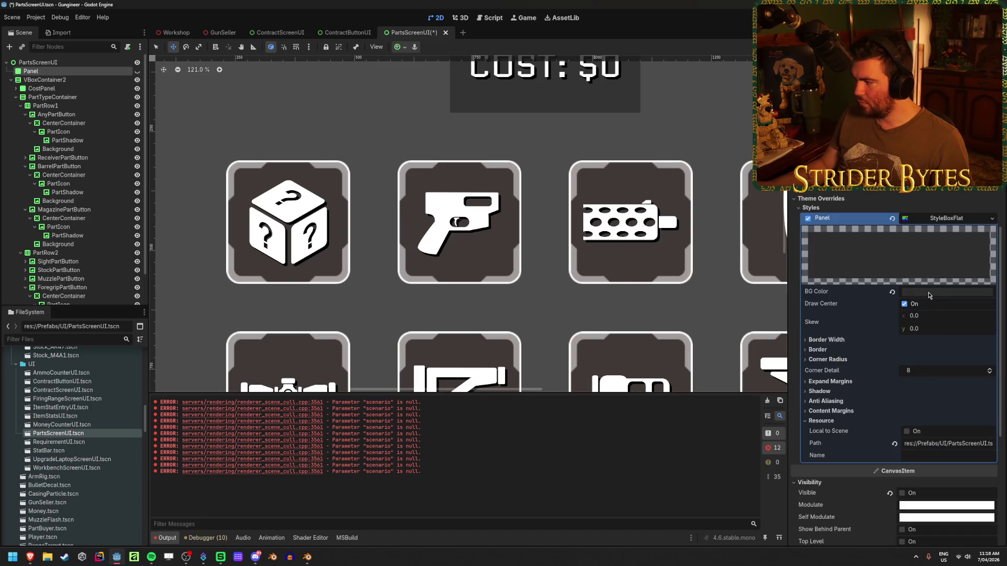
pyautogui.click(930, 293)
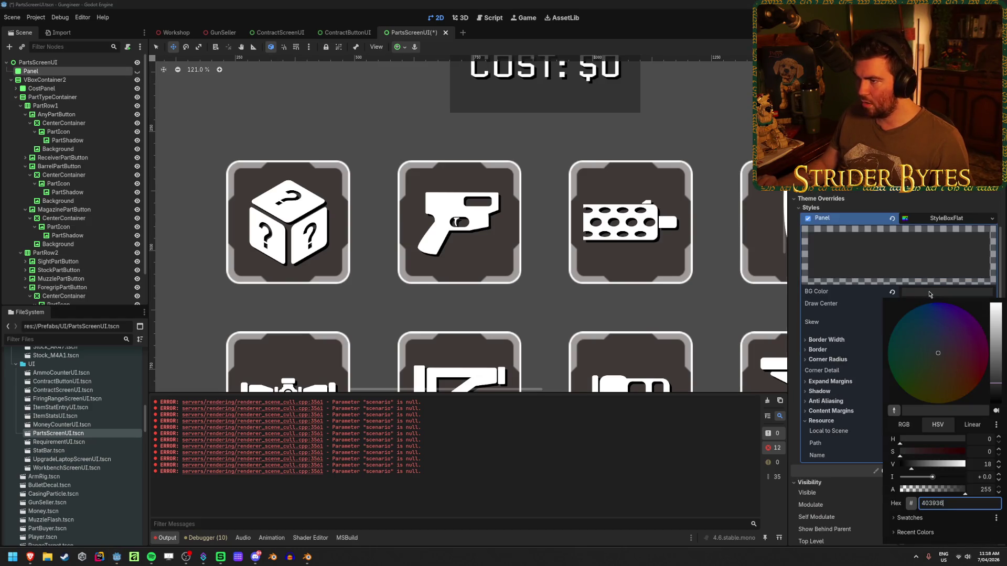
pyautogui.press('Return')
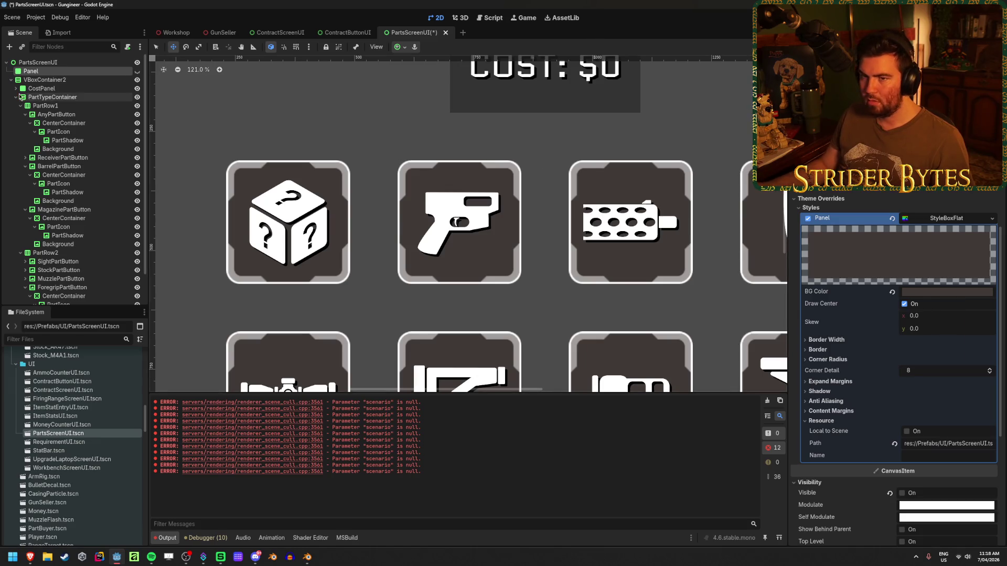
pyautogui.press('f')
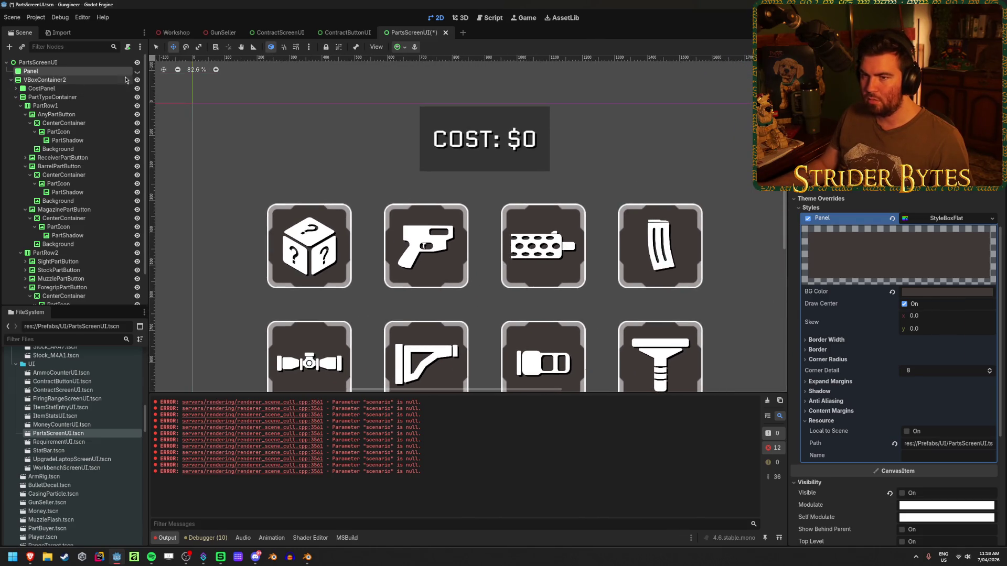
# Step: Inspect the CostPanel's background colour without changing it
pyautogui.click(79, 88)
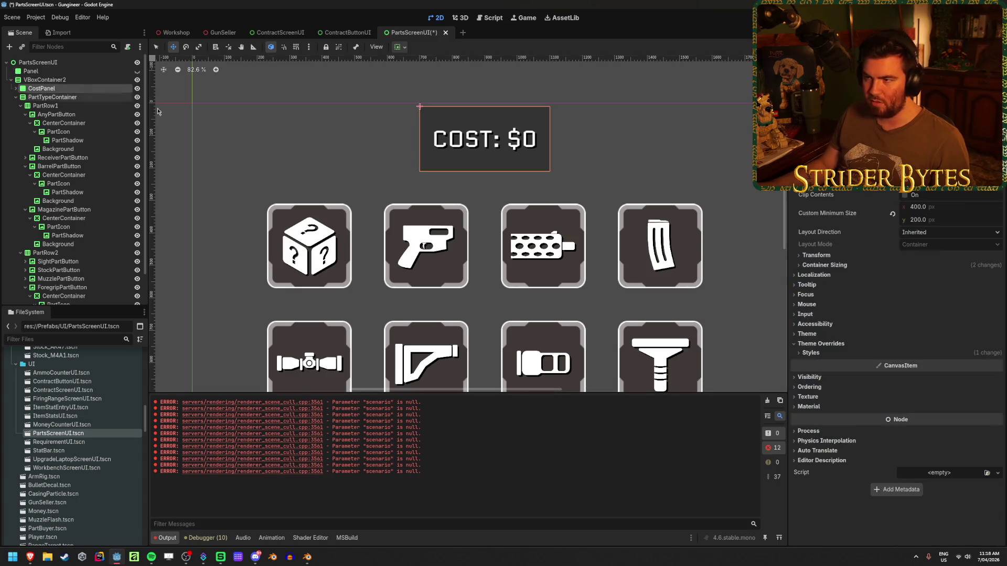
pyautogui.click(828, 351)
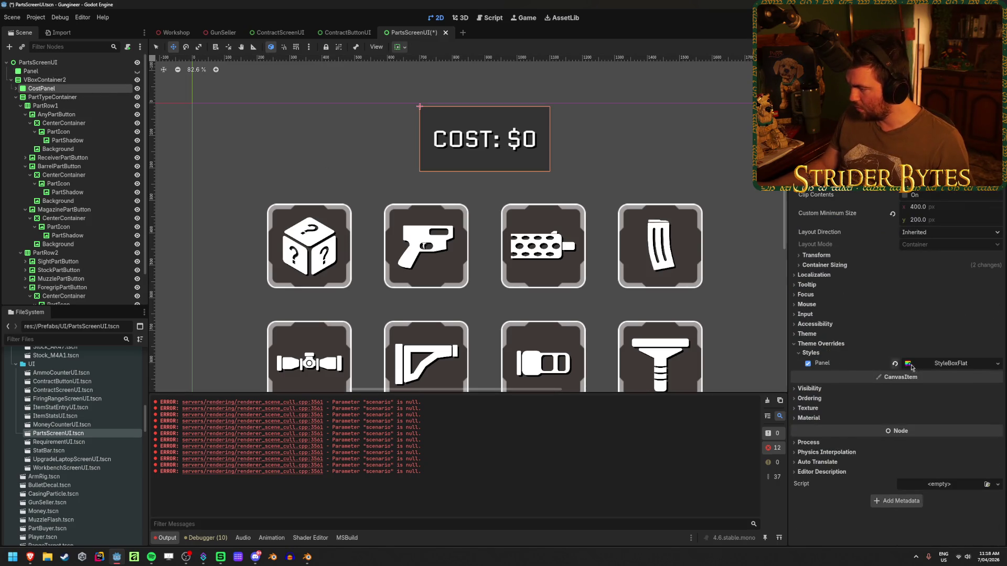
pyautogui.click(949, 363)
pyautogui.click(946, 437)
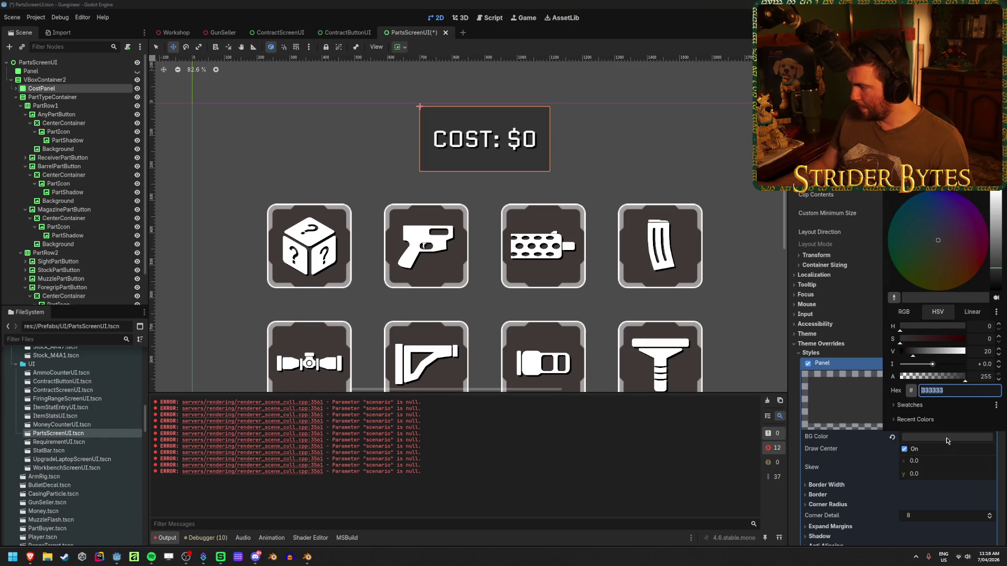
pyautogui.click(947, 439)
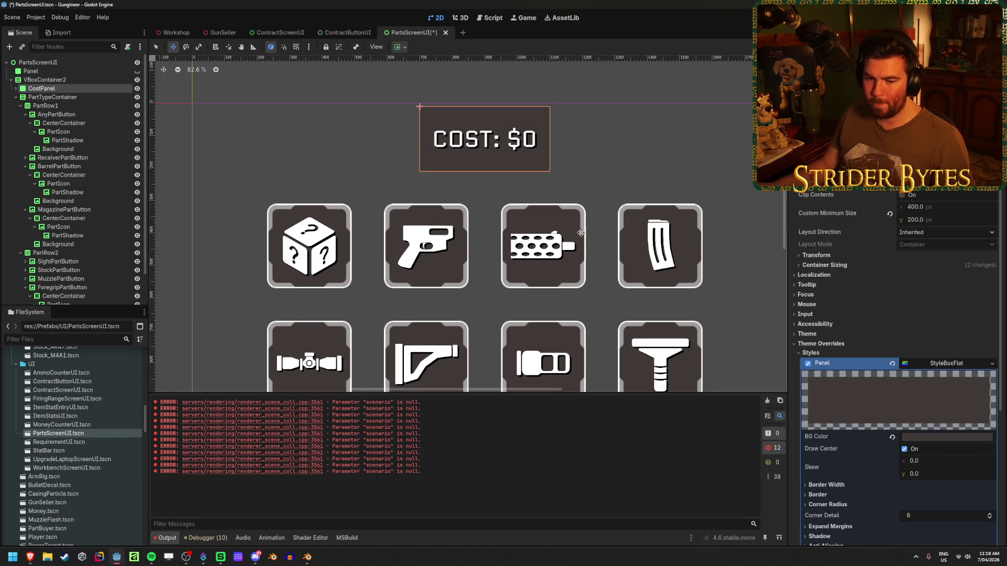
pyautogui.scroll(-1, 581, 232)
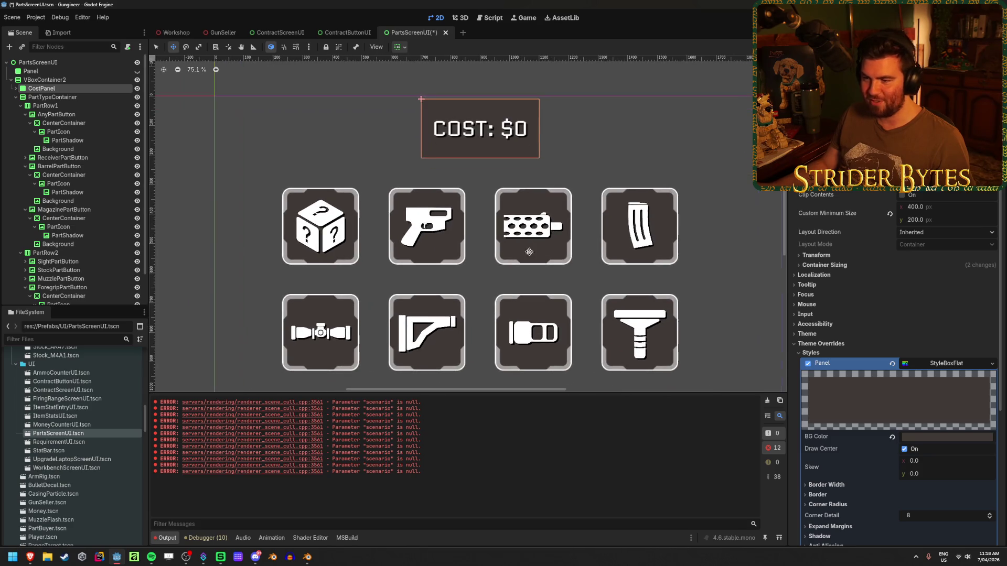
pyautogui.scroll(-3, 530, 231)
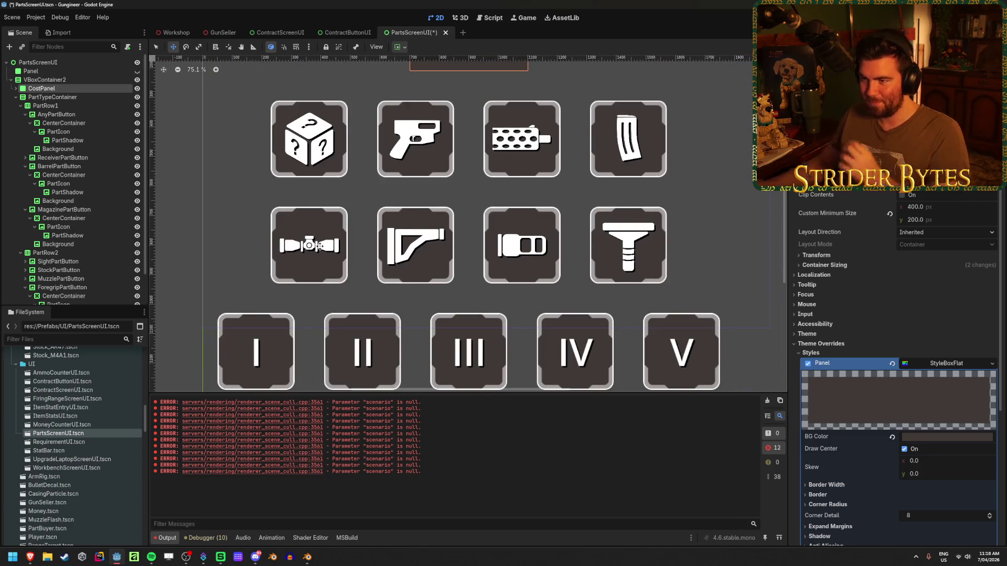
pyautogui.scroll(4, 381, 204)
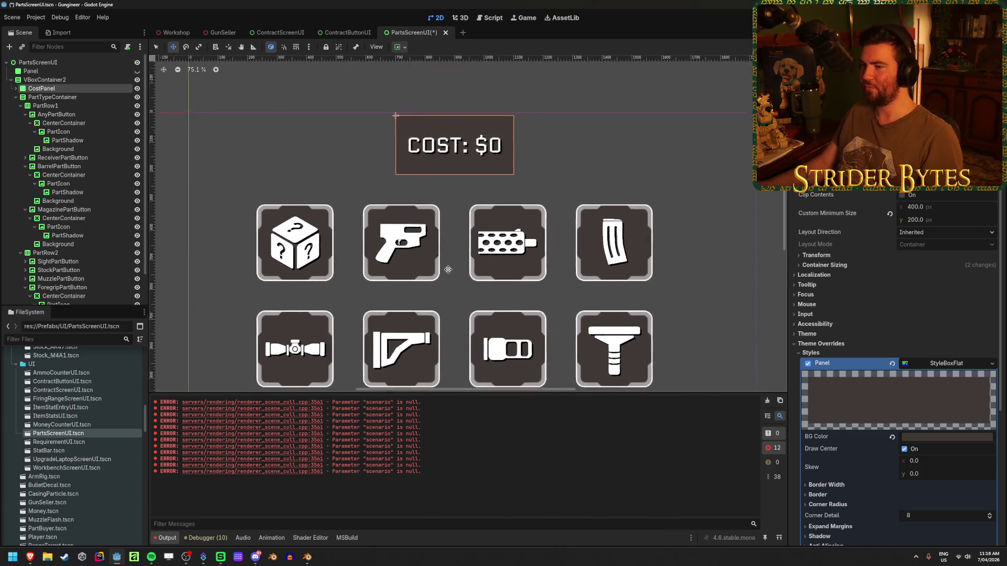
pyautogui.scroll(5, 454, 210)
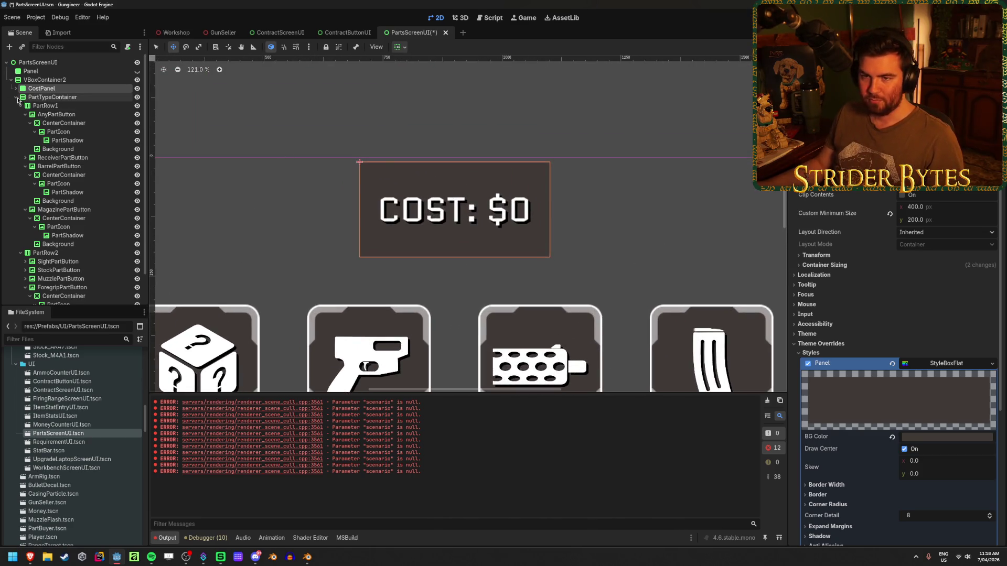
pyautogui.click(15, 97)
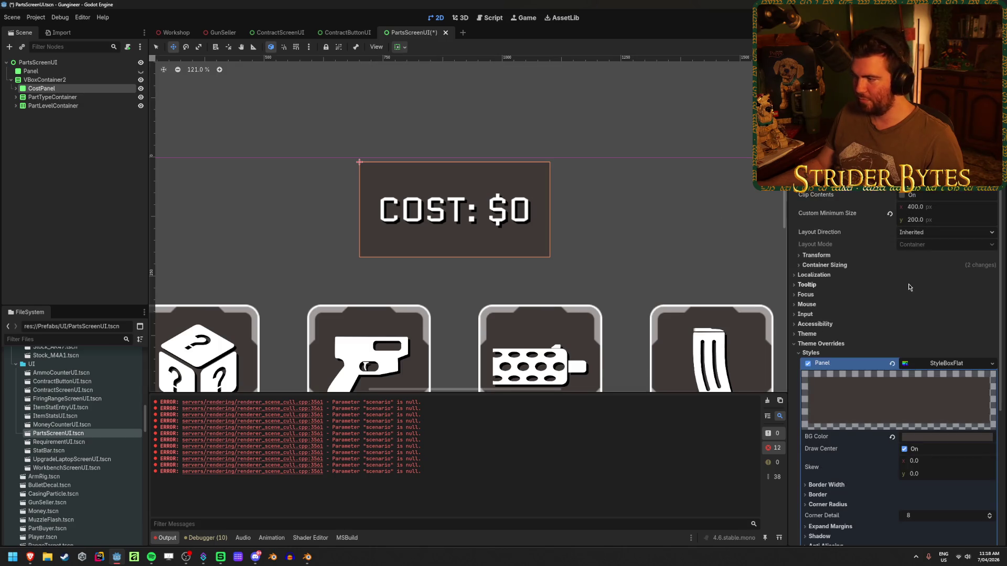
# Step: Set the CostPanel's minimum width to 600 px and save PartsScreenUI
pyautogui.click(940, 207)
pyautogui.write('00')
pyautogui.press('Return')
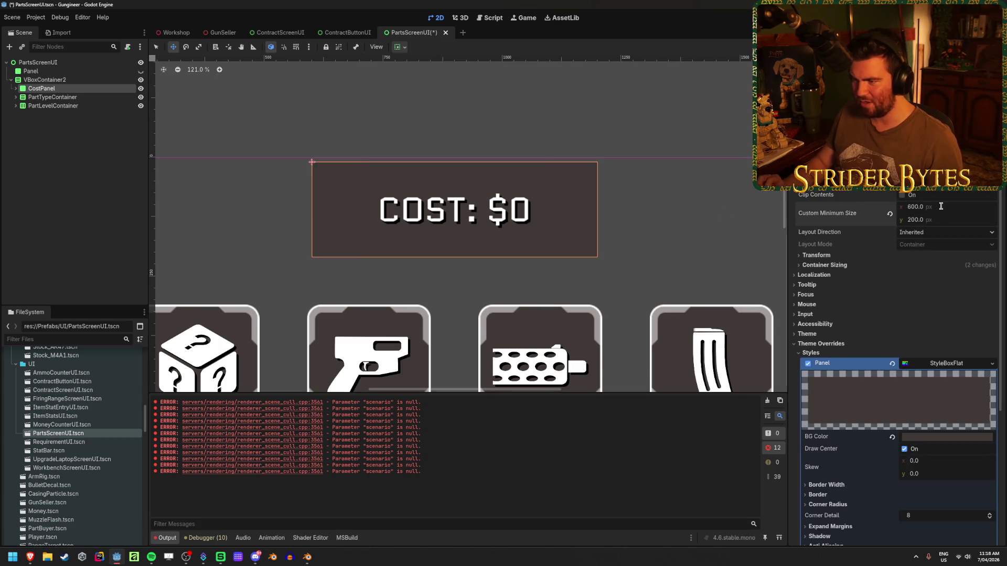
pyautogui.hotkey('ctrl', 's')
pyautogui.scroll(-2, 492, 288)
pyautogui.moveTo(492, 287)
pyautogui.mouseDown()
pyautogui.moveTo(479, 129)
pyautogui.moveTo(501, 277)
pyautogui.mouseUp()
pyautogui.click(16, 88)
pyautogui.click(39, 97)
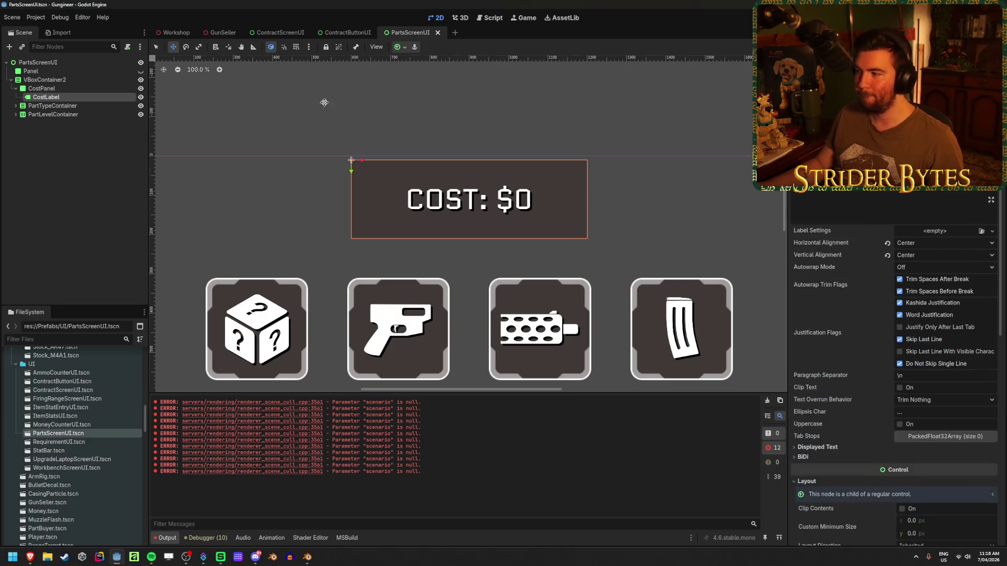
pyautogui.scroll(-5, 826, 321)
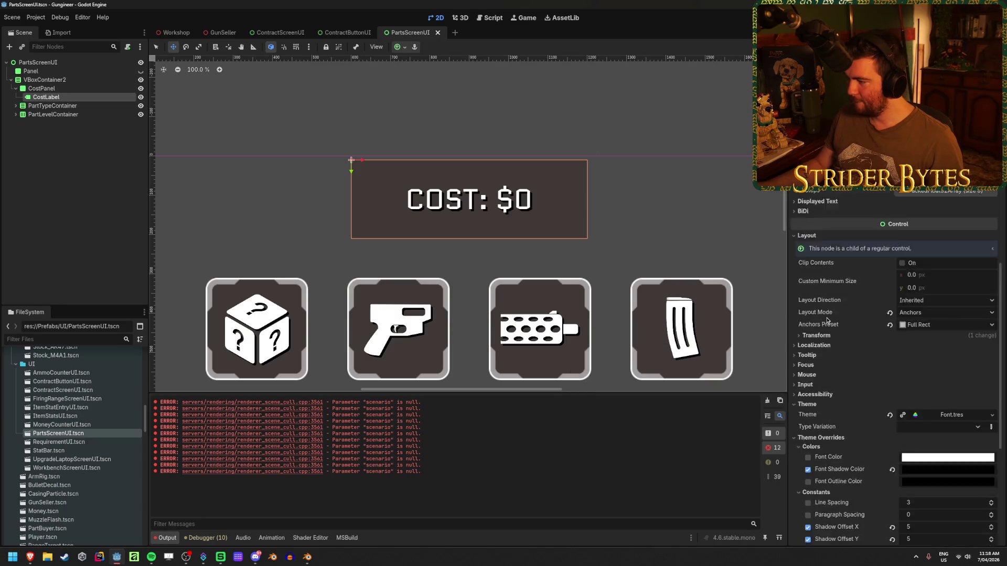
# Step: Set the CostLabel's font size override to 128
pyautogui.scroll(5, 827, 321)
pyautogui.moveTo(946, 390); pyautogui.dragTo(970, 390)
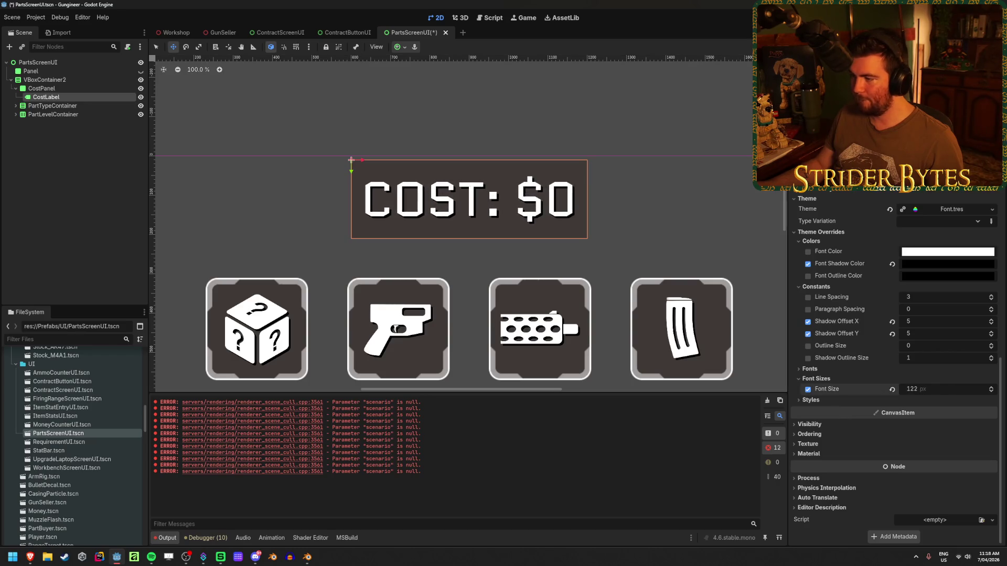
pyautogui.click(932, 393)
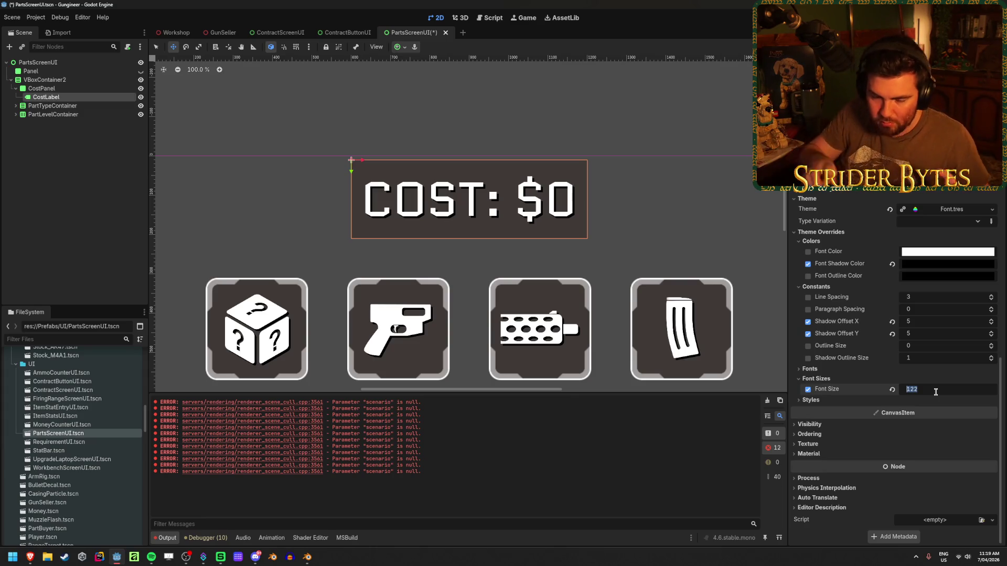
pyautogui.write('128')
pyautogui.press('Return')
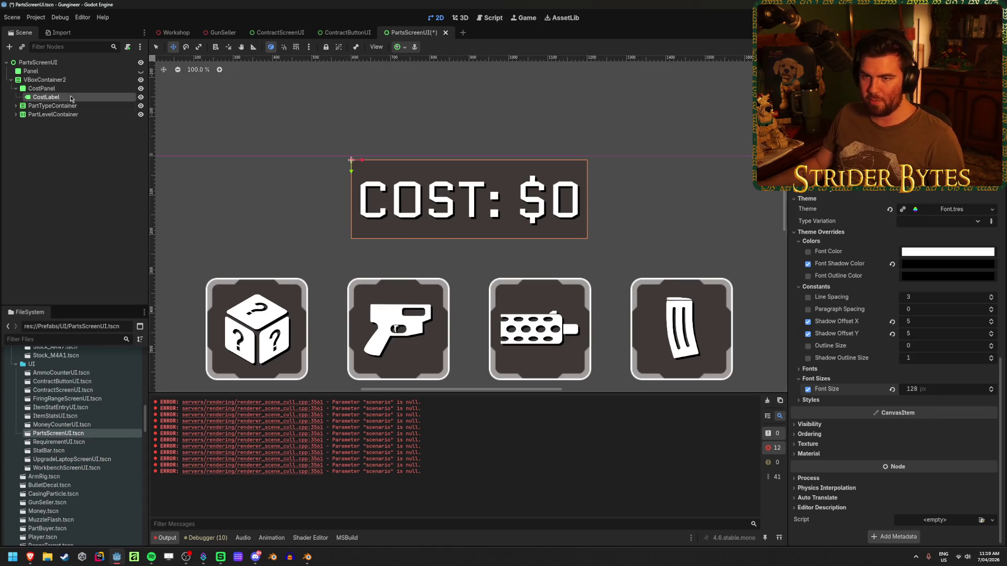
# Step: Widen the CostPanel's minimum width to 1000 px
pyautogui.click(42, 88)
pyautogui.click(937, 206)
pyautogui.write('1000')
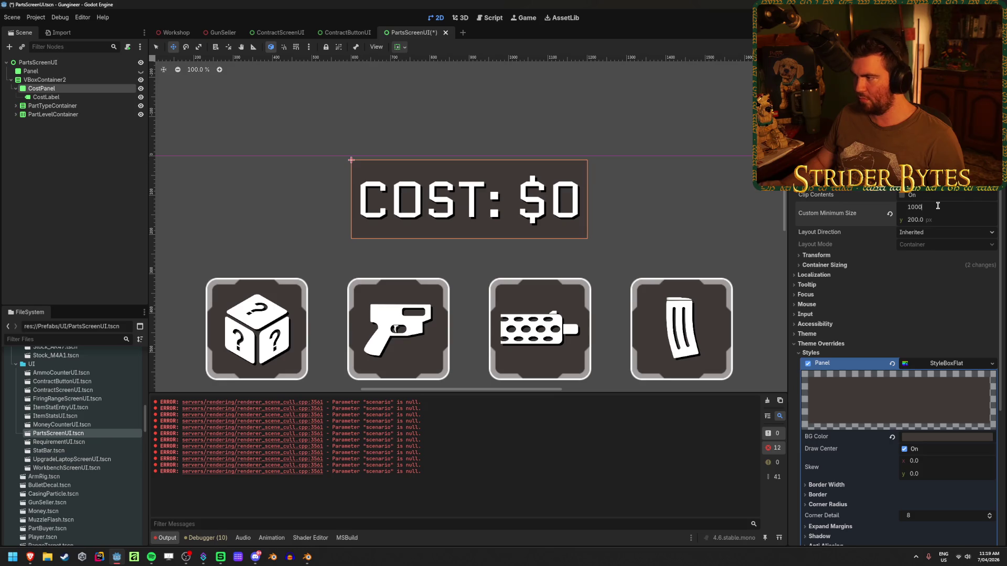
pyautogui.press('Return')
pyautogui.scroll(-5, 201, 184)
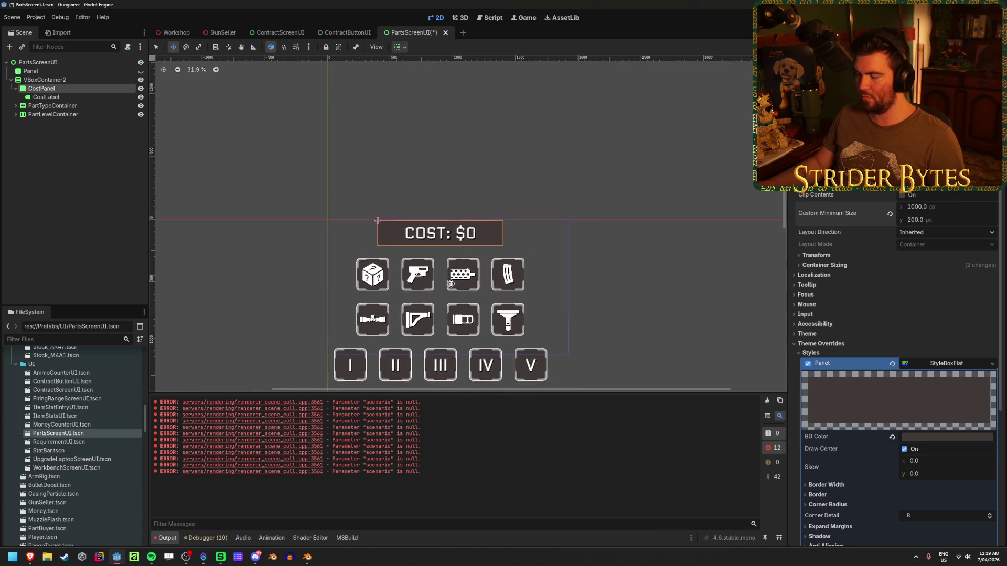
pyautogui.click(99, 191)
# Step: Save PartsScreenUI and pan the 2D canvas to review the COST panel and part icons
pyautogui.hotkey('ctrl', 's')
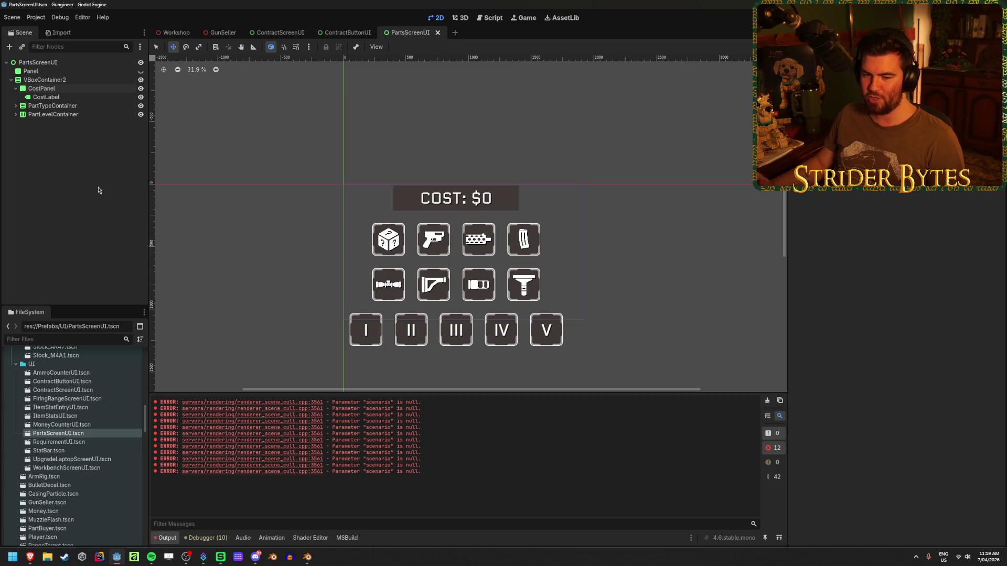
pyautogui.scroll(10, 531, 283)
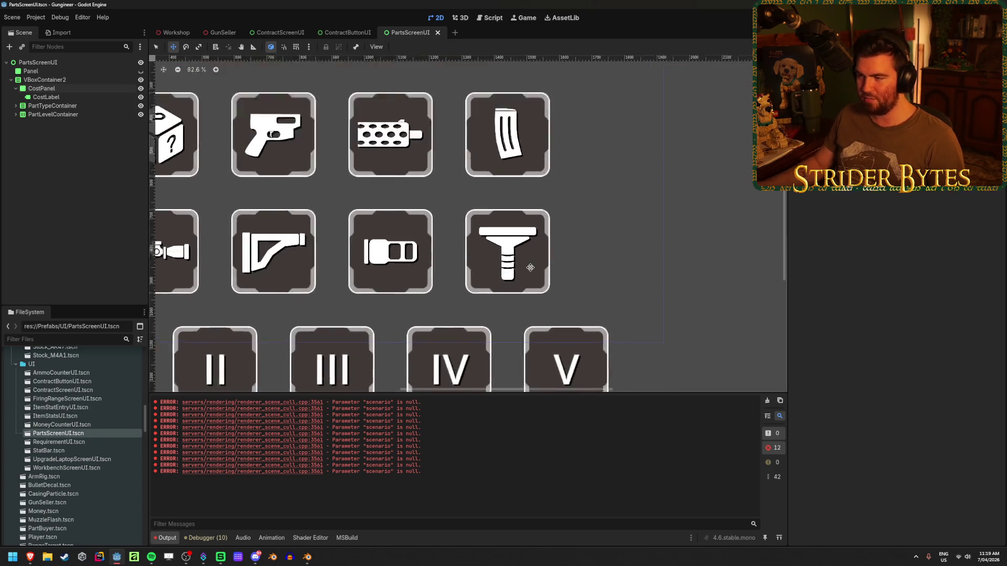
pyautogui.scroll(1, 530, 267)
pyautogui.scroll(-2, 481, 277)
pyautogui.scroll(1, 378, 105)
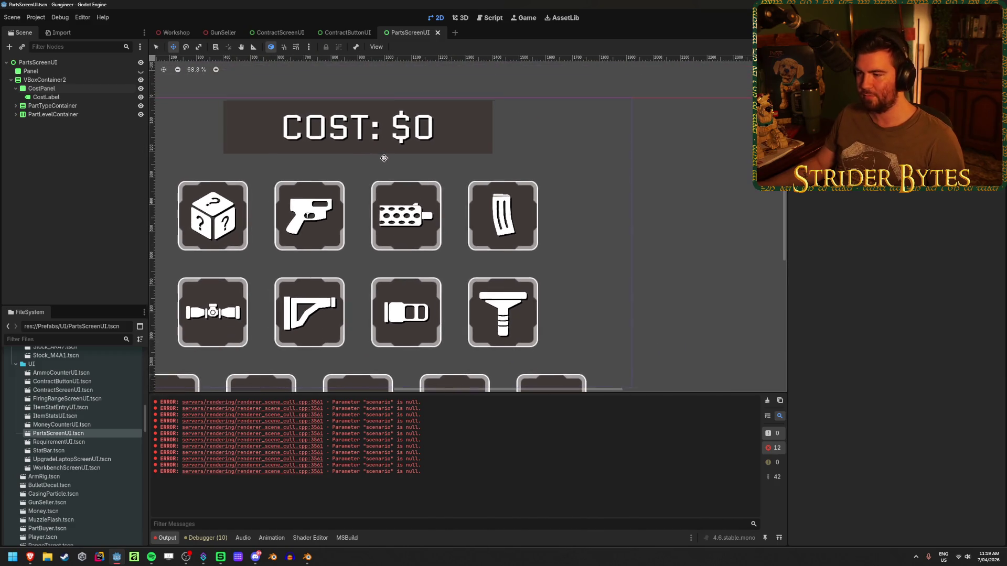
pyautogui.moveTo(357, 232)
pyautogui.mouseDown()
pyautogui.moveTo(423, 299)
pyautogui.moveTo(459, 313)
pyautogui.mouseUp()
pyautogui.scroll(1, 458, 314)
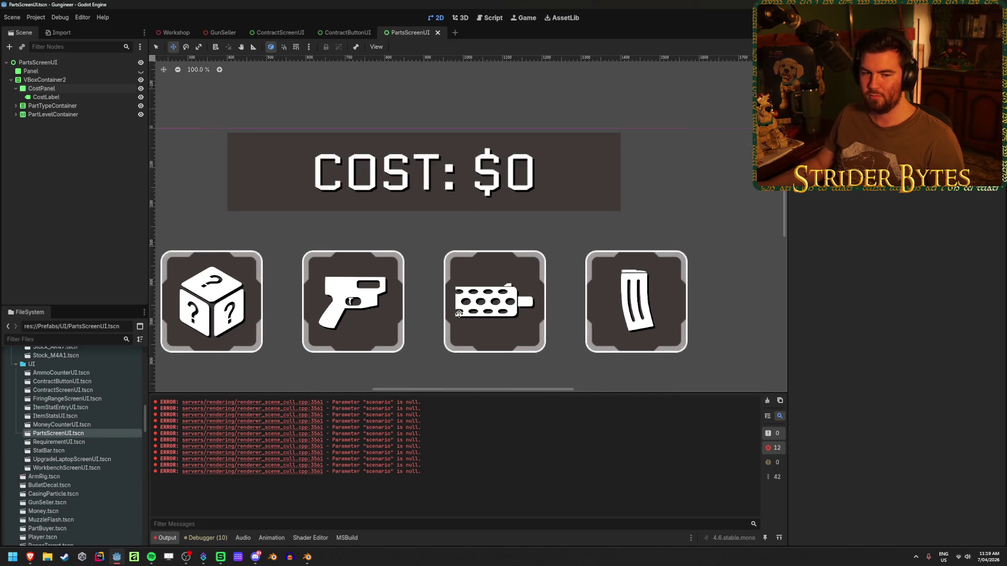
pyautogui.scroll(-1, 441, 294)
pyautogui.scroll(2, 455, 282)
pyautogui.scroll(-1, 455, 281)
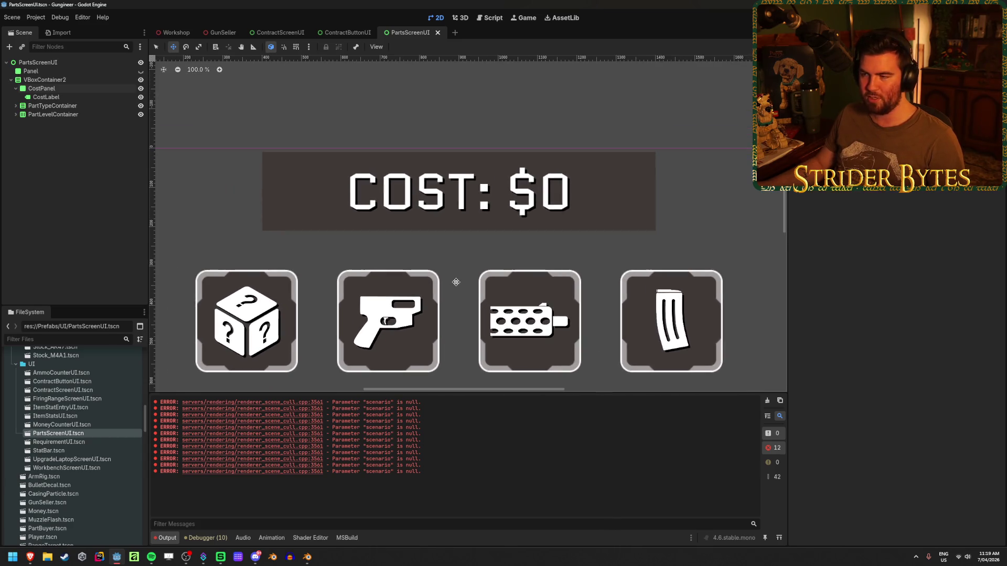
pyautogui.scroll(2, 466, 266)
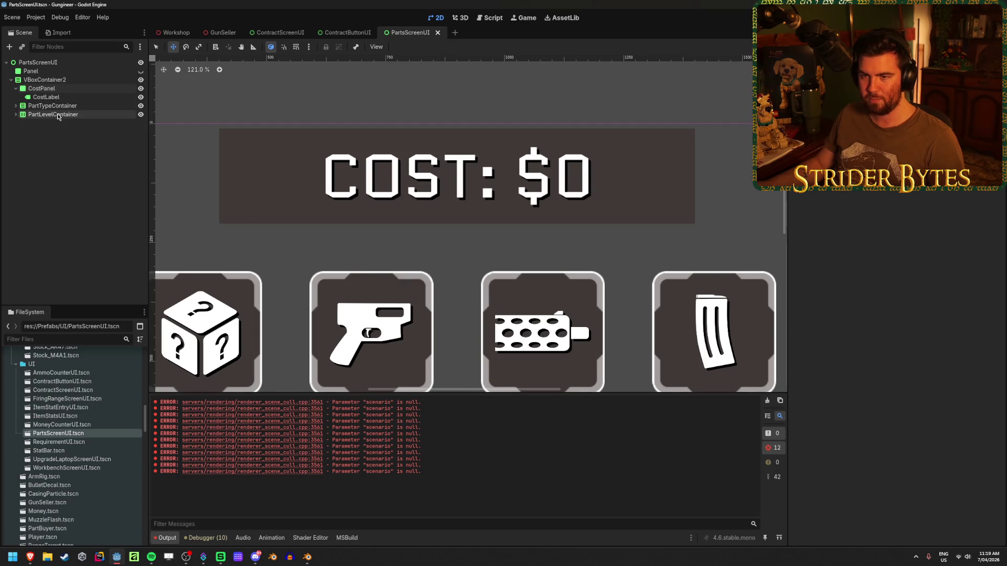
# Step: Check the CostLabel and CostPanel nodes, then switch to the Workshop 3D scene
pyautogui.click(67, 97)
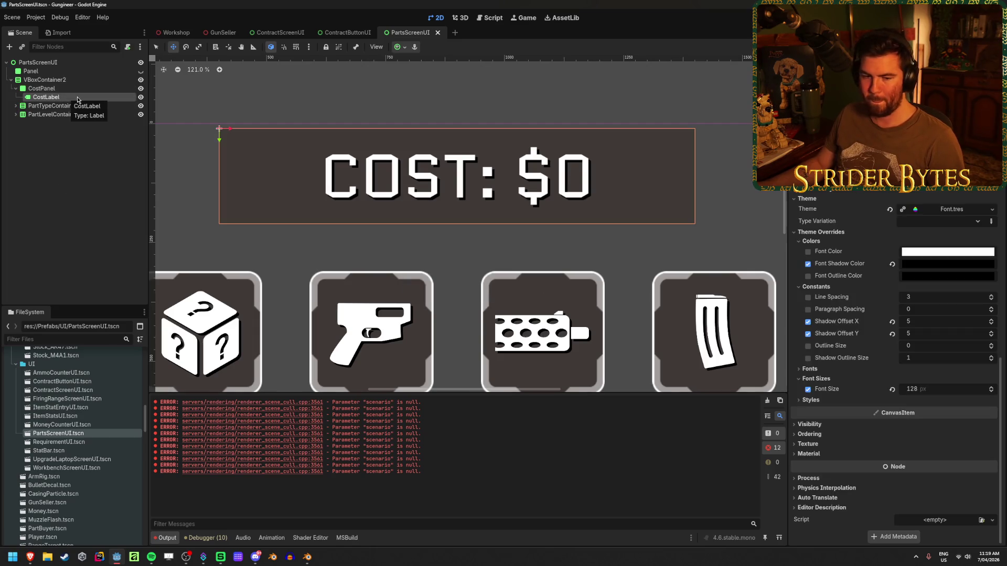
pyautogui.click(52, 88)
pyautogui.click(86, 183)
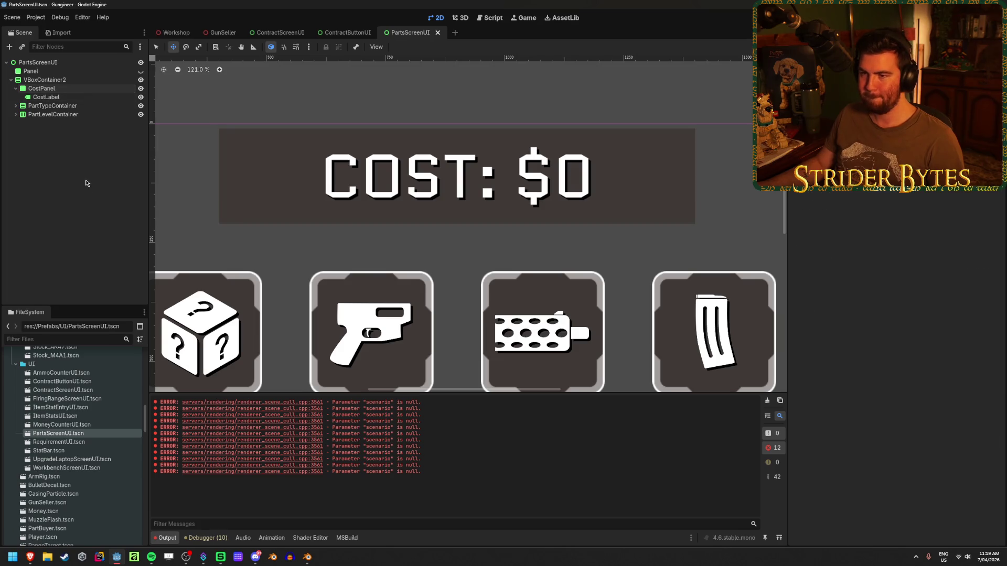
pyautogui.click(174, 32)
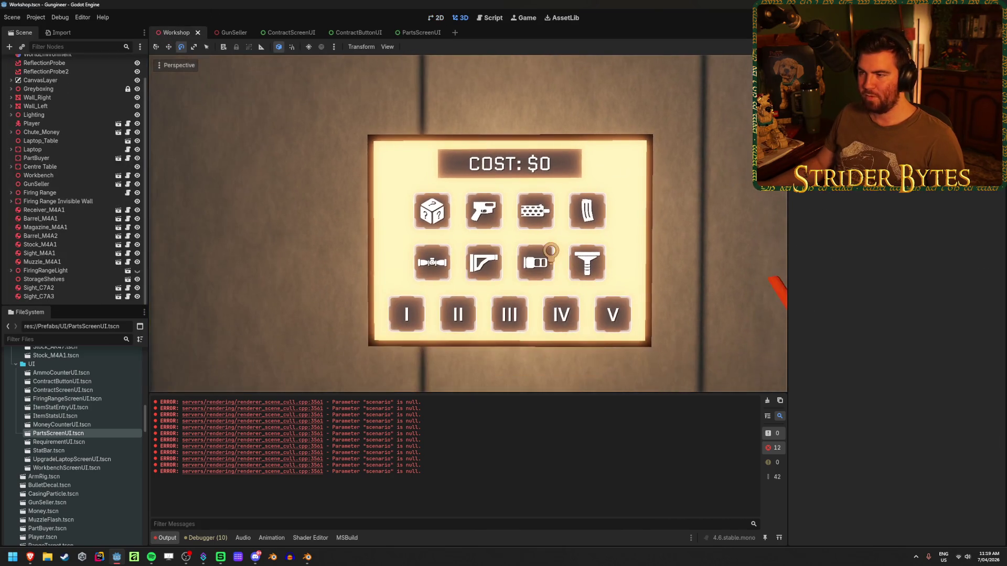
# Step: Move the 3D camera to face the parts board, then return to the PartsScreenUI scene
pyautogui.moveTo(524, 212); pyautogui.dragTo(489, 212)
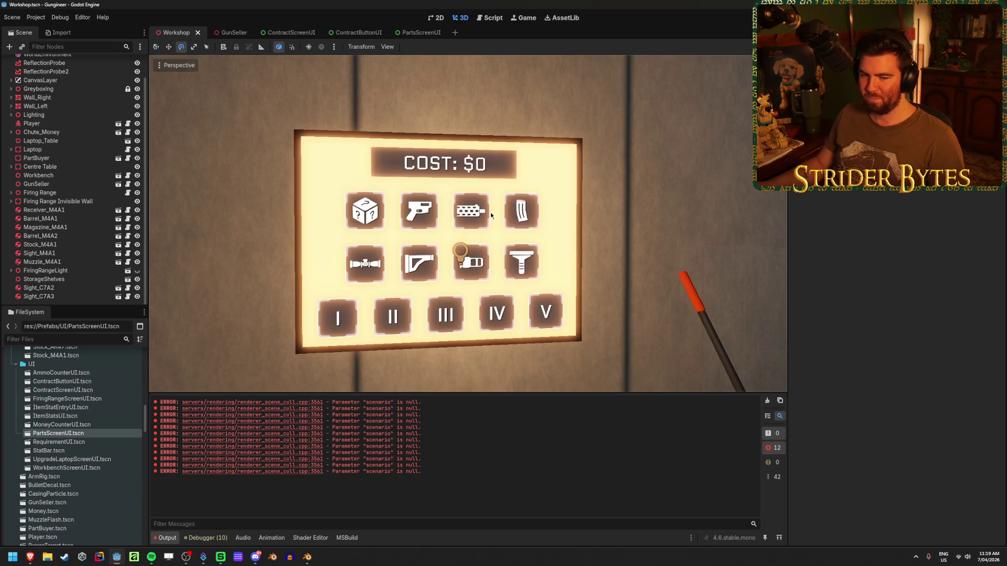
pyautogui.press('w')
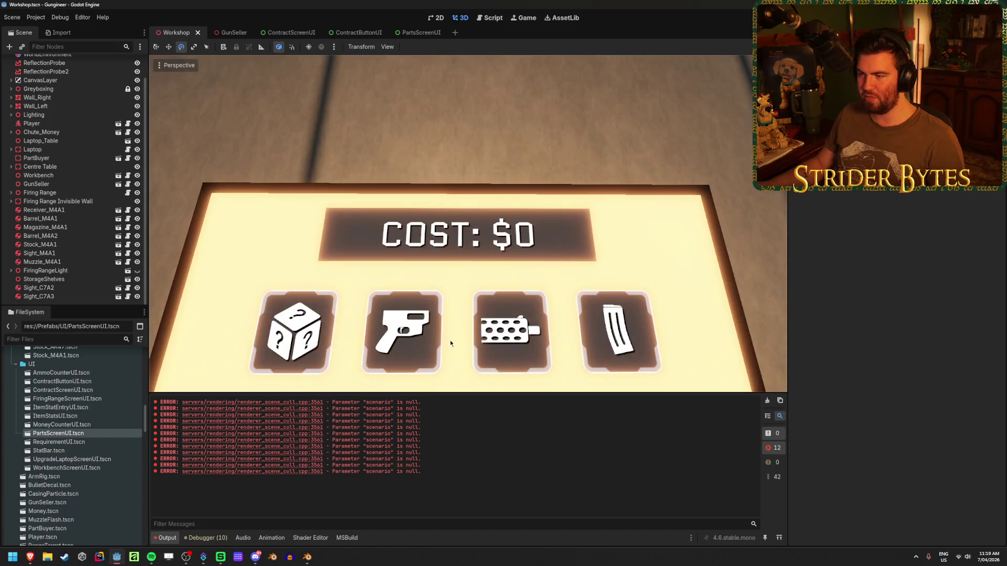
pyautogui.press('s')
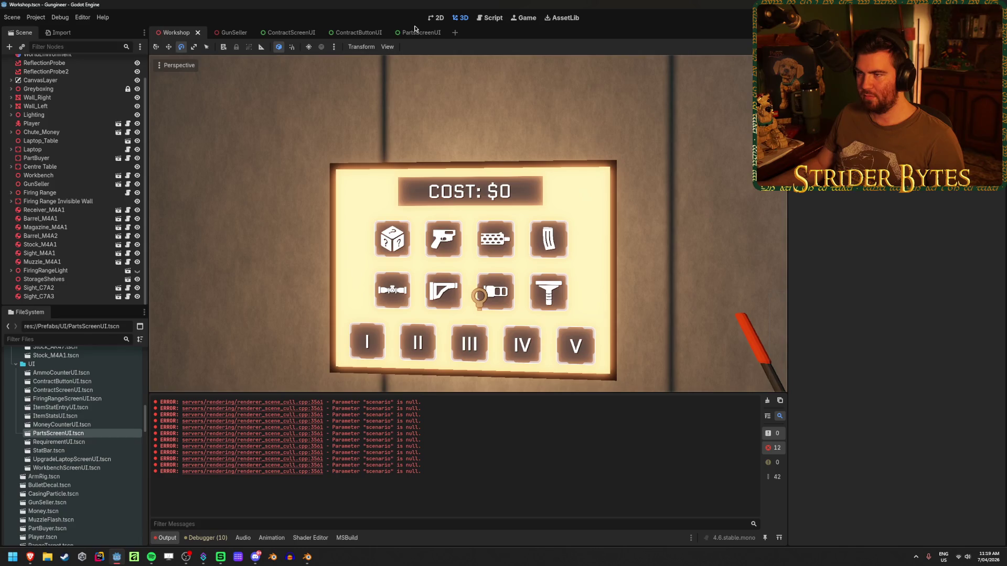
pyautogui.moveTo(415, 34)
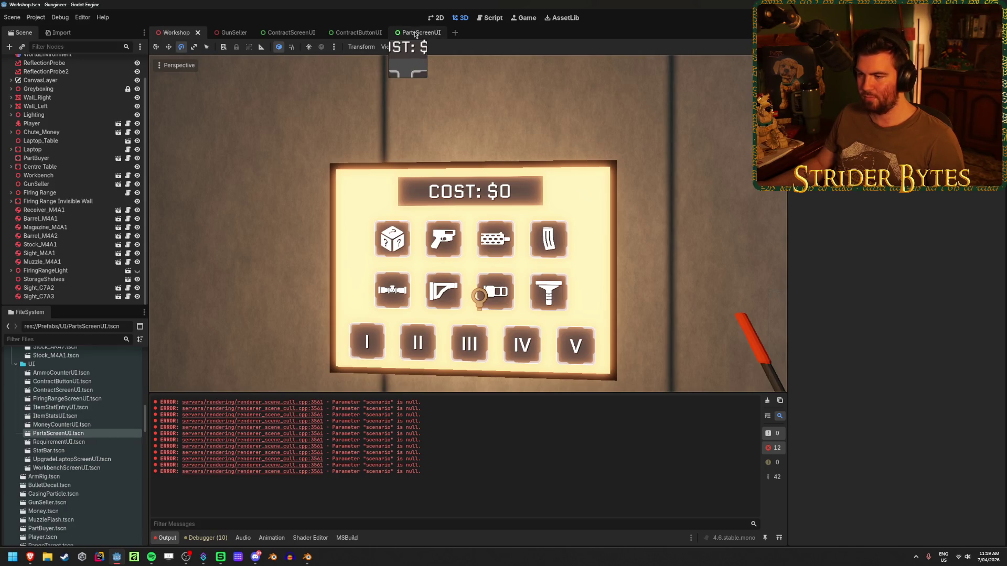
pyautogui.scroll(3, 369, 228)
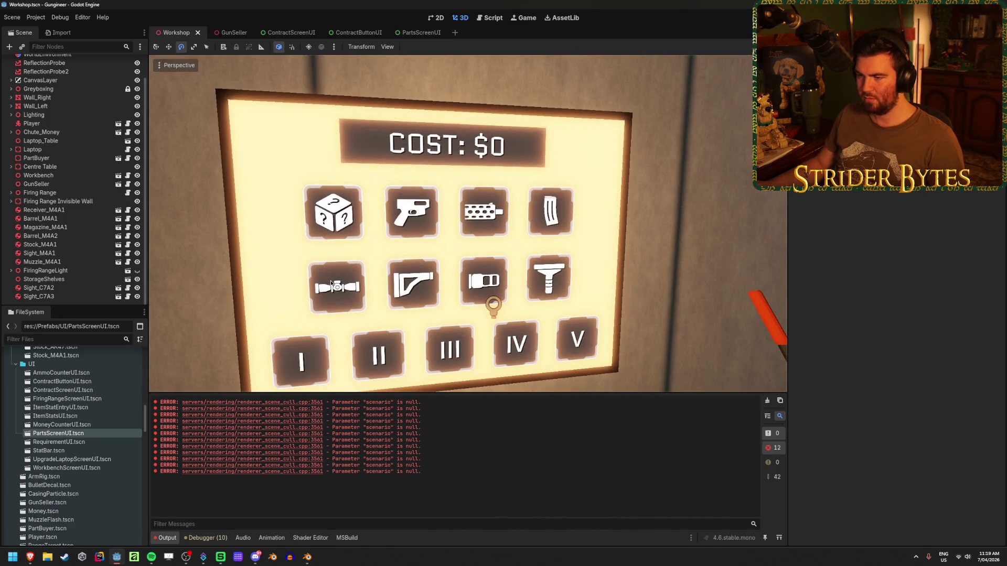
pyautogui.moveTo(550, 212); pyautogui.dragTo(451, 258)
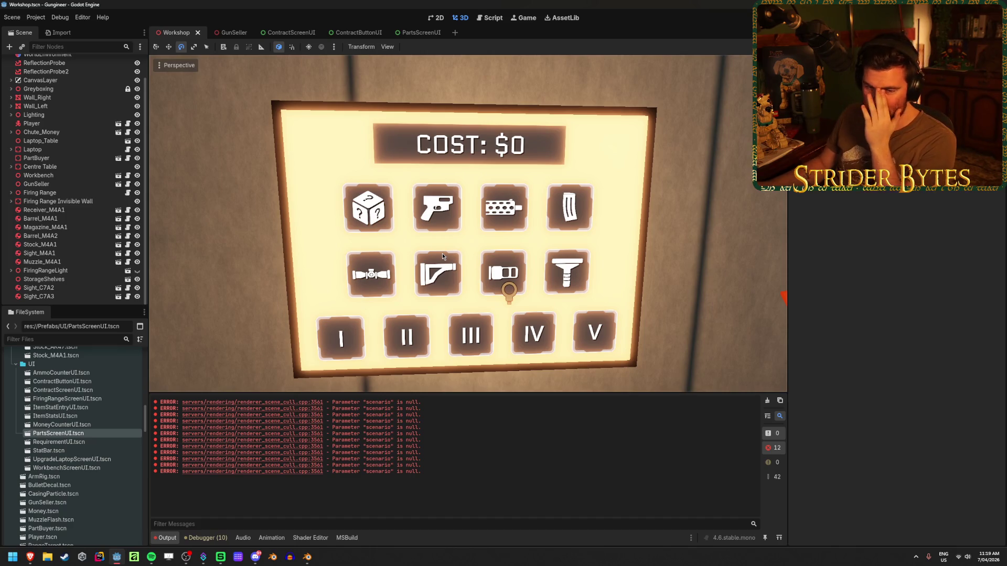
pyautogui.click(422, 32)
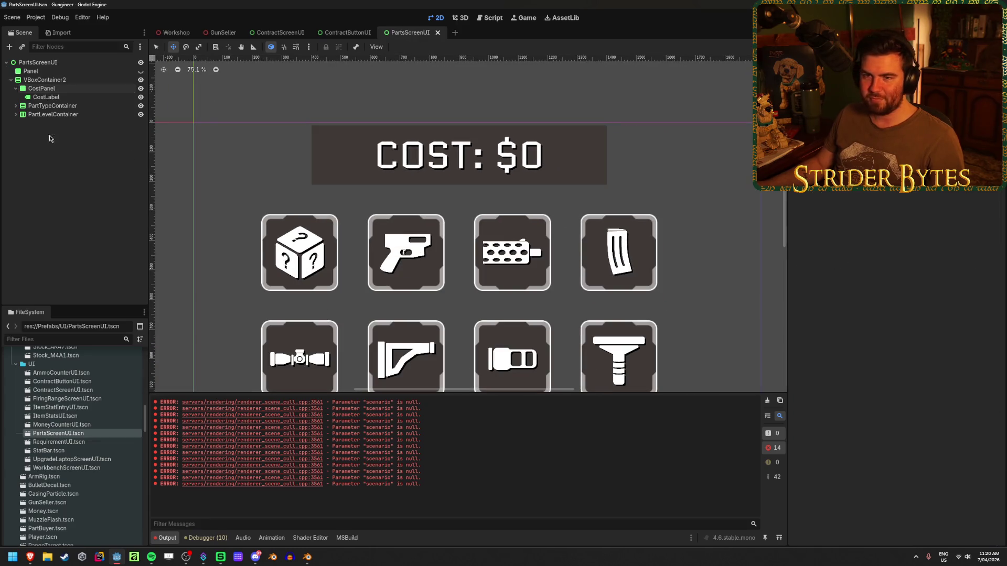
# Step: Set PartTypeContainer's separation to 50 so the two icon rows sit closer
pyautogui.click(15, 88)
pyautogui.click(52, 97)
pyautogui.scroll(-2, 429, 271)
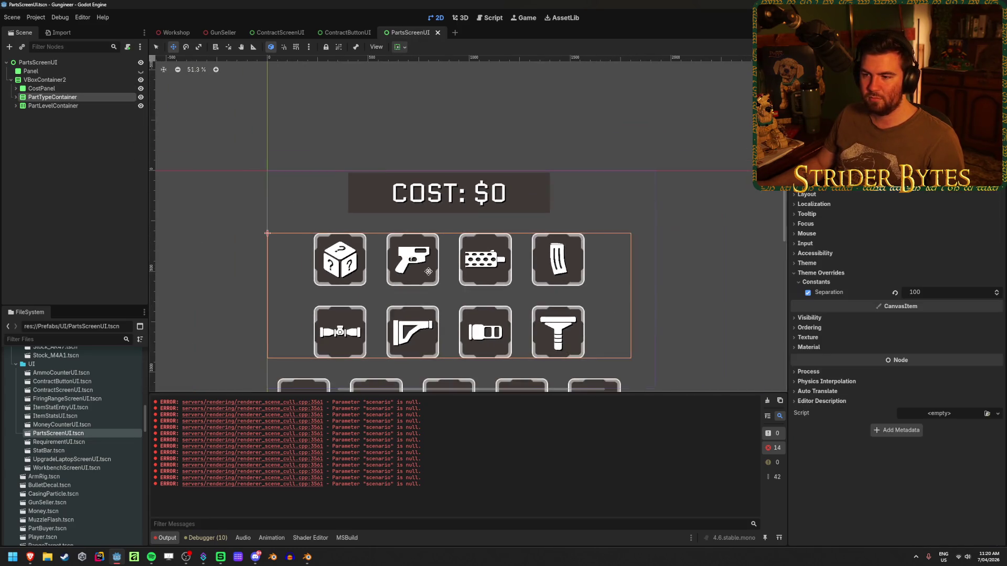
pyautogui.scroll(-2, 429, 271)
pyautogui.click(16, 97)
pyautogui.click(20, 105)
pyautogui.click(20, 114)
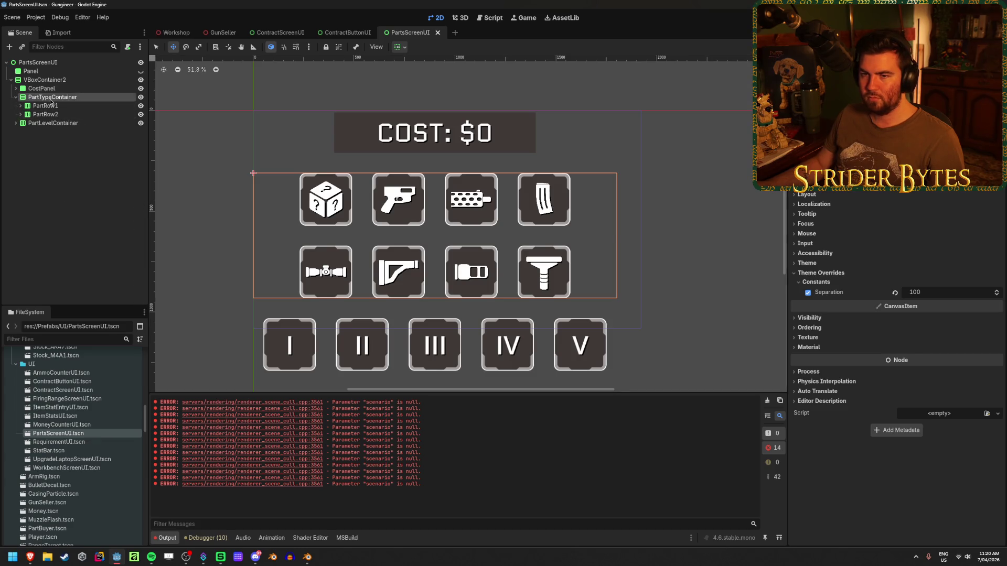
pyautogui.click(67, 81)
pyautogui.click(53, 97)
pyautogui.moveTo(939, 292)
pyautogui.mouseDown()
pyautogui.moveTo(917, 292)
pyautogui.moveTo(938, 297)
pyautogui.mouseUp()
pyautogui.click(958, 298)
pyautogui.write('50')
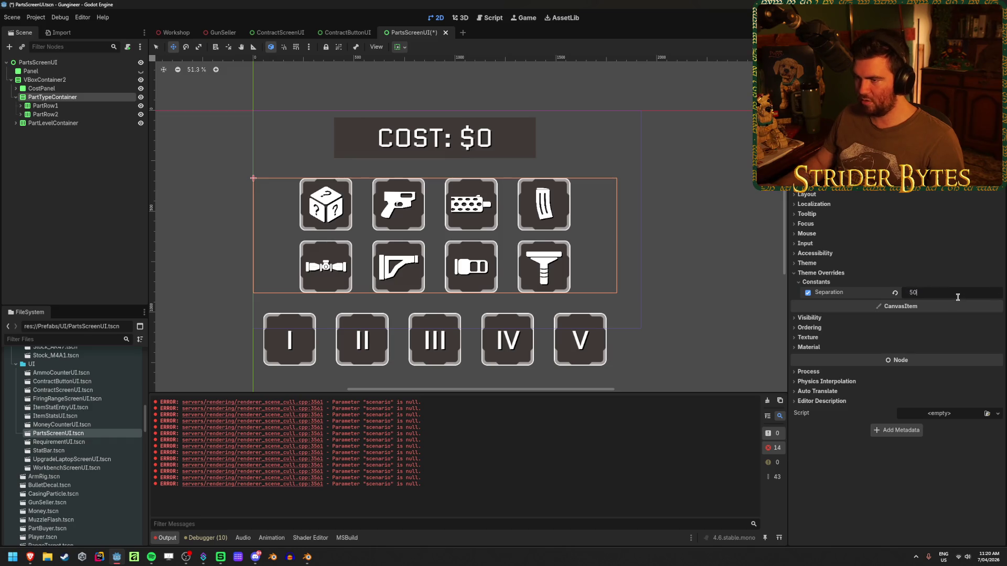
pyautogui.click(86, 190)
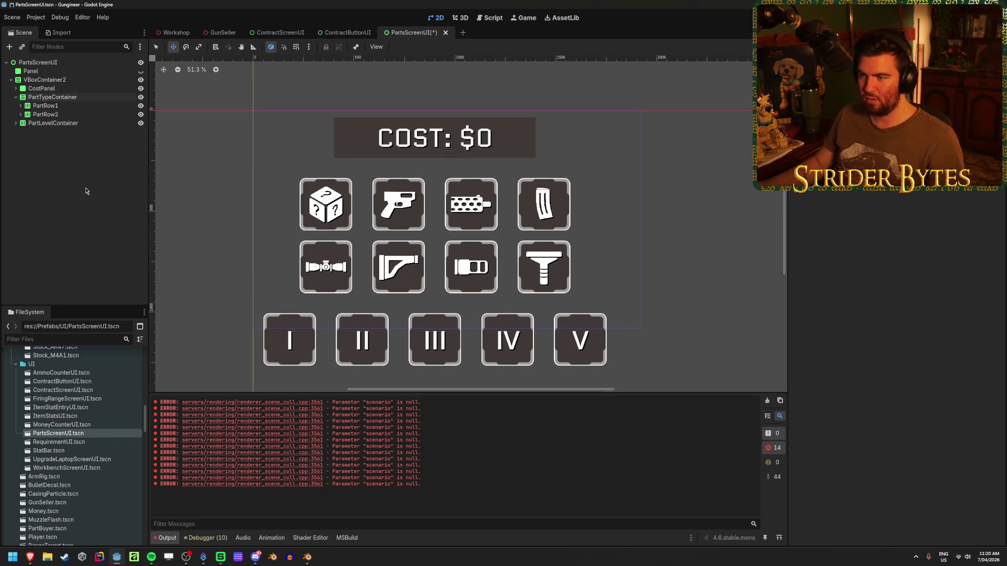
# Step: Inspect Panel, CostPanel and VBoxContainer2, trying a top alignment before reverting it
pyautogui.scroll(-1, 389, 162)
pyautogui.click(56, 72)
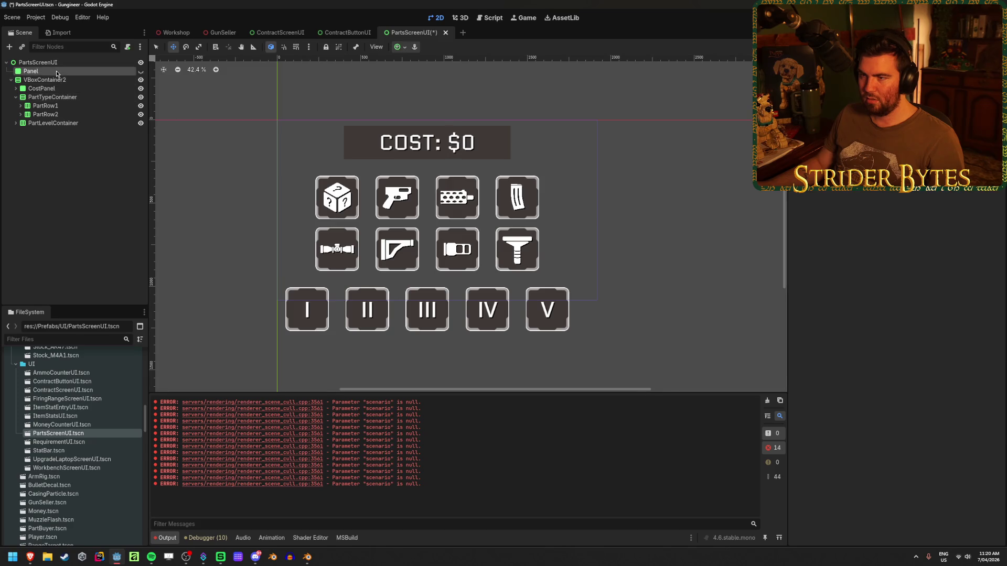
pyautogui.click(42, 88)
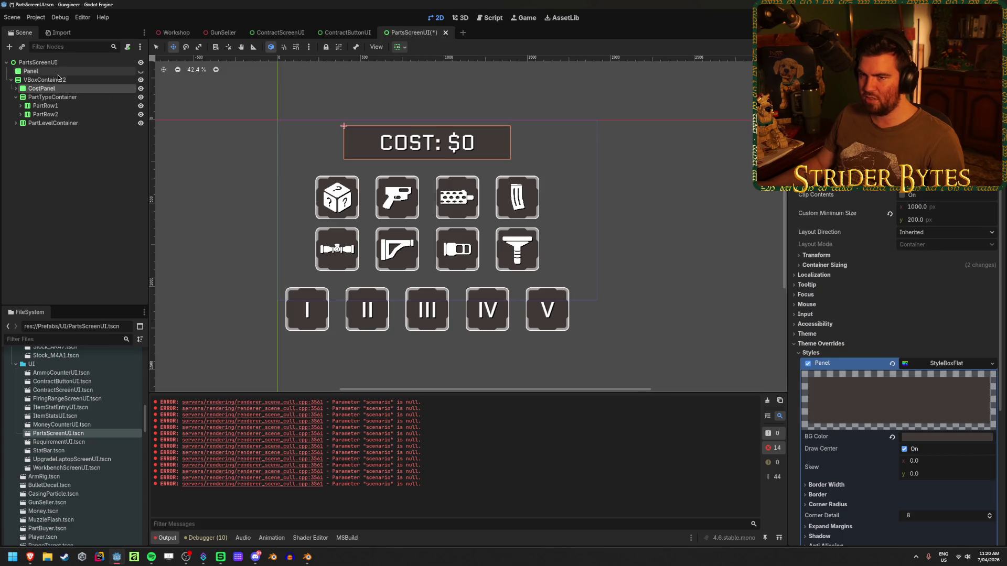
pyautogui.click(58, 79)
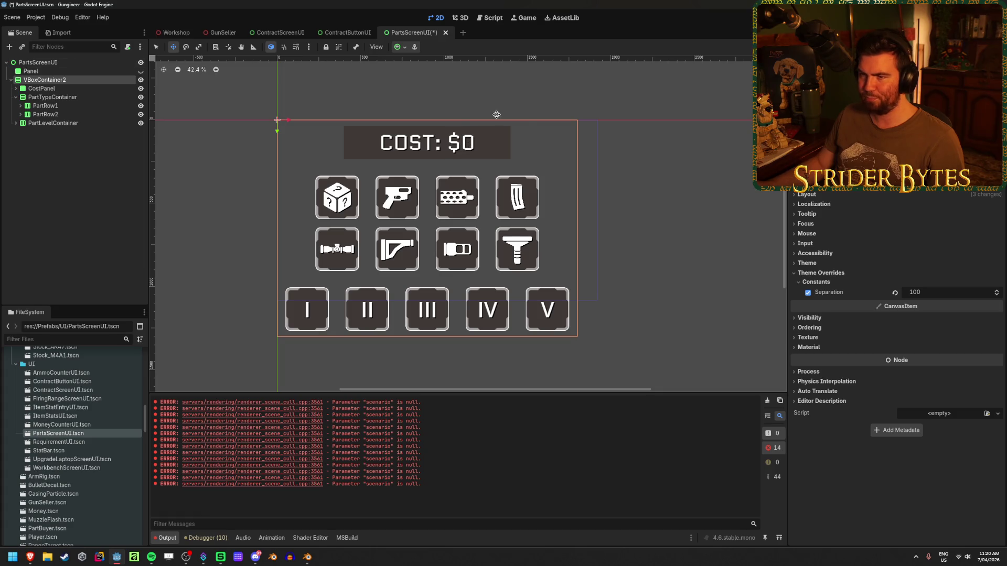
pyautogui.click(944, 181)
pyautogui.click(944, 199)
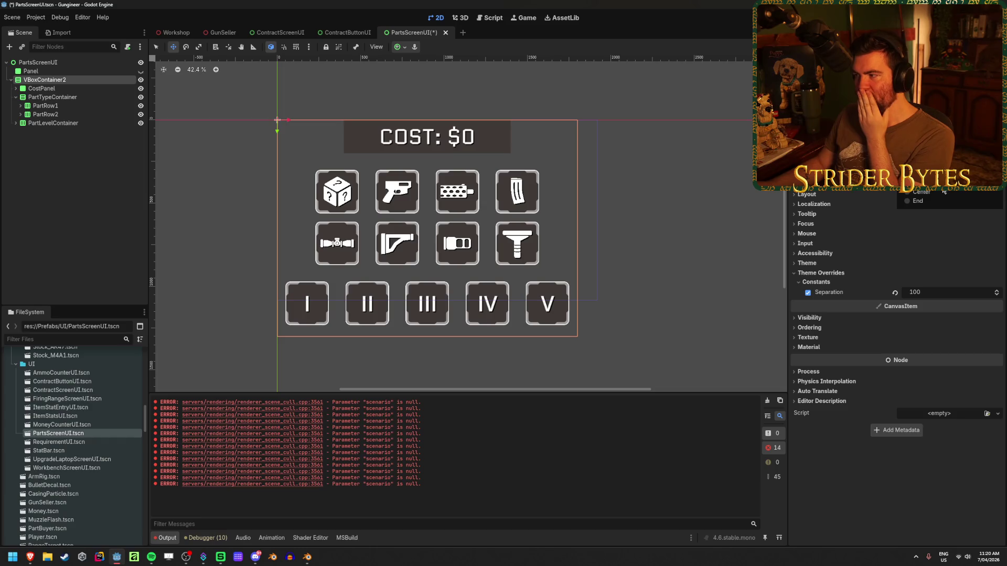
pyautogui.click(938, 196)
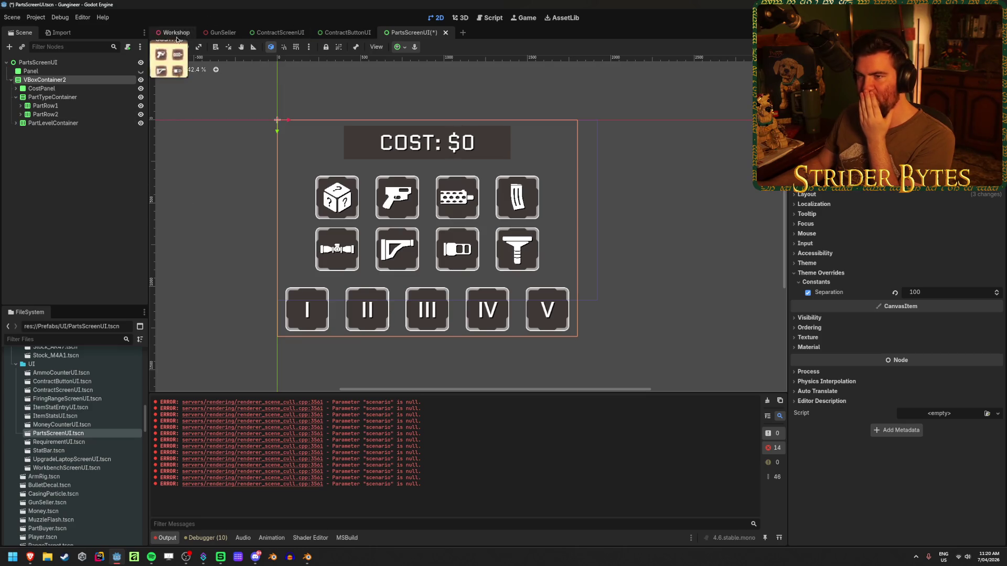
pyautogui.click(838, 194)
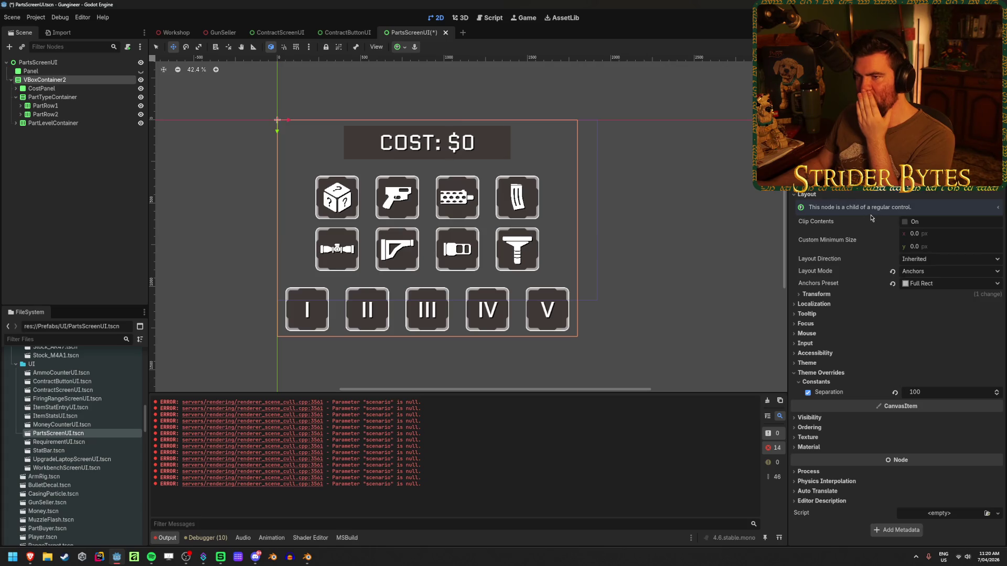
# Step: Compare the root and VBoxContainer2 layouts, save the scene, and preview it in Workshop
pyautogui.click(41, 65)
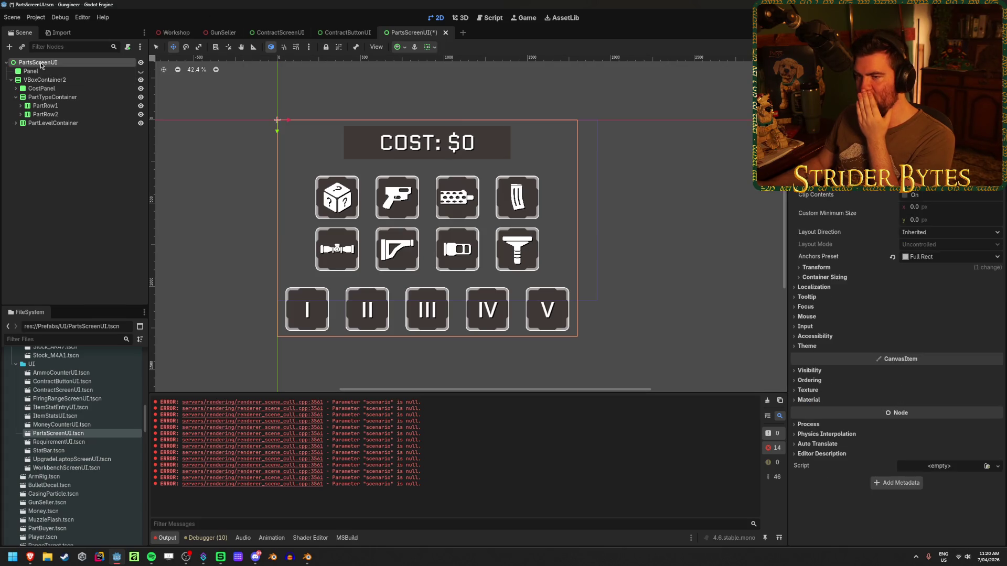
pyautogui.click(74, 79)
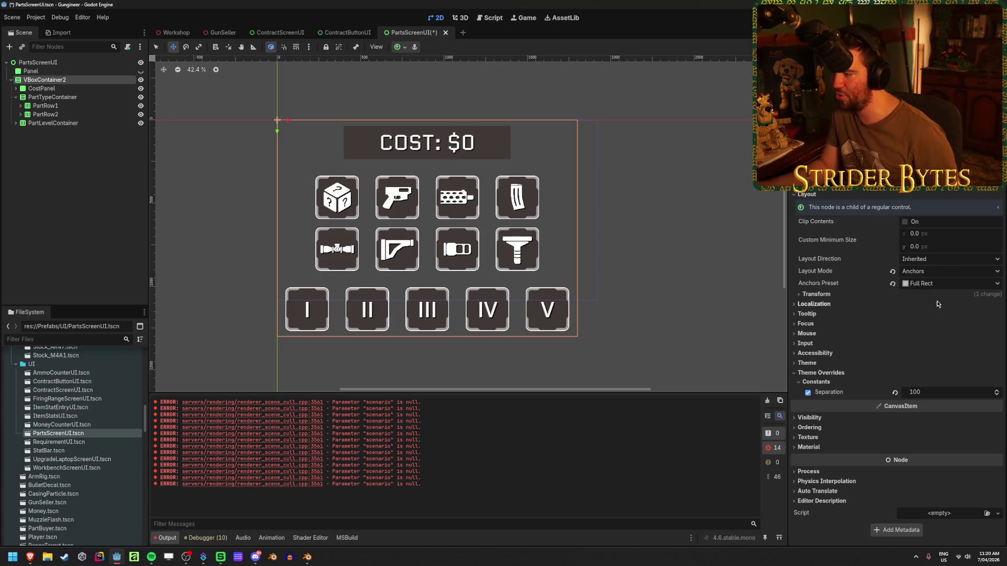
pyautogui.hotkey('ctrl', 's')
pyautogui.click(173, 32)
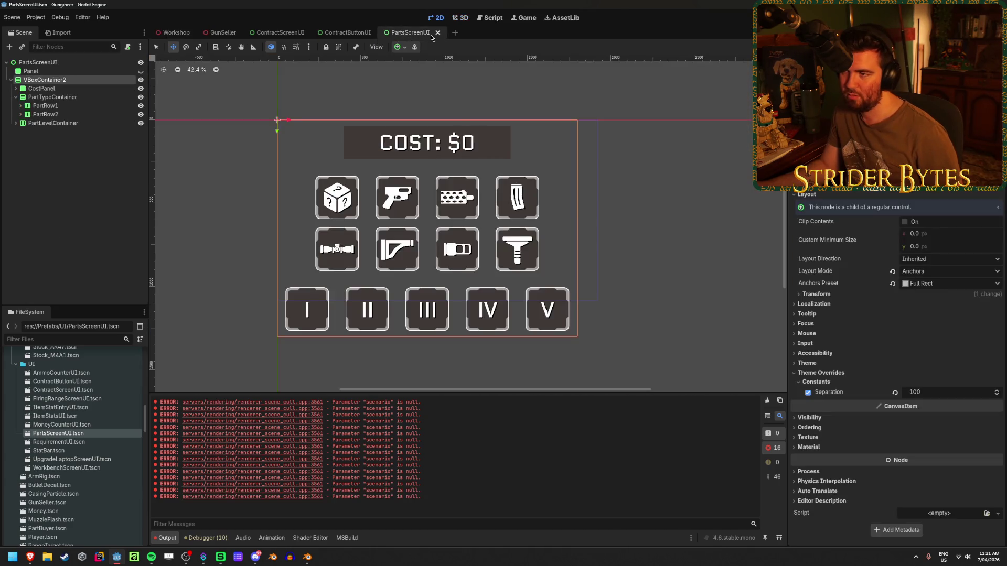
# Step: Back in PartsScreenUI, test CostLabel with the longer value 1000, then remove it
pyautogui.click(414, 32)
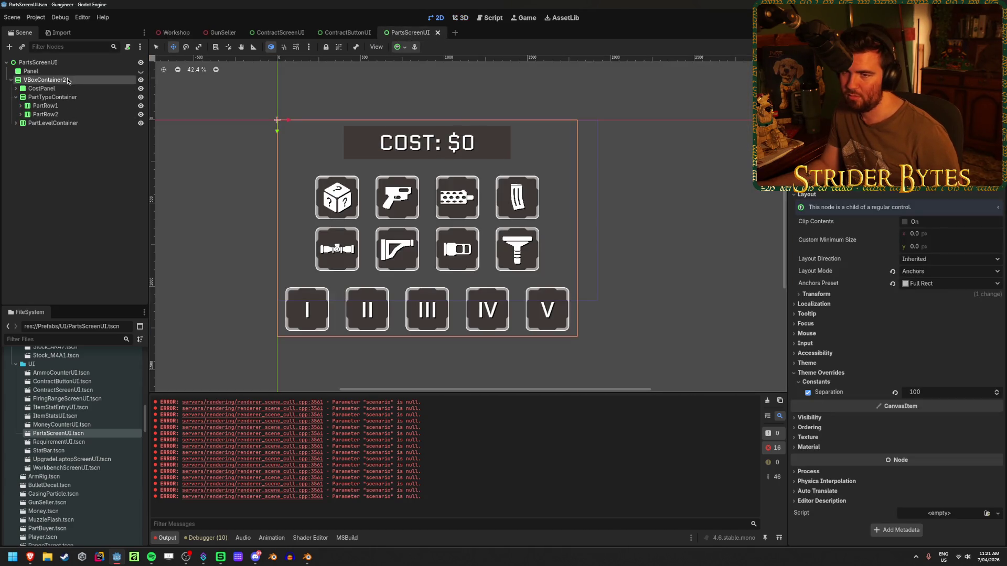
pyautogui.click(15, 88)
pyautogui.click(36, 97)
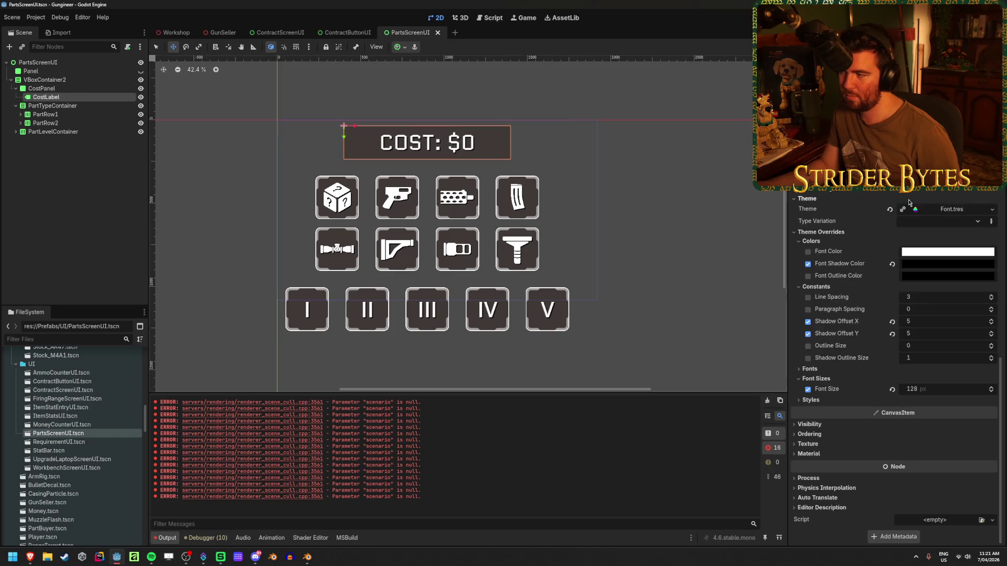
pyautogui.write('1000')
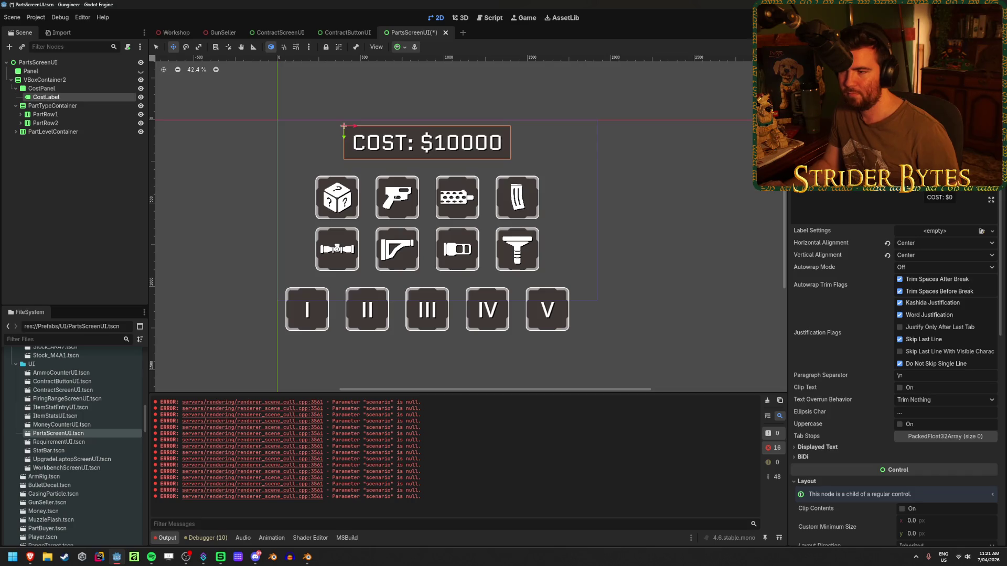
pyautogui.press('BackSpace')
pyautogui.press('BackSpace')
pyautogui.press('BackSpace')
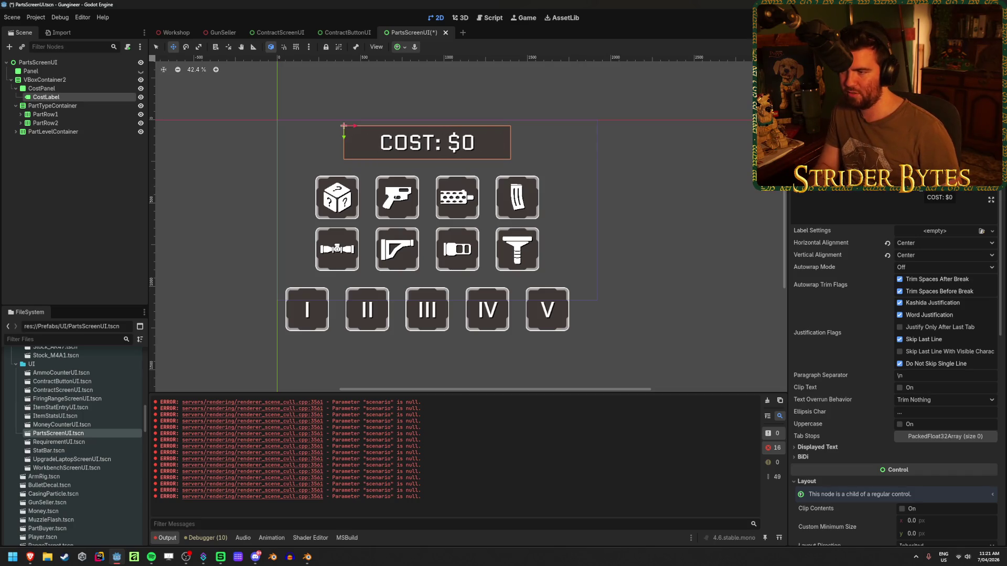
# Step: Save the scene and select CostPanel to review its panel style
pyautogui.hotkey('ctrl', 's')
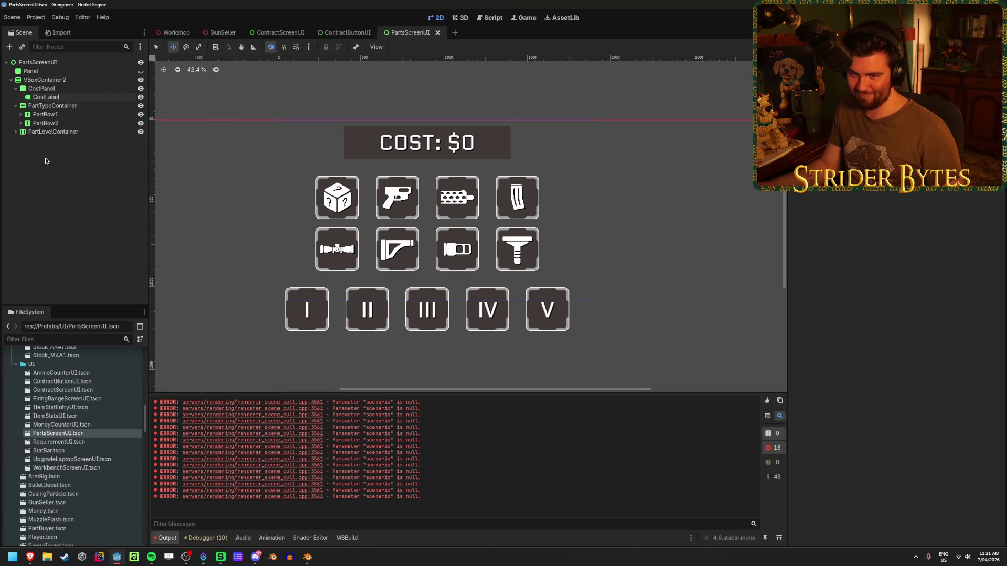
pyautogui.click(57, 98)
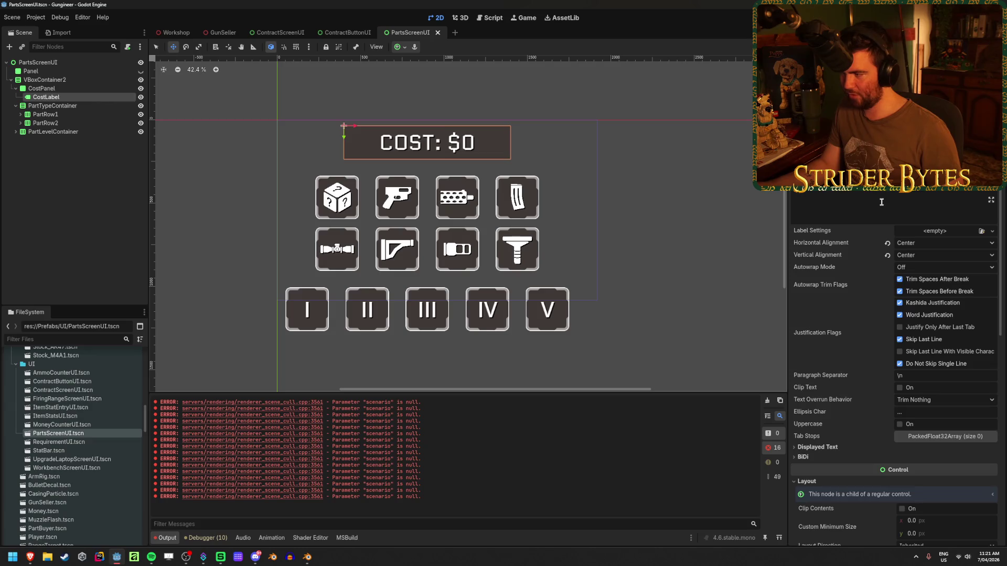
pyautogui.click(42, 88)
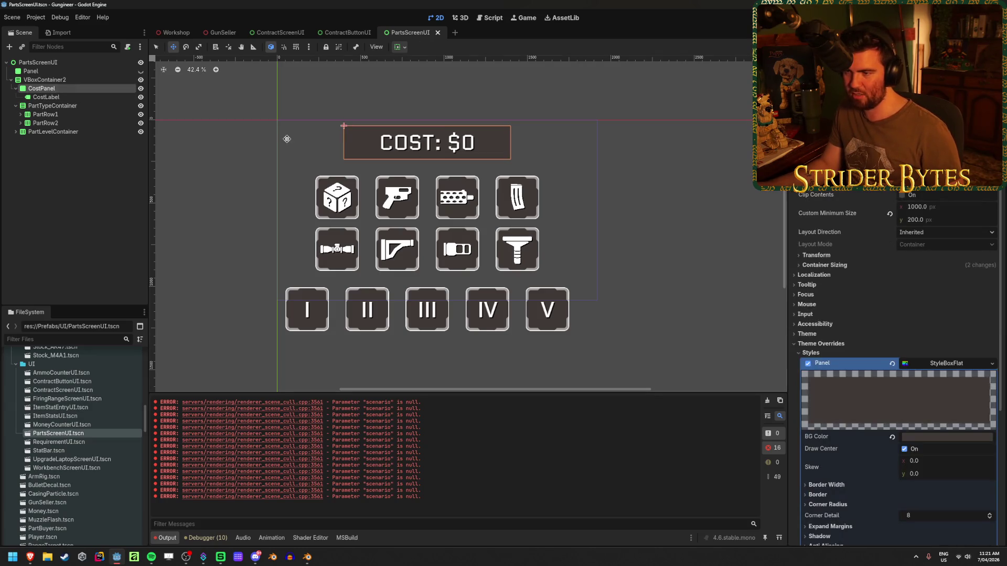
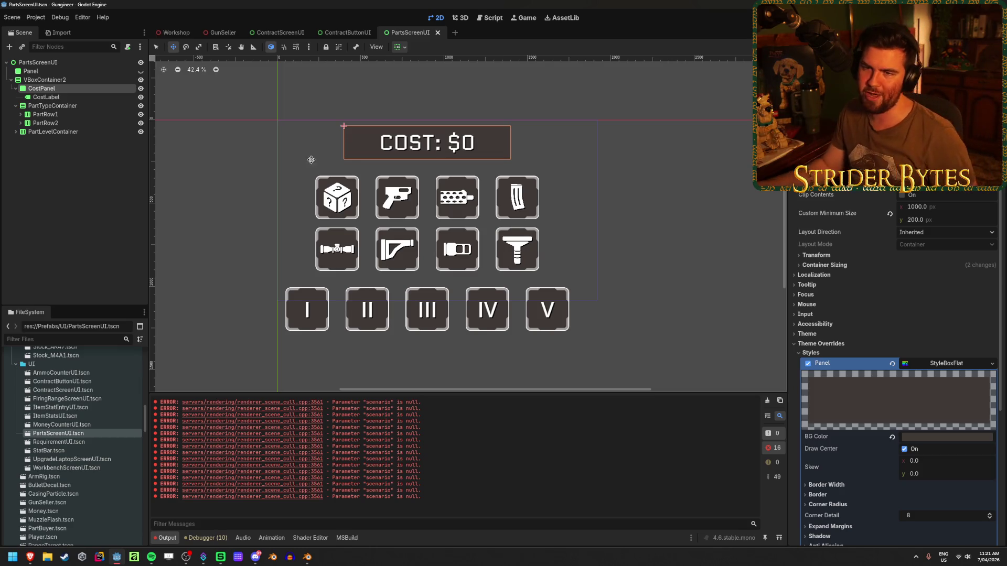
# Step: Inspect the VBoxContainer2 and CostPanel nodes in the PartsScreenUI scene tree
pyautogui.click(82, 81)
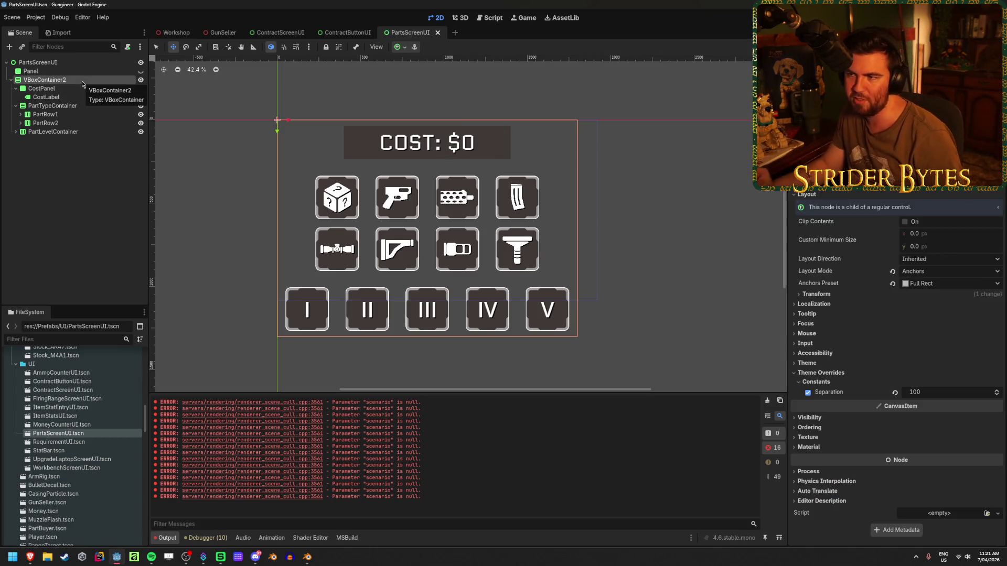
pyautogui.click(41, 88)
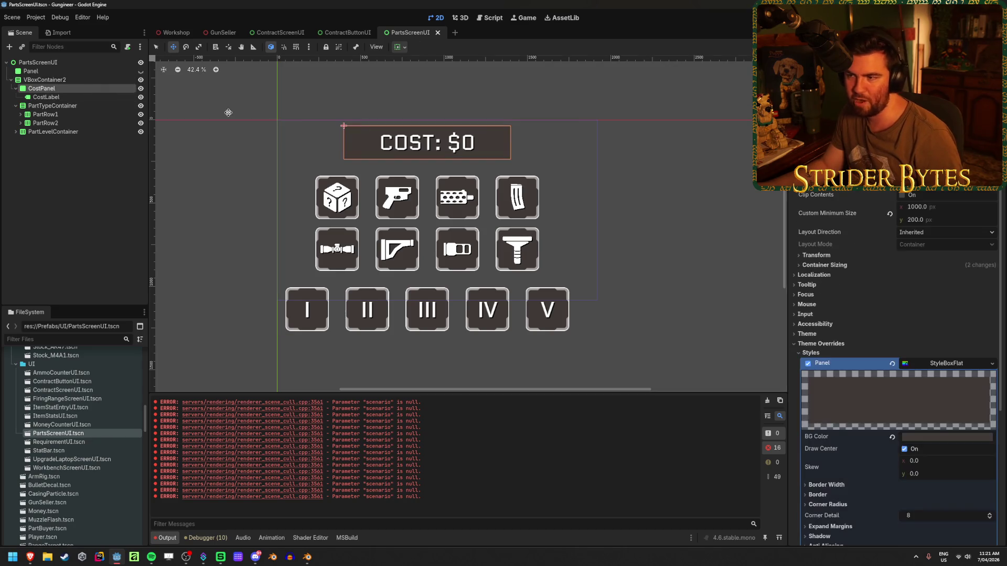
pyautogui.rightClick(449, 72)
pyautogui.press('Escape')
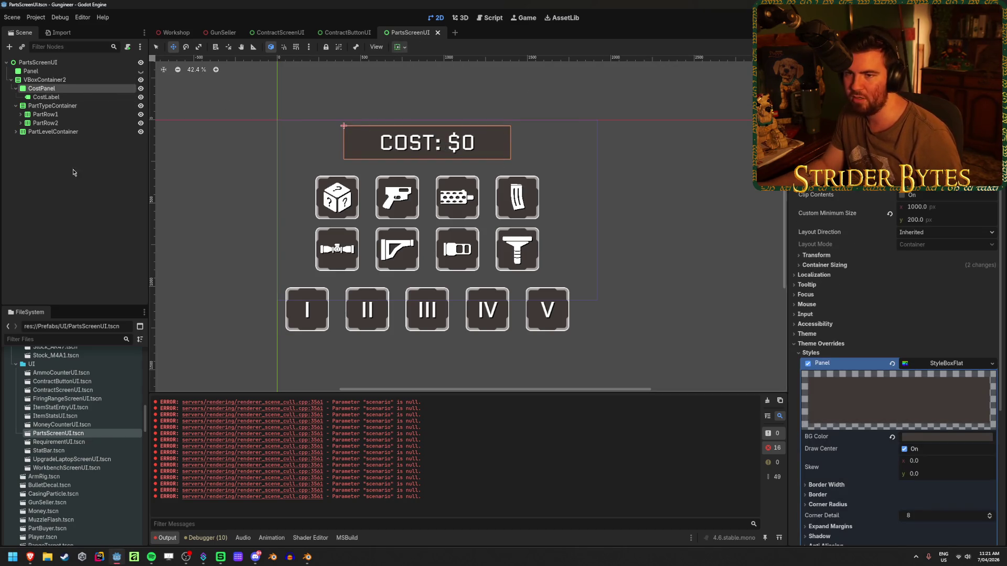
pyautogui.click(220, 84)
pyautogui.click(15, 88)
pyautogui.click(45, 79)
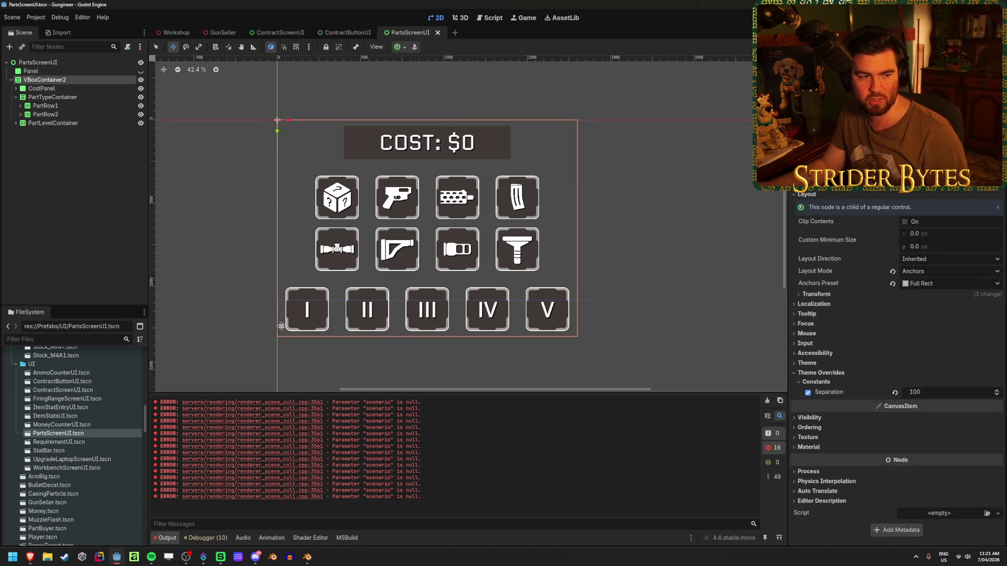
# Step: Add a ColorRect child node and colour it pink
pyautogui.rightClick(68, 181)
pyautogui.click(105, 187)
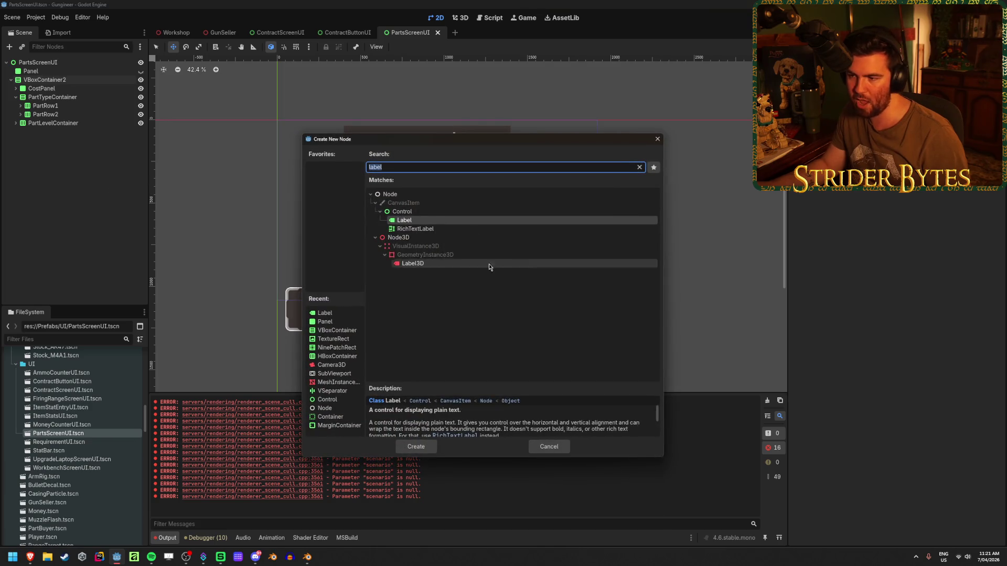
pyautogui.write('colo')
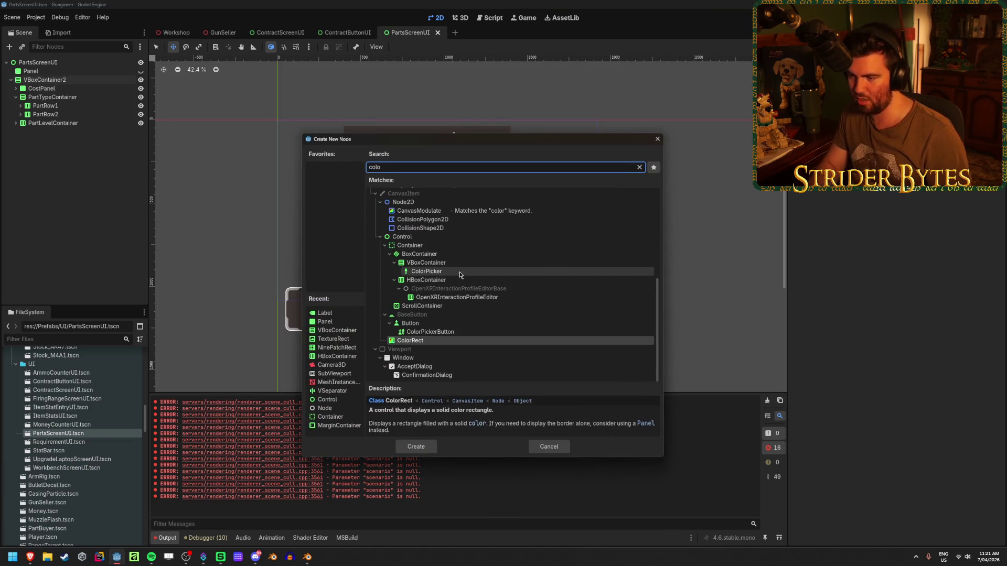
pyautogui.press('Return')
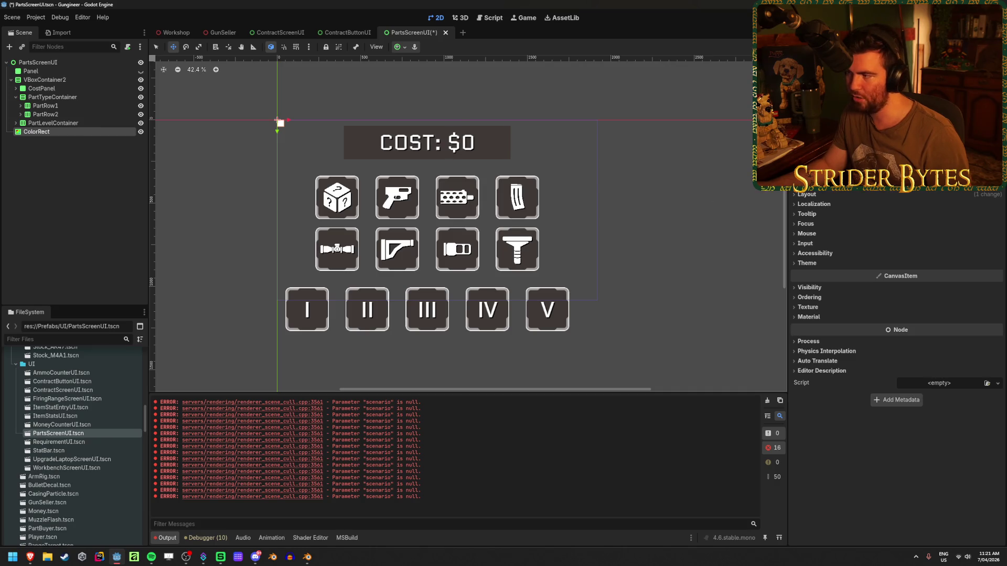
pyautogui.click(938, 170)
pyautogui.click(935, 335)
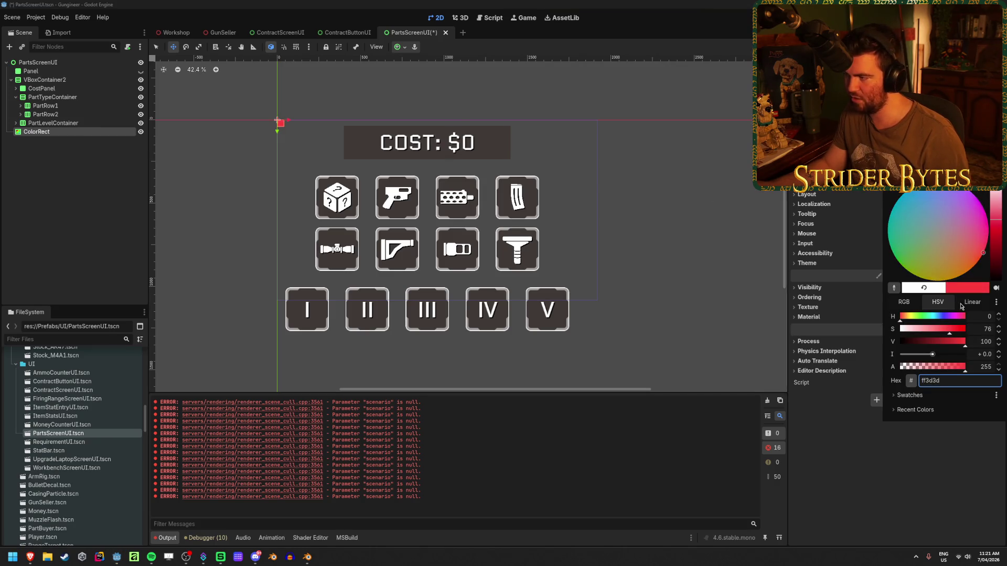
pyautogui.moveTo(968, 213)
pyautogui.mouseDown()
pyautogui.moveTo(995, 257)
pyautogui.moveTo(993, 202)
pyautogui.mouseUp()
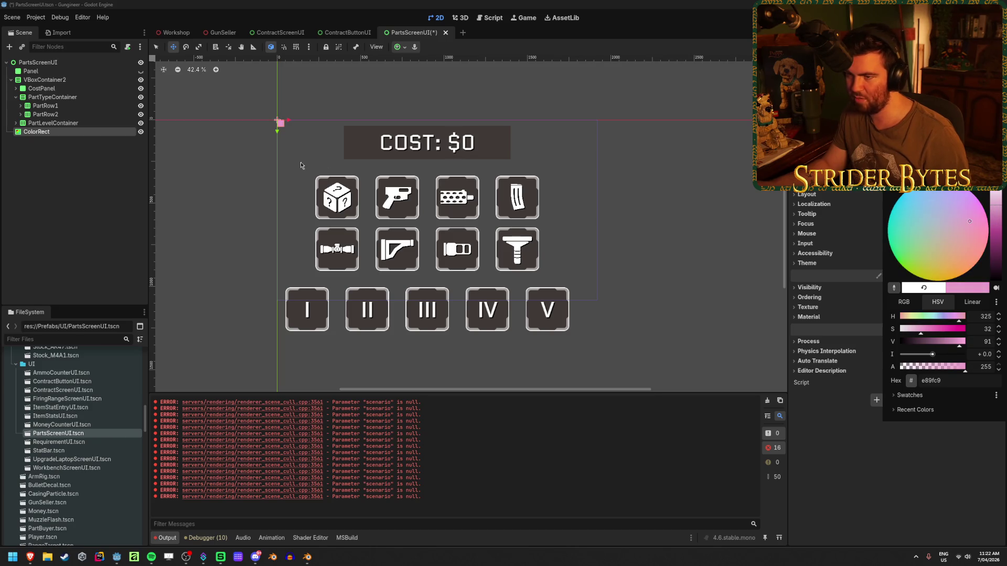
pyautogui.click(273, 153)
# Step: Give the pink ColorRect a 500x400 minimum size and Full Rect anchors
pyautogui.moveTo(281, 123)
pyautogui.mouseDown()
pyautogui.moveTo(328, 160)
pyautogui.moveTo(417, 200)
pyautogui.moveTo(450, 174)
pyautogui.mouseUp()
pyautogui.click(857, 195)
pyautogui.moveTo(929, 231); pyautogui.dragTo(939, 231)
pyautogui.click(952, 234)
pyautogui.write('500')
pyautogui.press('Tab')
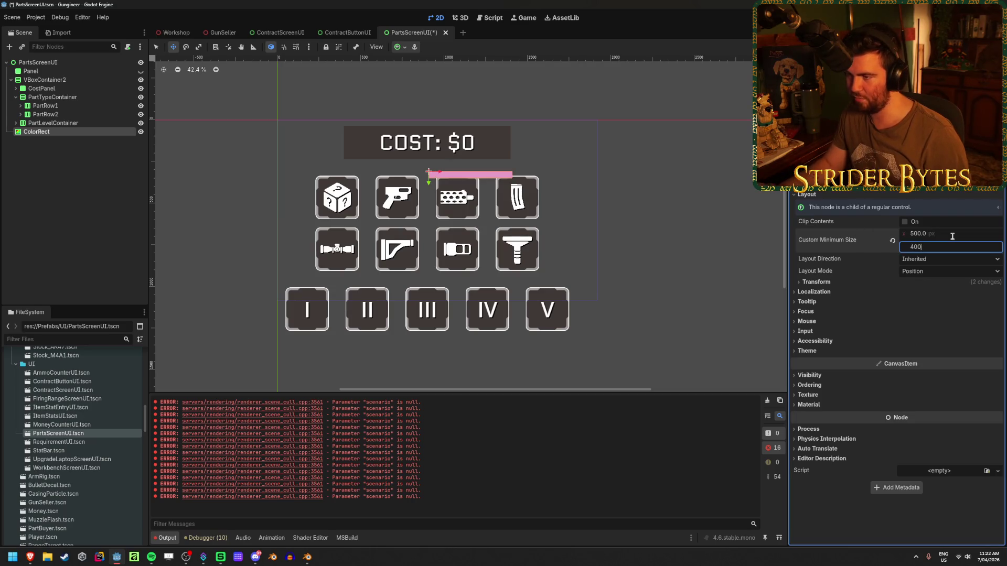
pyautogui.press('Return')
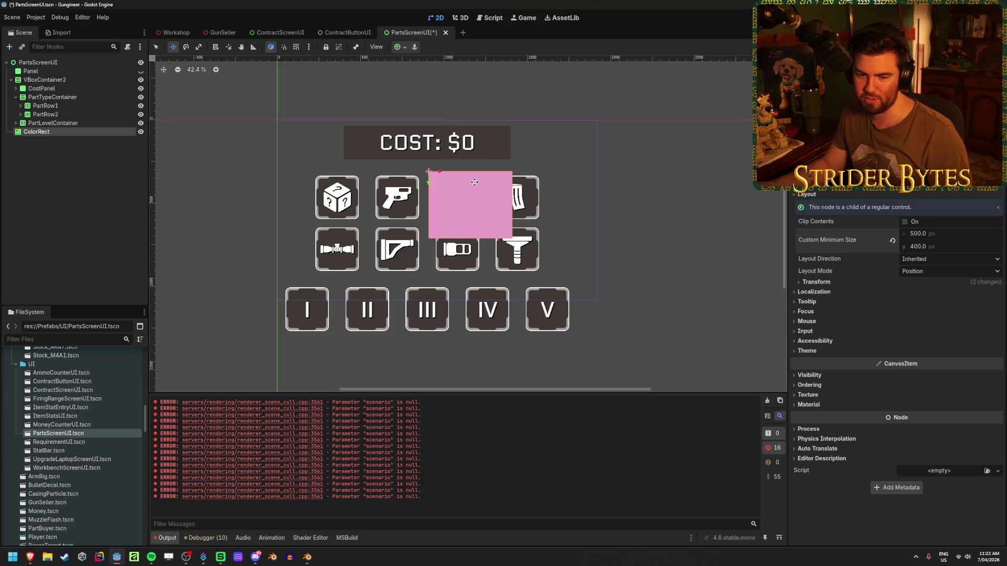
pyautogui.click(404, 48)
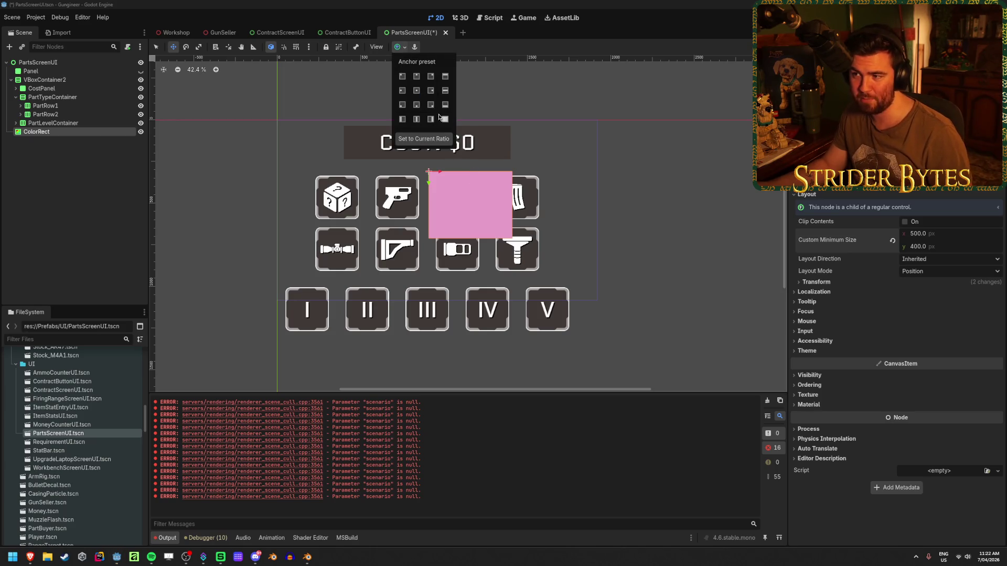
pyautogui.click(445, 120)
pyautogui.click(199, 135)
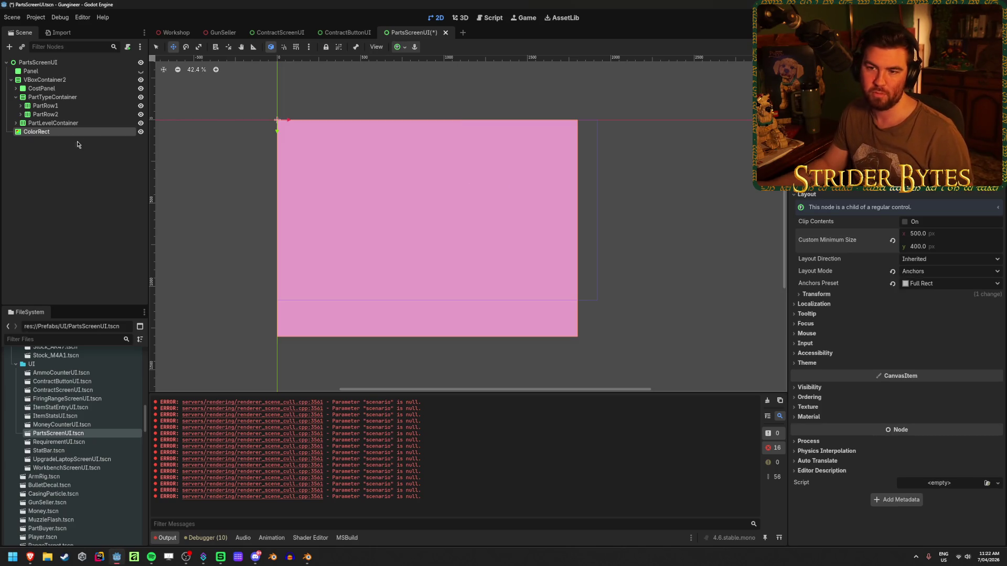
# Step: Delete the test ColorRect node
pyautogui.click(44, 80)
pyautogui.click(36, 132)
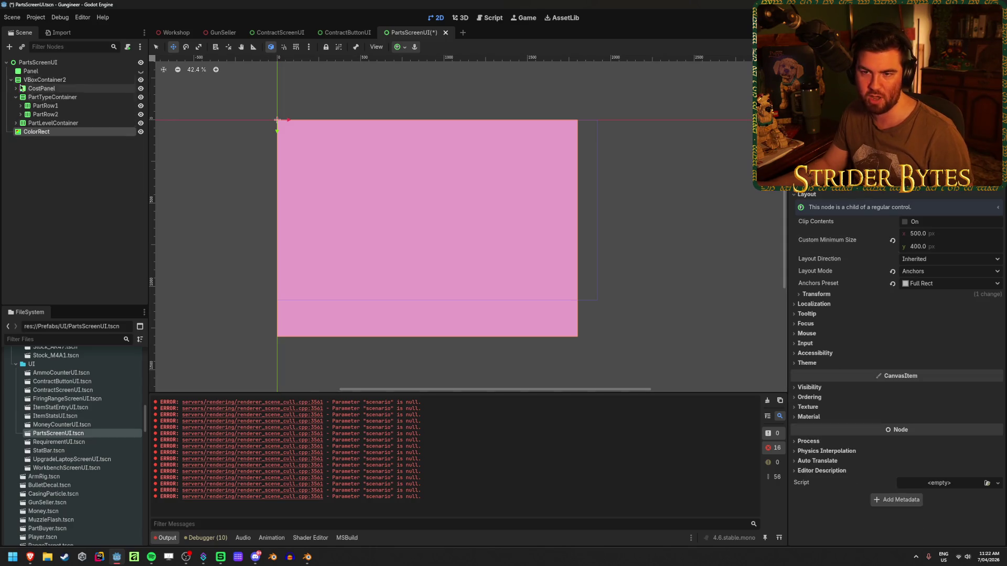
pyautogui.click(39, 63)
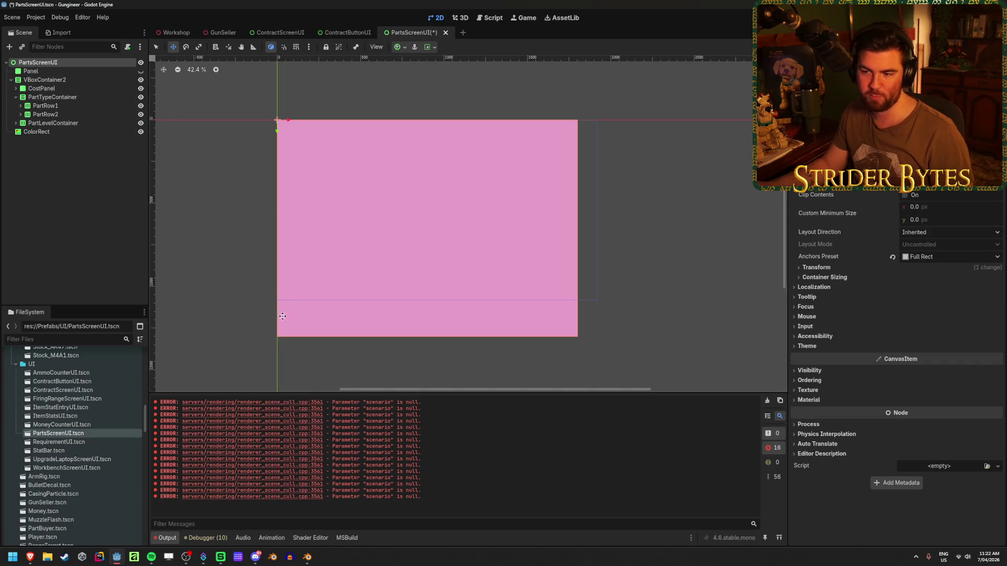
pyautogui.click(37, 131)
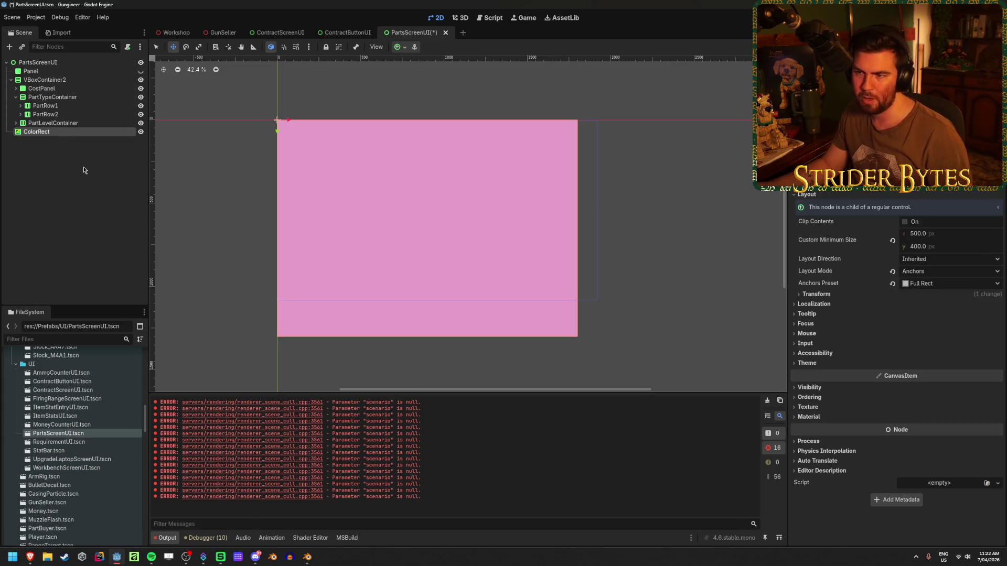
pyautogui.hotkey('ctrl', 'a')
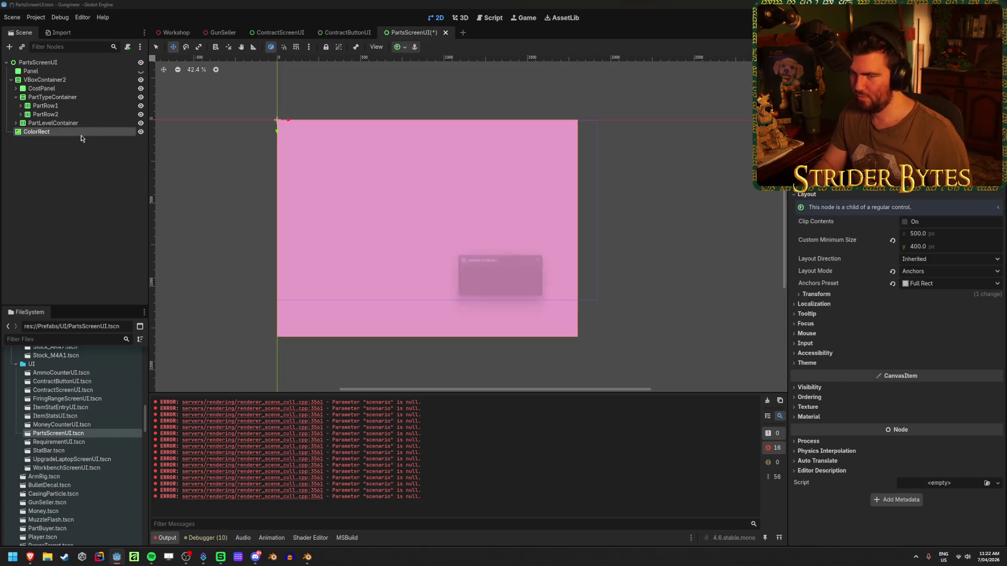
pyautogui.press('Return')
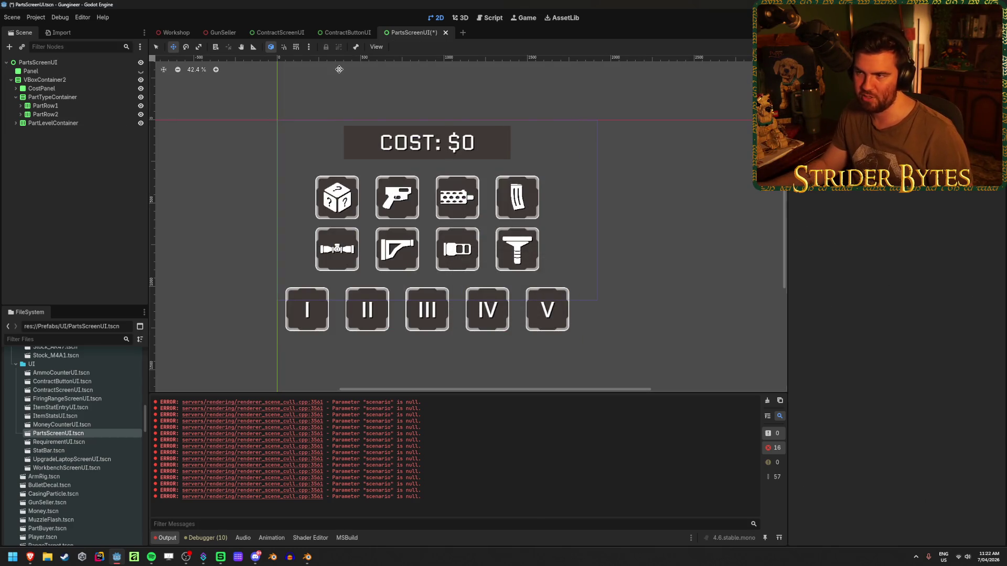
# Step: Apply Full Rect anchors to the Panel and save PartsScreenUI
pyautogui.click(404, 48)
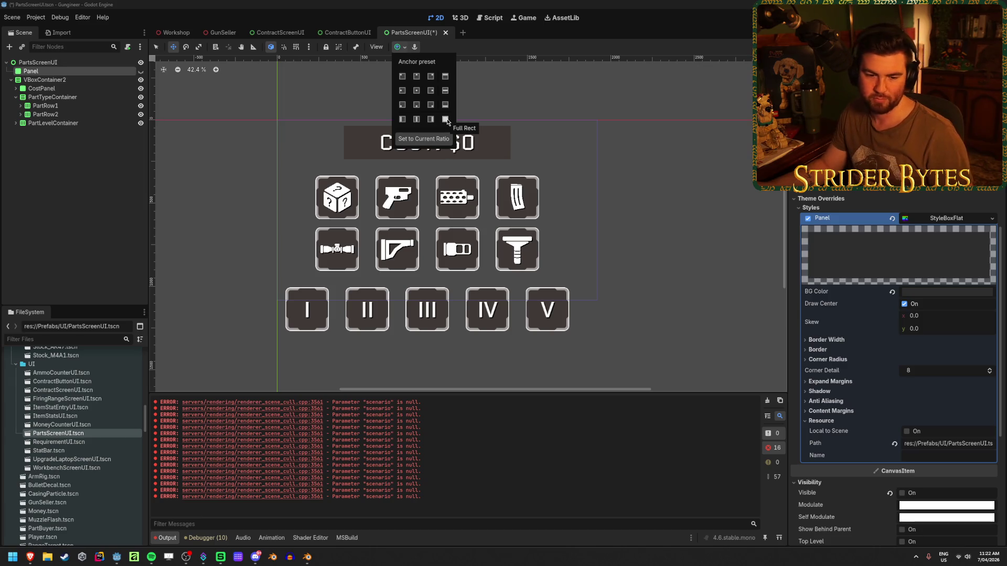
pyautogui.click(485, 7)
pyautogui.hotkey('ctrl', 's')
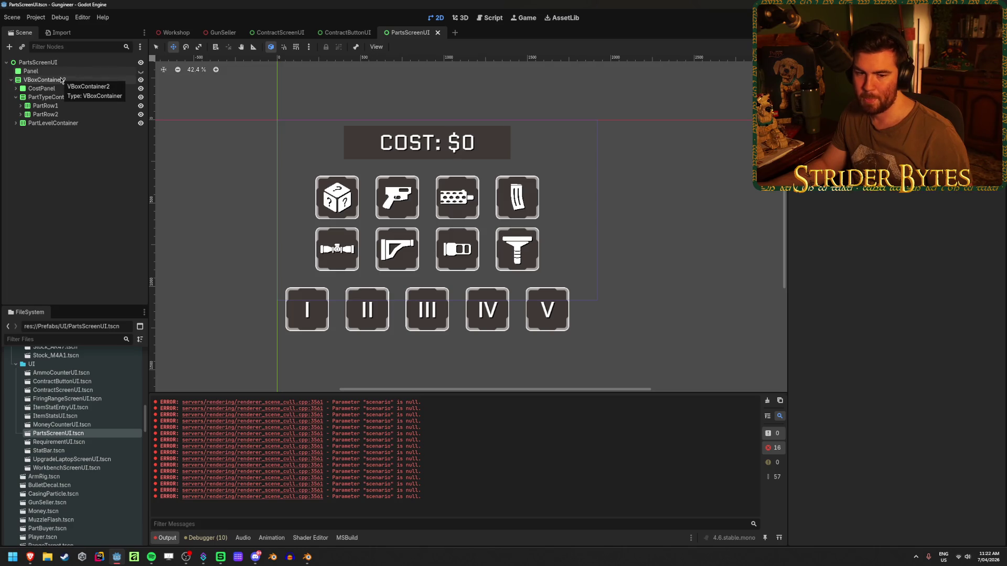
pyautogui.click(62, 80)
pyautogui.click(177, 124)
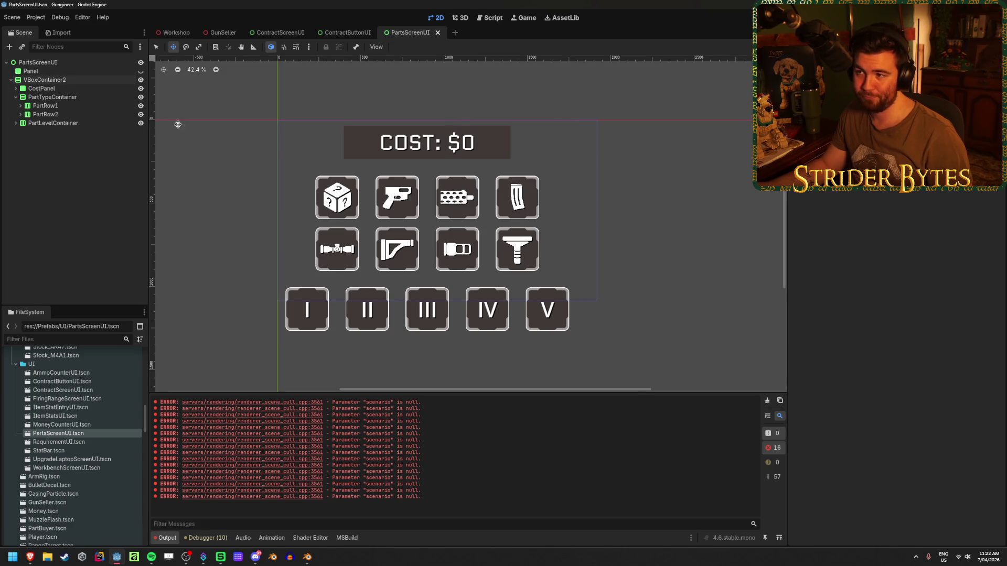
pyautogui.click(176, 32)
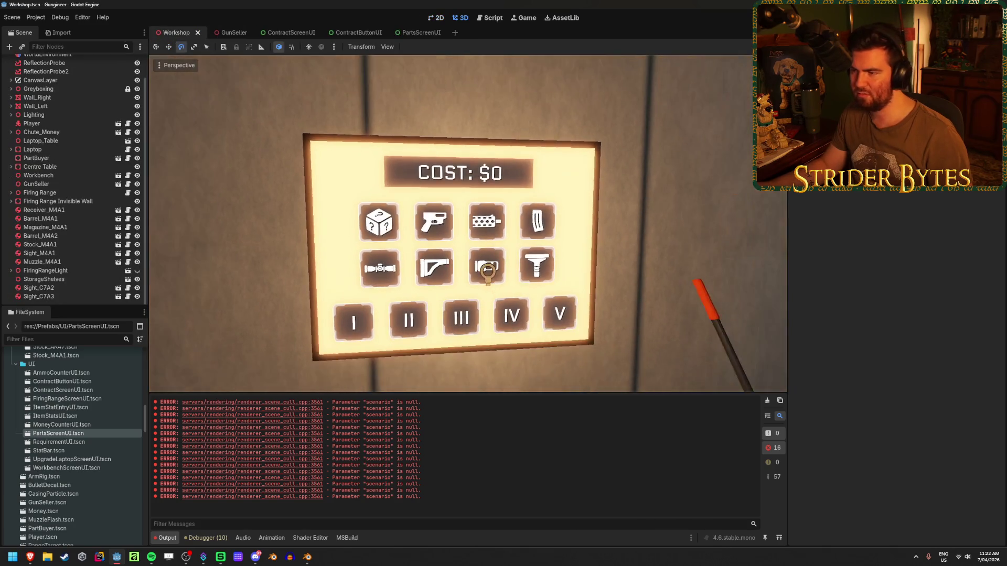
# Step: Move the Workshop viewport to the Contracts wall screen, then open the GunSeller scene
pyautogui.scroll(-3, 467, 222)
pyautogui.scroll(5, 466, 222)
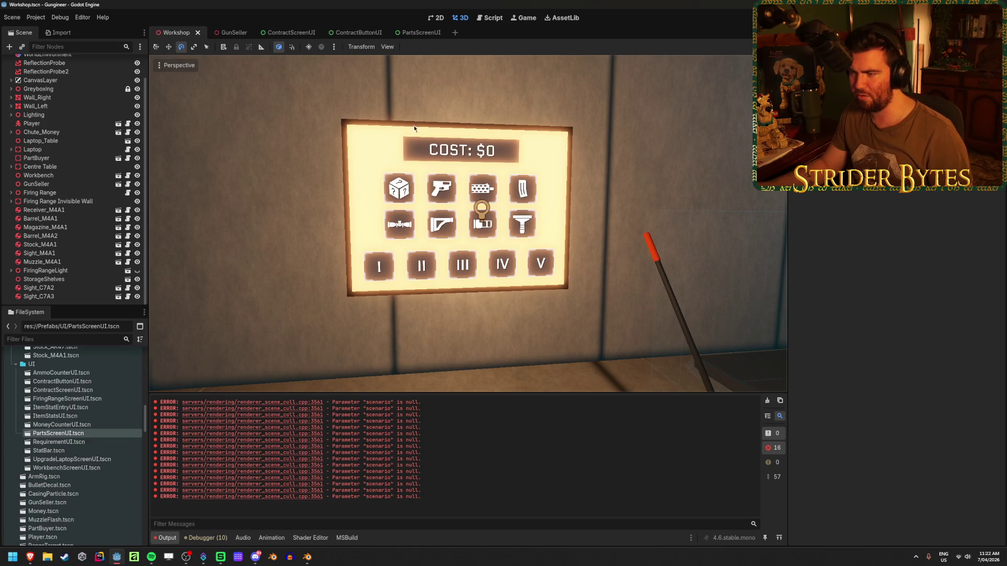
pyautogui.scroll(-2, 466, 223)
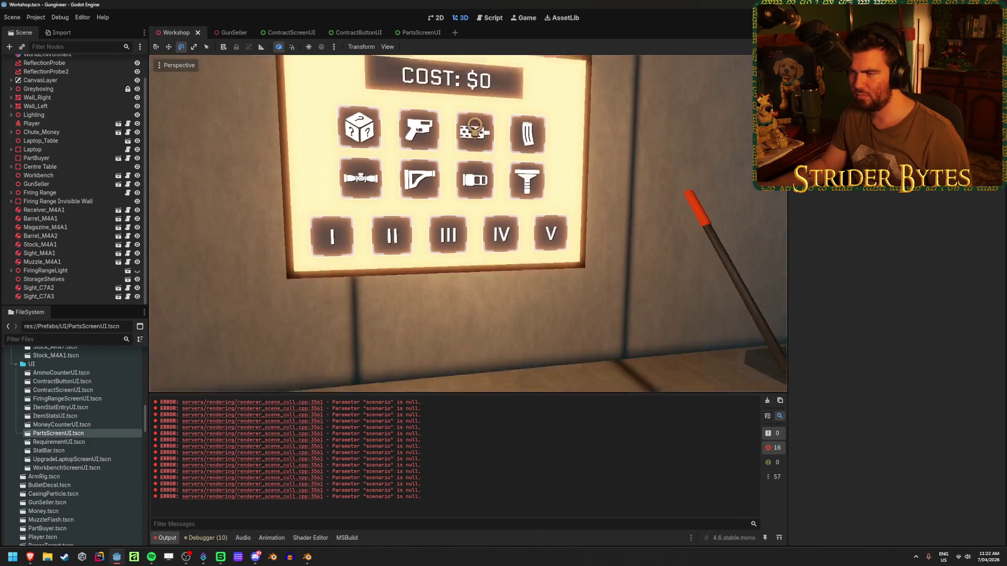
pyautogui.moveTo(467, 223)
pyautogui.mouseDown()
pyautogui.moveTo(576, 226)
pyautogui.moveTo(524, 225)
pyautogui.moveTo(610, 242)
pyautogui.moveTo(419, 210)
pyautogui.mouseUp()
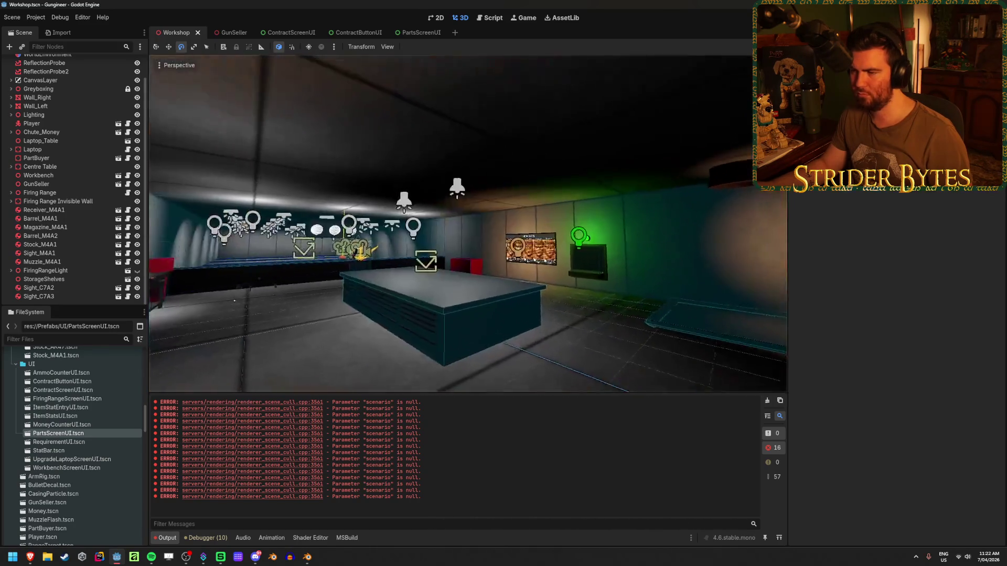
pyautogui.scroll(5, 386, 190)
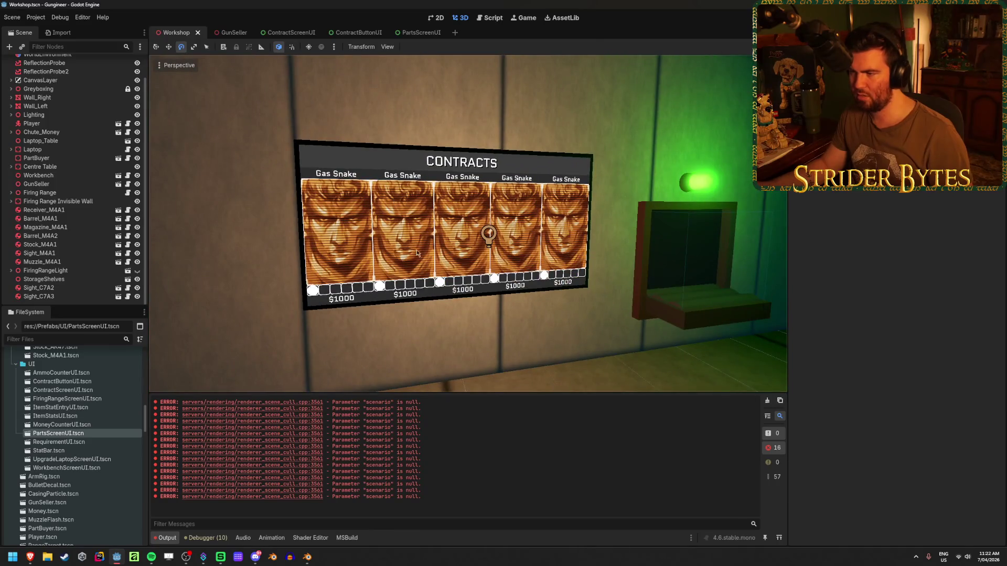
pyautogui.click(230, 32)
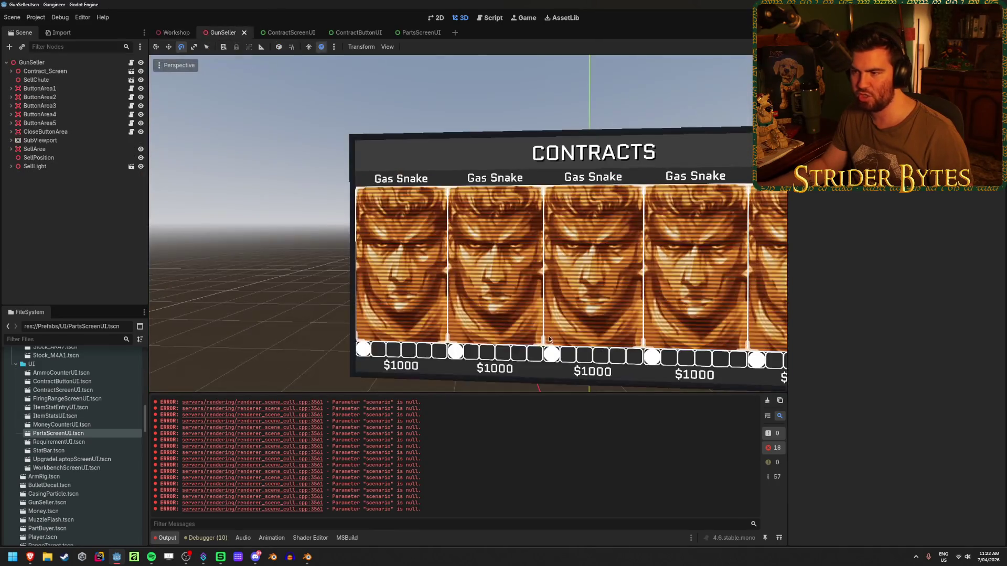
# Step: Select ButtonArea1 in move mode and try Y positions 3, then 0
pyautogui.click(39, 122)
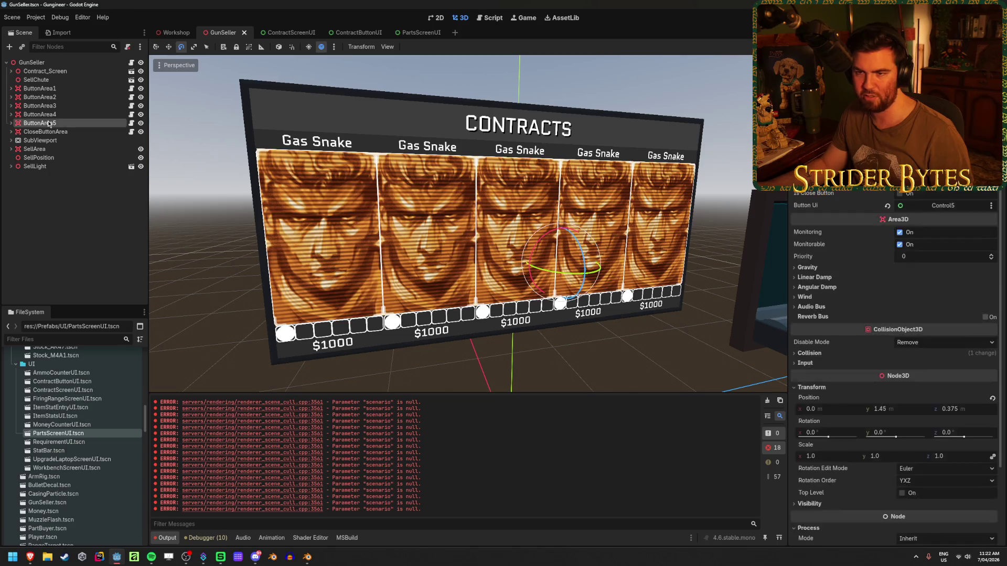
pyautogui.click(61, 87)
pyautogui.press('w')
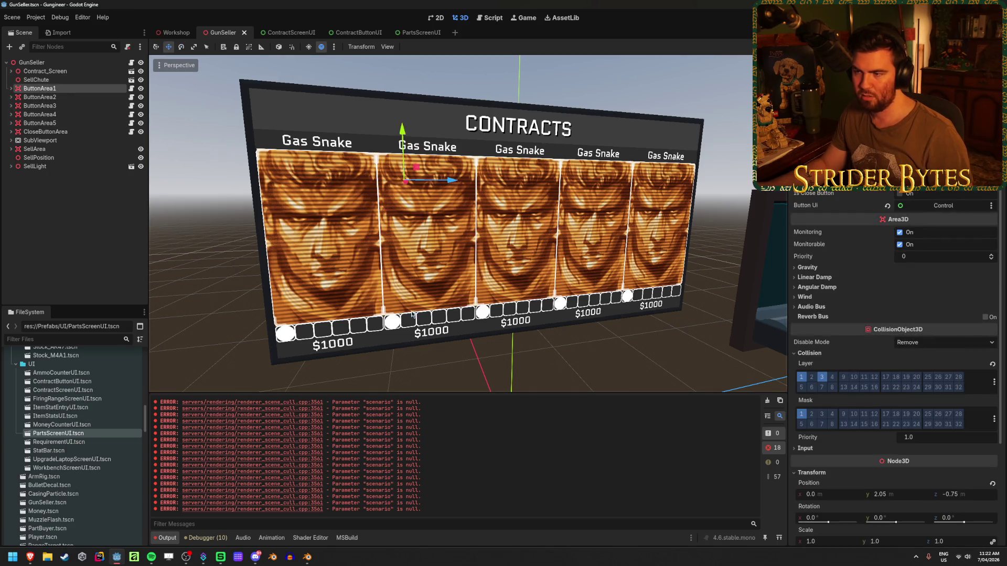
pyautogui.press('f')
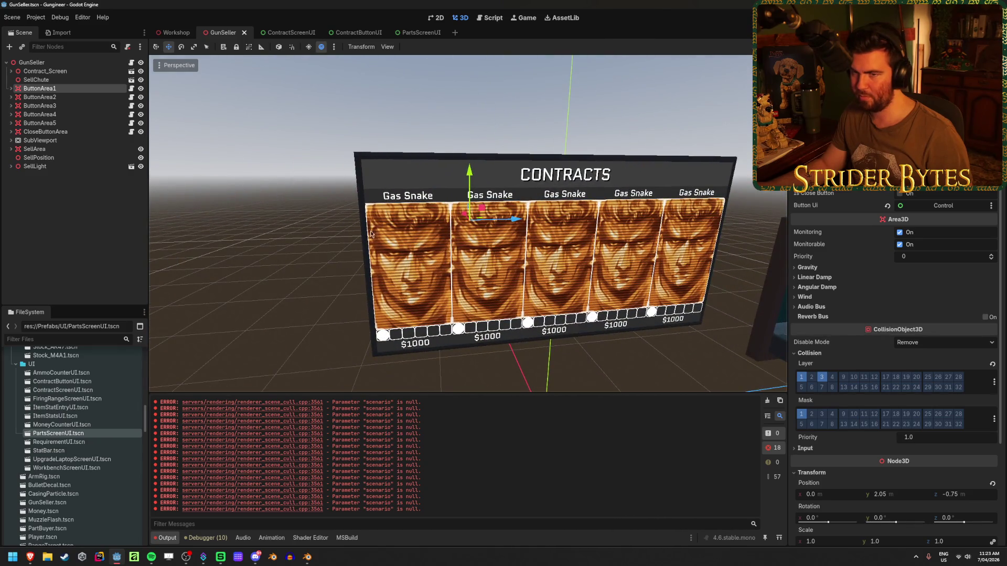
pyautogui.scroll(3, 632, 274)
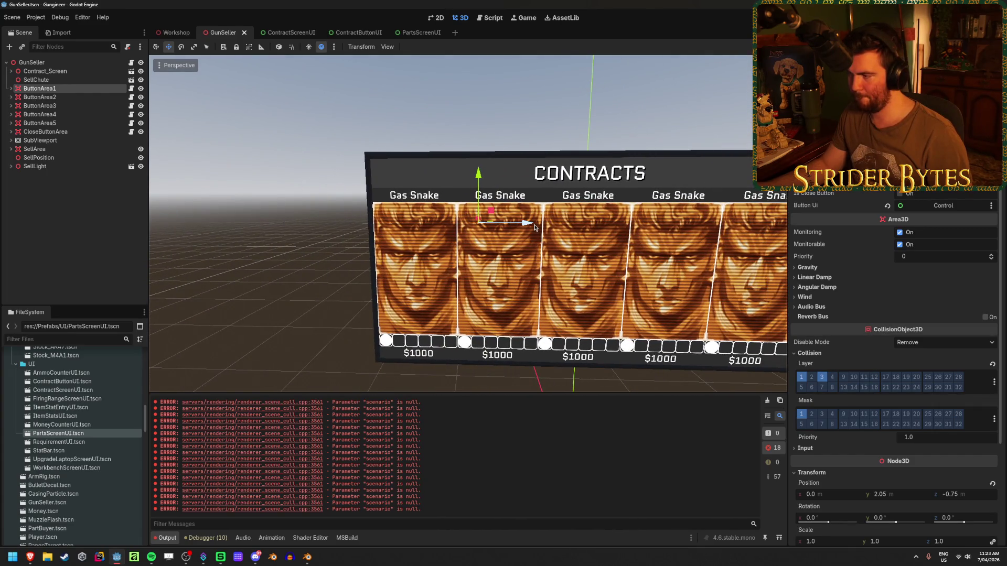
pyautogui.scroll(-3, 873, 412)
pyautogui.click(891, 359)
pyautogui.write('3')
pyautogui.press('Return')
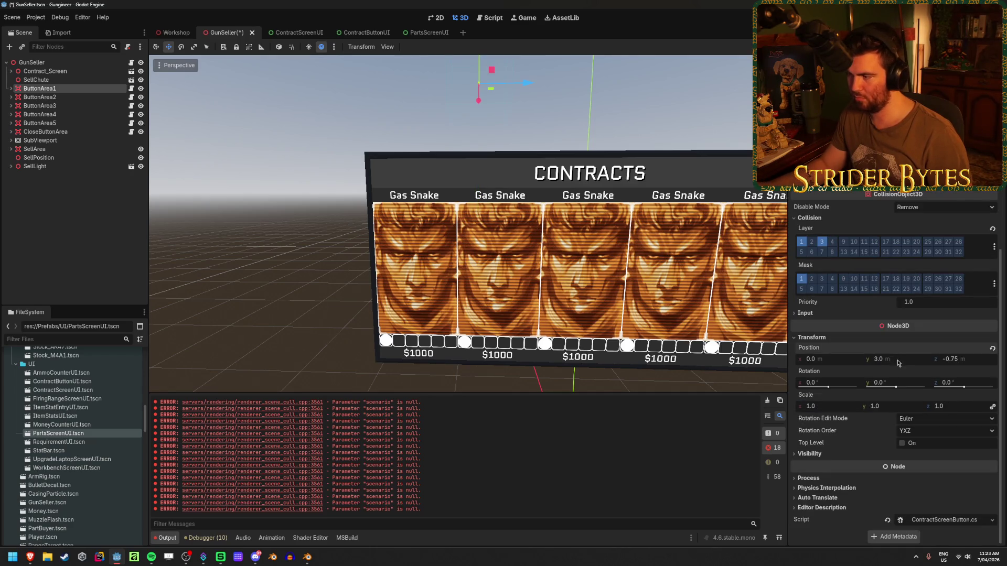
pyautogui.write('0')
pyautogui.press('Return')
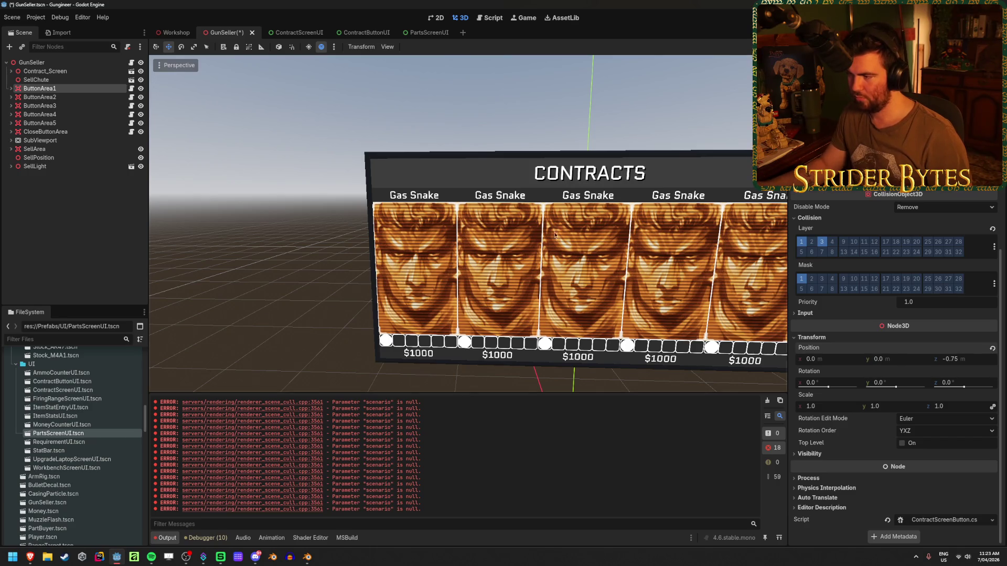
# Step: Test ButtonArea1 Z positions 0, 1, 1.5 and 1.25 against the Contracts board
pyautogui.press('f')
pyautogui.scroll(2, 469, 223)
pyautogui.moveTo(489, 219)
pyautogui.mouseDown()
pyautogui.moveTo(443, 298)
pyautogui.moveTo(468, 210)
pyautogui.moveTo(425, 335)
pyautogui.mouseUp()
pyautogui.press('f')
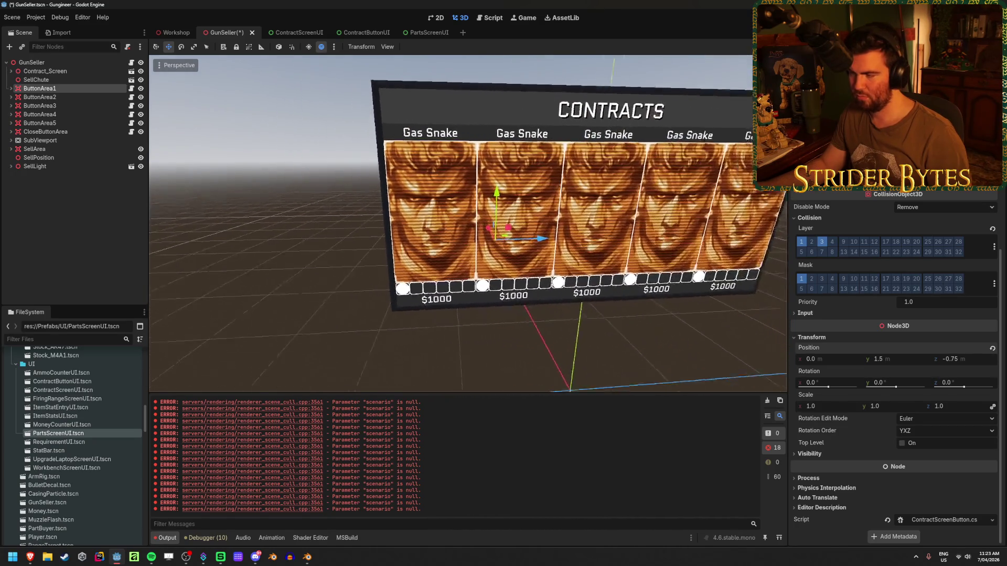
pyautogui.click(964, 359)
pyautogui.write('0')
pyautogui.press('Return')
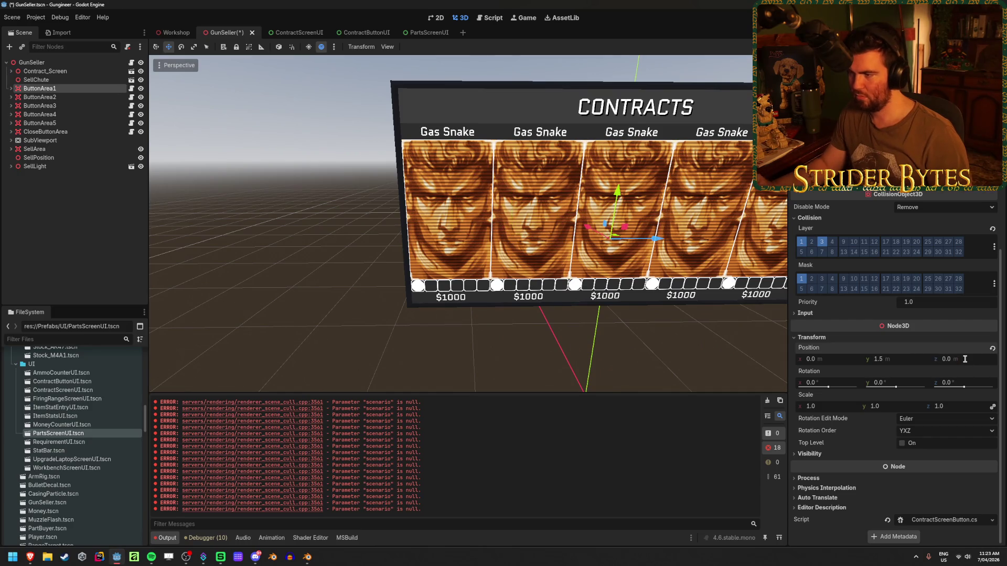
pyautogui.click(968, 362)
pyautogui.write('1')
pyautogui.press('Return')
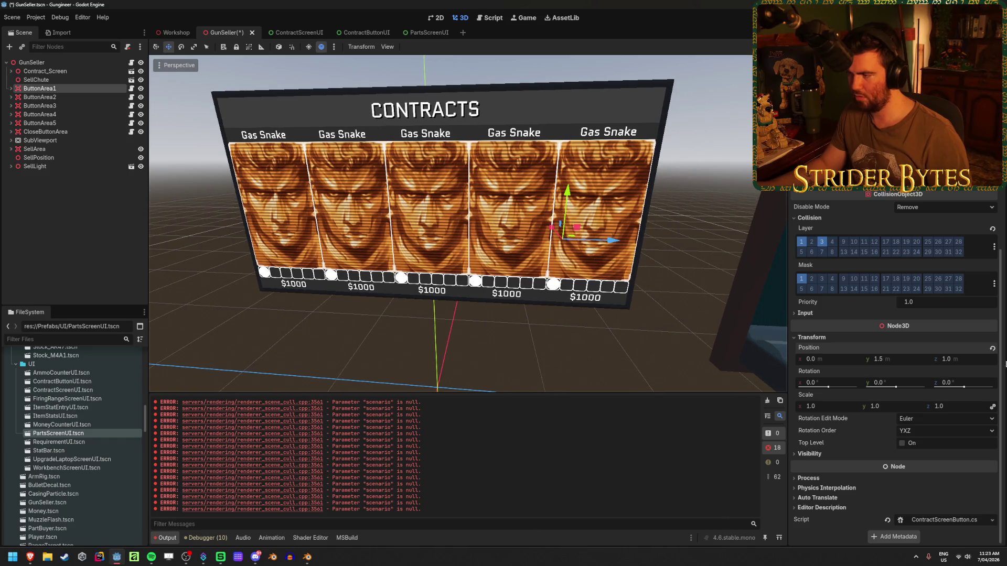
pyautogui.click(963, 362)
pyautogui.write('1.5')
pyautogui.press('Return')
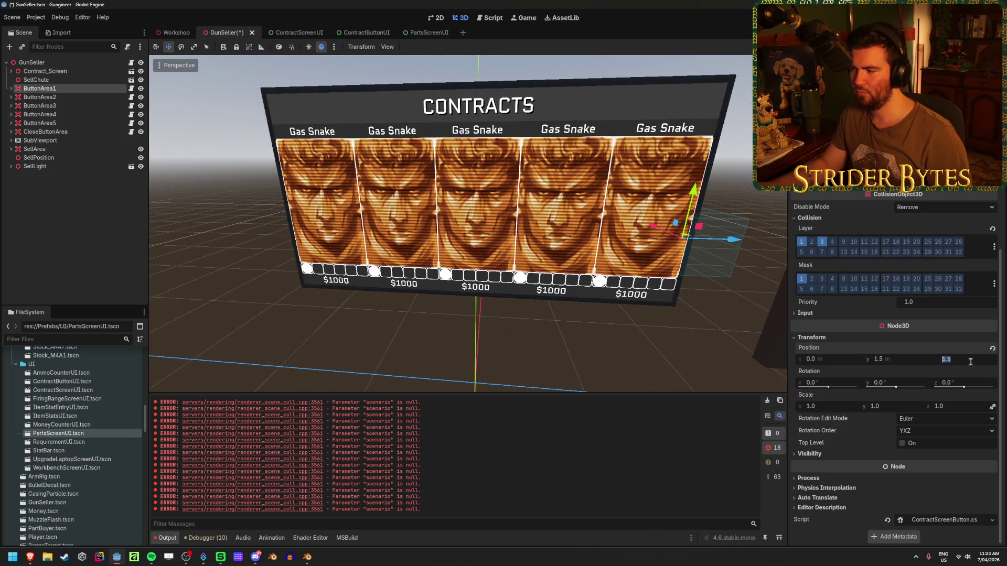
pyautogui.write('5')
pyautogui.press('Return')
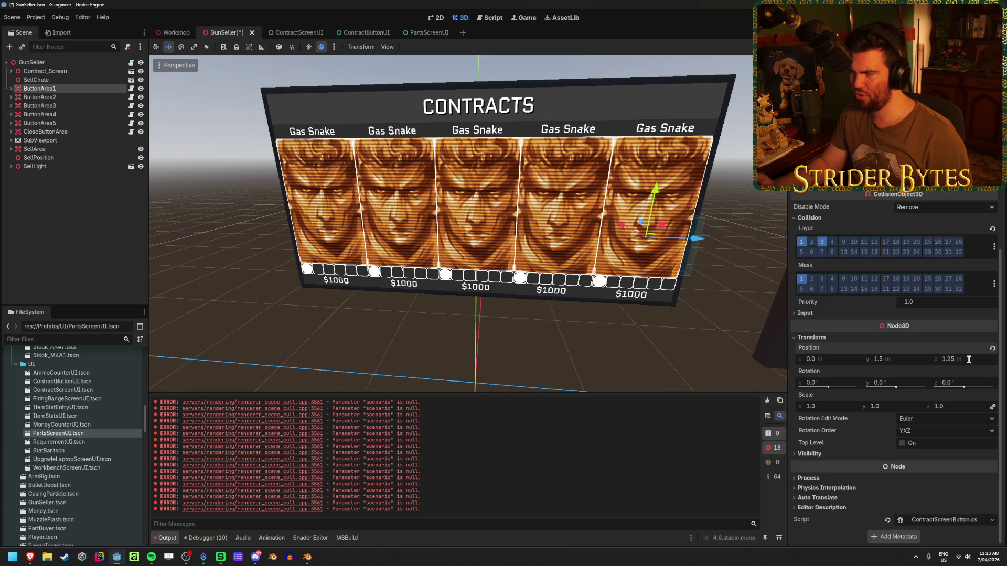
# Step: View the board from the side and set ButtonArea1's Z back to 1.5
pyautogui.scroll(2, 560, 281)
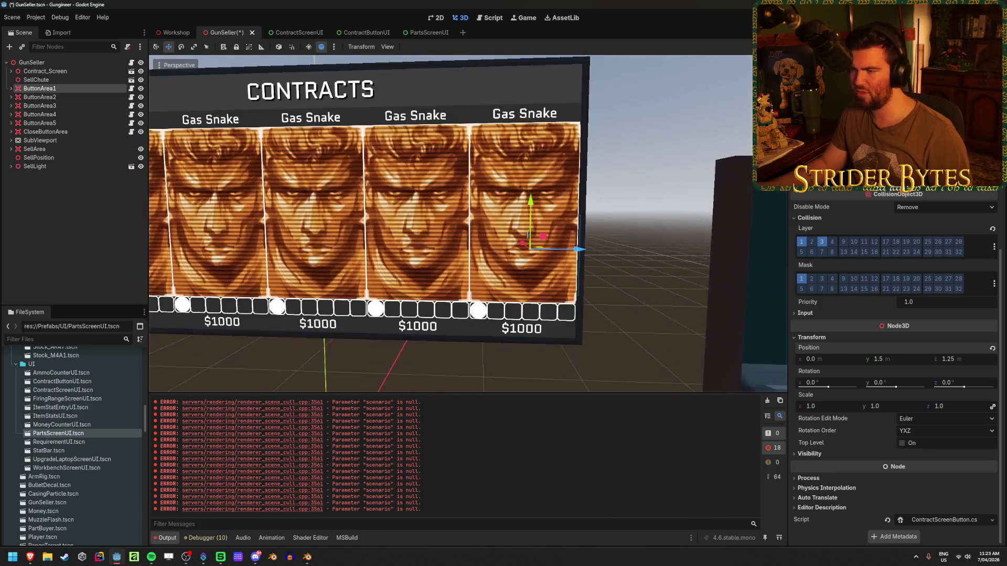
pyautogui.press('alt+KP_3')
pyautogui.moveTo(307, 257); pyautogui.dragTo(336, 265)
pyautogui.press('alt+KP_3')
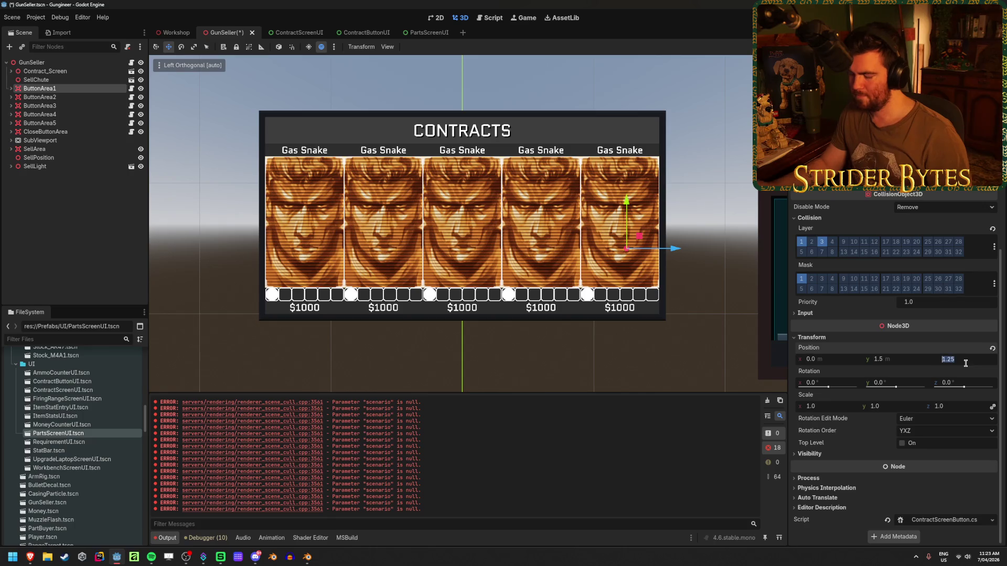
pyautogui.write('1.5')
pyautogui.press('Return')
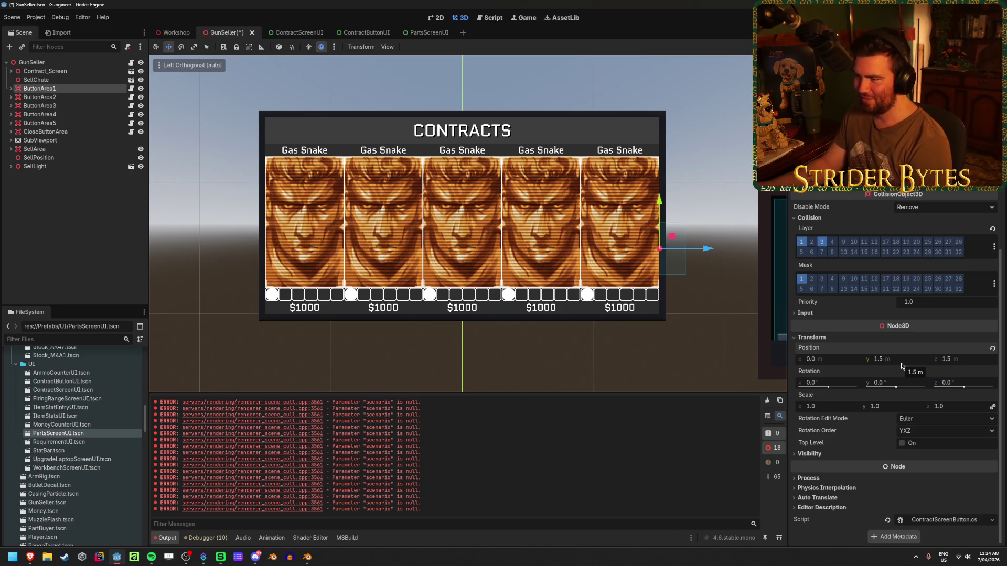
# Step: Place ButtonArea1 at Y 1.6, Z -1.2 over the first card and expand its children
pyautogui.moveTo(897, 366); pyautogui.dragTo(903, 365)
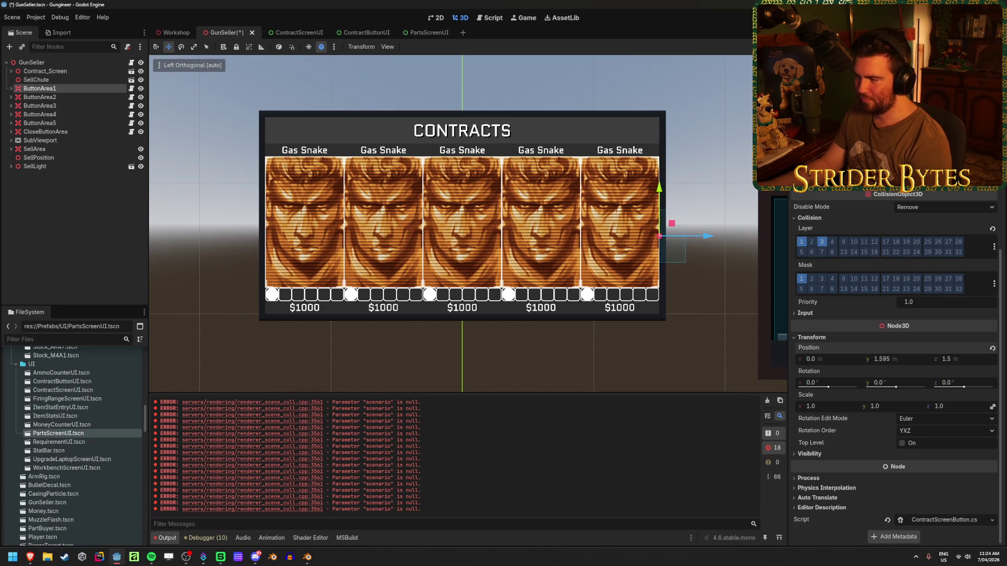
pyautogui.write('1.6')
pyautogui.press('Return')
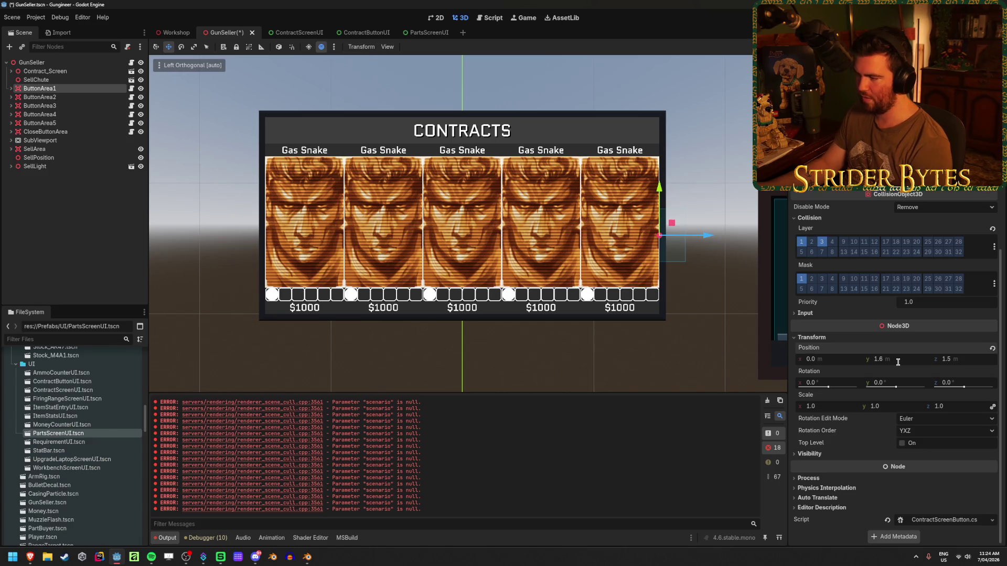
pyautogui.moveTo(946, 363); pyautogui.dragTo(935, 363)
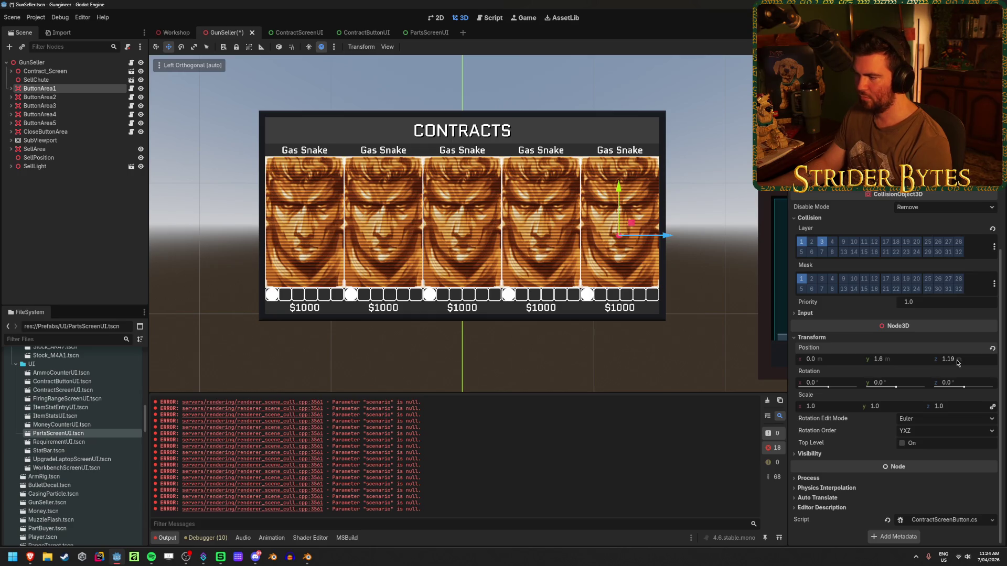
pyautogui.write('1')
pyautogui.press('BackSpace')
pyautogui.press('Return')
pyautogui.write('0.6')
pyautogui.press('Return')
pyautogui.write('-')
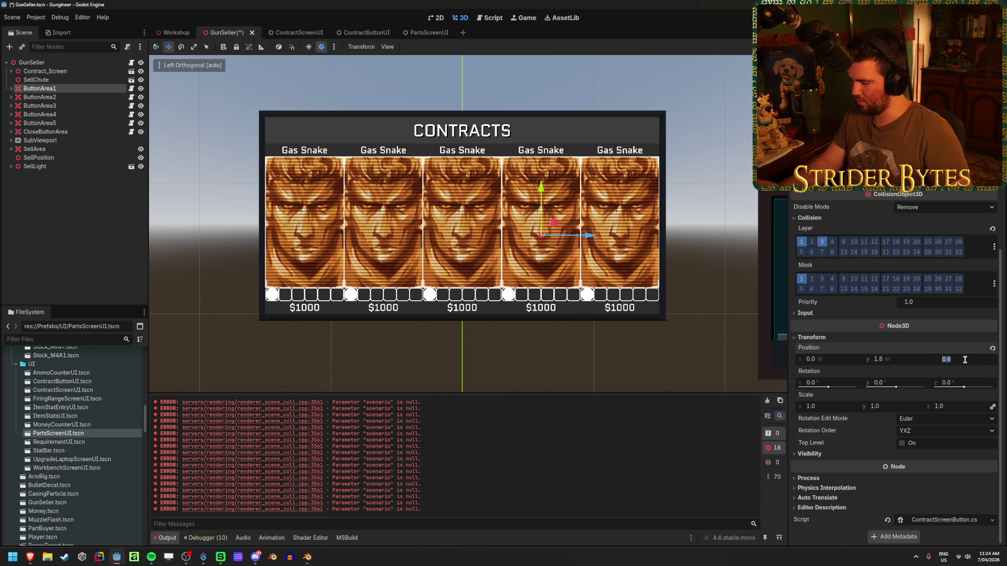
pyautogui.press('Return')
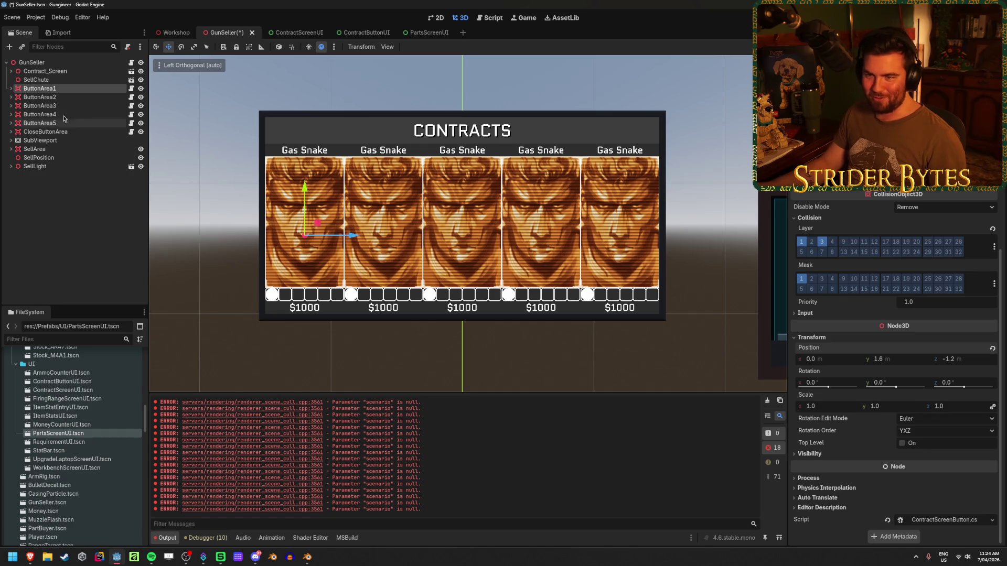
pyautogui.click(11, 88)
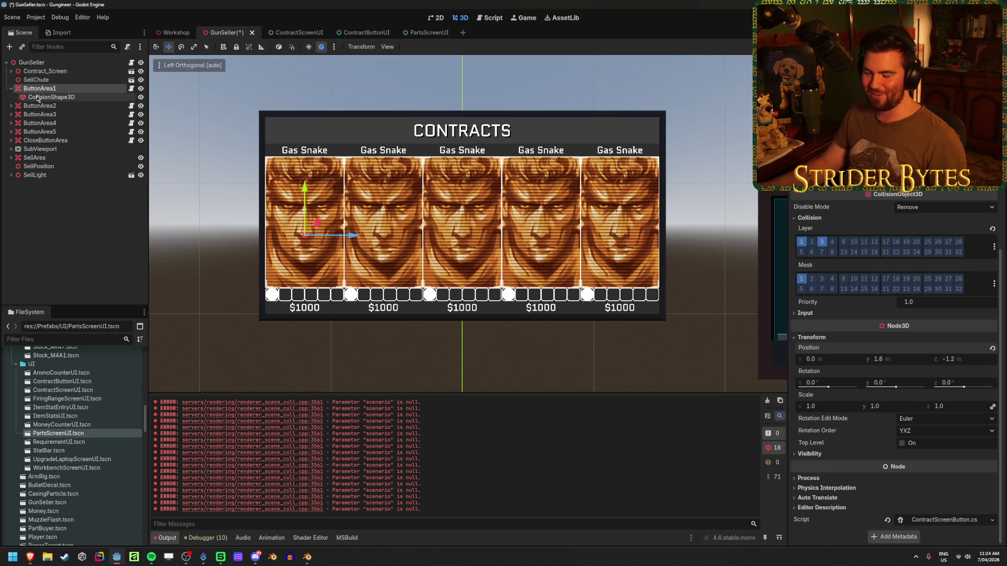
# Step: Select ButtonArea1's CollisionShape3D and try box size tweaks, then undo them
pyautogui.click(38, 98)
pyautogui.moveTo(362, 278)
pyautogui.mouseDown()
pyautogui.moveTo(473, 271)
pyautogui.moveTo(558, 289)
pyautogui.moveTo(724, 225)
pyautogui.mouseUp()
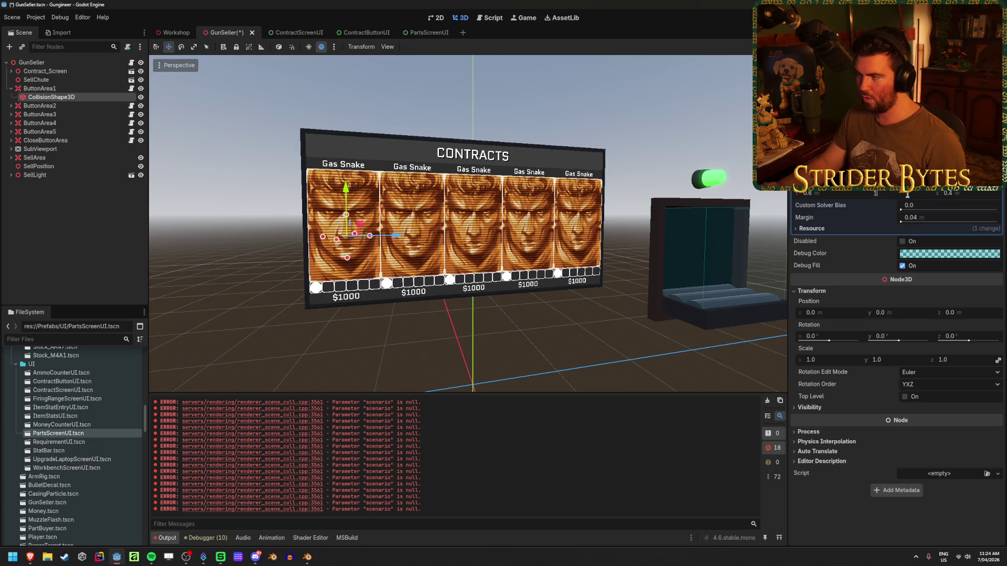
pyautogui.press('Return')
pyautogui.moveTo(299, 216)
pyautogui.mouseDown()
pyautogui.moveTo(401, 230)
pyautogui.moveTo(383, 268)
pyautogui.moveTo(406, 275)
pyautogui.mouseUp()
pyautogui.moveTo(810, 193); pyautogui.dragTo(797, 192)
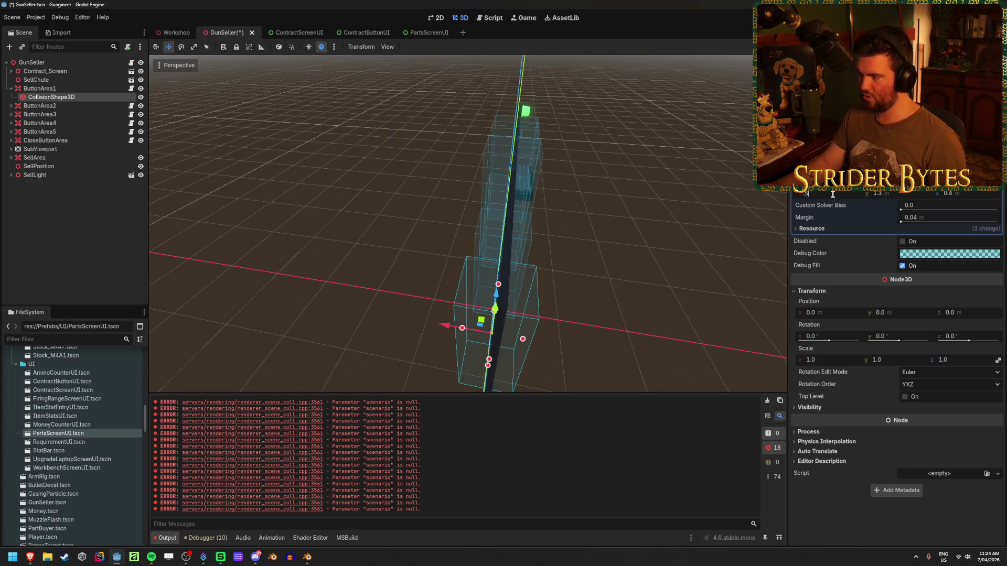
pyautogui.hotkey('ctrl', 'z')
pyautogui.hotkey('ctrl', 'z')
pyautogui.hotkey('ctrl', 'z')
# Step: Set the collision box to 1.3 tall and 0.6 deep, checking from the side view
pyautogui.click(883, 193)
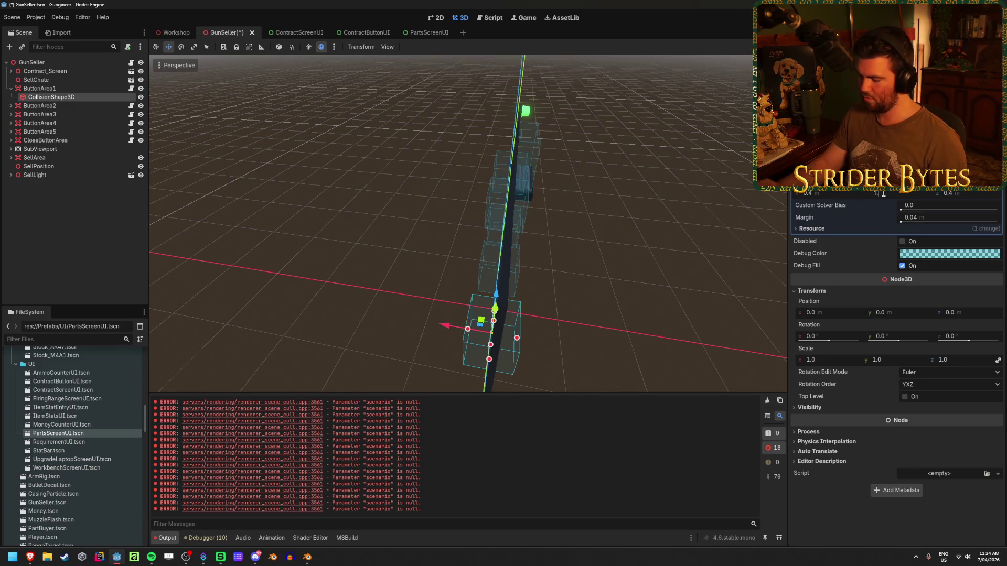
pyautogui.write('1.3')
pyautogui.press('Return')
pyautogui.click(947, 193)
pyautogui.write('0.6')
pyautogui.press('Return')
pyautogui.moveTo(566, 217)
pyautogui.mouseDown()
pyautogui.moveTo(445, 226)
pyautogui.moveTo(485, 270)
pyautogui.moveTo(540, 294)
pyautogui.moveTo(459, 285)
pyautogui.mouseUp()
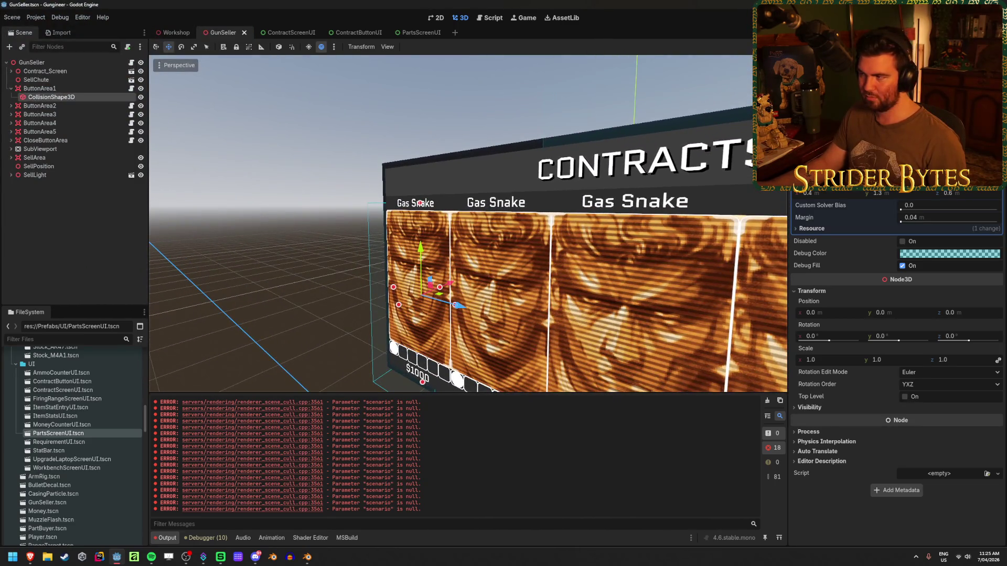
pyautogui.press('alt+KP_3')
pyautogui.scroll(5, 530, 292)
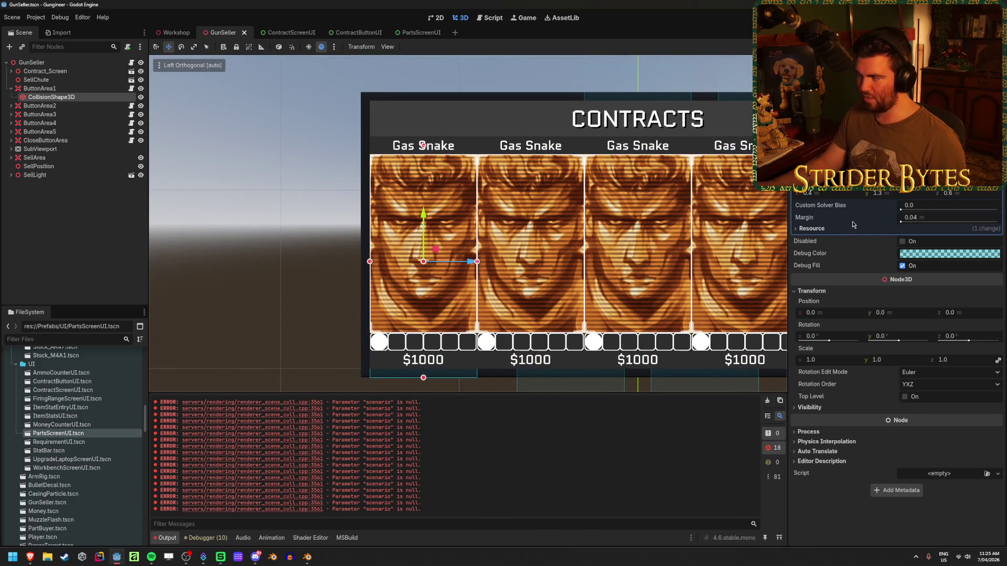
# Step: Raise ButtonArea1 to Y 1.65 and check it against the contracts screen
pyautogui.click(21, 89)
pyautogui.click(10, 88)
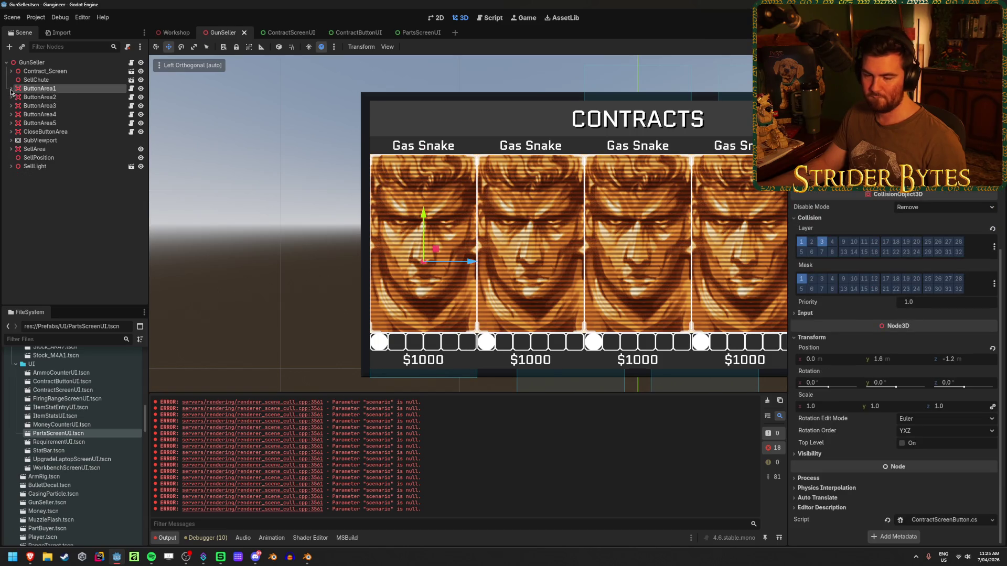
pyautogui.click(881, 359)
pyautogui.write('1.65')
pyautogui.press('Return')
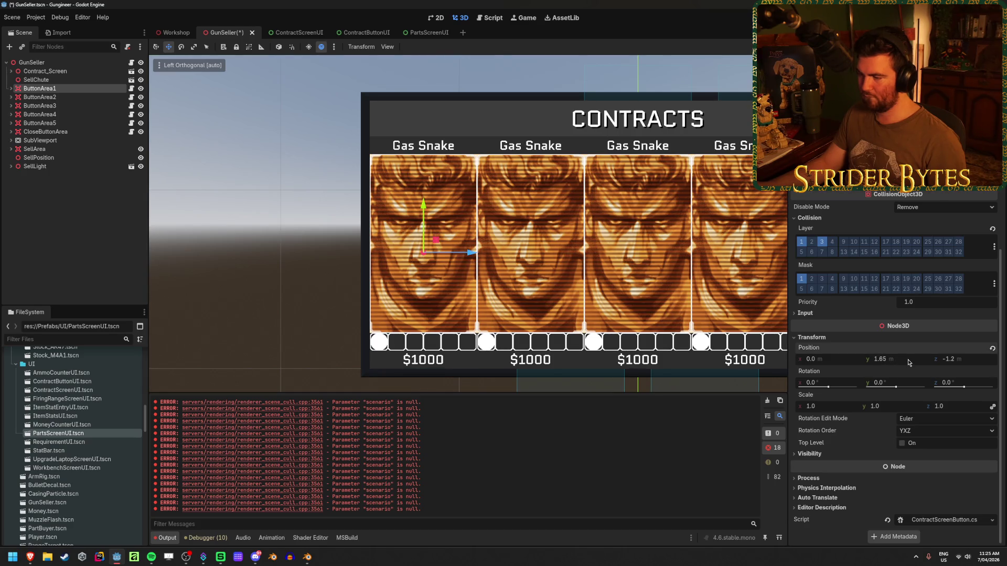
pyautogui.moveTo(451, 288)
pyautogui.mouseDown()
pyautogui.moveTo(492, 322)
pyautogui.moveTo(472, 313)
pyautogui.moveTo(490, 301)
pyautogui.mouseUp()
pyautogui.scroll(-3, 529, 305)
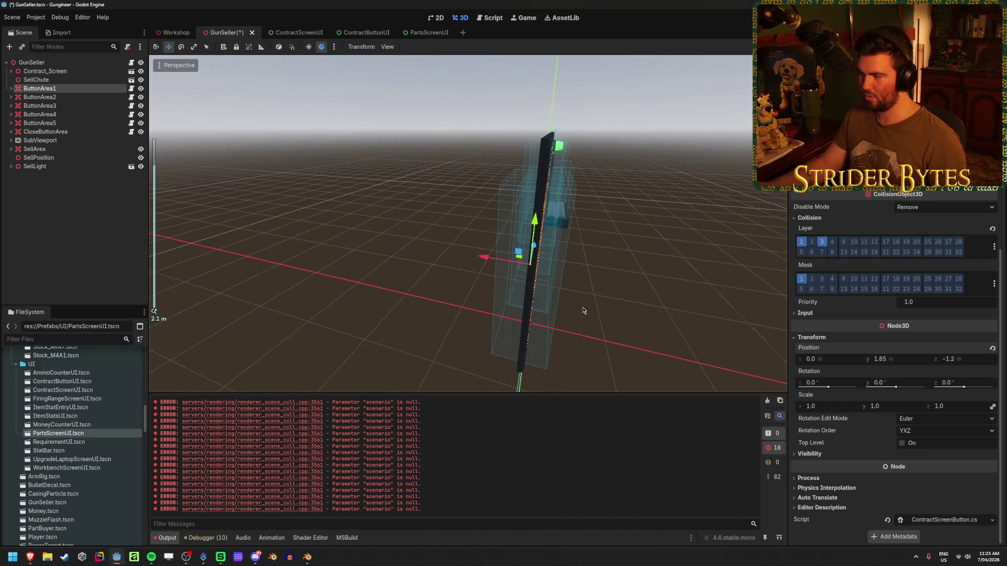
pyautogui.moveTo(670, 288)
pyautogui.mouseDown()
pyautogui.moveTo(577, 262)
pyautogui.moveTo(499, 224)
pyautogui.mouseUp()
# Step: Save the GunSeller scene, return to Left Orthogonal view, and select ButtonArea2
pyautogui.hotkey('ctrl', 's')
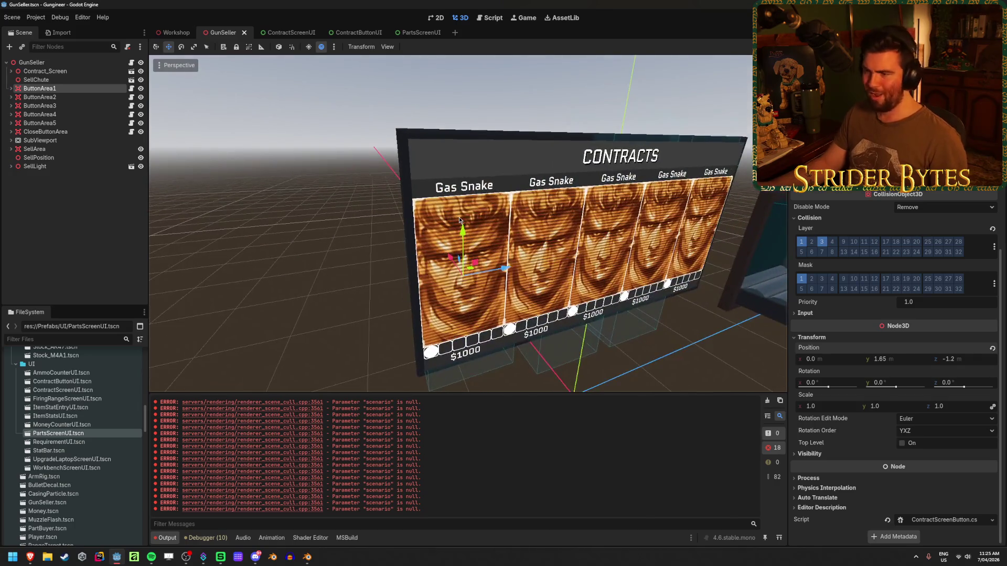
pyautogui.scroll(3, 500, 224)
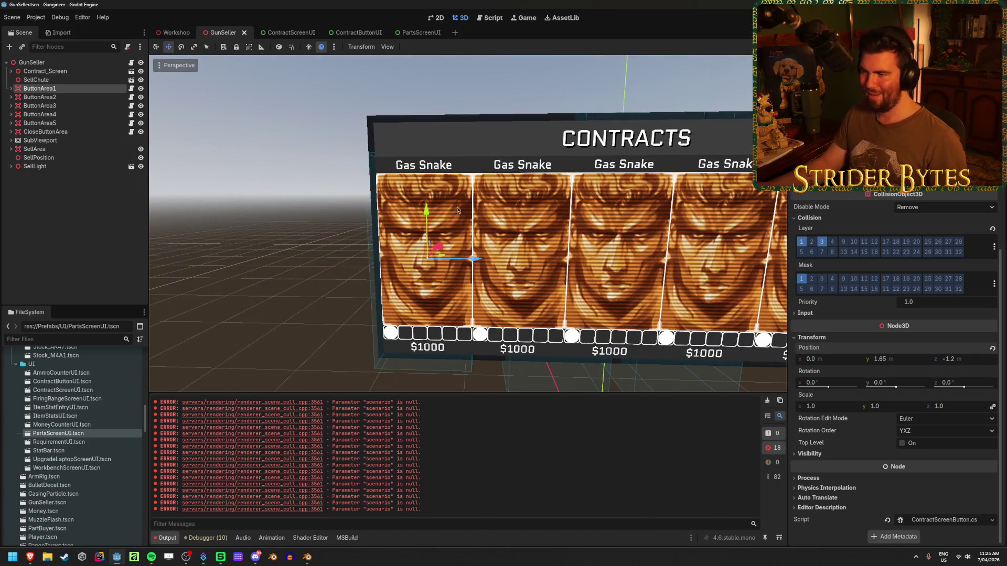
pyautogui.press('ctrl+KP_3')
pyautogui.click(39, 97)
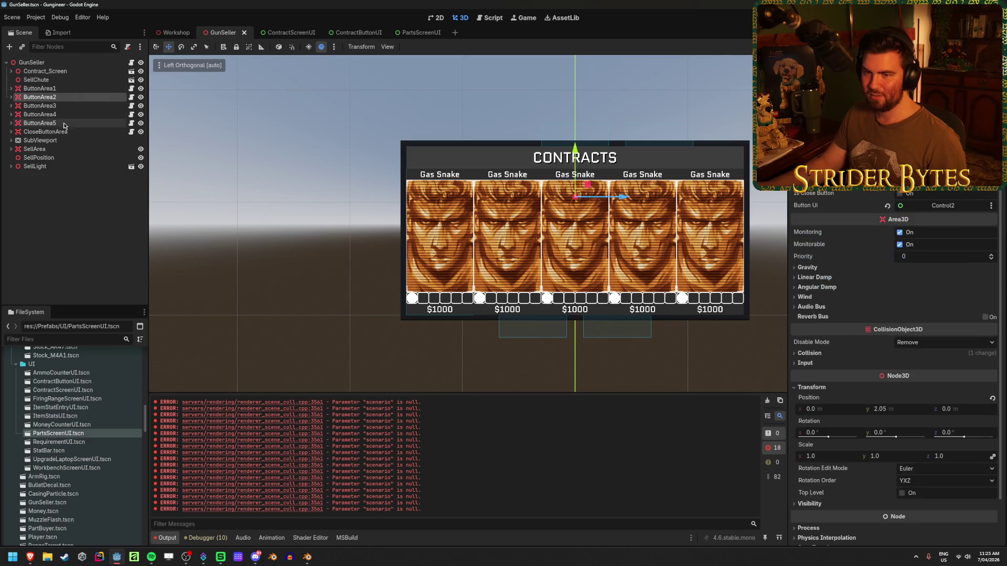
# Step: Set ButtonArea2–5 to Y 1.65 and slide ButtonArea2 to Z -0.6
pyautogui.keyDown('shift'); pyautogui.click(39, 122); pyautogui.keyUp('shift')
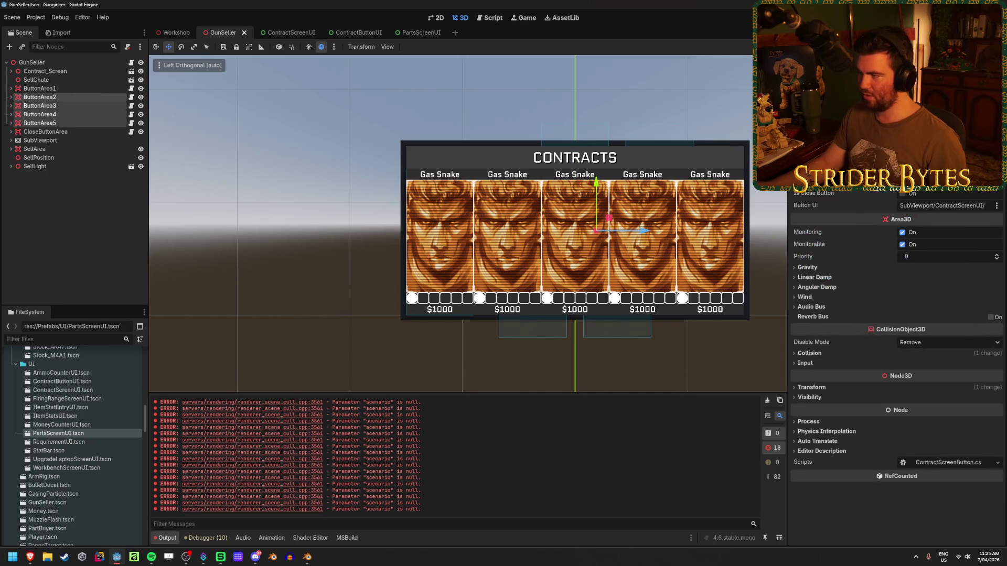
pyautogui.click(896, 408)
pyautogui.write('1.65')
pyautogui.press('Return')
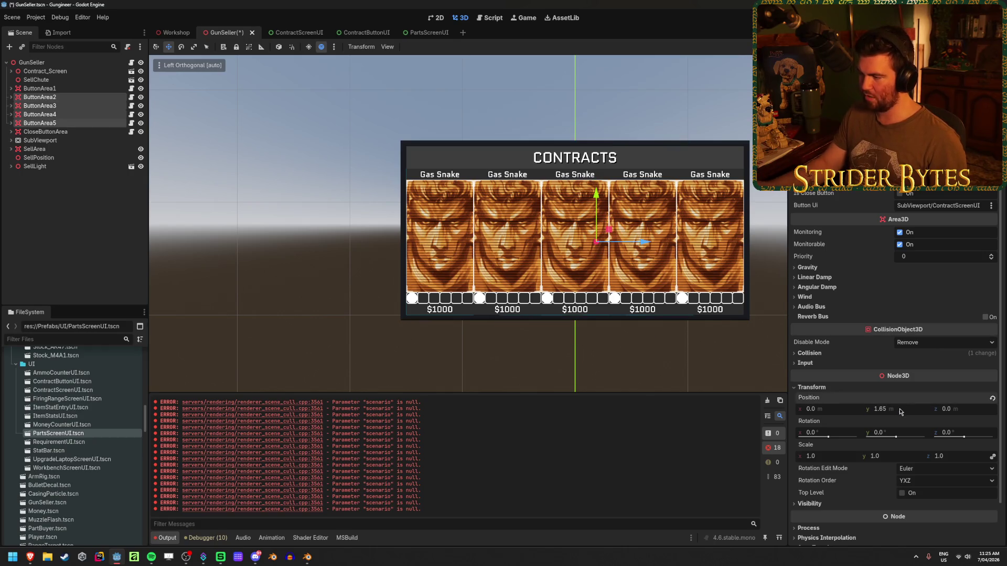
pyautogui.click(40, 97)
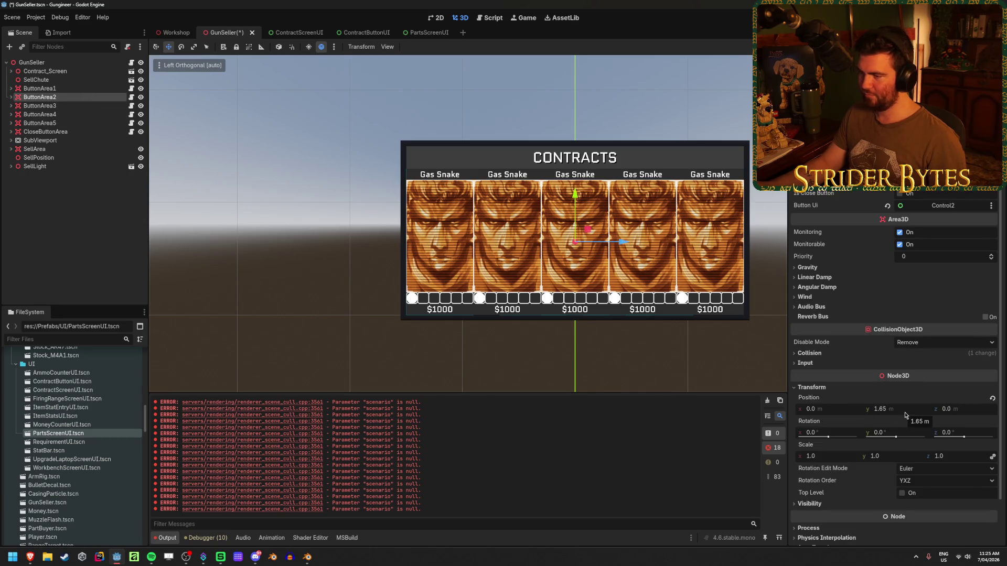
pyautogui.moveTo(954, 415); pyautogui.dragTo(923, 415)
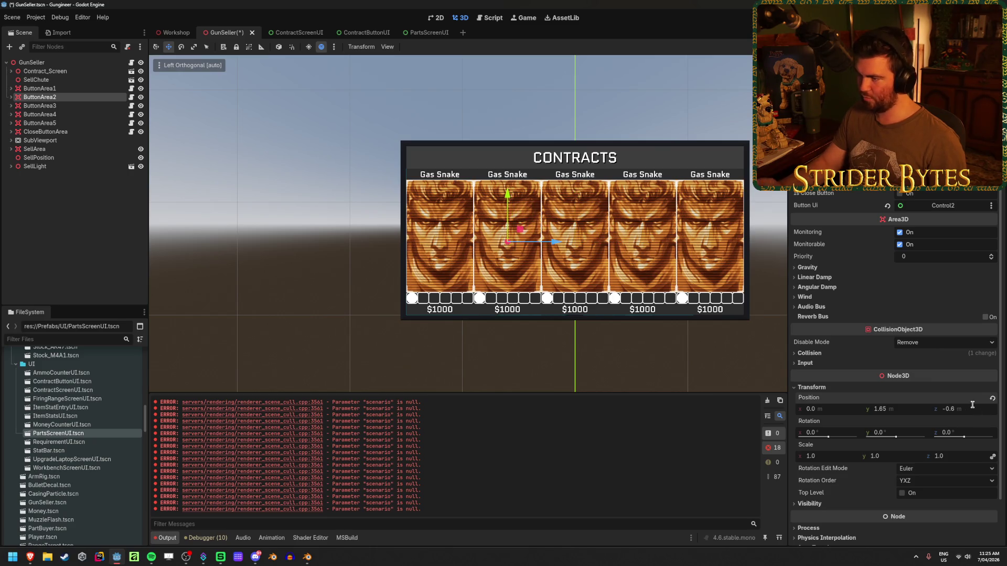
# Step: Set Z positions 0, 0.6 and 1.2 for ButtonArea3, ButtonArea4 and ButtonArea5
pyautogui.click(62, 105)
pyautogui.click(943, 409)
pyautogui.write('0')
pyautogui.press('Return')
pyautogui.click(64, 114)
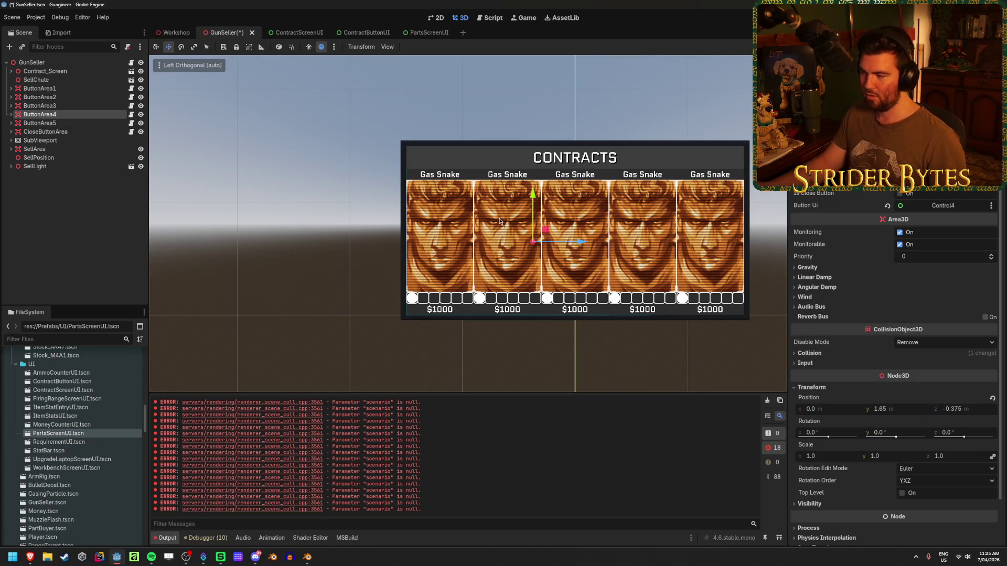
pyautogui.click(969, 410)
pyautogui.write('0.6')
pyautogui.press('Return')
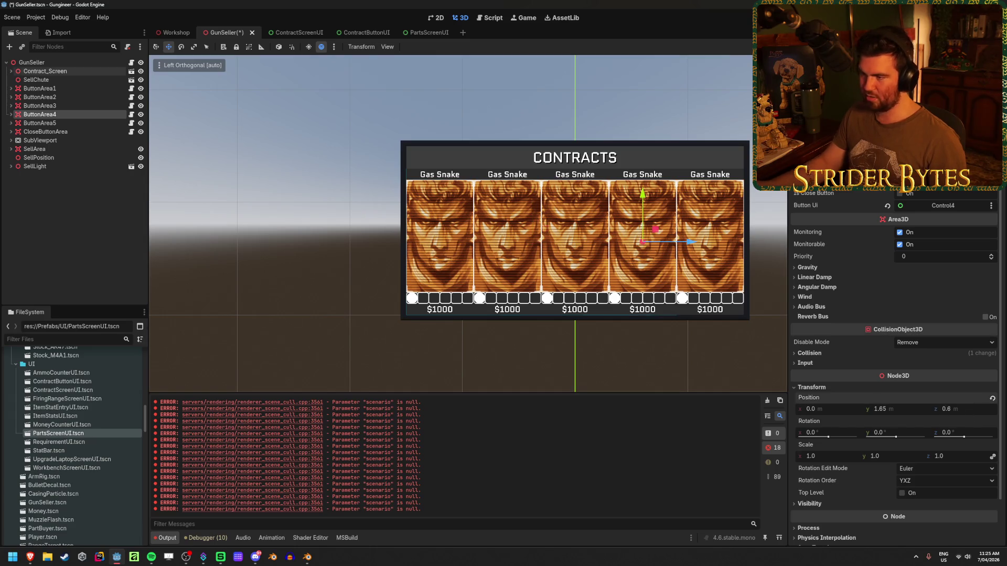
pyautogui.click(53, 123)
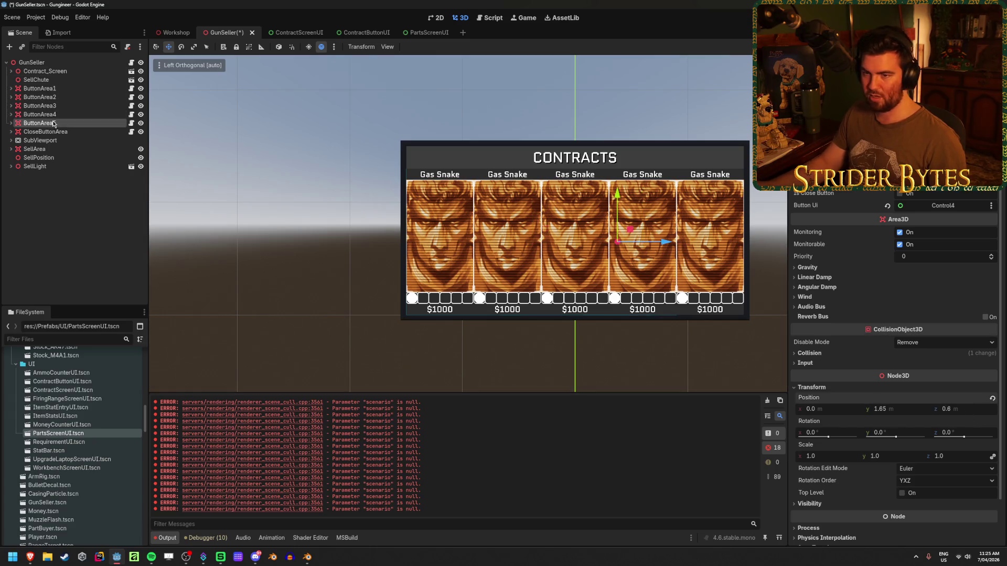
pyautogui.click(977, 411)
pyautogui.write('1.2')
pyautogui.press('Return')
# Step: Save the scene and check the button areas in the viewport
pyautogui.hotkey('ctrl', 's')
pyautogui.moveTo(284, 150)
pyautogui.mouseDown()
pyautogui.moveTo(322, 208)
pyautogui.moveTo(400, 232)
pyautogui.moveTo(344, 236)
pyautogui.moveTo(292, 222)
pyautogui.mouseUp()
pyautogui.click(292, 222)
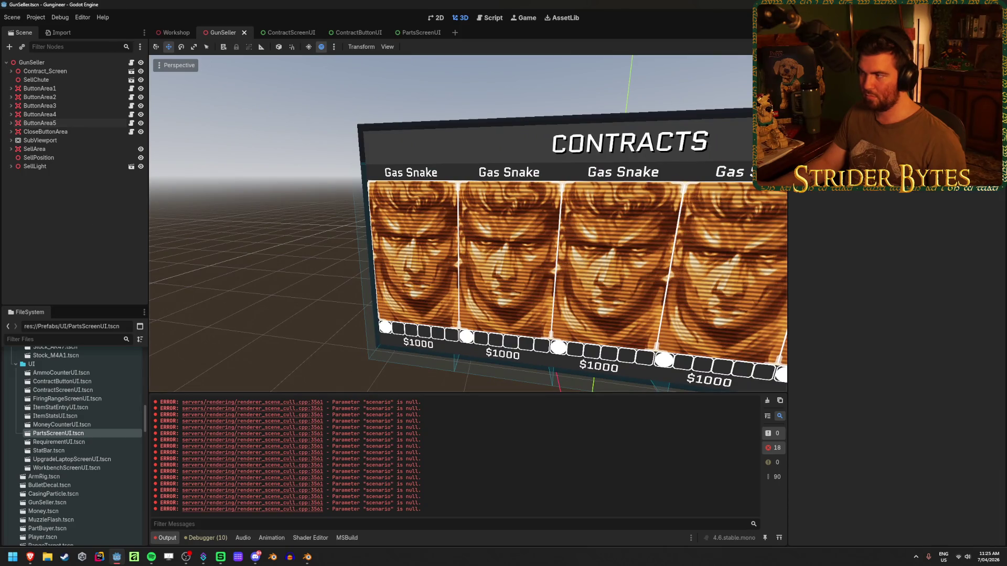
pyautogui.click(47, 62)
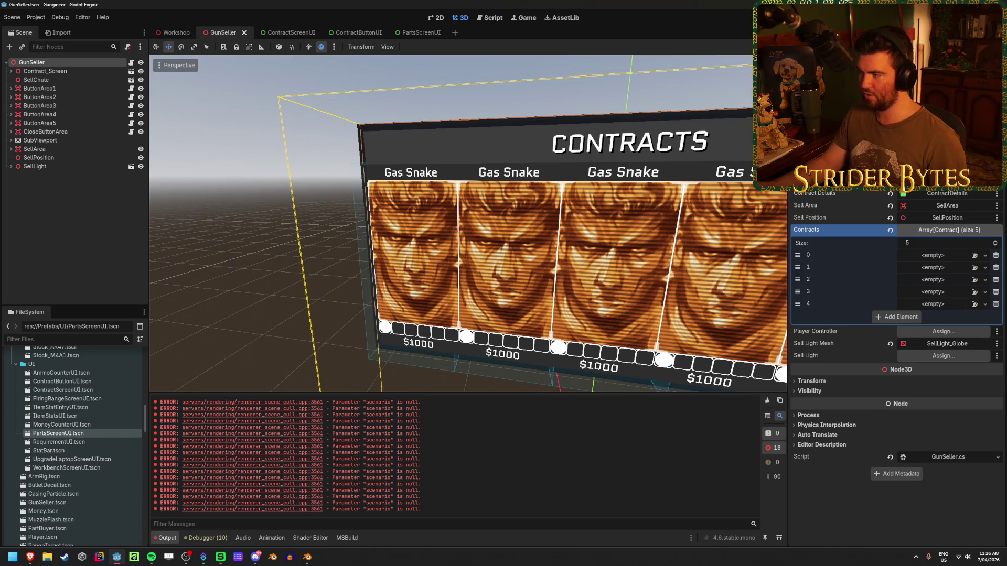
# Step: Test-run the game at the contracts screen, then review the SetGlow errors and open ContractButtonUI
pyautogui.scroll(3, 897, 341)
pyautogui.hotkey('alt', 'b')
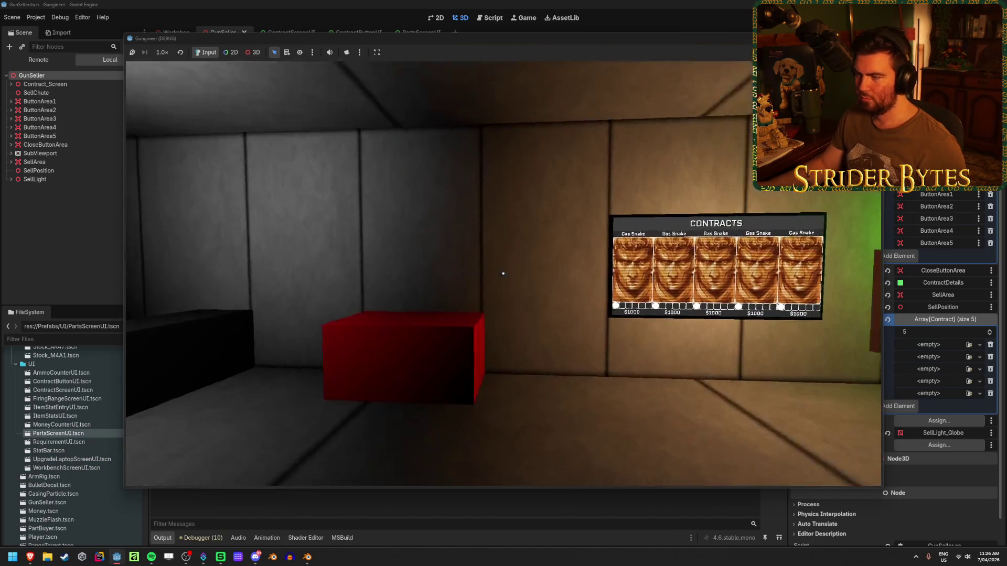
pyautogui.press('w')
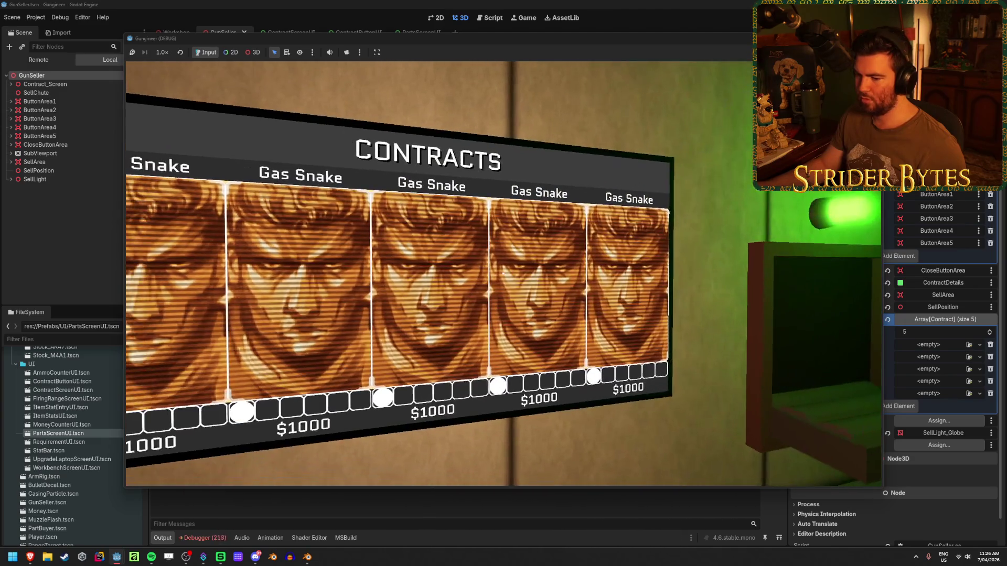
pyautogui.press('F8')
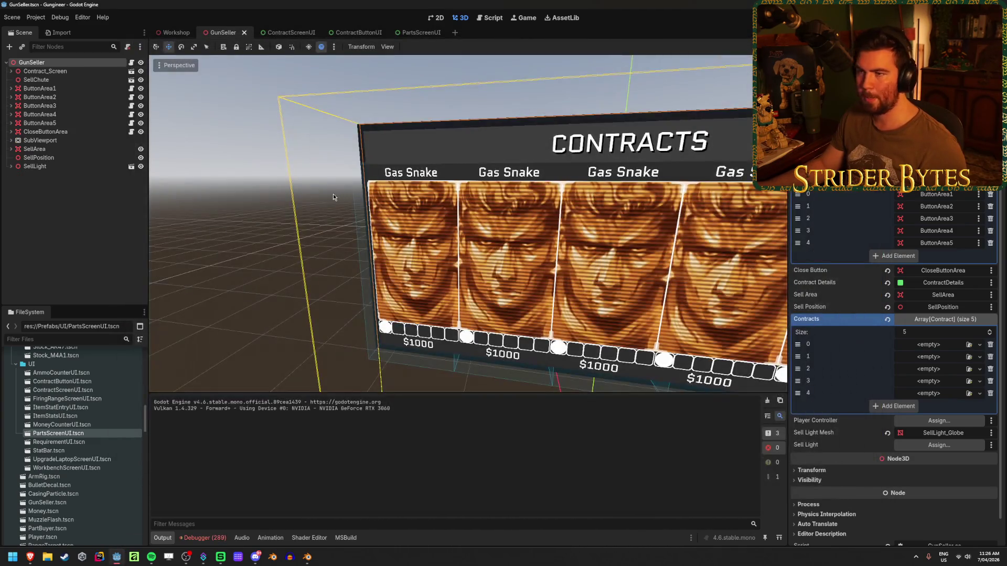
pyautogui.click(202, 537)
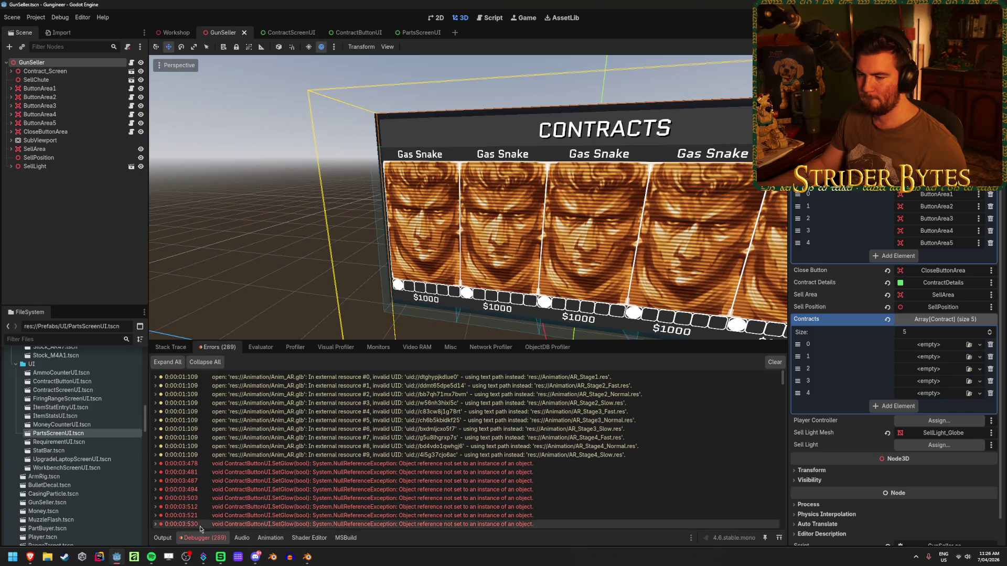
pyautogui.click(359, 32)
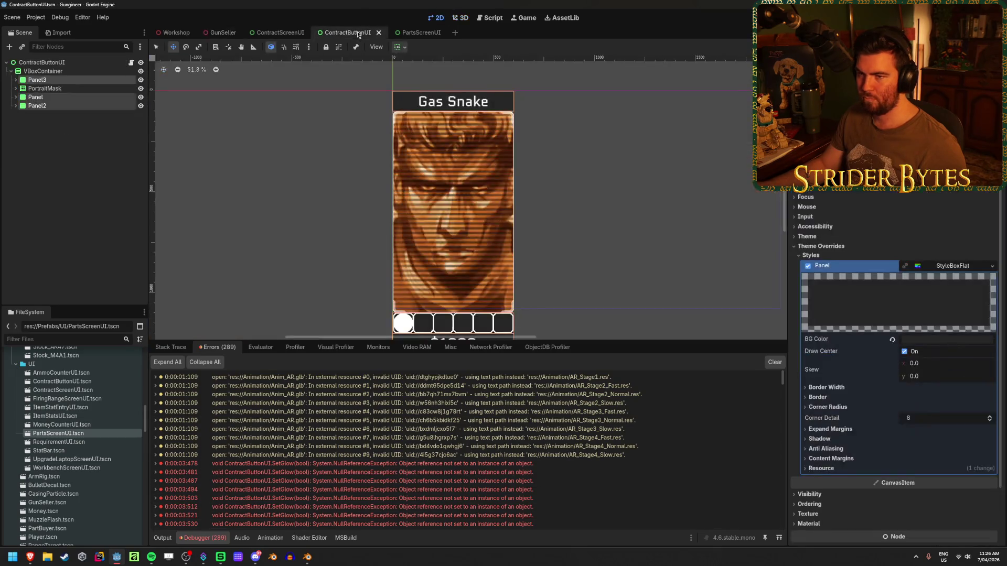
# Step: Inspect the ContractButtonUI root's exports and ButtonBorder, opening then dismissing the border node picker
pyautogui.click(31, 64)
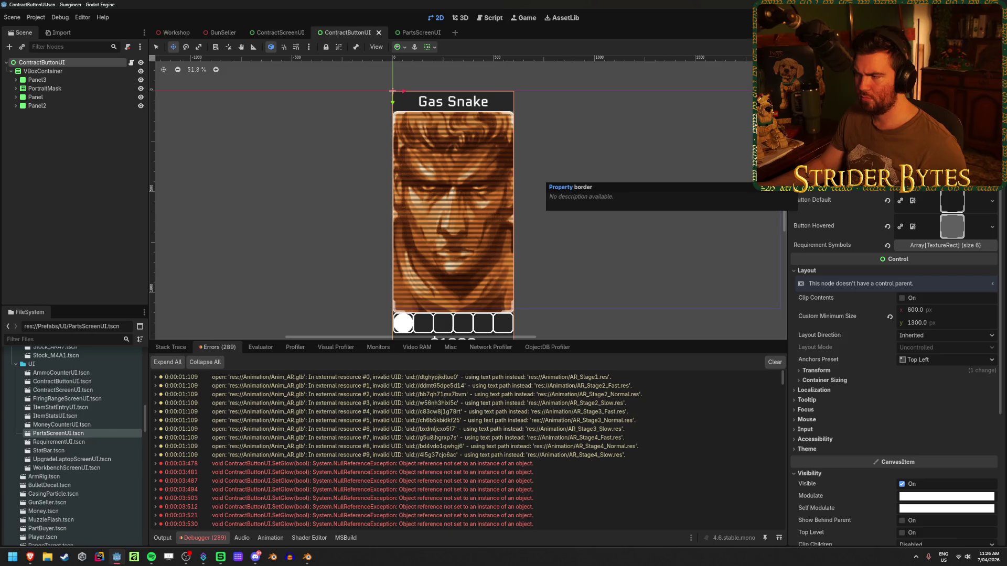
pyautogui.click(807, 271)
pyautogui.click(953, 246)
pyautogui.click(953, 246)
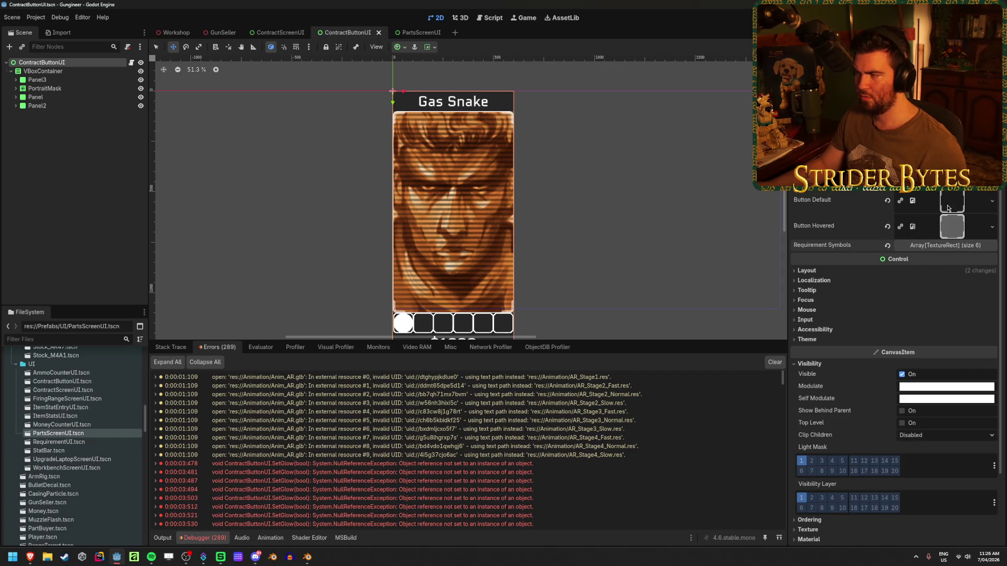
pyautogui.click(16, 88)
pyautogui.click(58, 105)
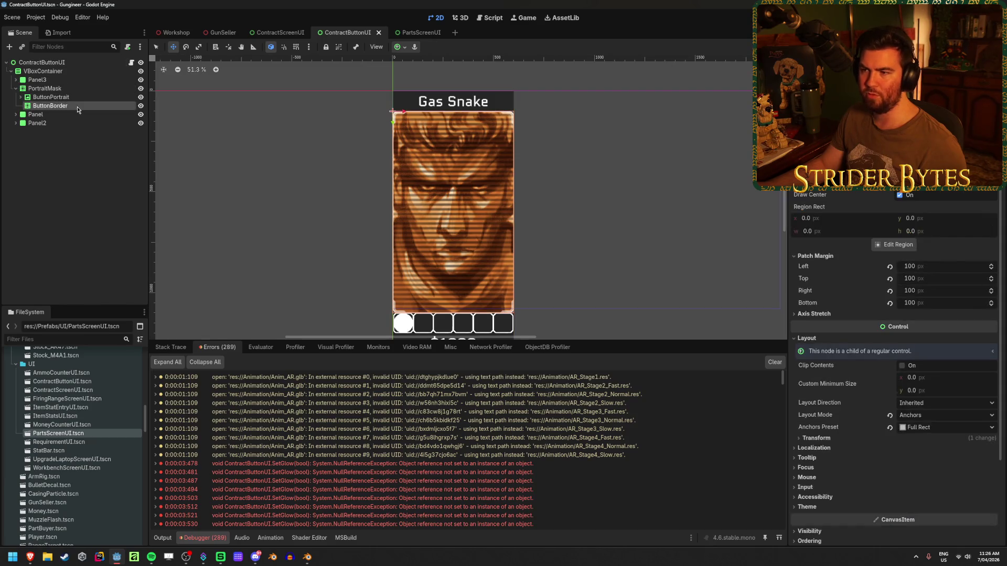
pyautogui.click(47, 62)
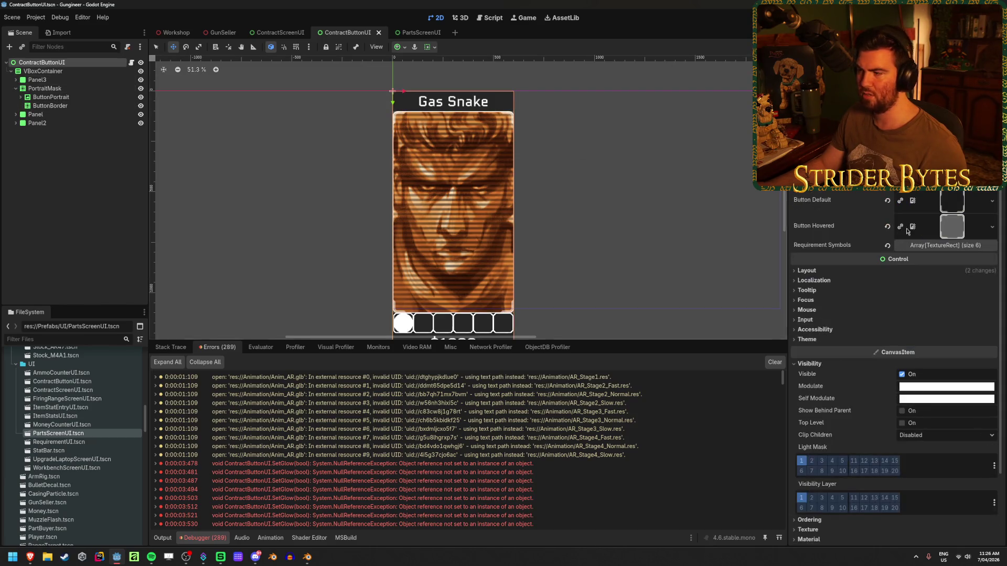
pyautogui.click(944, 176)
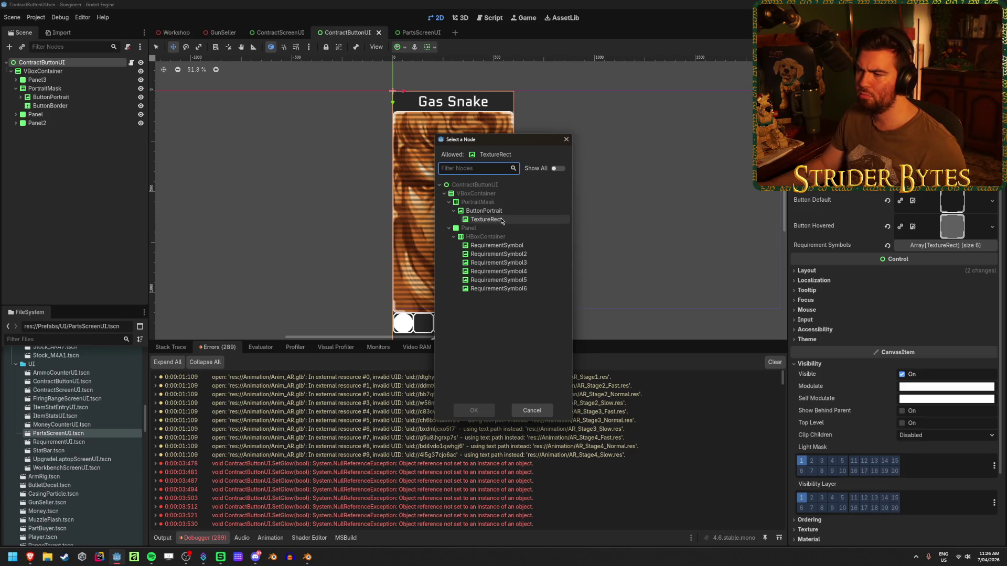
pyautogui.click(531, 411)
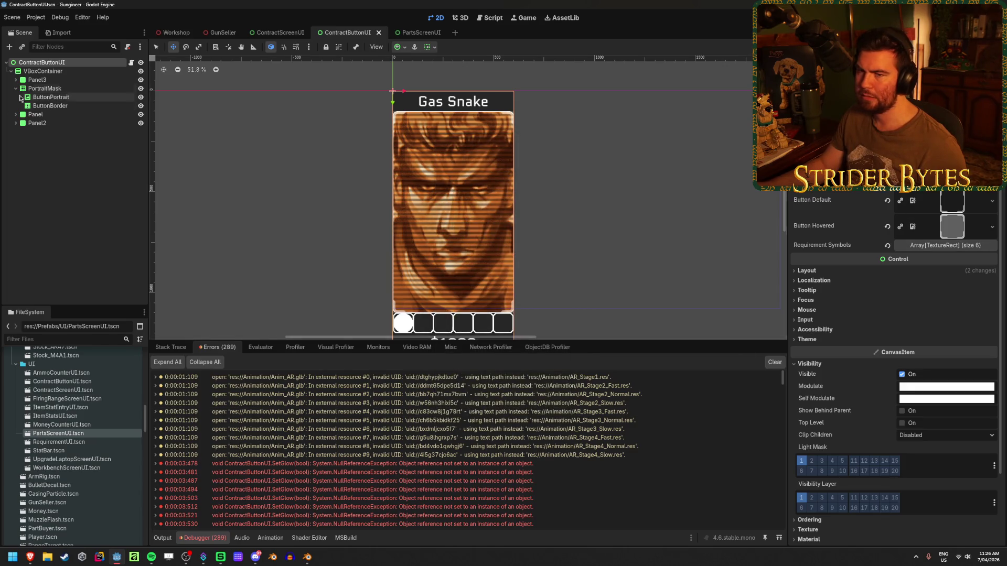
pyautogui.click(63, 89)
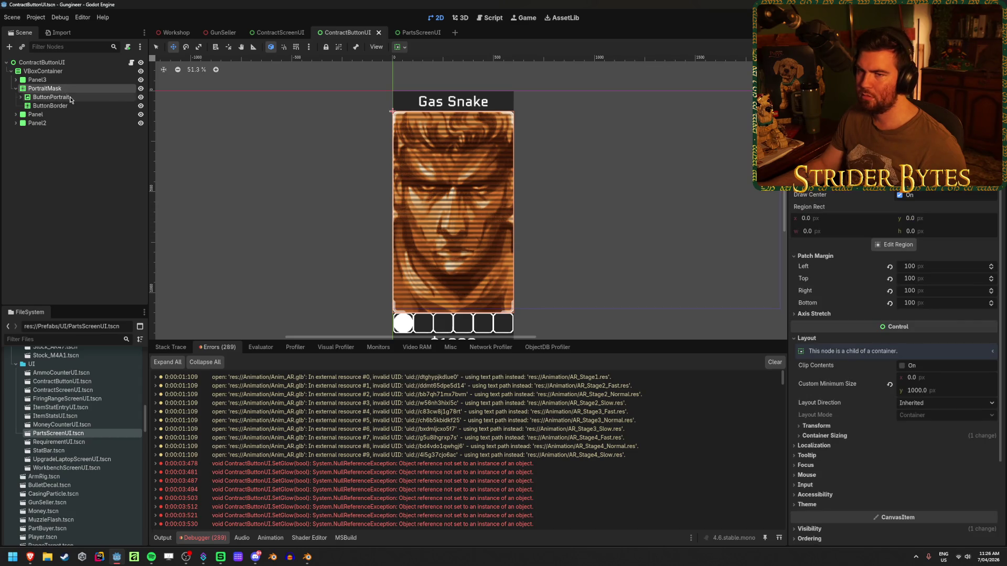
# Step: Try the Button_Hover texture on ButtonBorder via Quick Load, then cancel without applying it
pyautogui.click(68, 107)
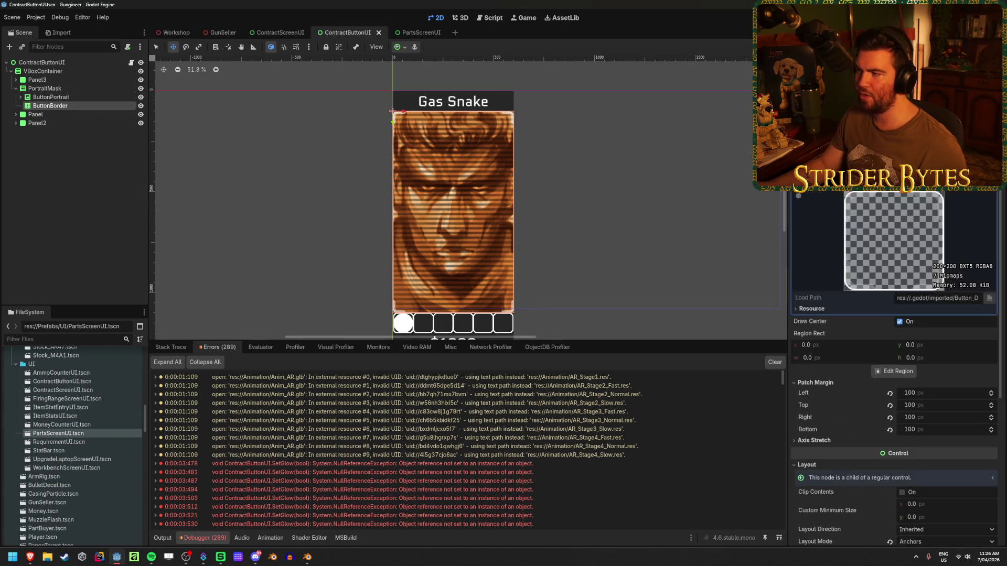
pyautogui.scroll(-5, 893, 367)
pyautogui.click(989, 184)
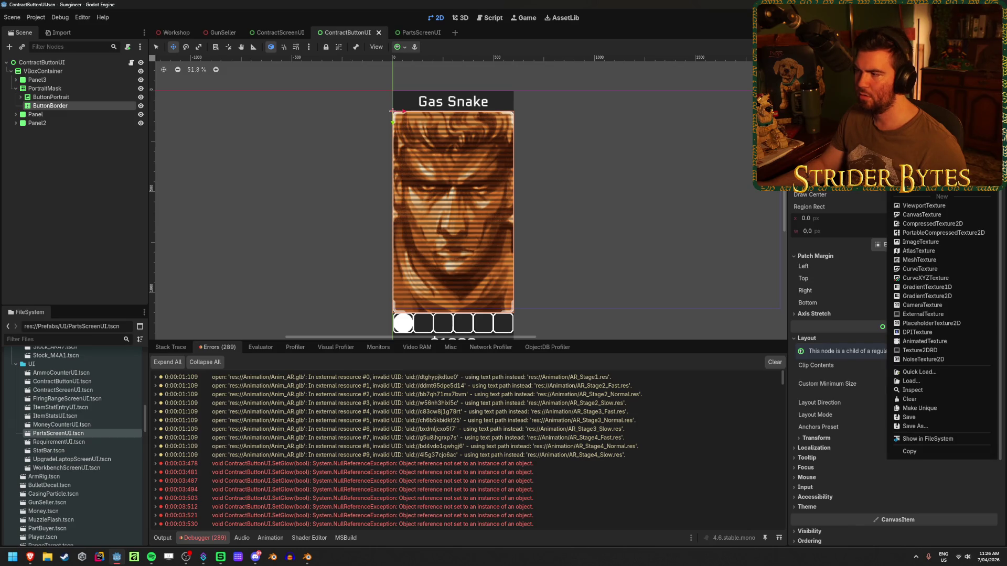
pyautogui.click(919, 373)
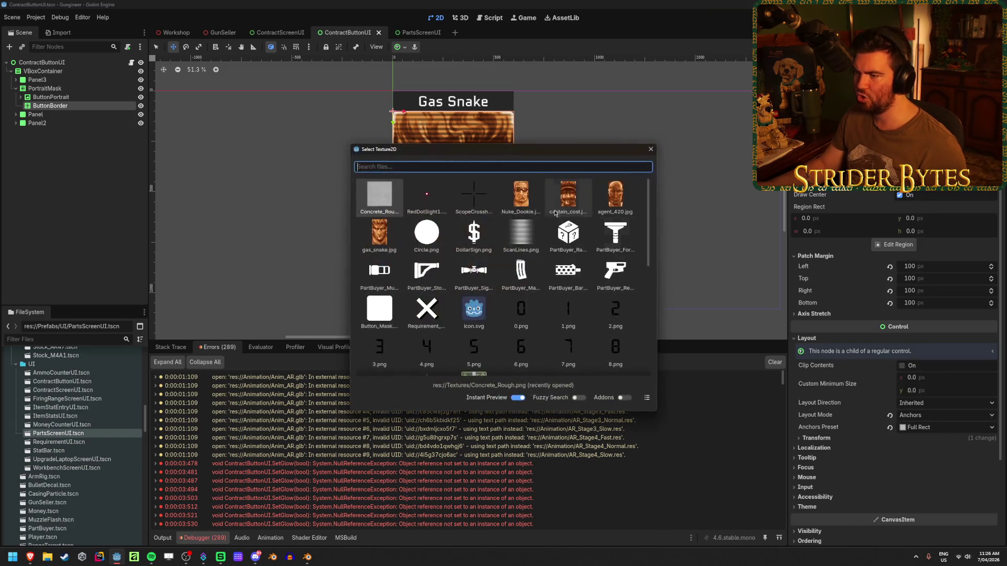
pyautogui.scroll(-5, 473, 280)
pyautogui.scroll(-1, 474, 280)
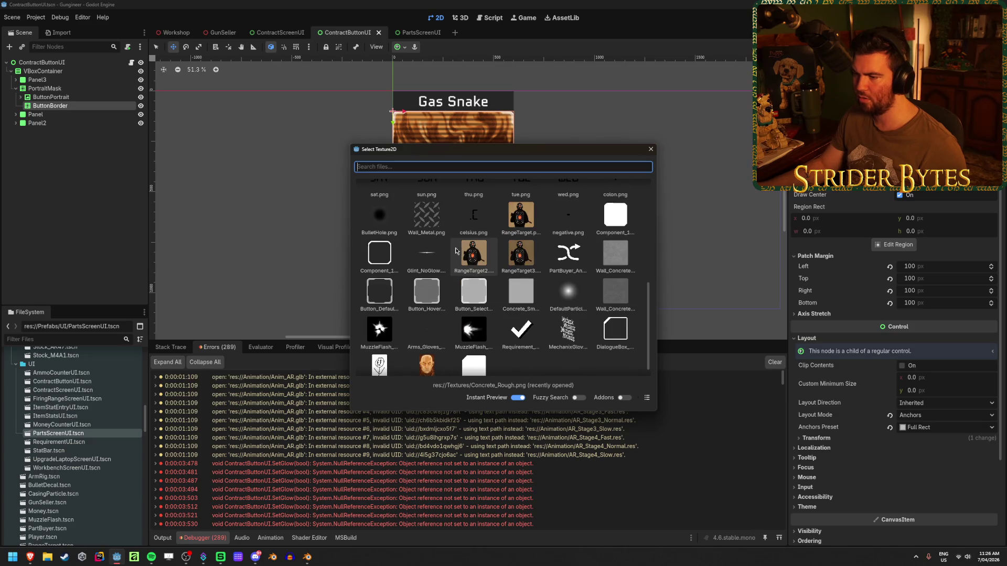
pyautogui.click(417, 297)
pyautogui.moveTo(492, 142)
pyautogui.mouseDown()
pyautogui.moveTo(789, 162)
pyautogui.moveTo(730, 162)
pyautogui.mouseUp()
pyautogui.press('Escape')
# Step: Review ButtonBorder under PortraitMask and the root's exported properties, then open the Start menu
pyautogui.click(74, 193)
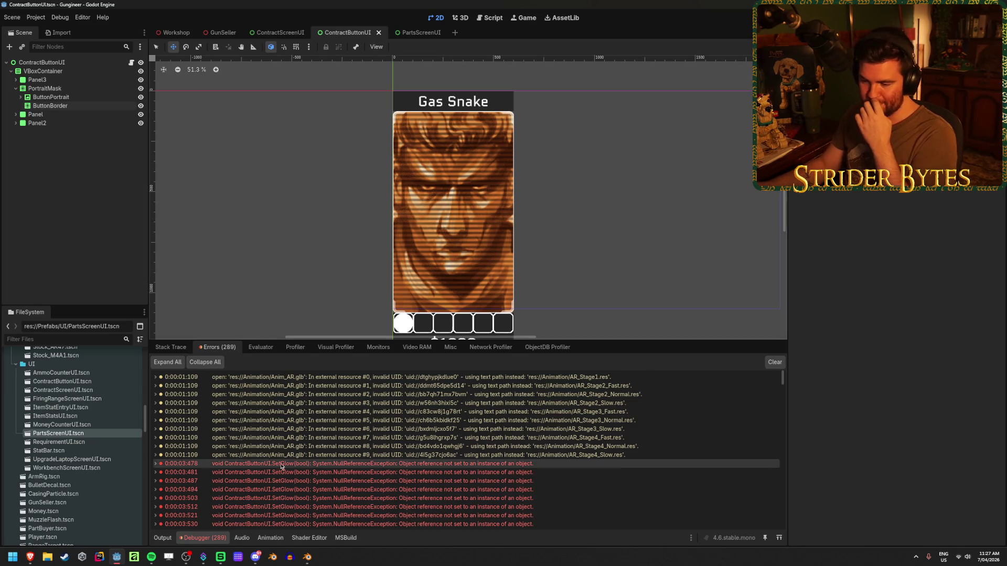
pyautogui.click(79, 105)
pyautogui.click(45, 88)
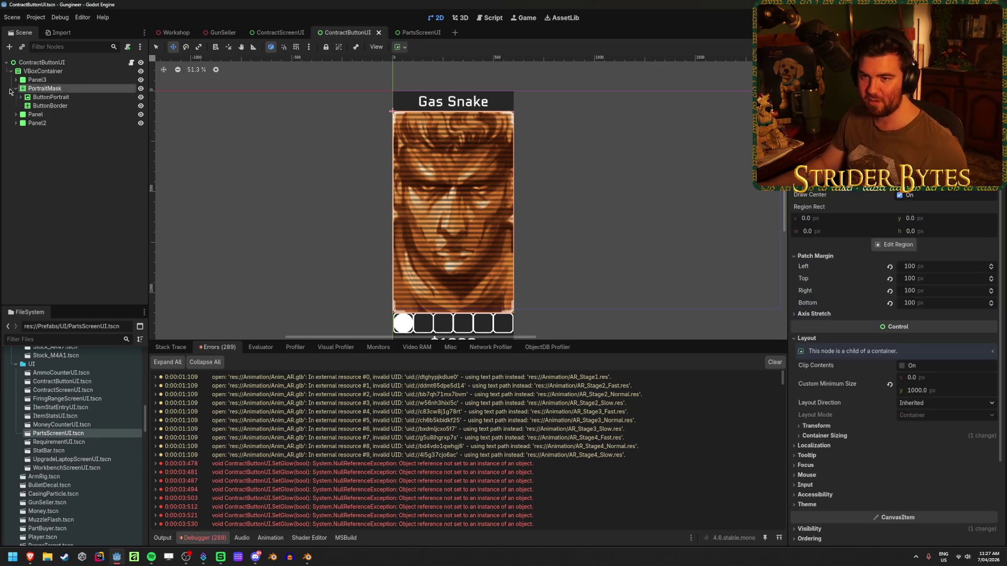
pyautogui.click(16, 88)
pyautogui.click(59, 180)
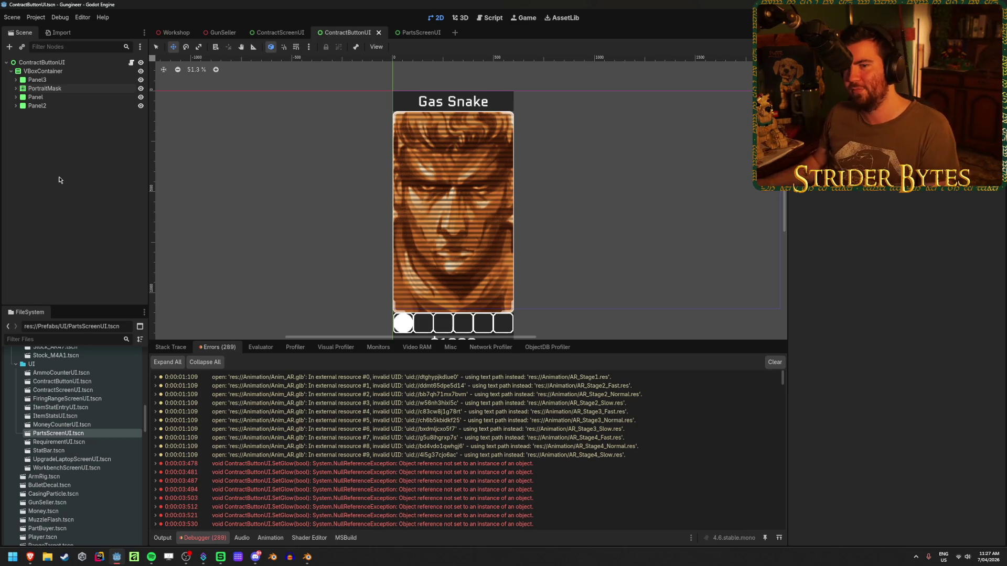
pyautogui.click(16, 89)
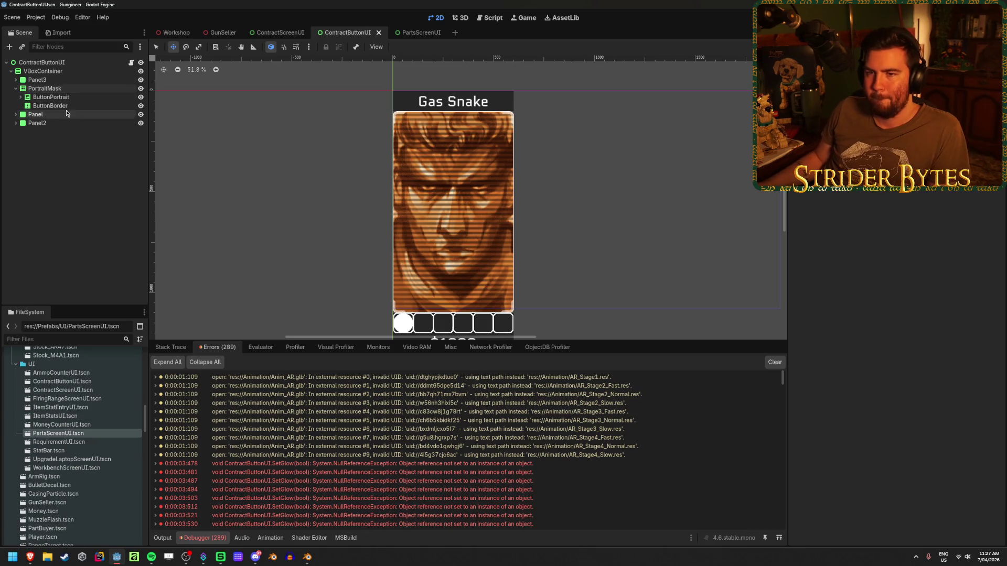
pyautogui.click(68, 106)
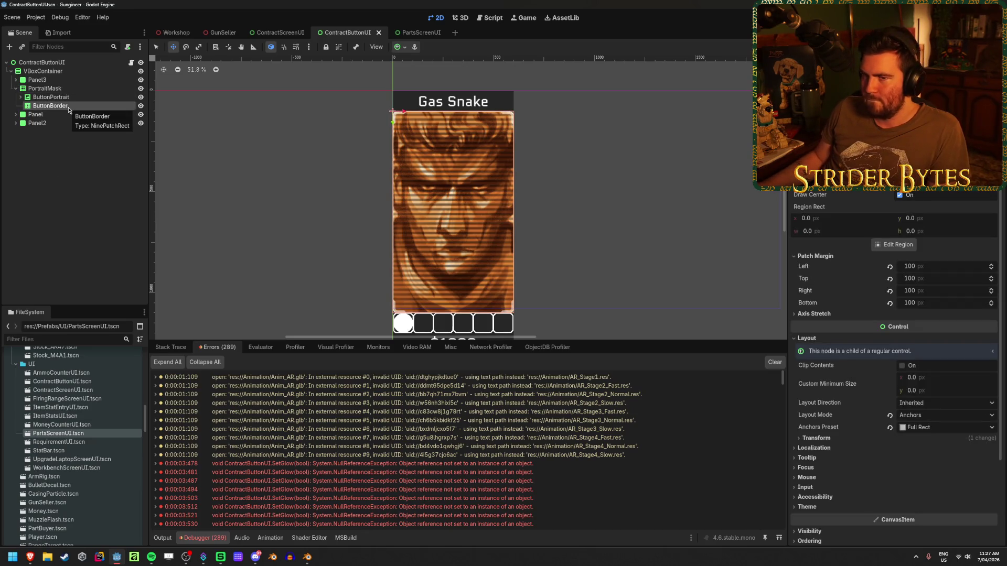
pyautogui.click(83, 63)
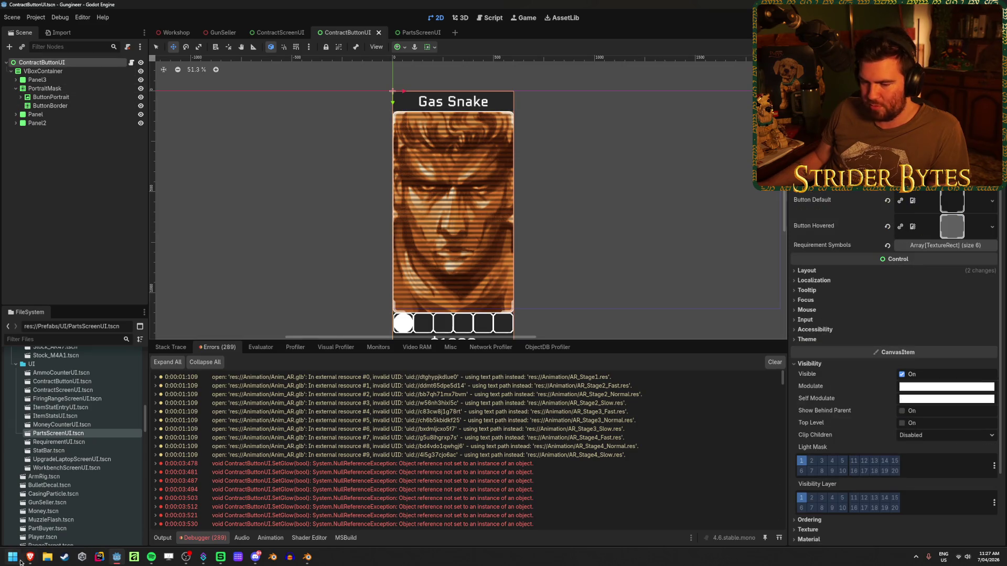
pyautogui.click(12, 558)
# Step: Launch Visual Studio and open the Gungineer solution, dismissing the sign-in prompt
pyautogui.write('visual')
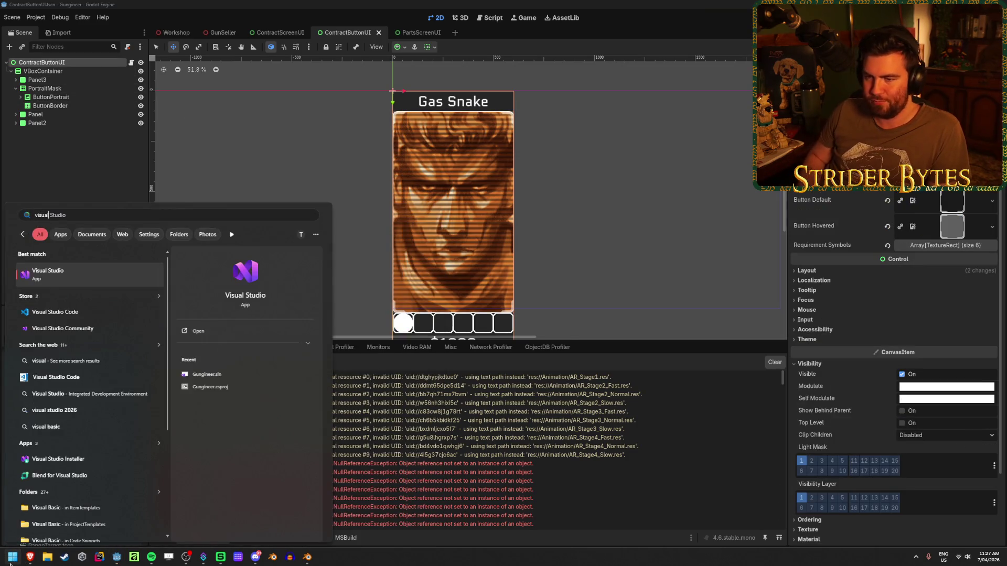
pyautogui.press('Return')
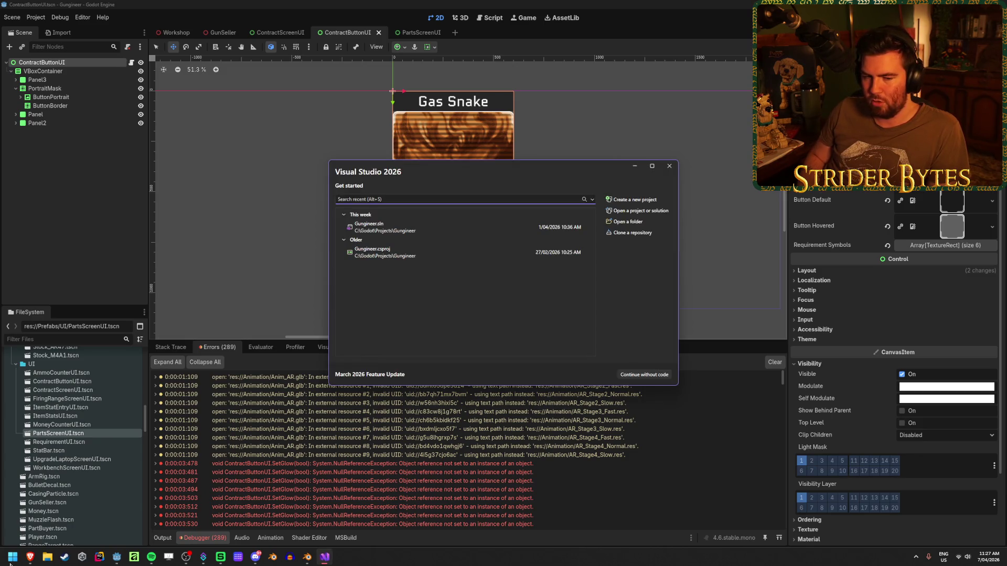
pyautogui.click(455, 226)
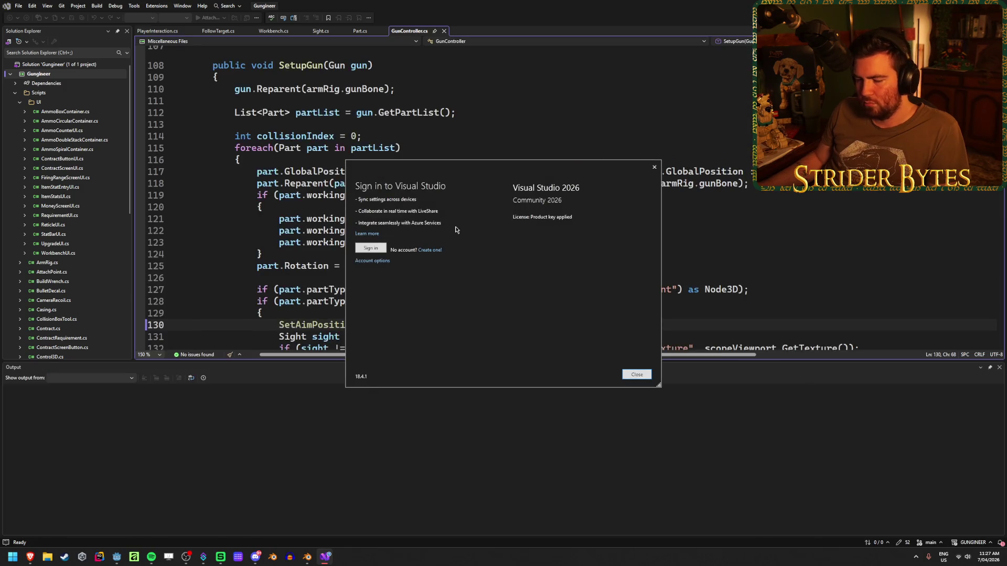
pyautogui.click(637, 375)
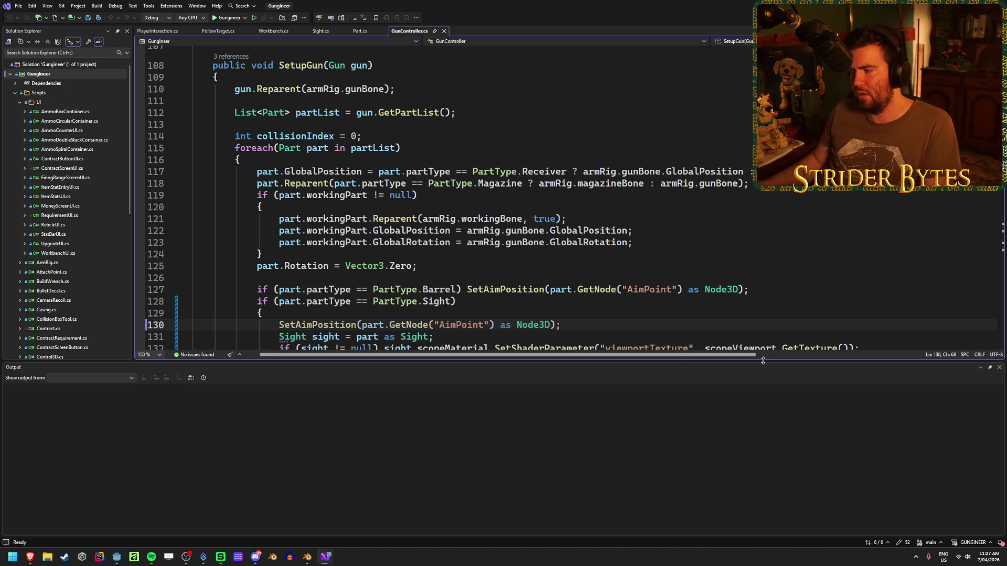
# Step: Close the Output pane and open ContractScreenButton.cs to read its SetGlow
pyautogui.click(992, 366)
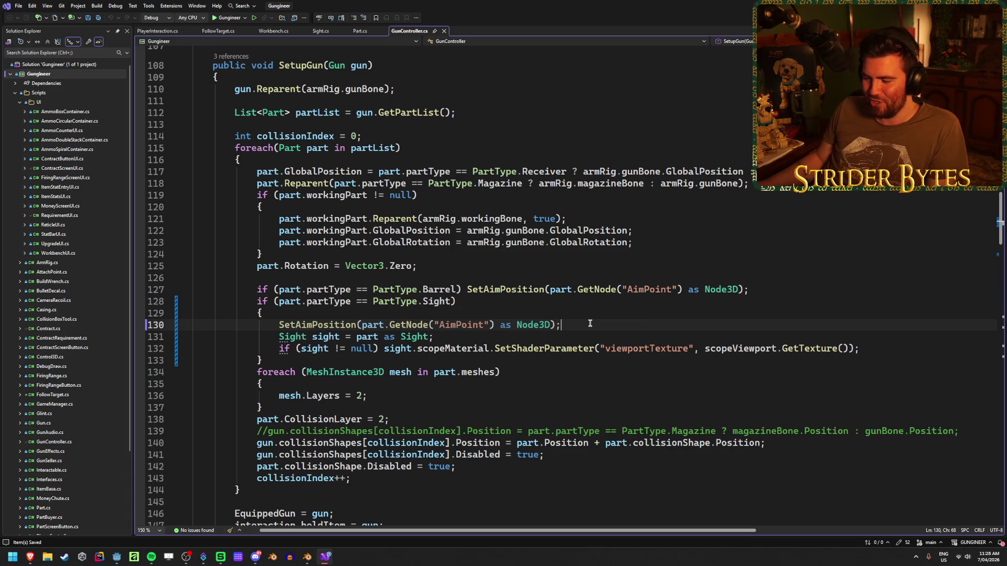
pyautogui.scroll(20, 590, 323)
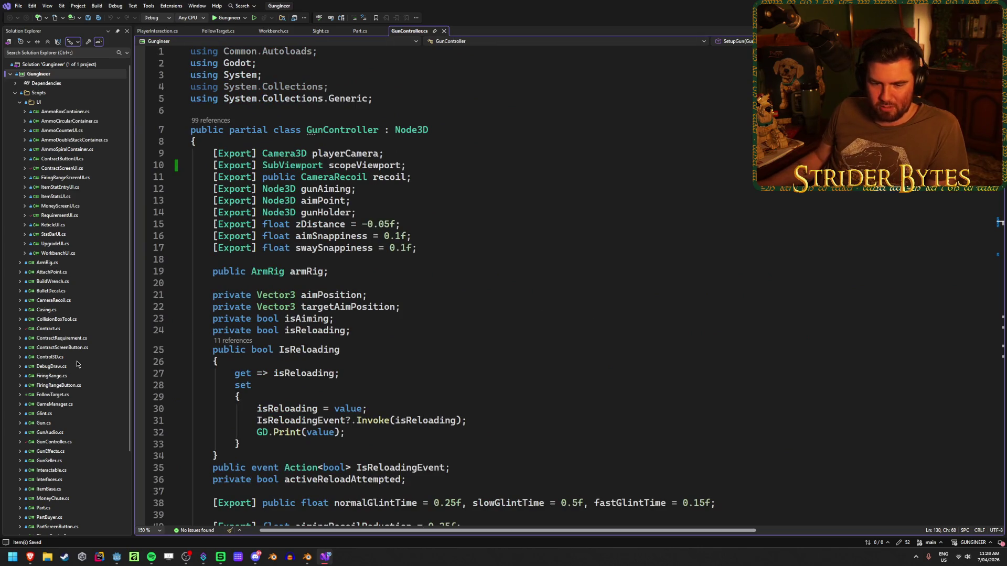
pyautogui.click(65, 340)
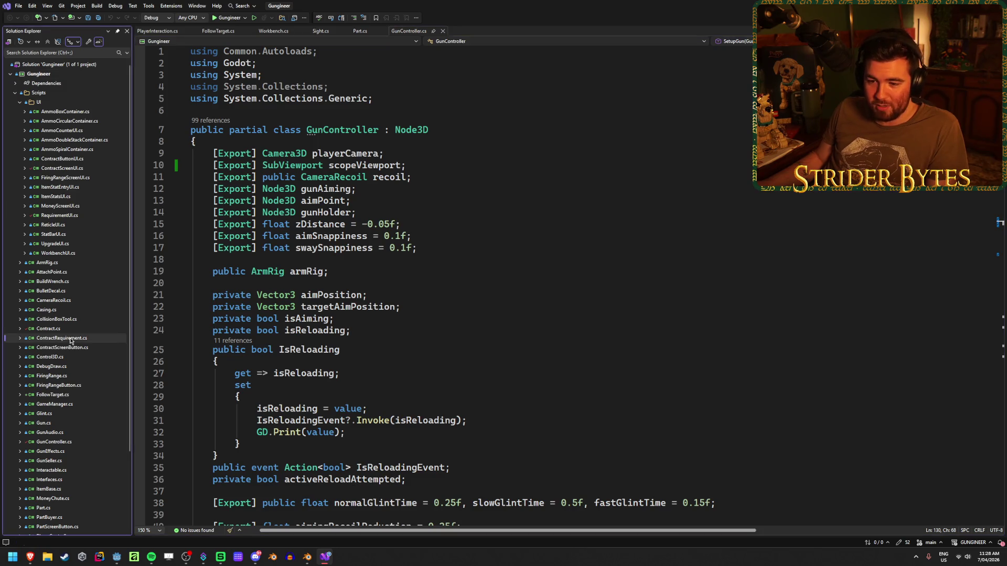
pyautogui.click(70, 349)
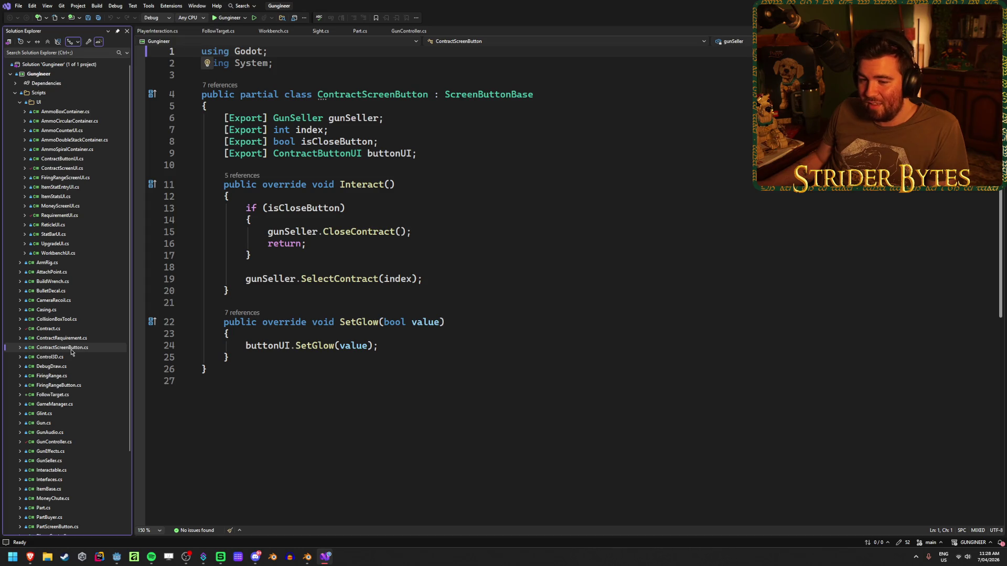
# Step: Change the border field in ContractButtonUI.cs from TextureRect to NinePatchRect, save, and return to Godot
pyautogui.scroll(-3, 71, 352)
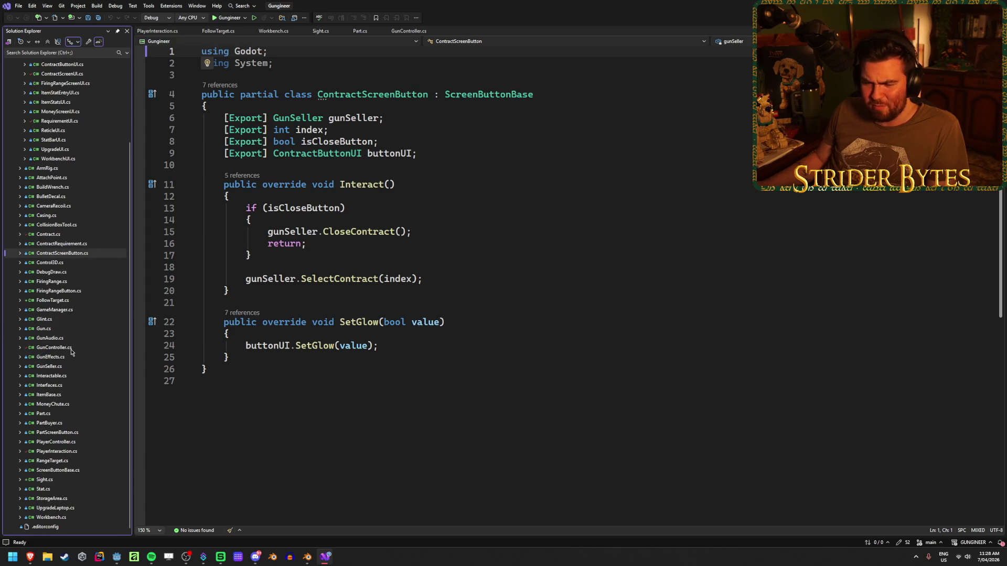
pyautogui.scroll(3, 71, 352)
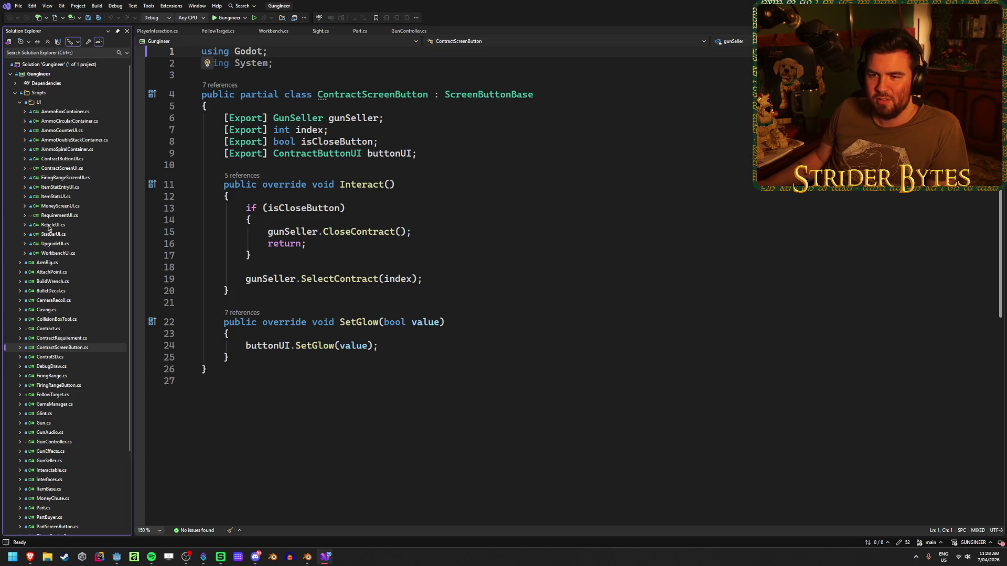
pyautogui.doubleClick(63, 158)
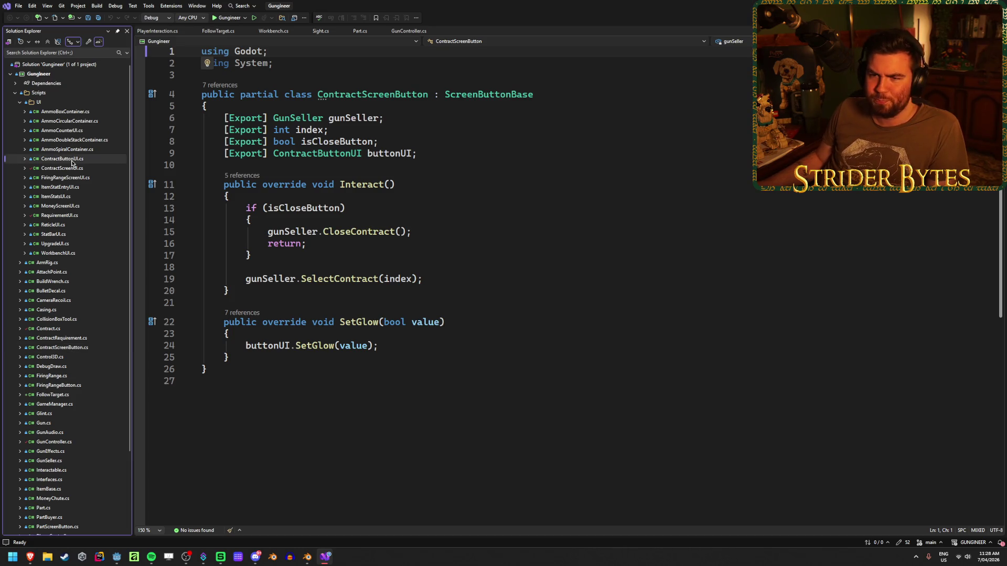
pyautogui.doubleClick(294, 131)
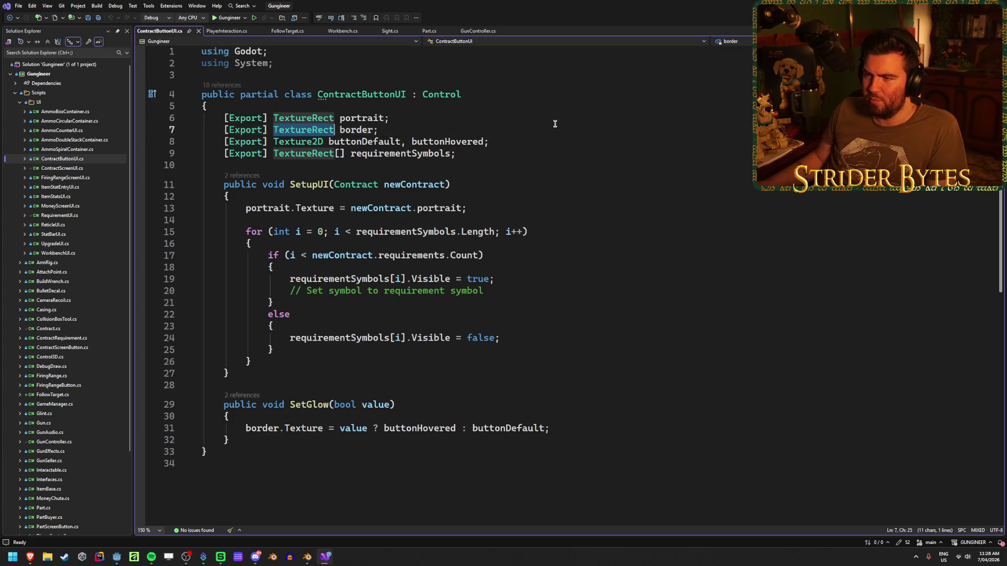
pyautogui.write('Ninepatc')
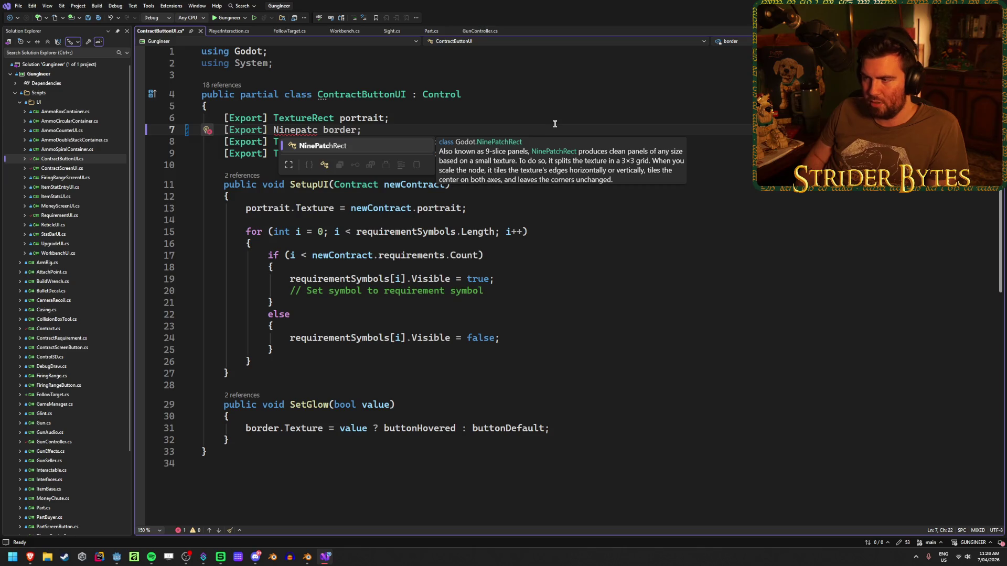
pyautogui.press('Tab')
pyautogui.hotkey('ctrl', 's')
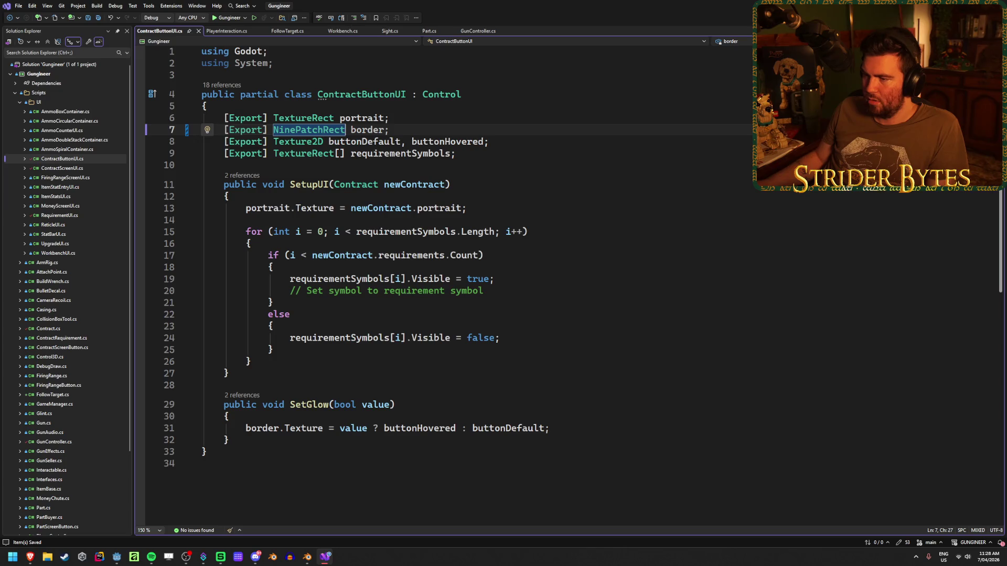
pyautogui.hotkey('alt', 'Tab')
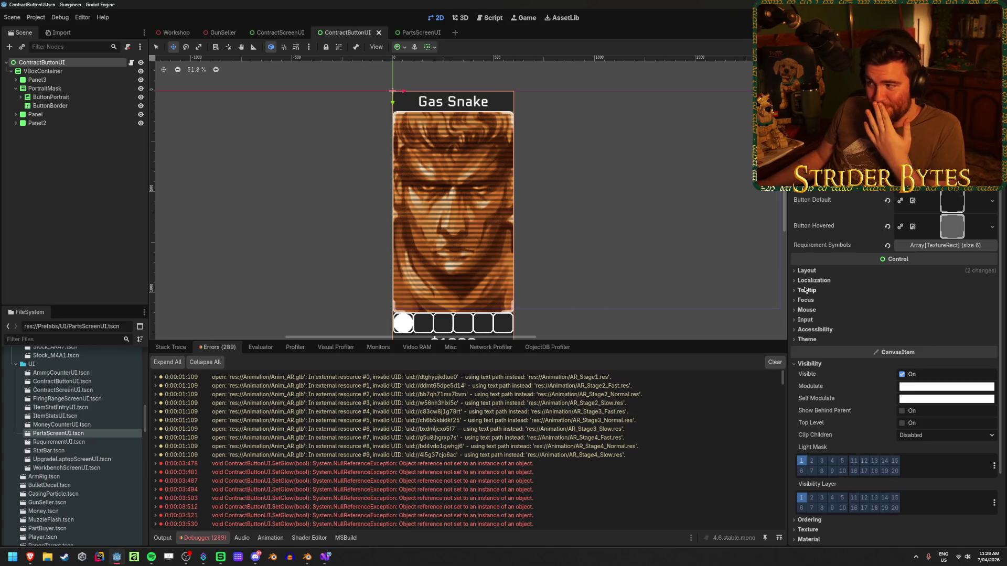
# Step: Assign ButtonBorder to the Border export, then run the game and walk up to the Contracts board
pyautogui.click(926, 193)
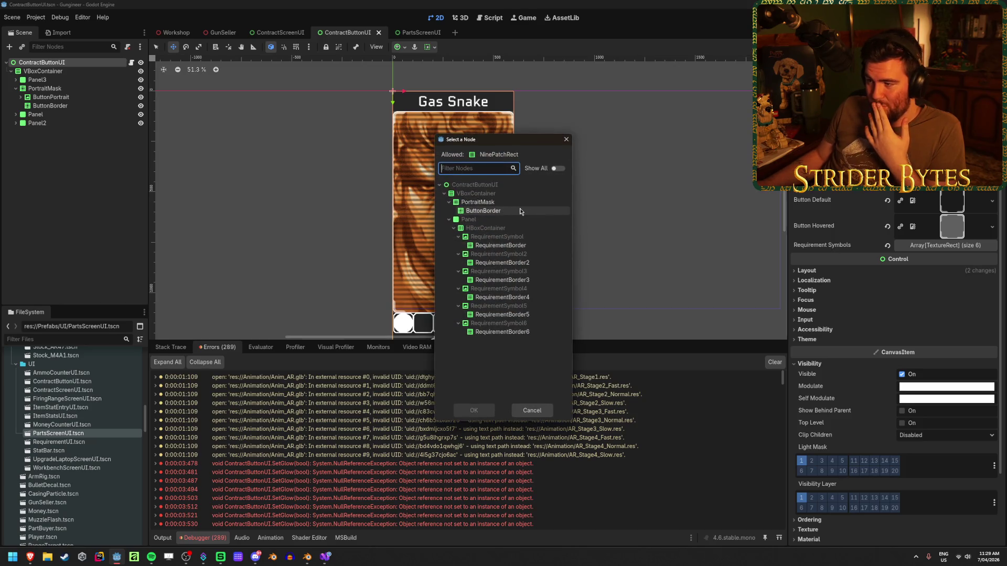
pyautogui.click(504, 211)
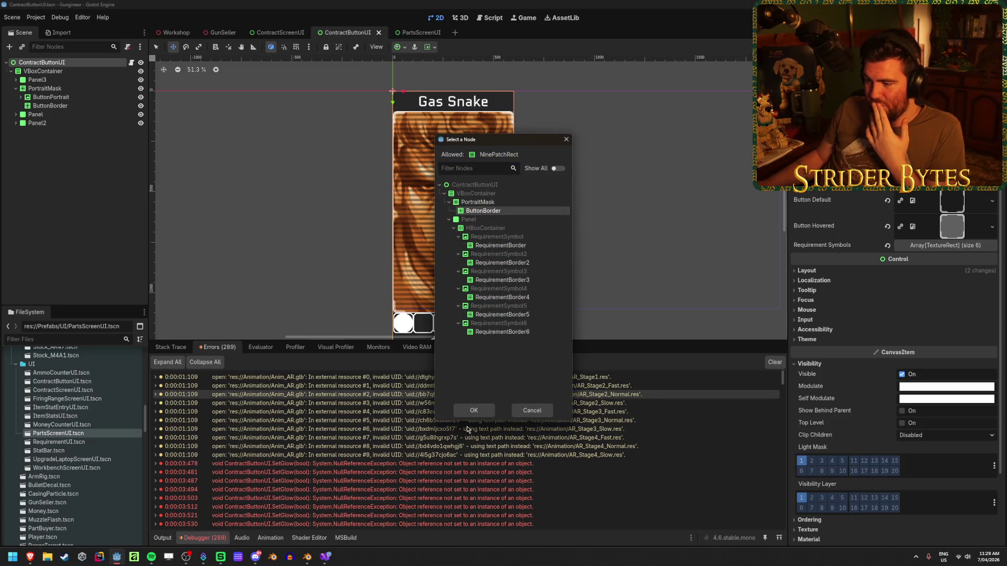
pyautogui.click(473, 410)
pyautogui.press('F5')
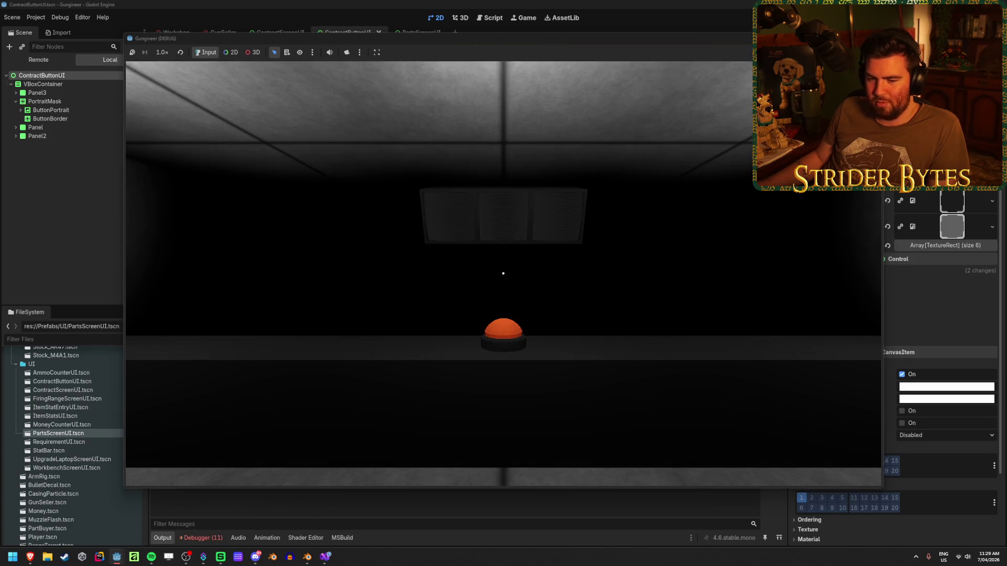
pyautogui.press('w')
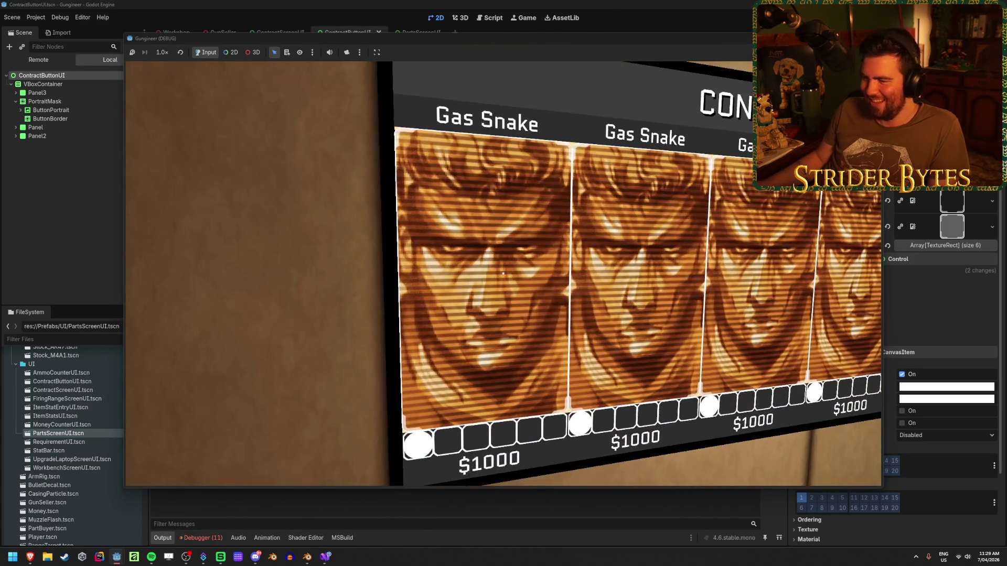
# Step: Open a contract's details in the running game, then stop the test run
pyautogui.click(503, 273)
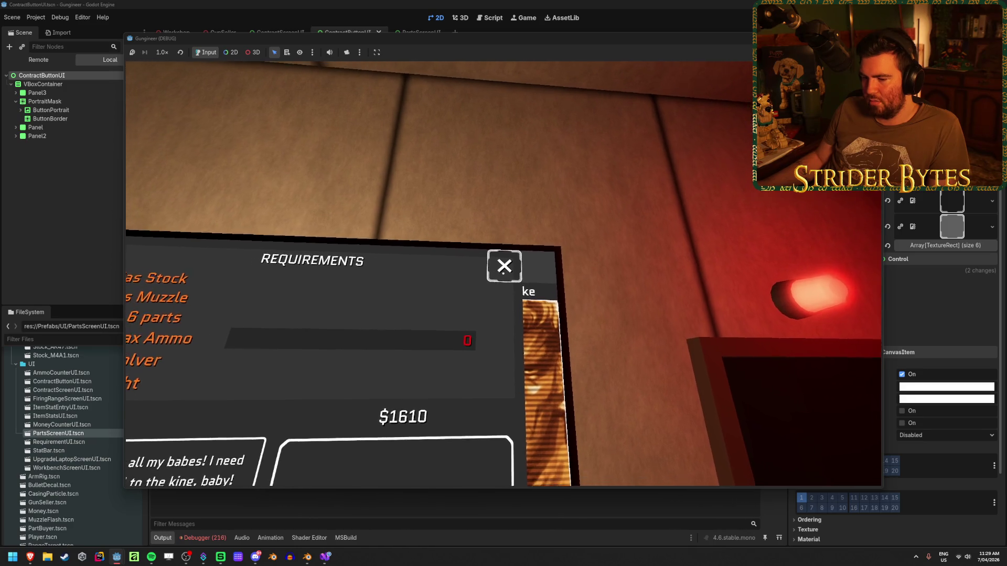
pyautogui.press('F8')
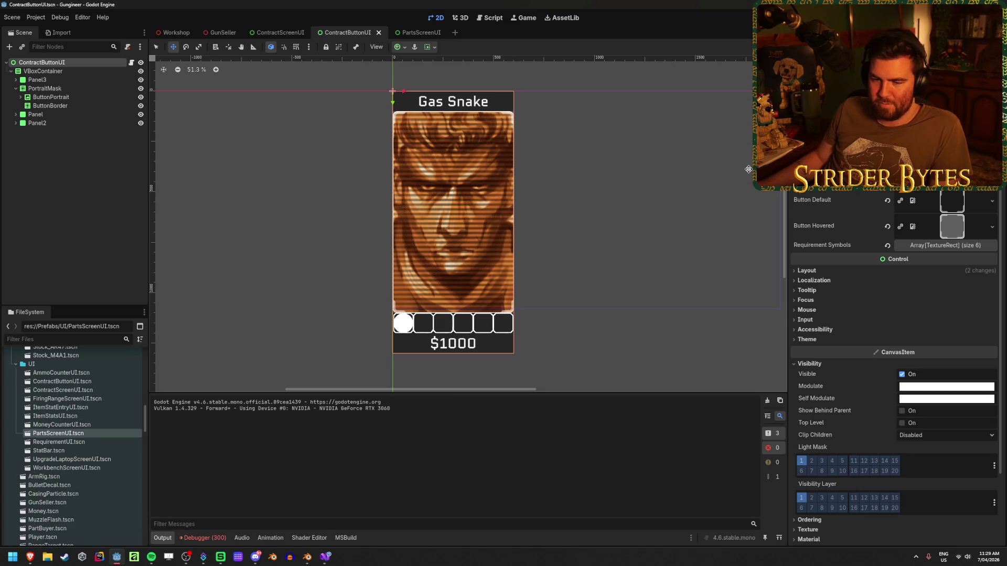
pyautogui.click(279, 32)
pyautogui.scroll(-3, 343, 144)
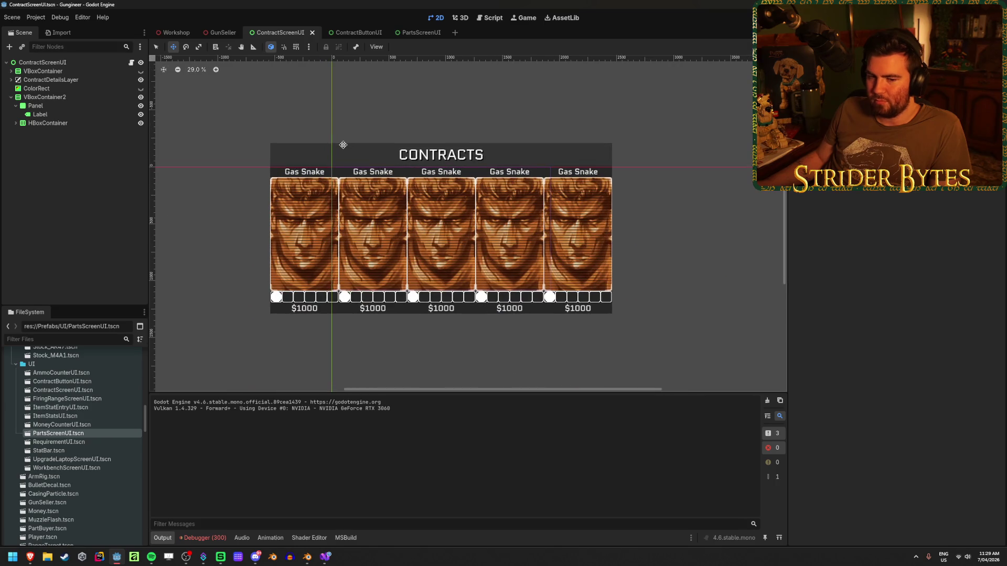
pyautogui.scroll(1, 343, 145)
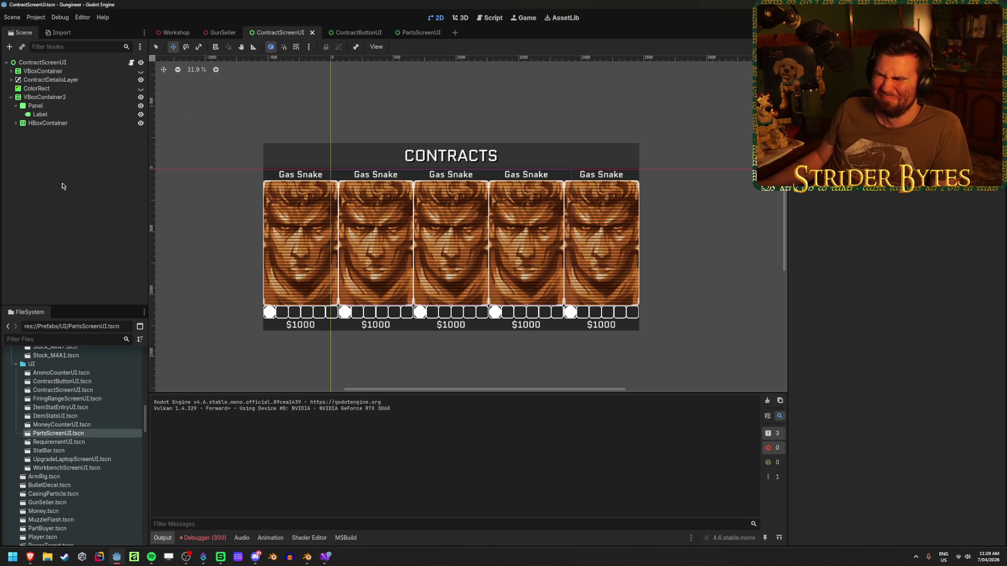
pyautogui.click(47, 97)
pyautogui.press('Left')
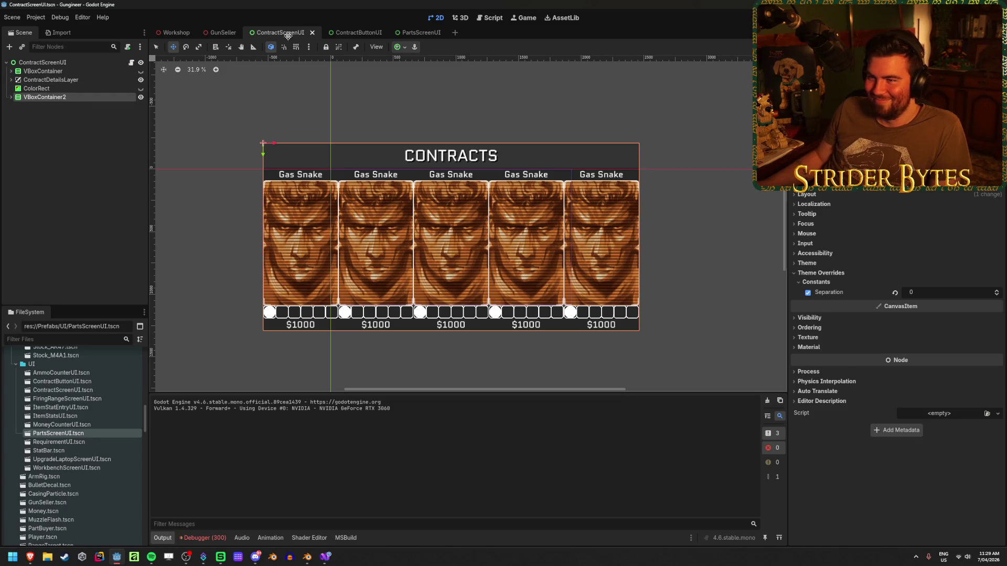
pyautogui.click(45, 134)
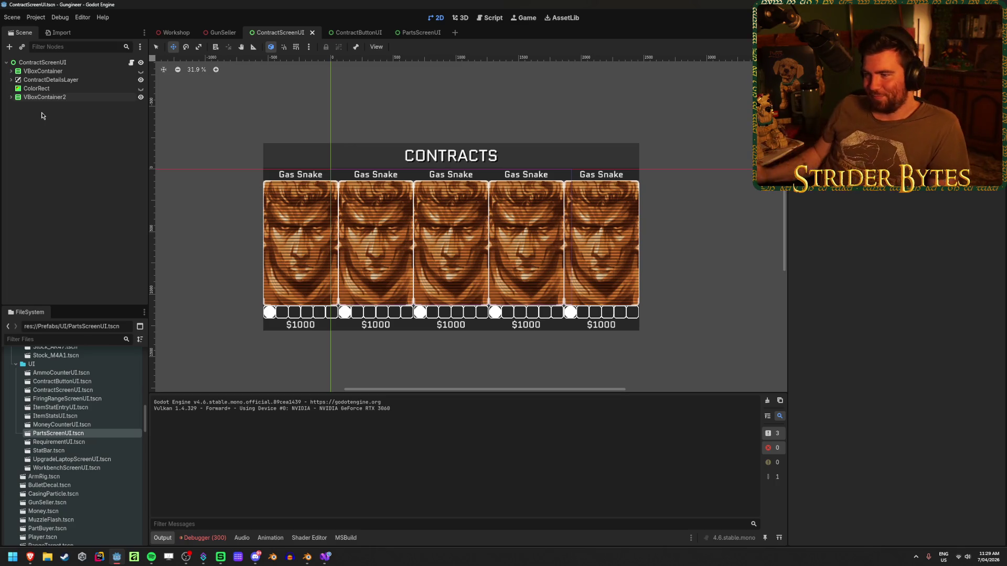
pyautogui.click(52, 80)
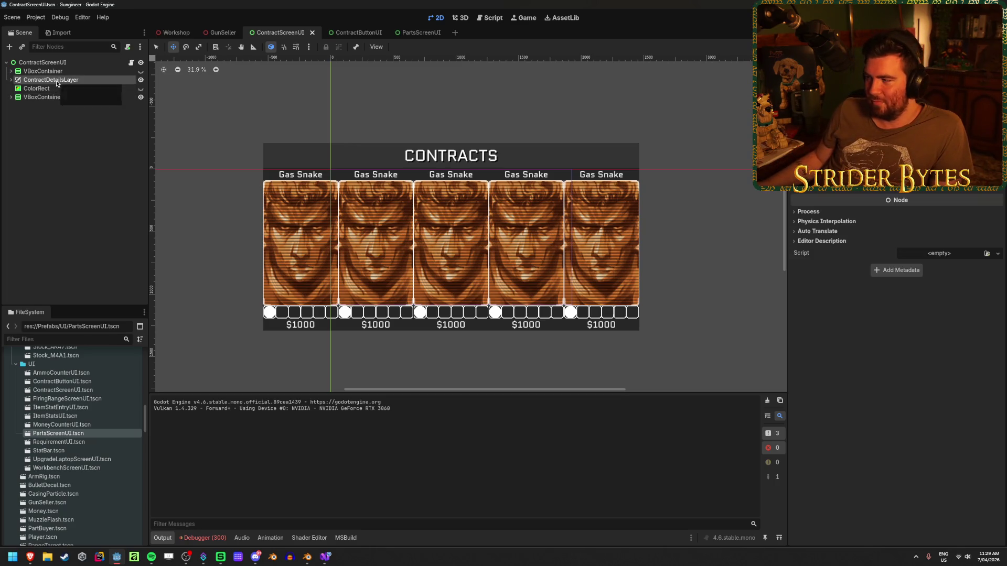
pyautogui.click(62, 98)
pyautogui.click(11, 80)
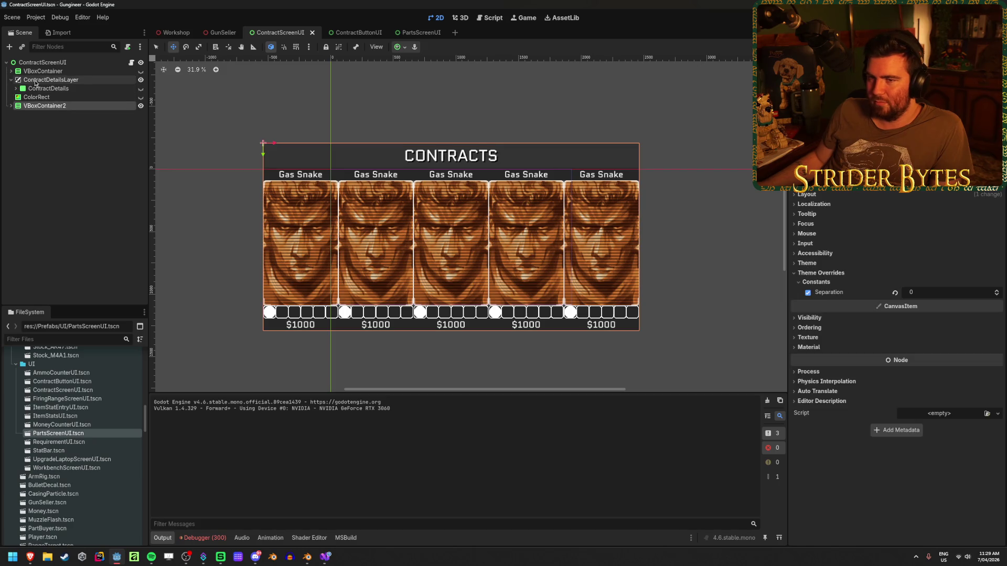
pyautogui.click(140, 88)
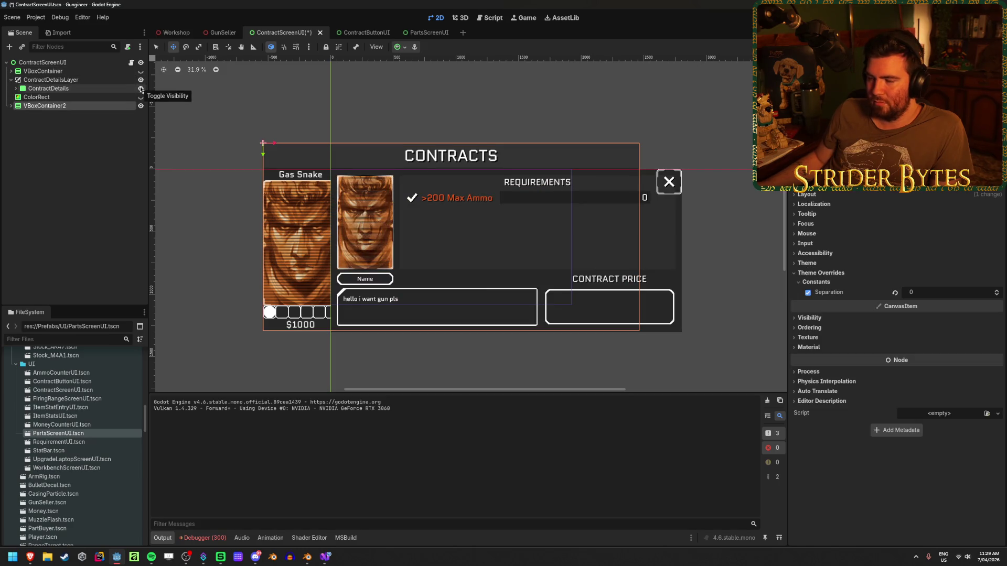
pyautogui.click(141, 89)
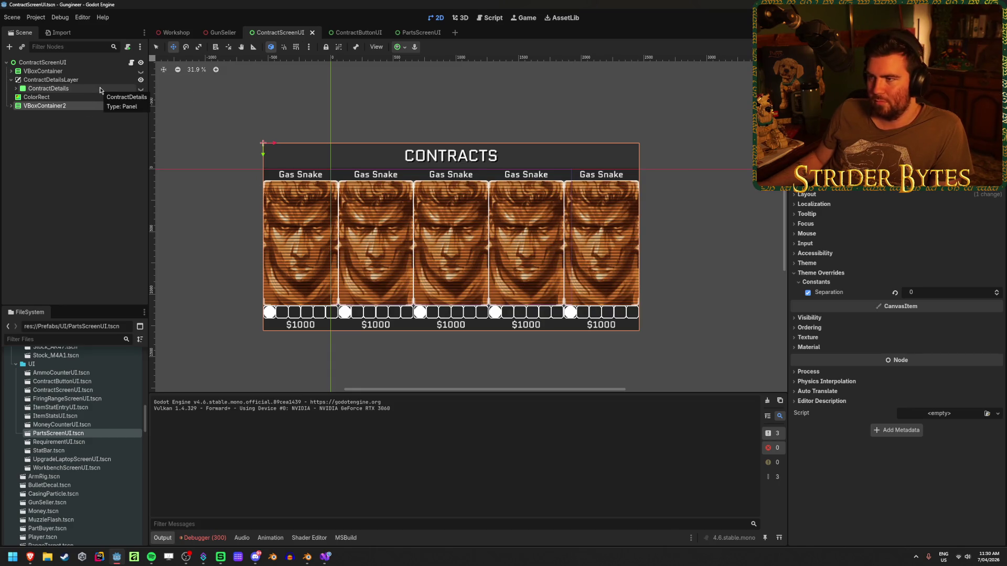
pyautogui.click(346, 32)
pyautogui.click(270, 32)
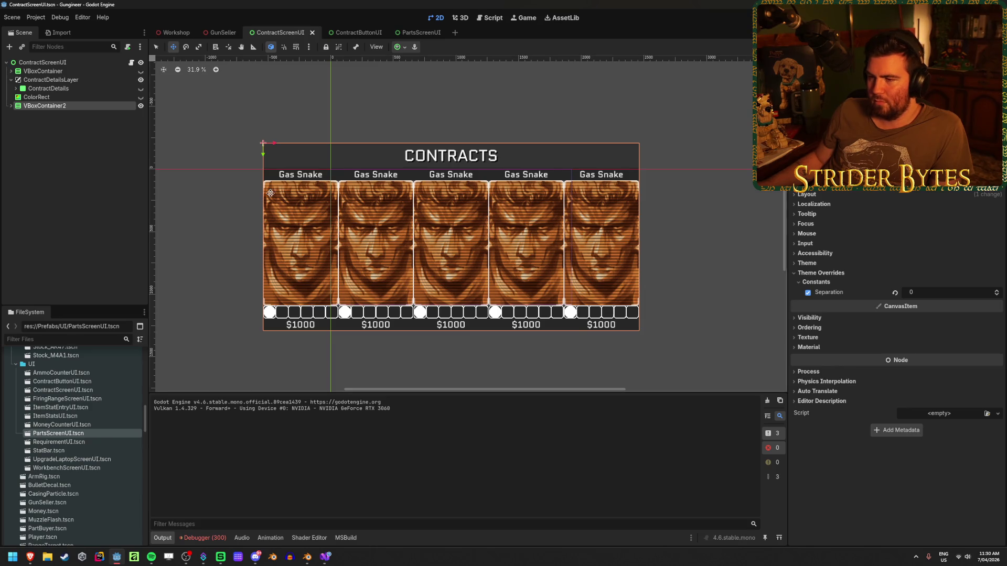
pyautogui.scroll(3, 270, 178)
pyautogui.scroll(1, 270, 178)
pyautogui.scroll(-1, 270, 178)
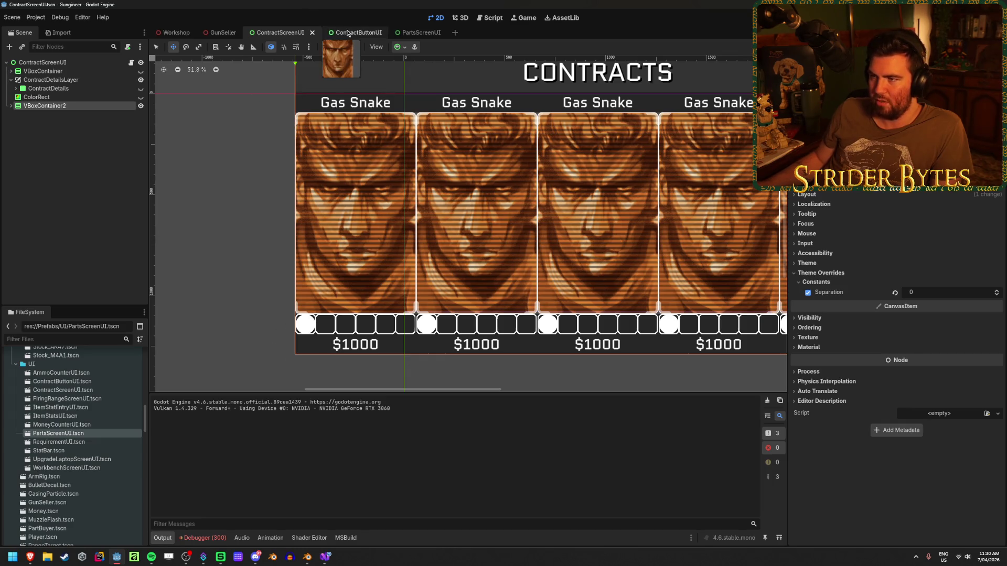
pyautogui.click(351, 32)
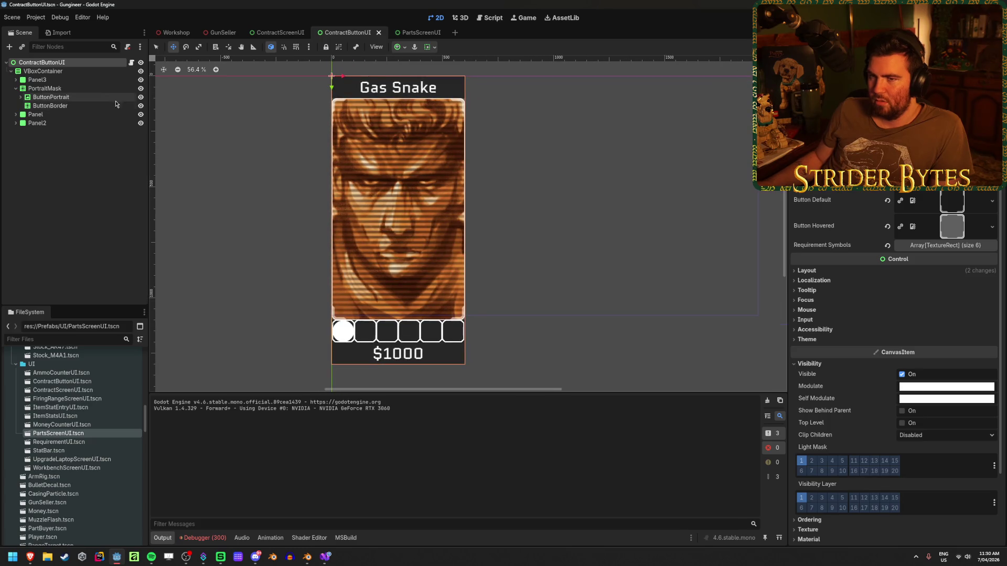
# Step: Move ButtonBorder out of PortraitMask directly under ContractButtonUI with Full Rect anchors
pyautogui.click(39, 106)
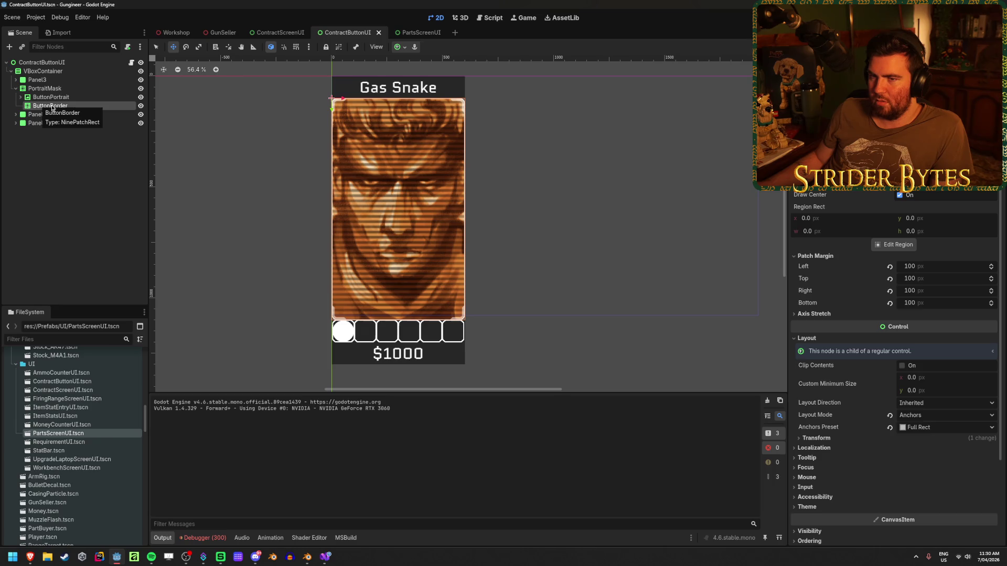
pyautogui.moveTo(47, 108); pyautogui.dragTo(47, 67)
pyautogui.click(398, 49)
pyautogui.click(446, 120)
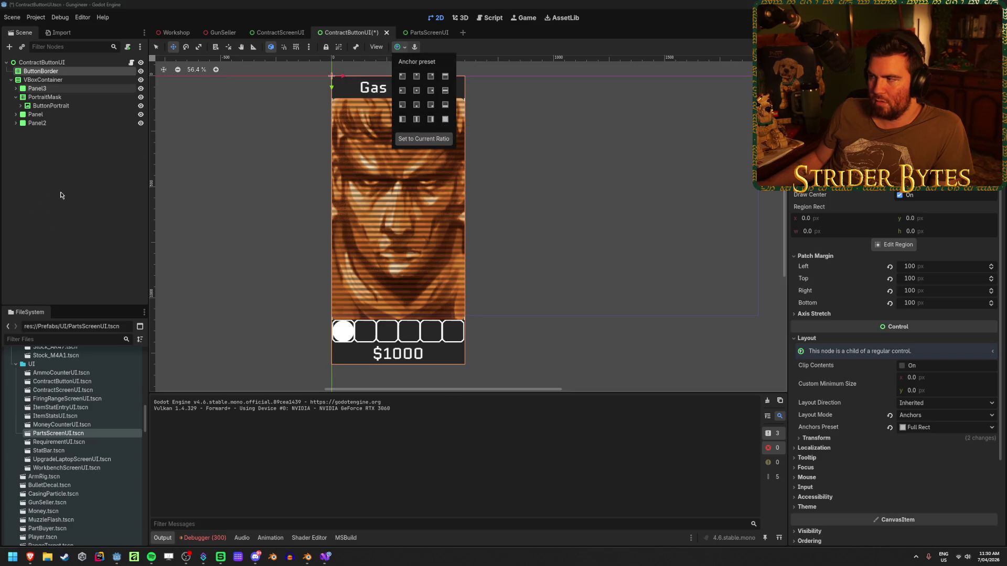
pyautogui.scroll(5, 367, 267)
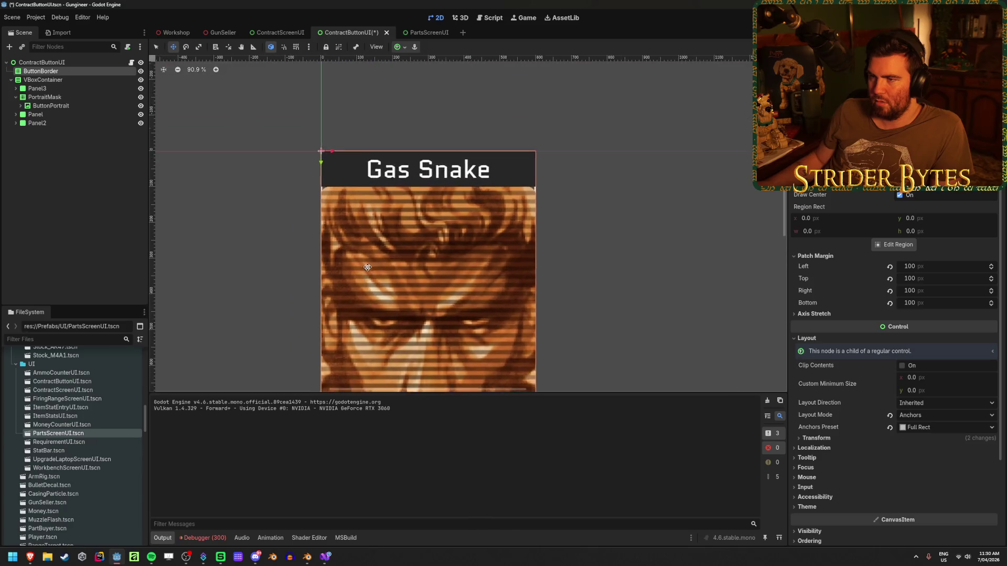
pyautogui.scroll(5, 367, 268)
pyautogui.scroll(-10, 541, 277)
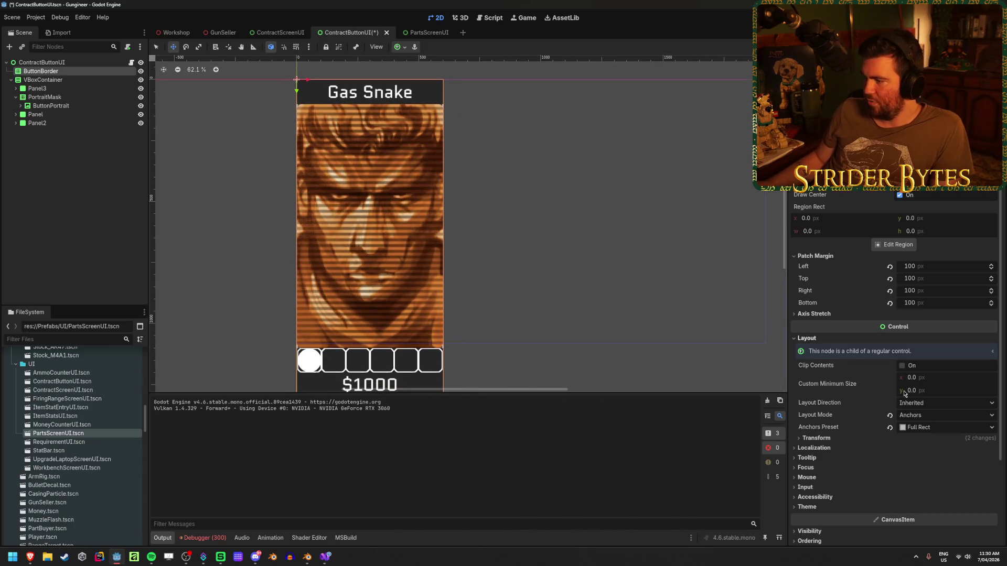
pyautogui.scroll(-3, 834, 367)
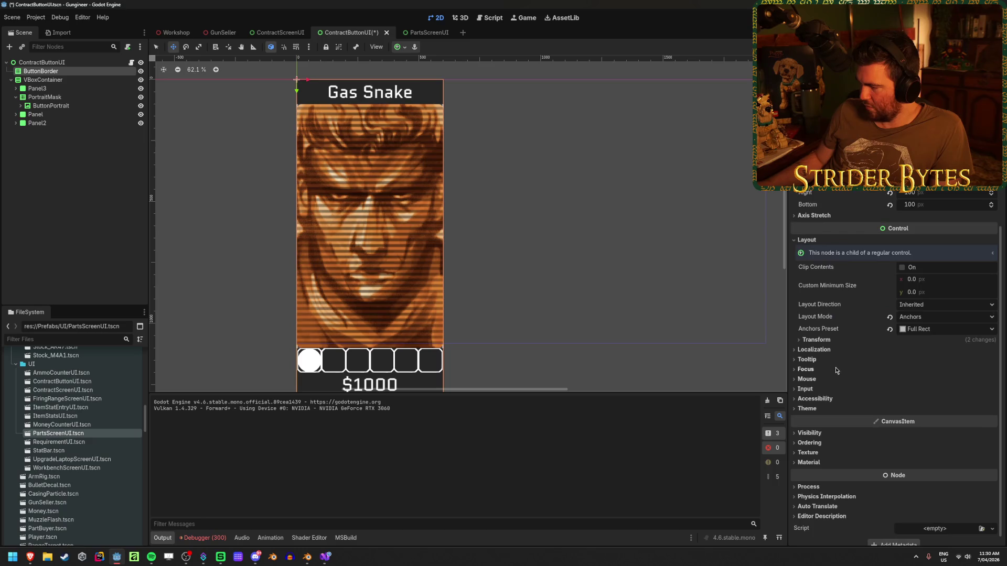
pyautogui.click(828, 340)
pyautogui.click(829, 341)
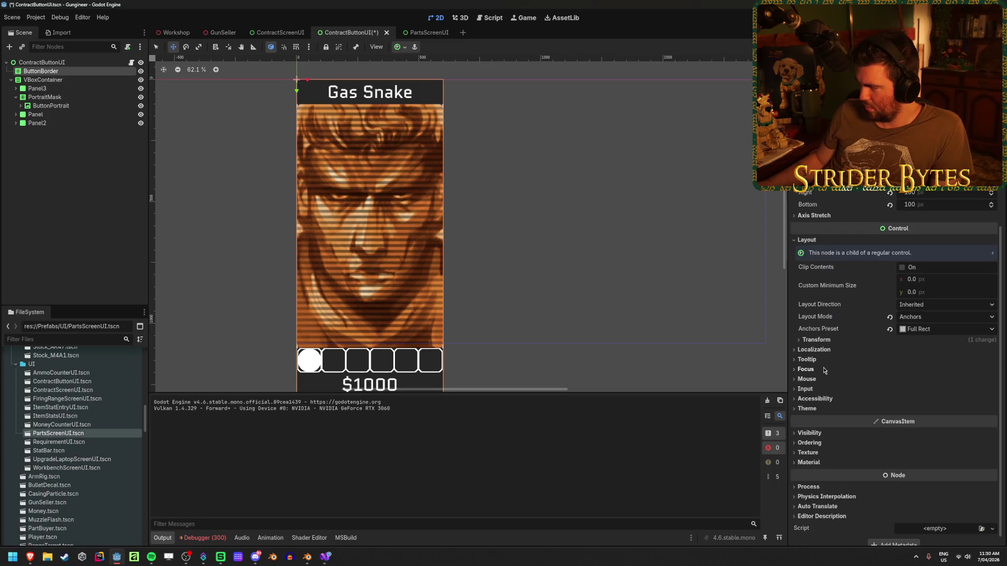
pyautogui.scroll(3, 824, 370)
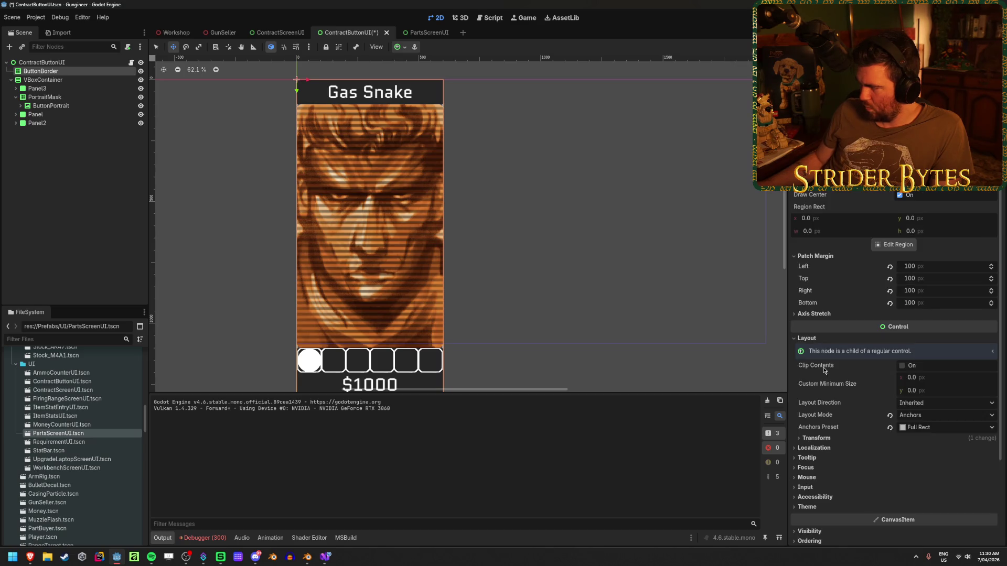
pyautogui.scroll(-3, 824, 370)
# Step: Enable Show Behind Parent and Top Level on ButtonBorder, save, and view ContractScreenUI
pyautogui.click(810, 425)
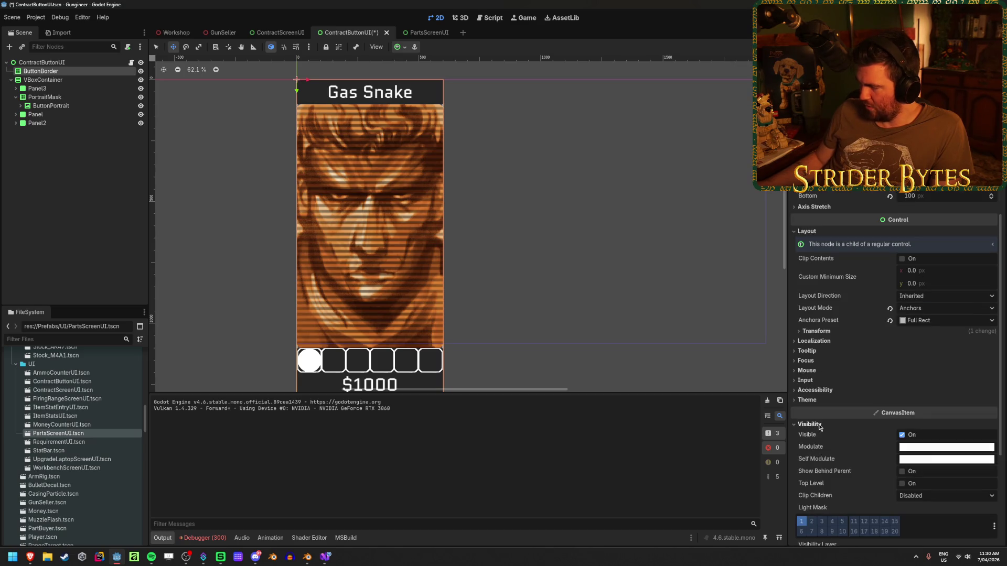
pyautogui.click(903, 471)
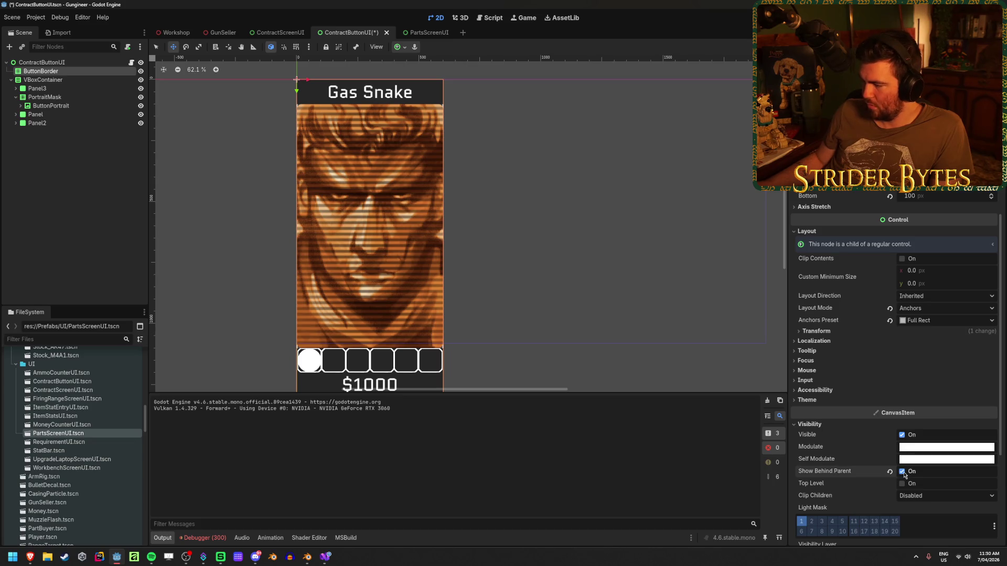
pyautogui.click(902, 484)
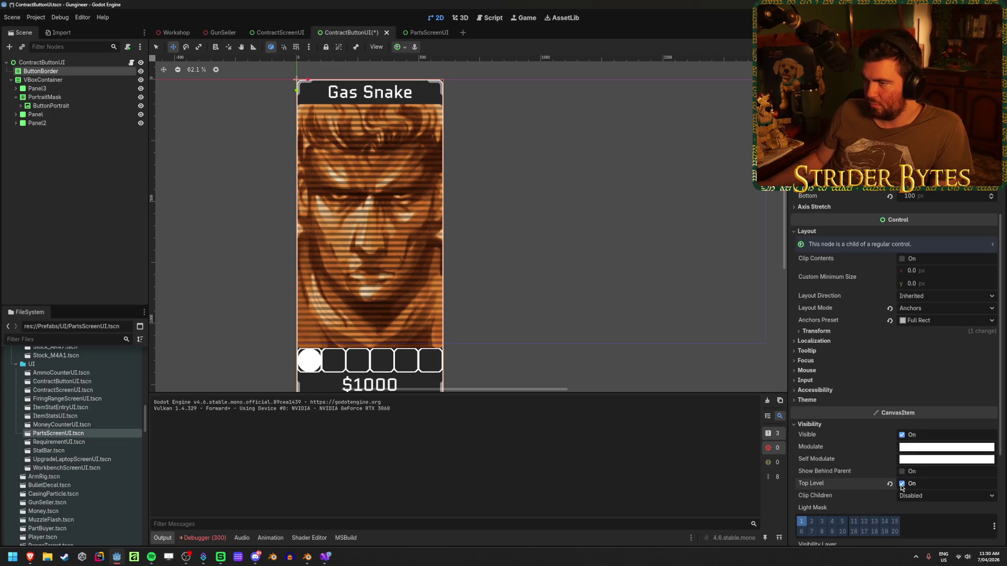
pyautogui.click(164, 268)
pyautogui.hotkey('ctrl', 's')
pyautogui.scroll(-2, 490, 236)
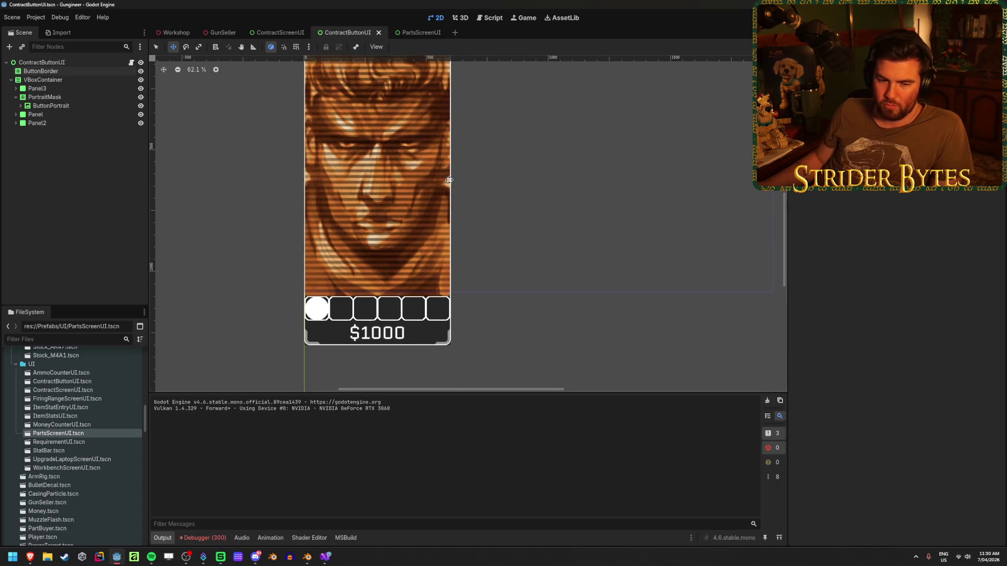
pyautogui.moveTo(449, 180); pyautogui.dragTo(468, 238)
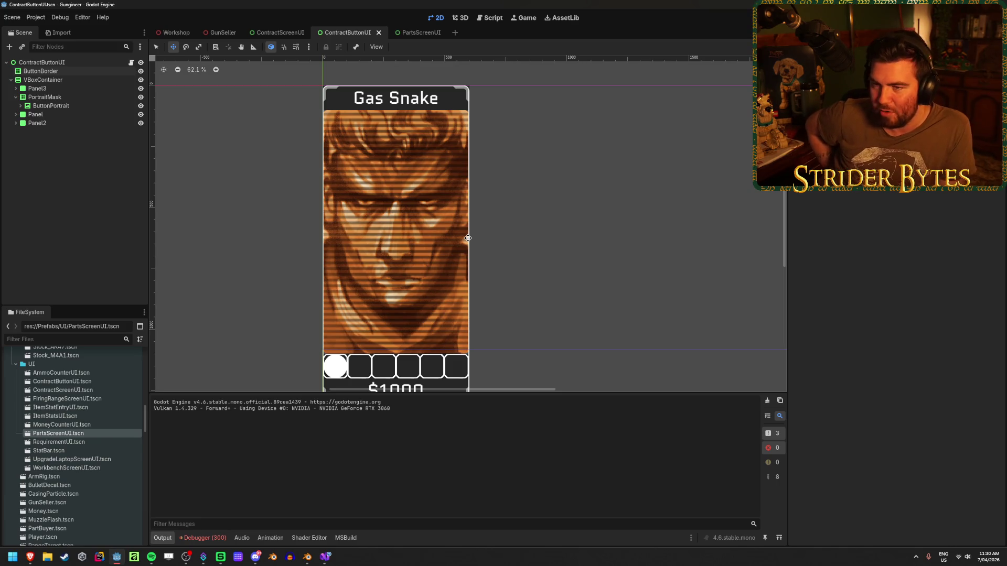
pyautogui.click(274, 34)
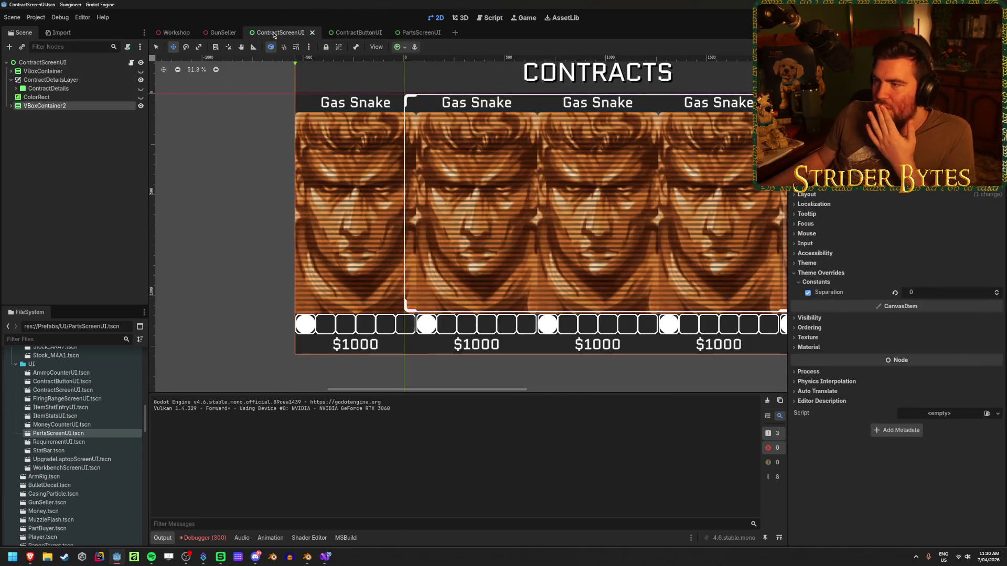
# Step: Show the contract details panel and toggle the VBoxContainer2 card row to compare layouts
pyautogui.click(141, 89)
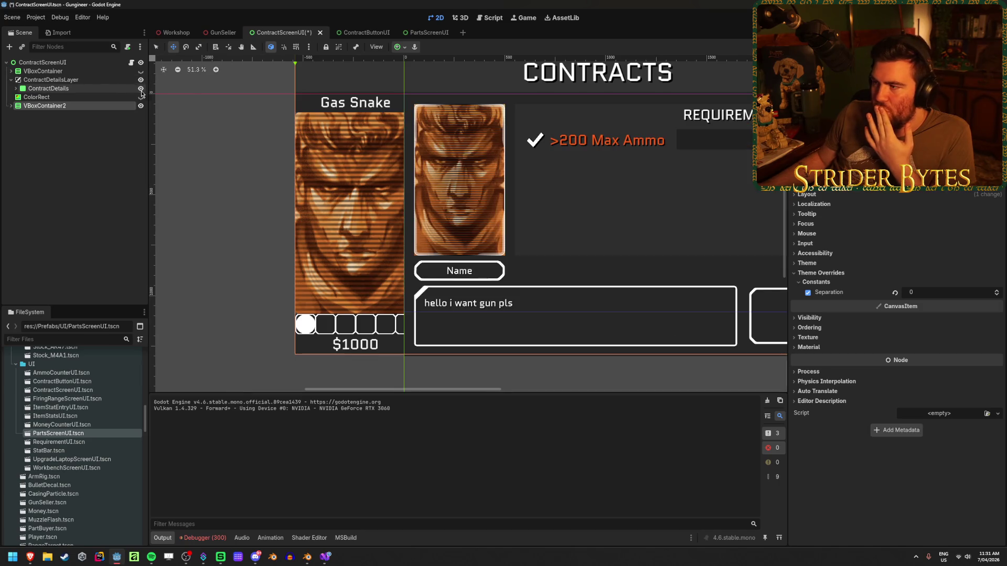
pyautogui.moveTo(624, 225); pyautogui.dragTo(427, 270)
pyautogui.scroll(1, 487, 252)
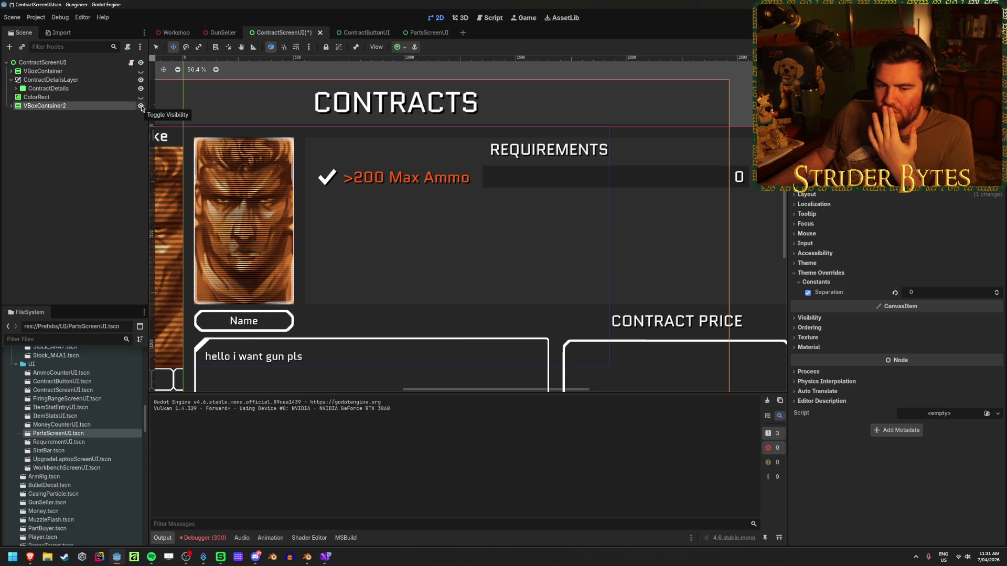
pyautogui.click(141, 106)
pyautogui.click(141, 106)
pyautogui.click(141, 106)
pyautogui.moveTo(561, 242); pyautogui.dragTo(417, 223)
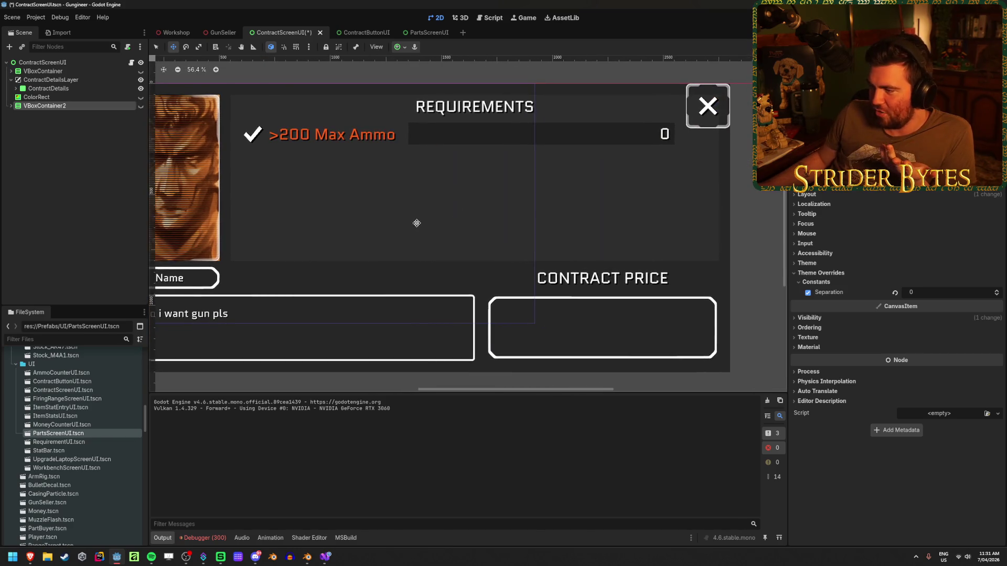
pyautogui.moveTo(303, 210)
pyautogui.mouseDown()
pyautogui.moveTo(363, 242)
pyautogui.moveTo(425, 250)
pyautogui.mouseUp()
pyautogui.scroll(-1, 364, 242)
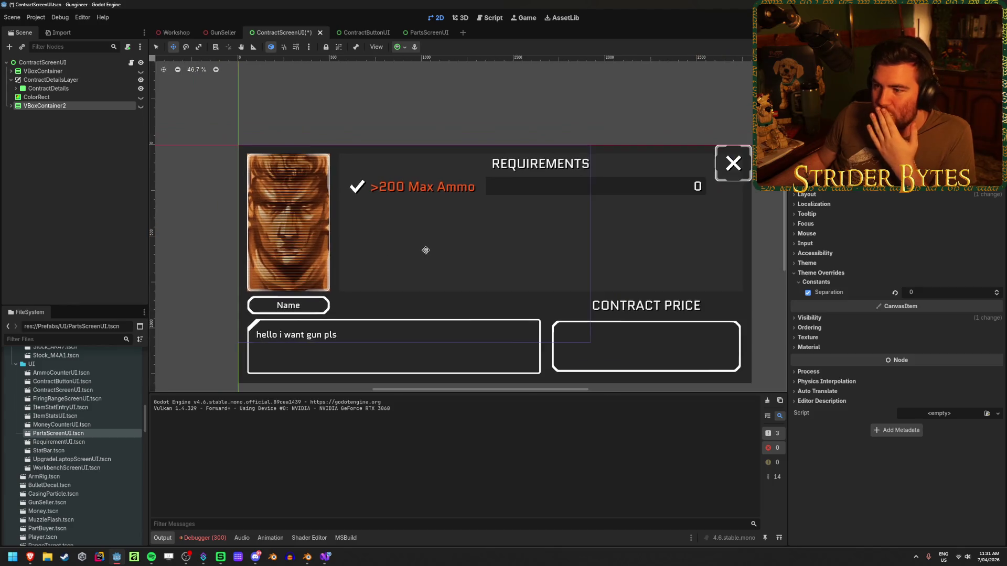
# Step: Save, then hide the details panel and ColorRect overlay and show the VBoxContainer2 cards
pyautogui.click(83, 129)
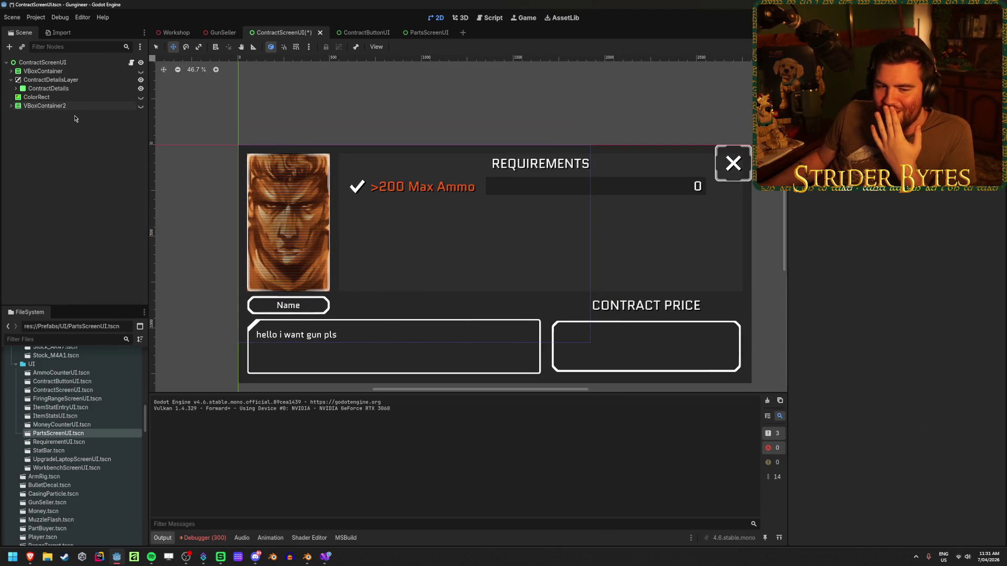
pyautogui.click(75, 86)
pyautogui.click(108, 82)
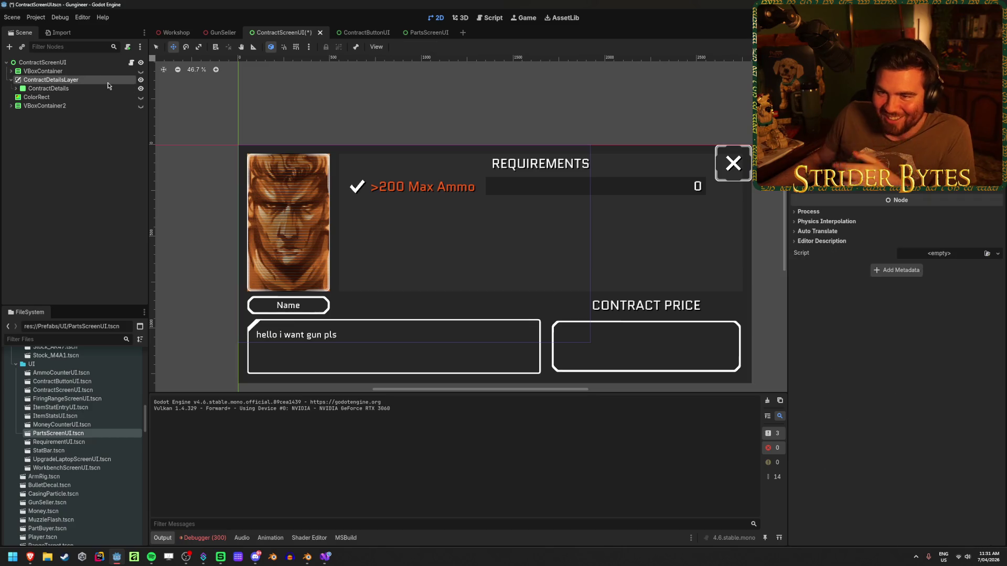
pyautogui.click(108, 88)
pyautogui.hotkey('ctrl', 's')
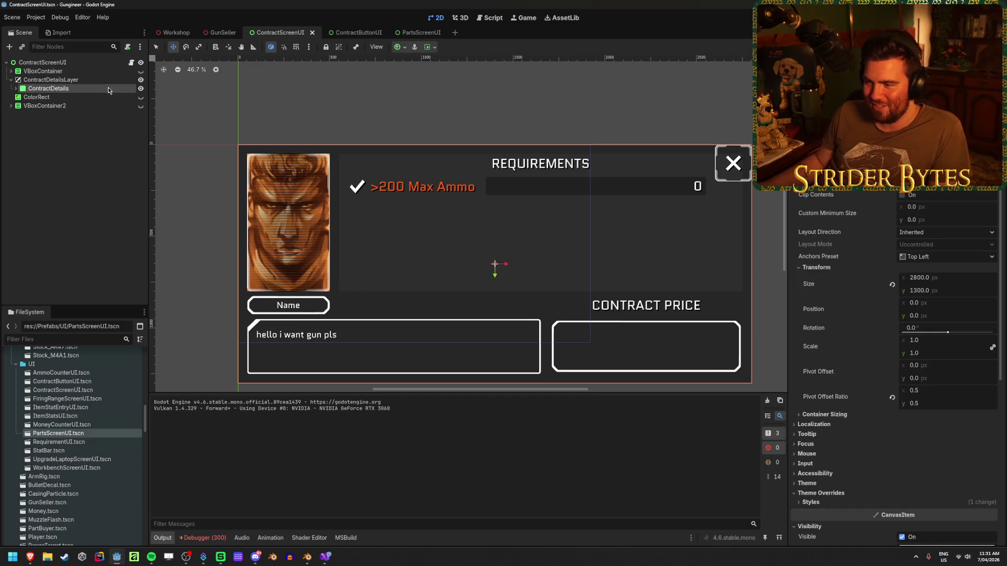
pyautogui.click(140, 88)
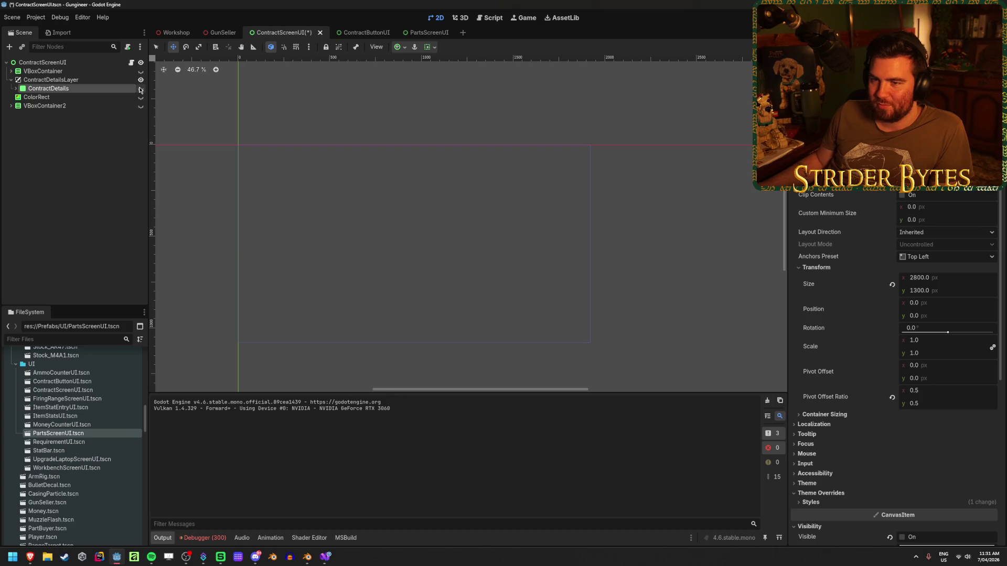
pyautogui.click(140, 105)
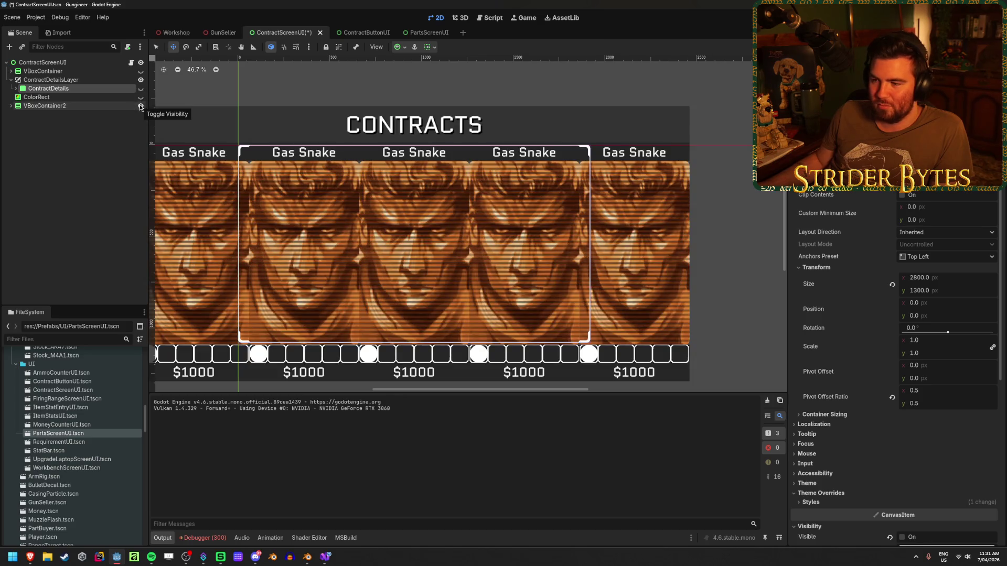
pyautogui.click(132, 97)
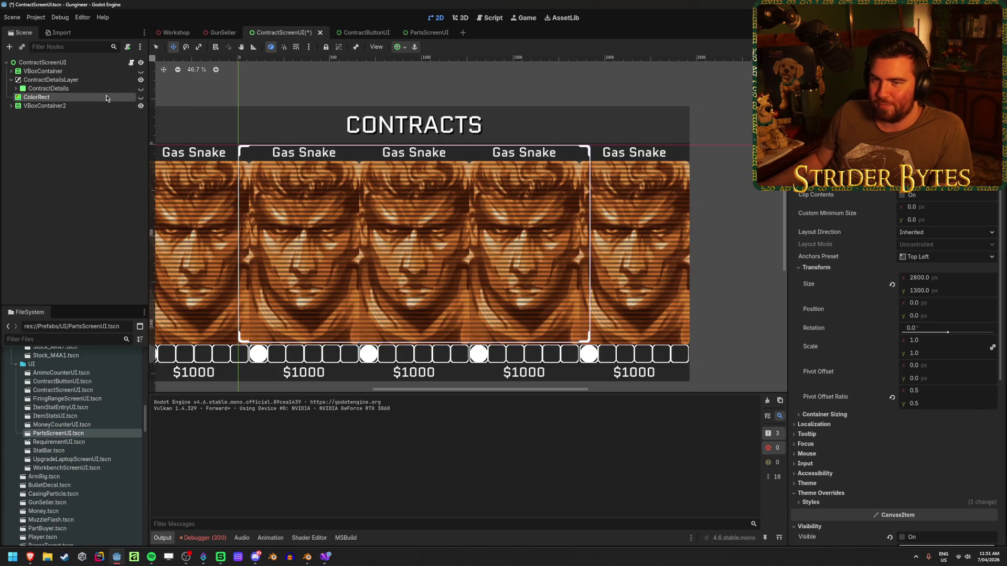
pyautogui.click(140, 97)
# Step: Delete the VBoxContainer and ColorRect nodes, save the scene, and clear the Output log
pyautogui.click(38, 73)
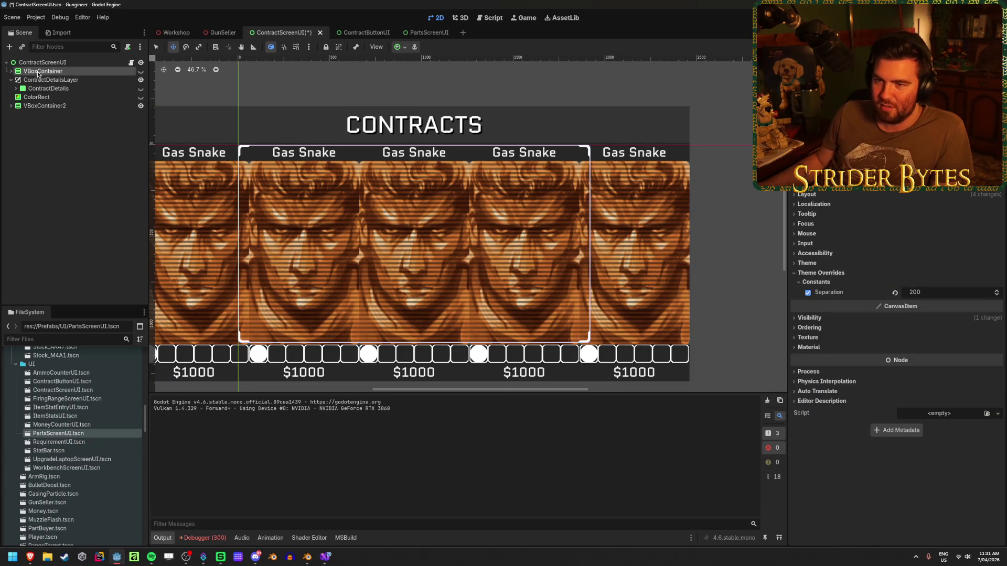
pyautogui.press('Delete')
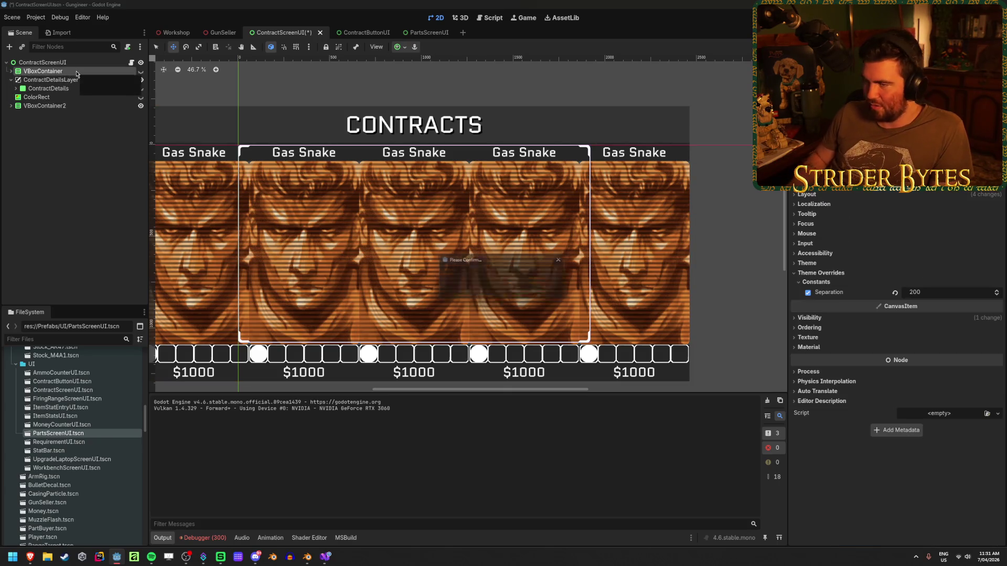
pyautogui.press('Return')
pyautogui.click(77, 89)
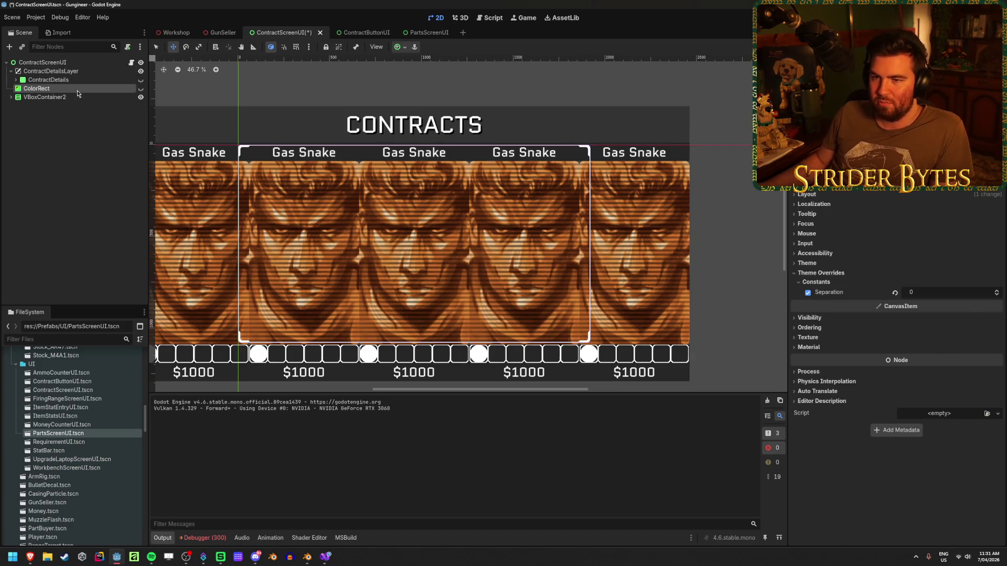
pyautogui.press('Delete')
pyautogui.press('Return')
pyautogui.hotkey('ctrl', 's')
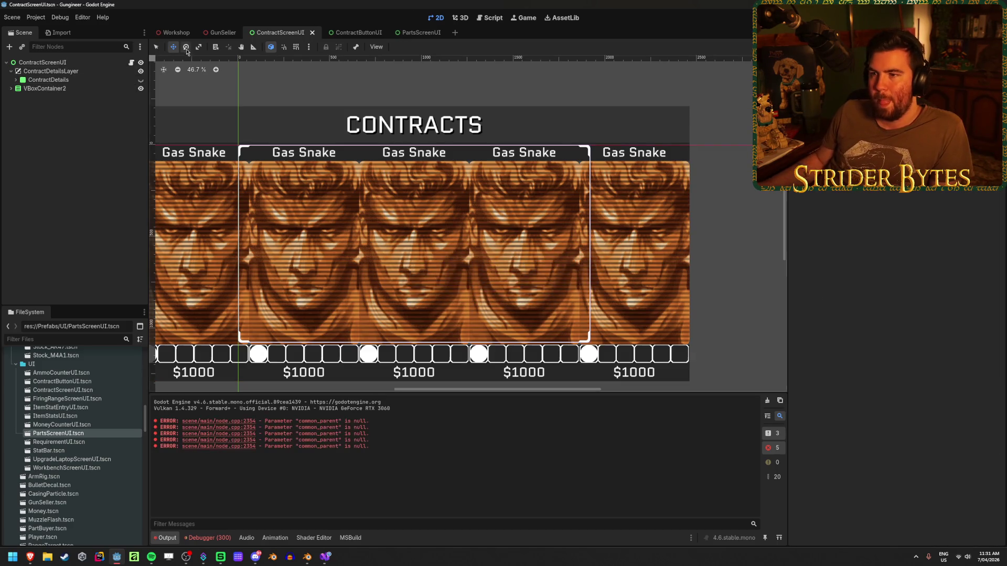
pyautogui.moveTo(282, 227); pyautogui.dragTo(393, 236)
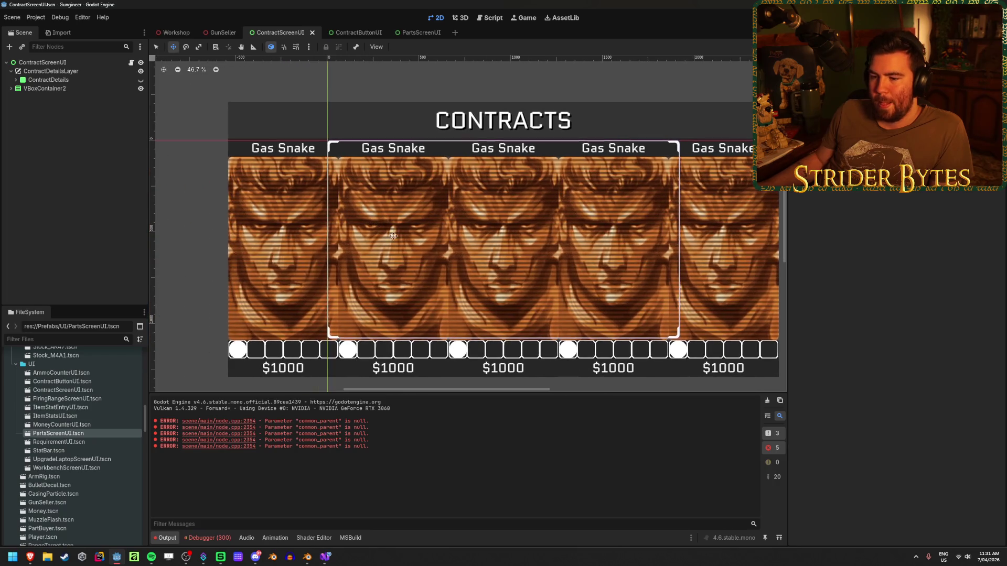
pyautogui.click(767, 400)
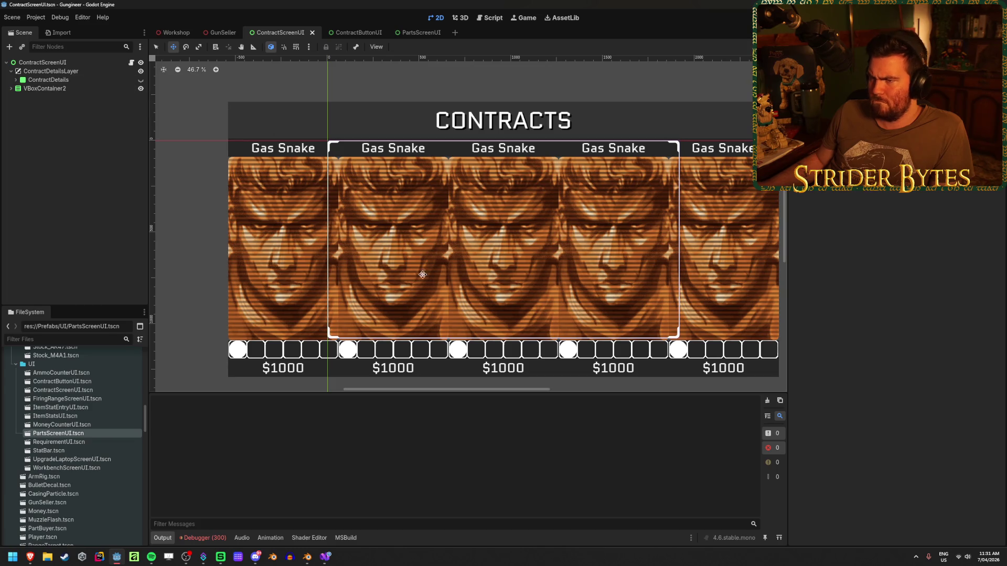
pyautogui.click(346, 33)
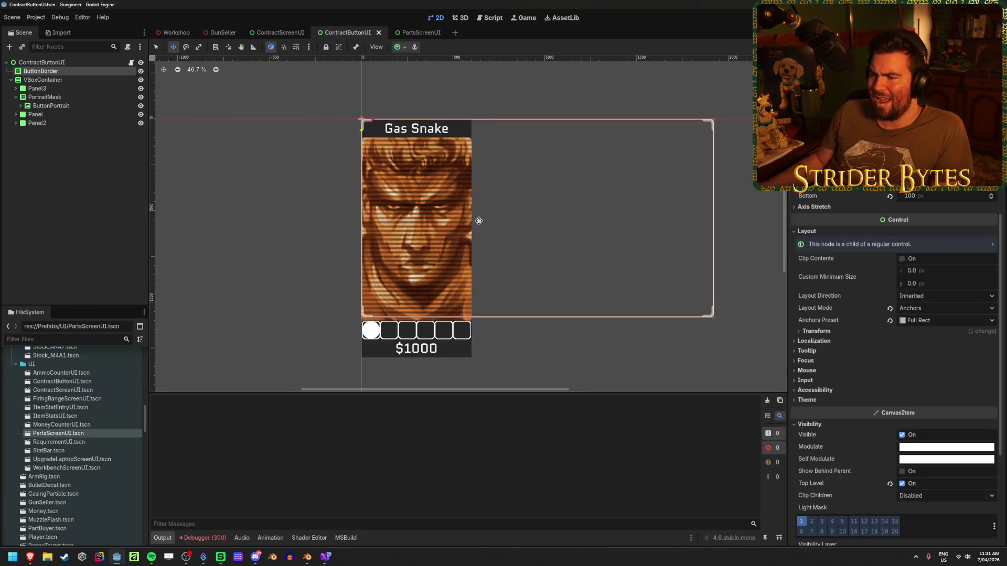
# Step: Reapply the Full Rect anchor preset and check the ContractButtonUI root's Layout settings
pyautogui.scroll(3, 864, 239)
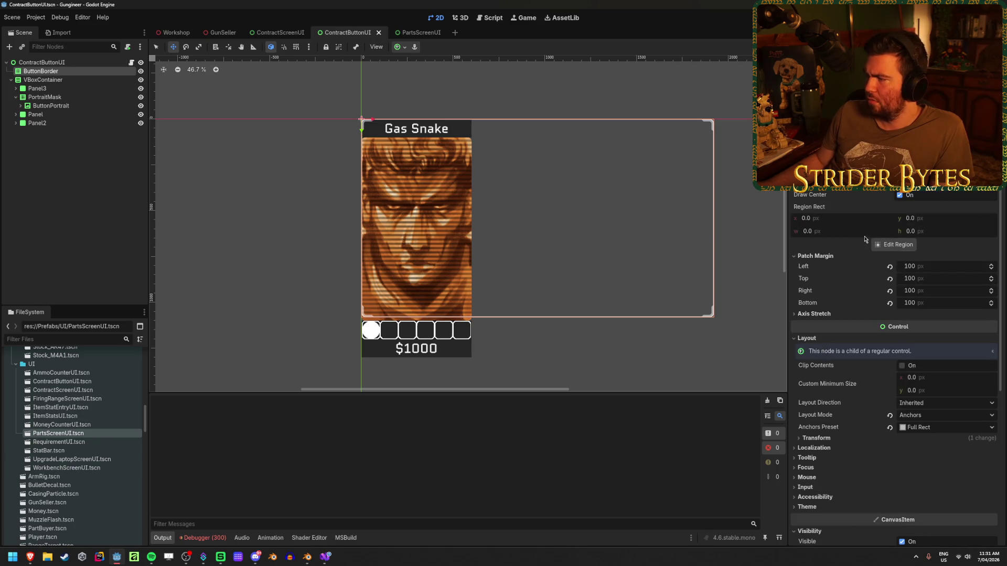
pyautogui.click(397, 46)
pyautogui.click(445, 120)
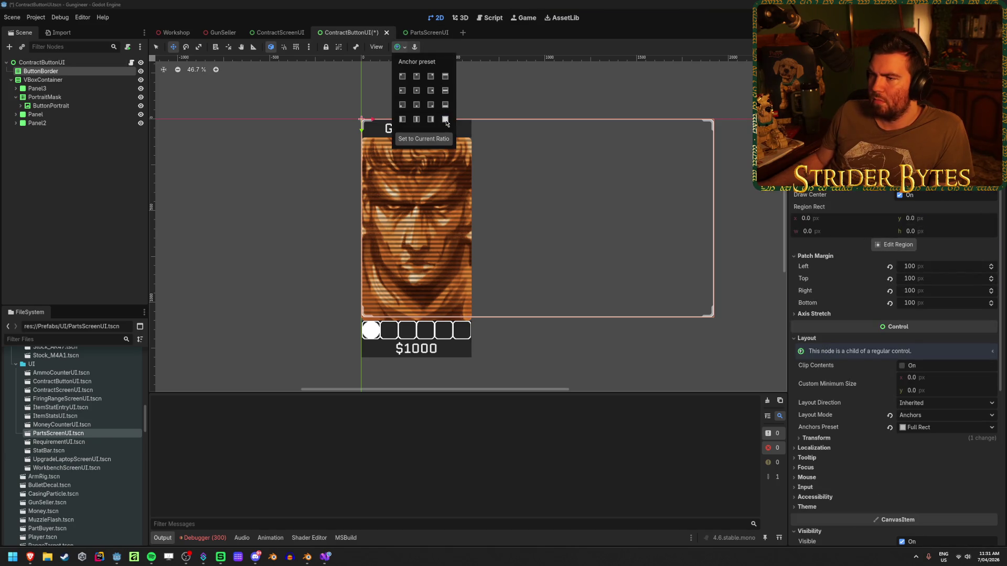
pyautogui.click(50, 63)
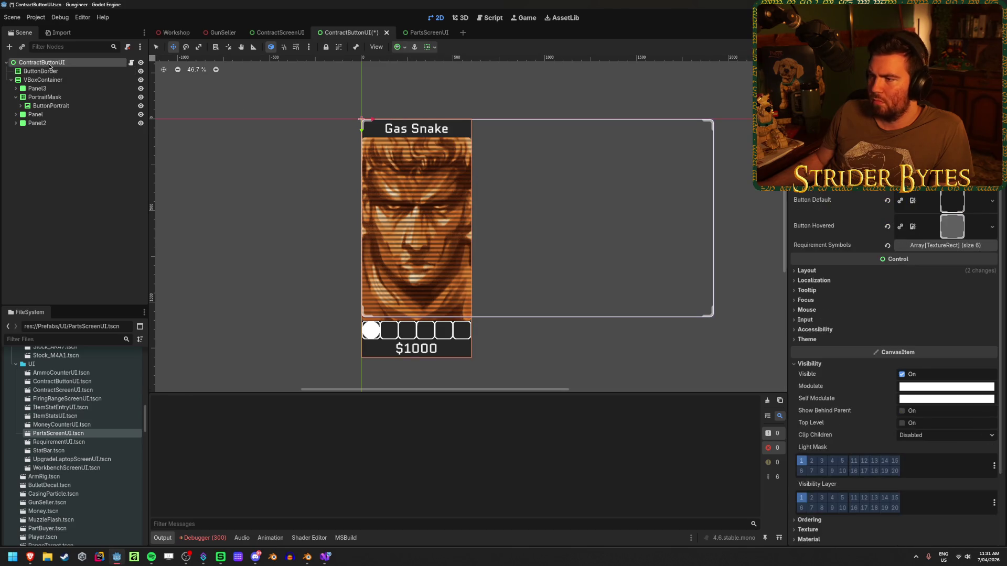
pyautogui.click(844, 272)
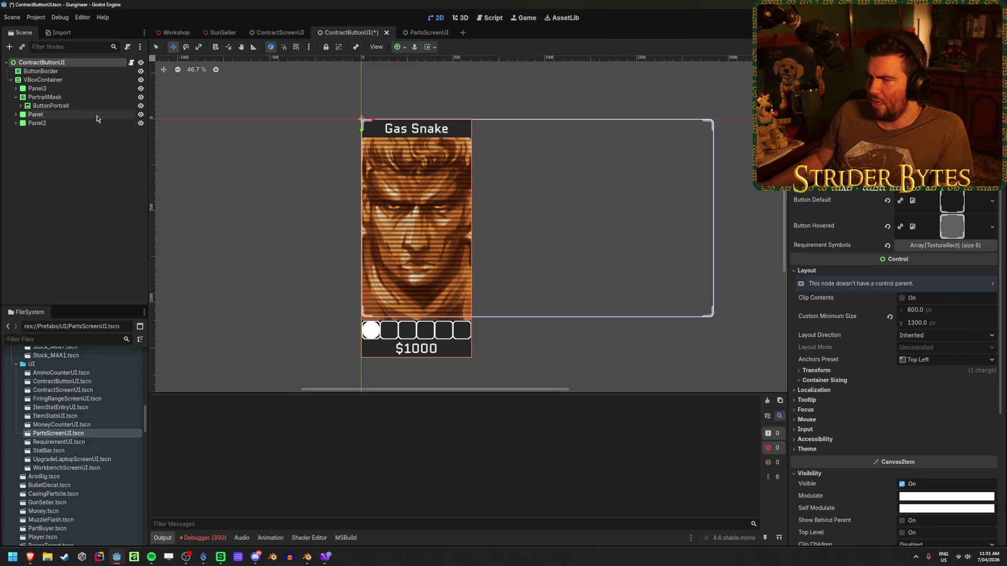
pyautogui.click(74, 131)
pyautogui.click(42, 62)
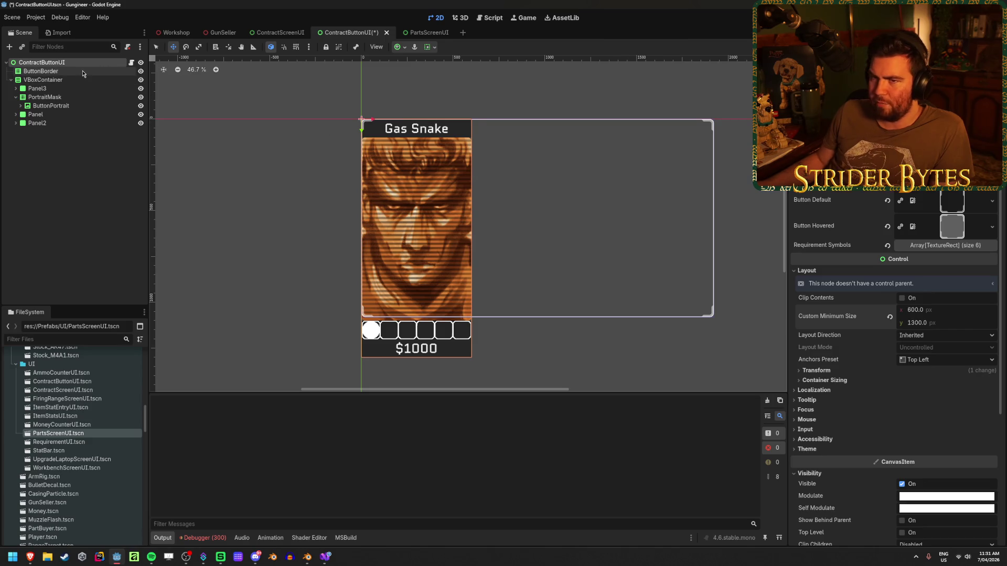
# Step: Reset ButtonBorder's four patch margins, undo back to 100 px, and save the scene
pyautogui.click(41, 71)
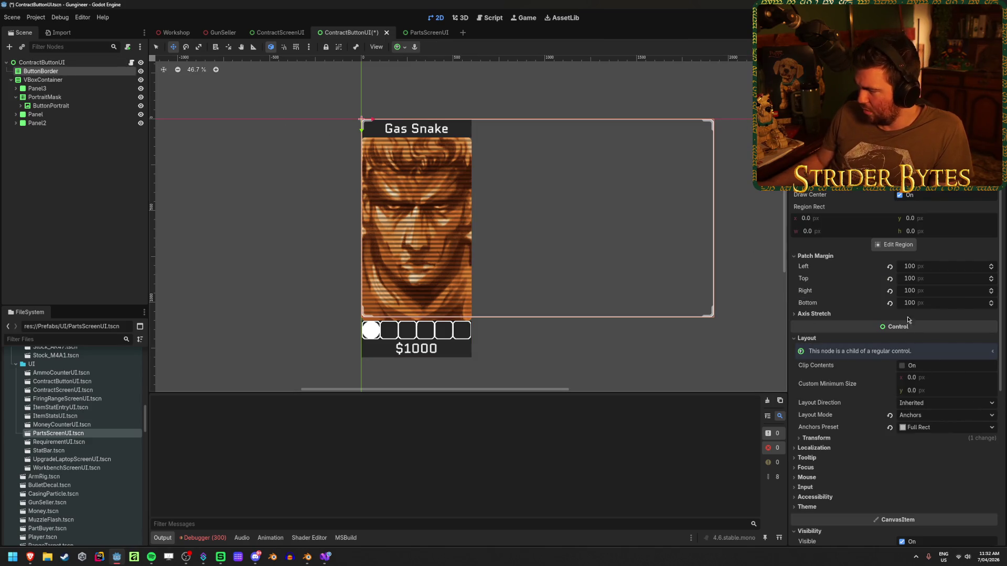
pyautogui.click(889, 266)
pyautogui.click(889, 278)
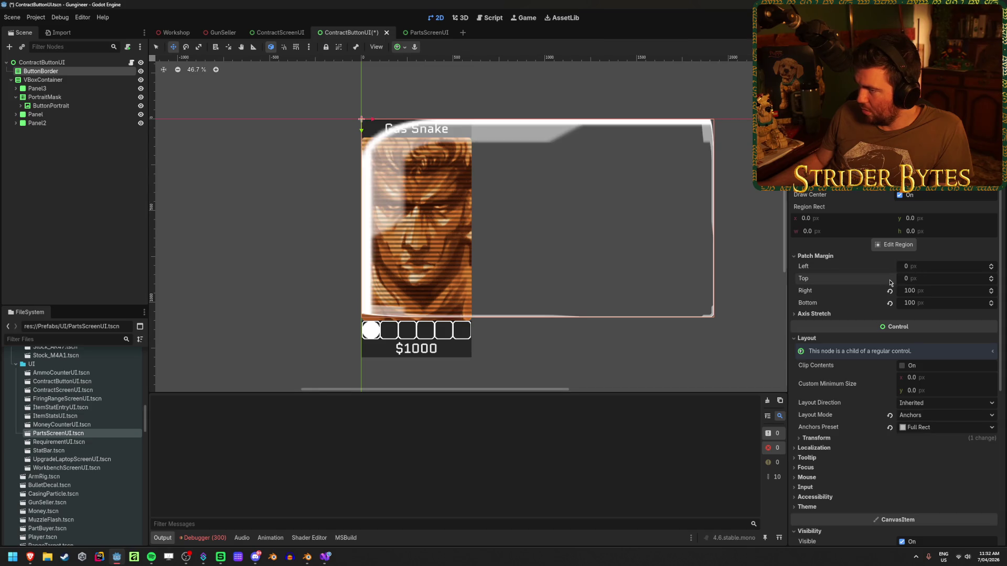
pyautogui.click(890, 290)
pyautogui.click(889, 303)
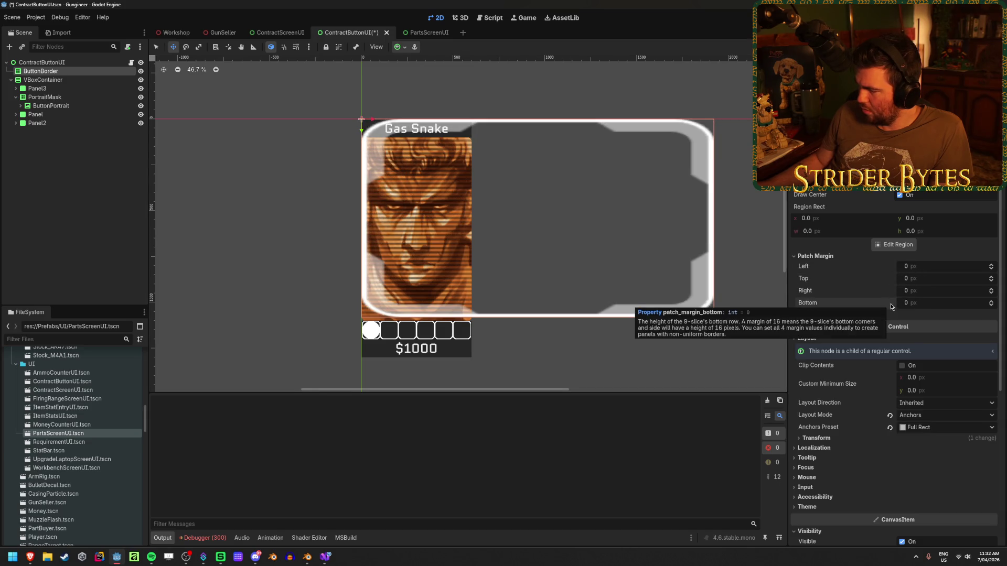
pyautogui.hotkey('ctrl', 'z')
pyautogui.hotkey('ctrl', 'z')
pyautogui.hotkey('ctrl', 'z')
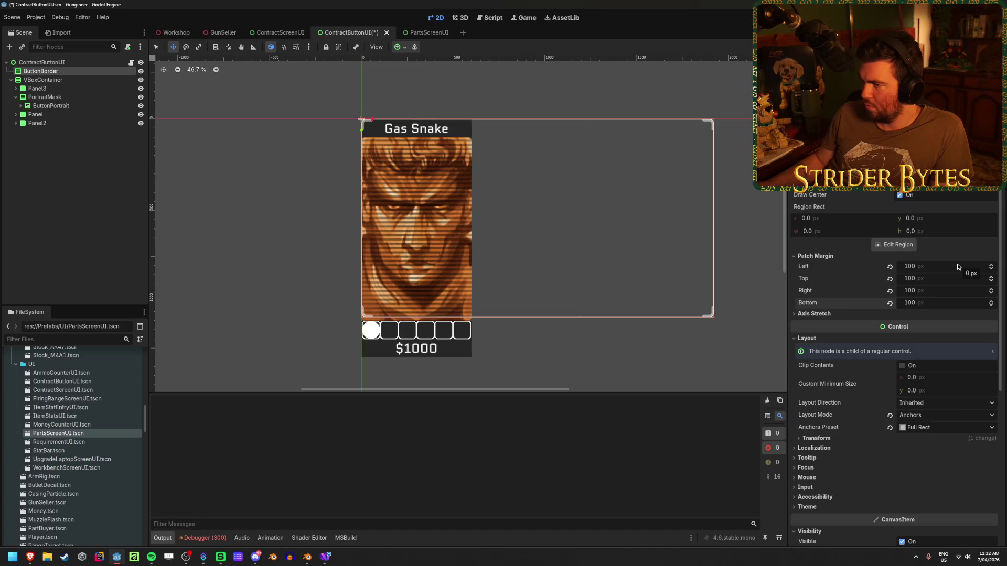
pyautogui.hotkey('ctrl', 's')
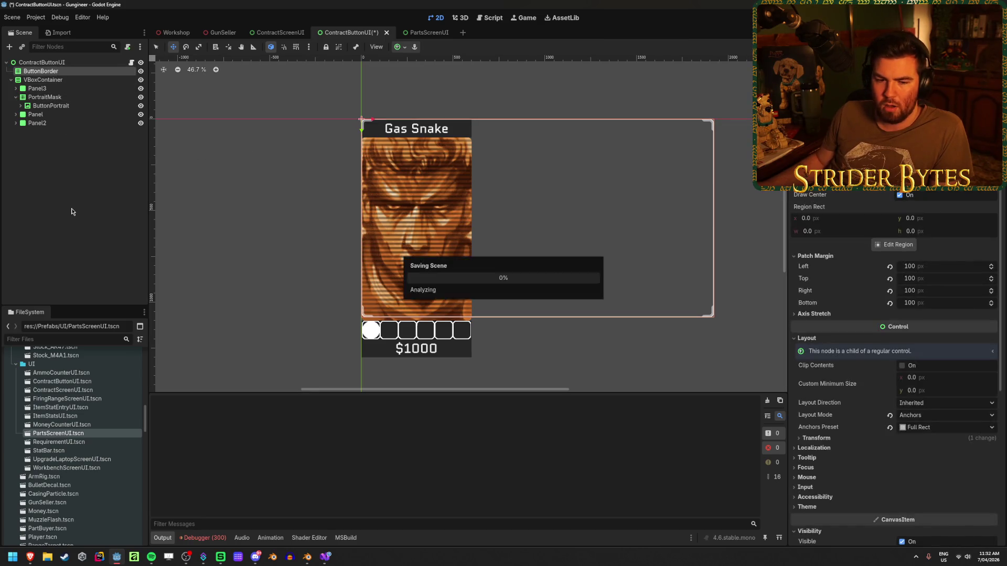